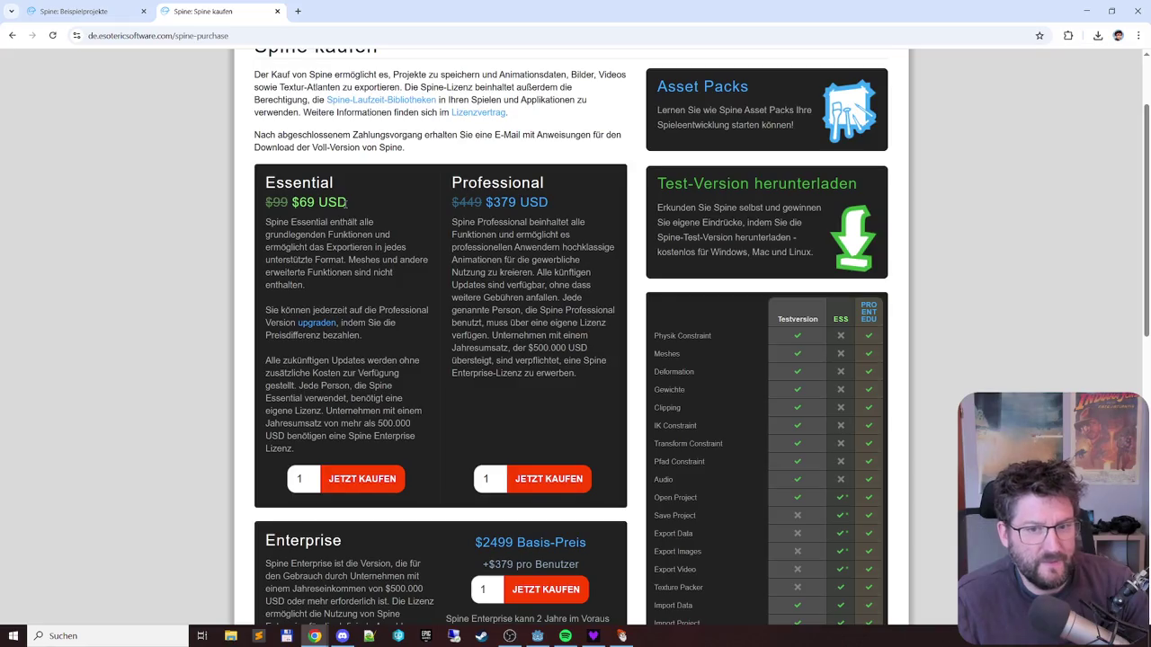
- Review the Spine purchase prices: Professional at $379 USD and Essential at $69 USD
mouse_move(842, 317)
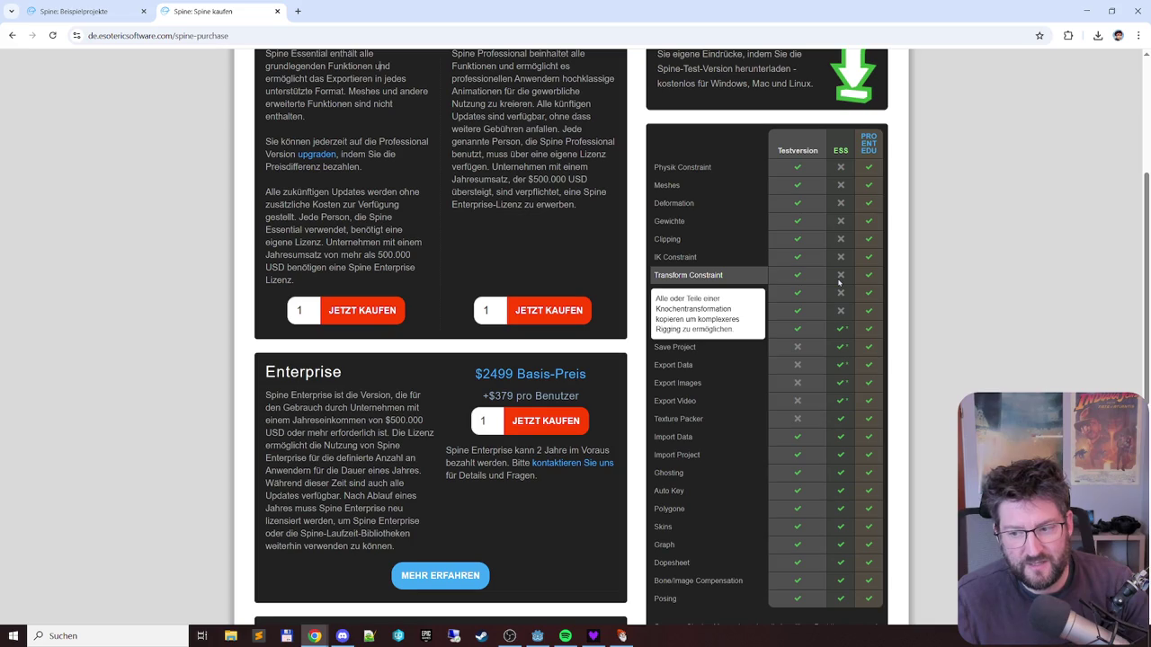
mouse_move(839, 263)
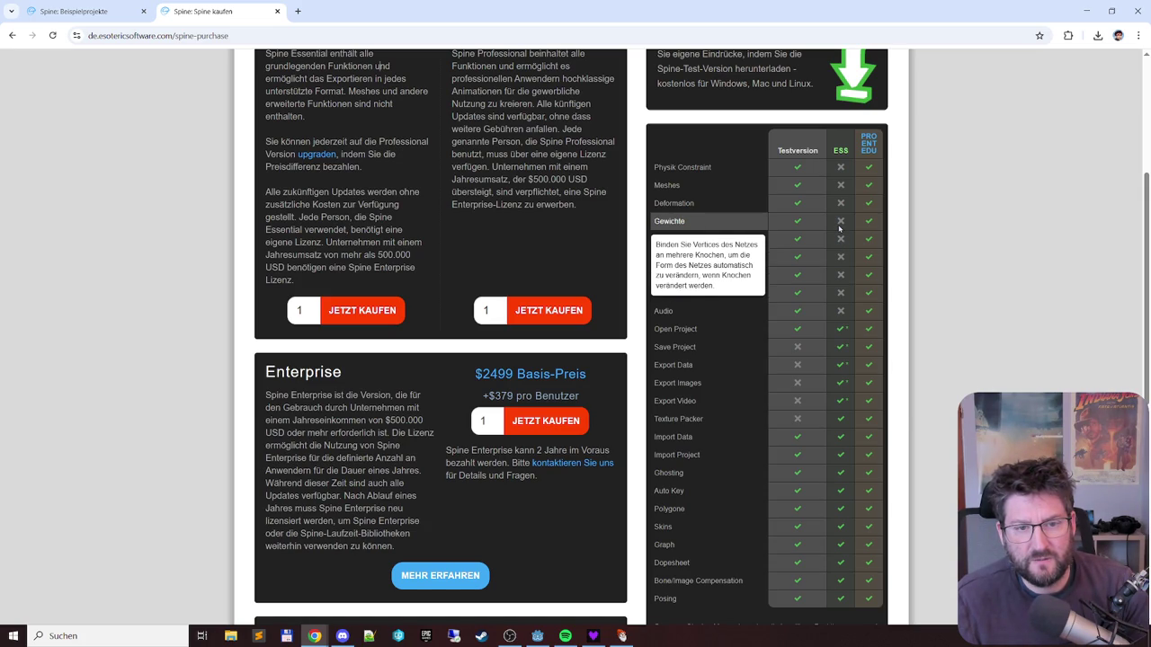
mouse_move(842, 206)
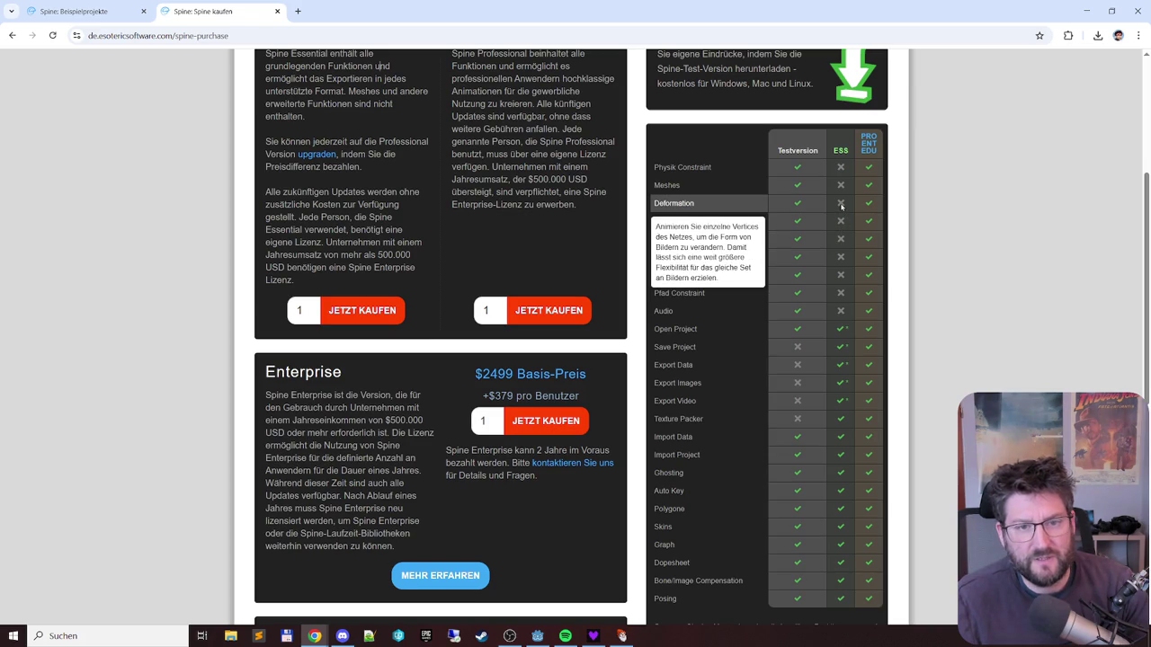
mouse_move(842, 179)
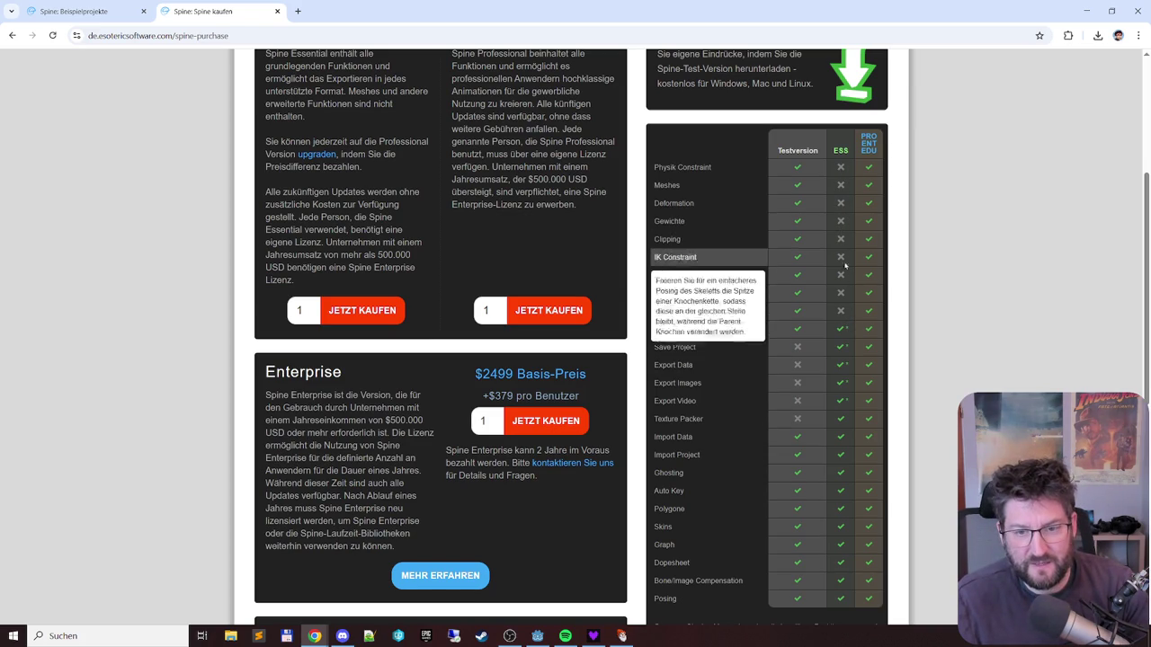
scroll(321, 159, "up", 1)
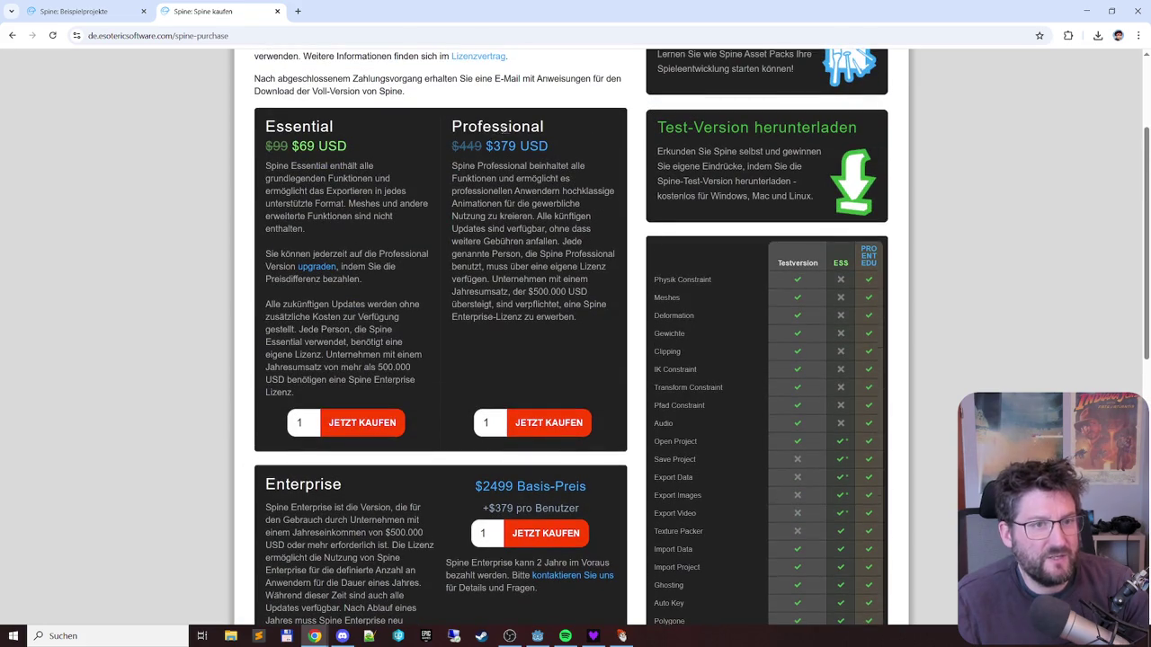
left_click_drag(484, 147, 557, 139)
left_click(528, 151)
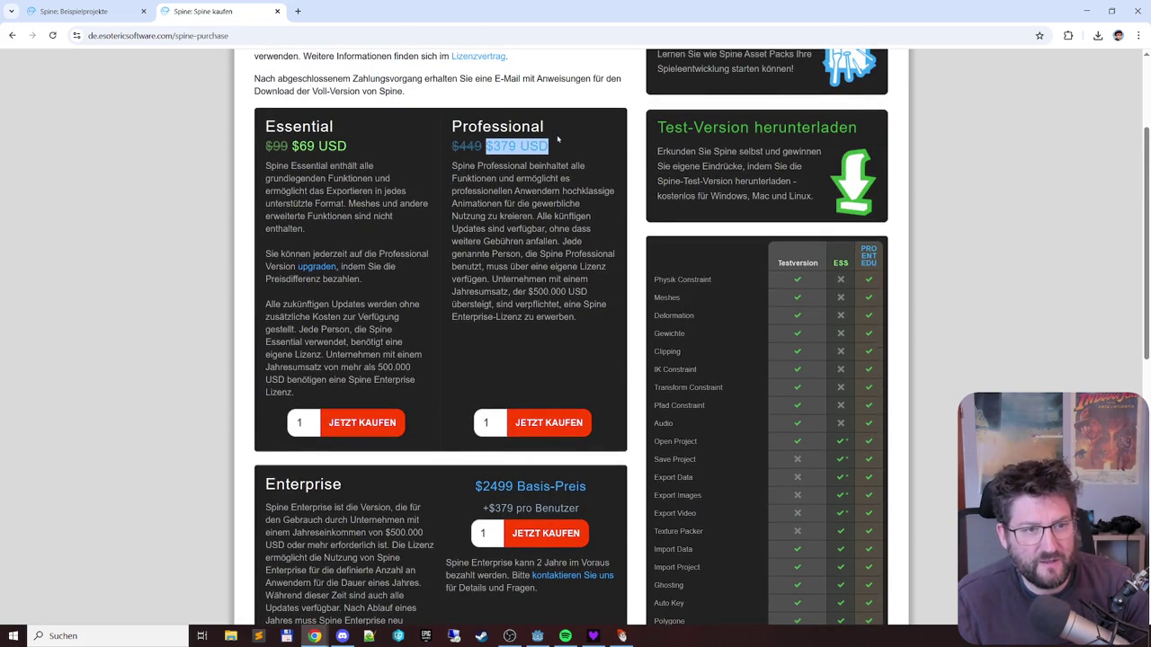
left_click_drag(347, 147, 287, 147)
left_click(315, 158)
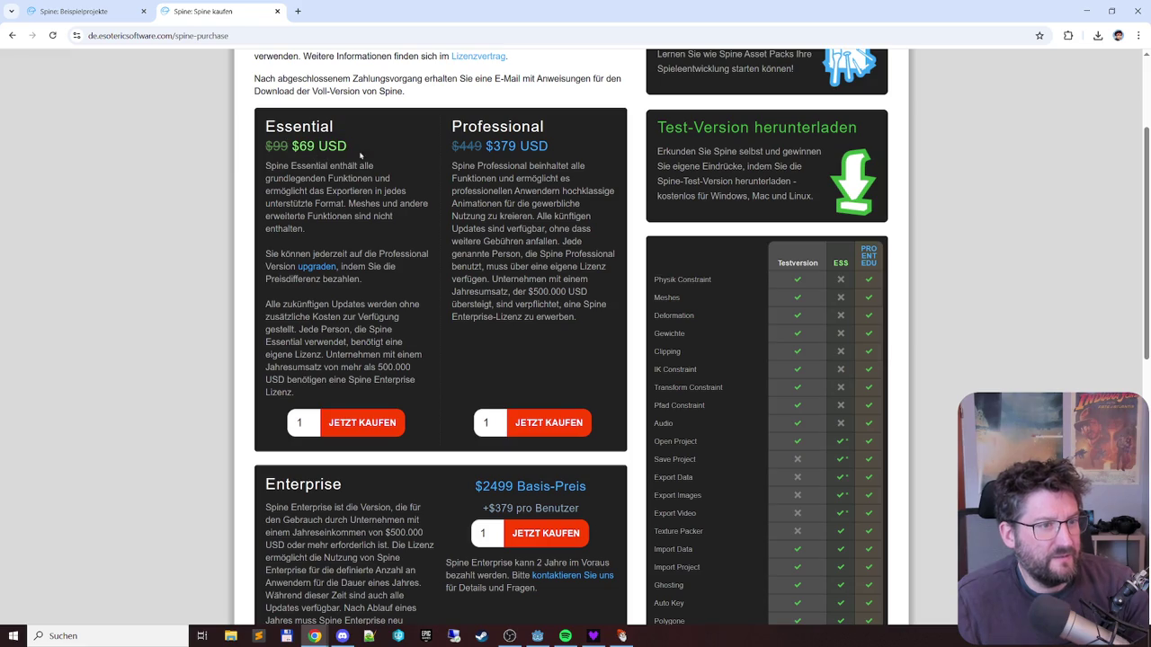
left_click_drag(359, 156, 300, 147)
left_click(429, 220)
scroll(430, 219, "up", 2)
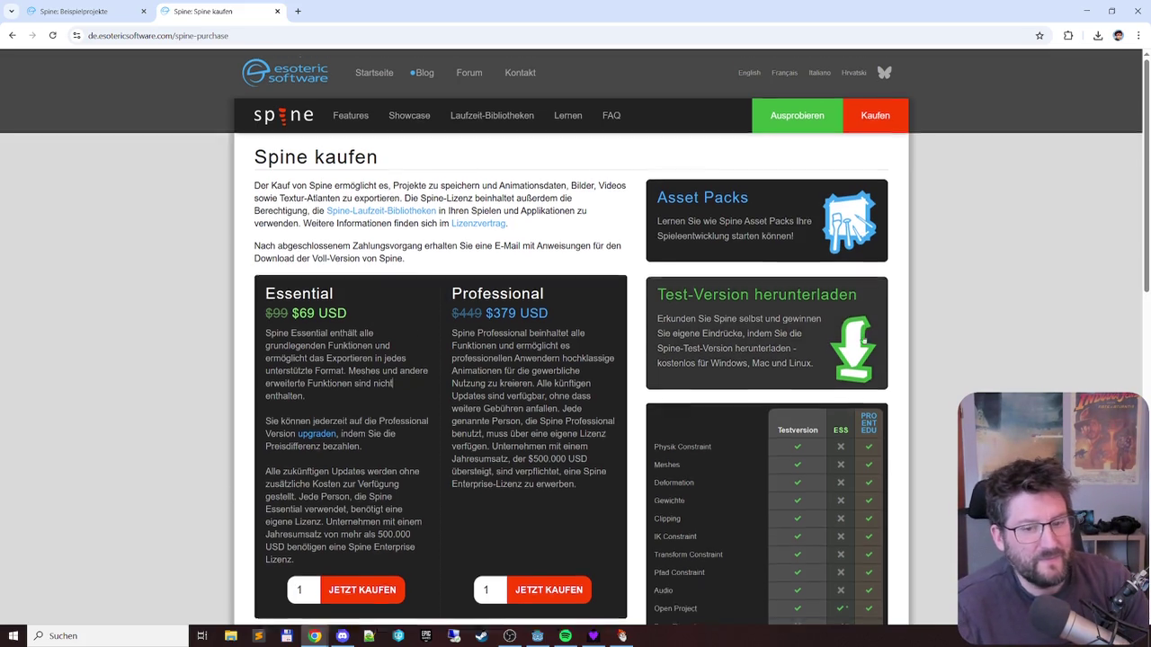
- Look through the rest of the purchase options and switch to the Spine example projects tab
scroll(597, 281, "down", 3)
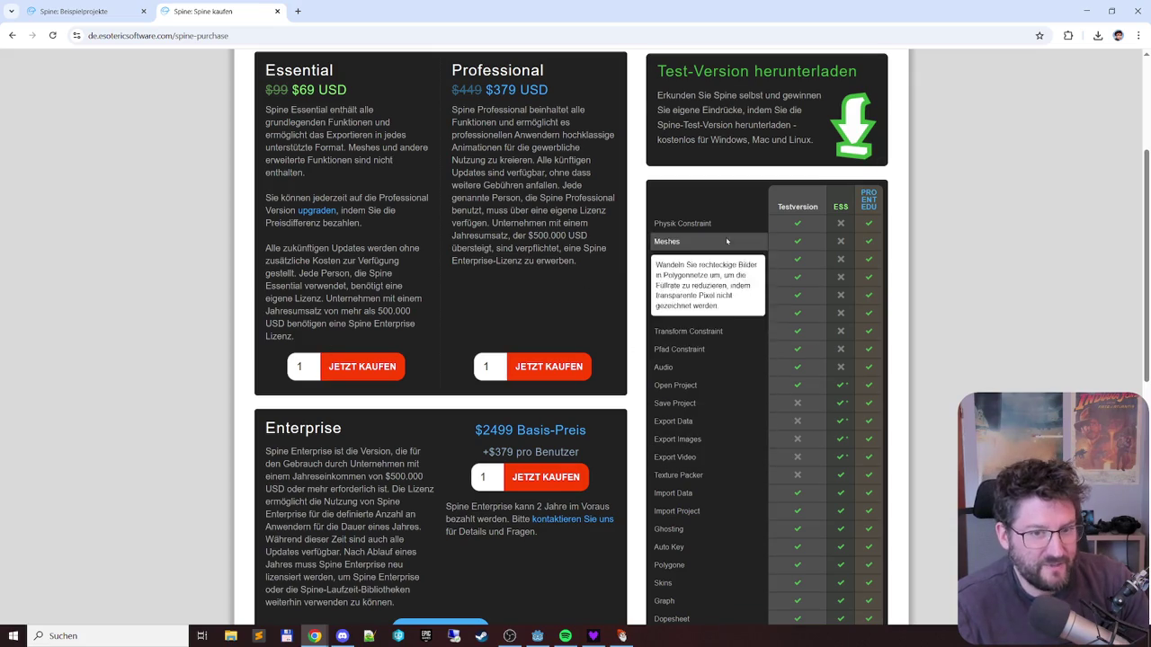
mouse_move(726, 346)
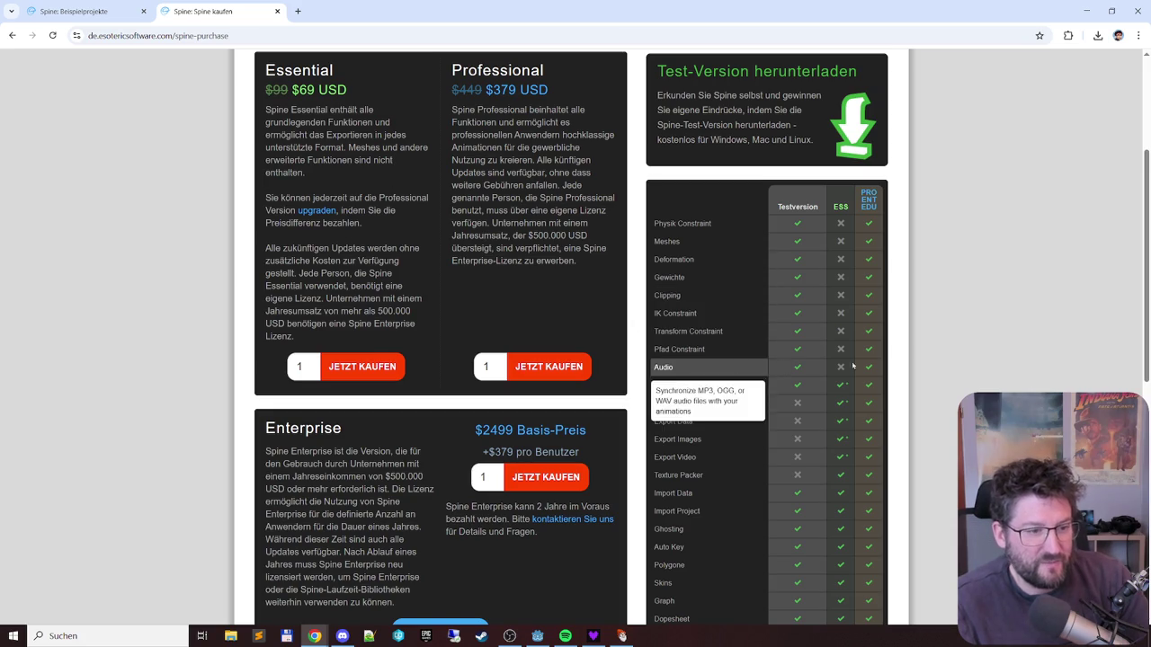
scroll(567, 260, "down", 6)
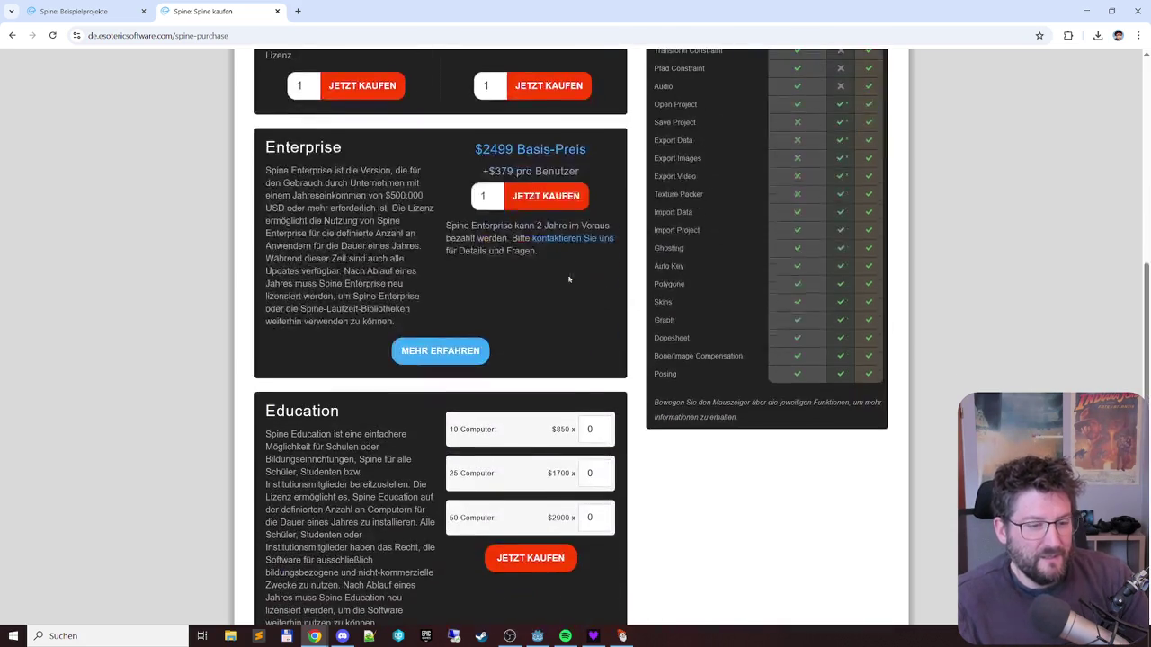
scroll(567, 274, "up", 10)
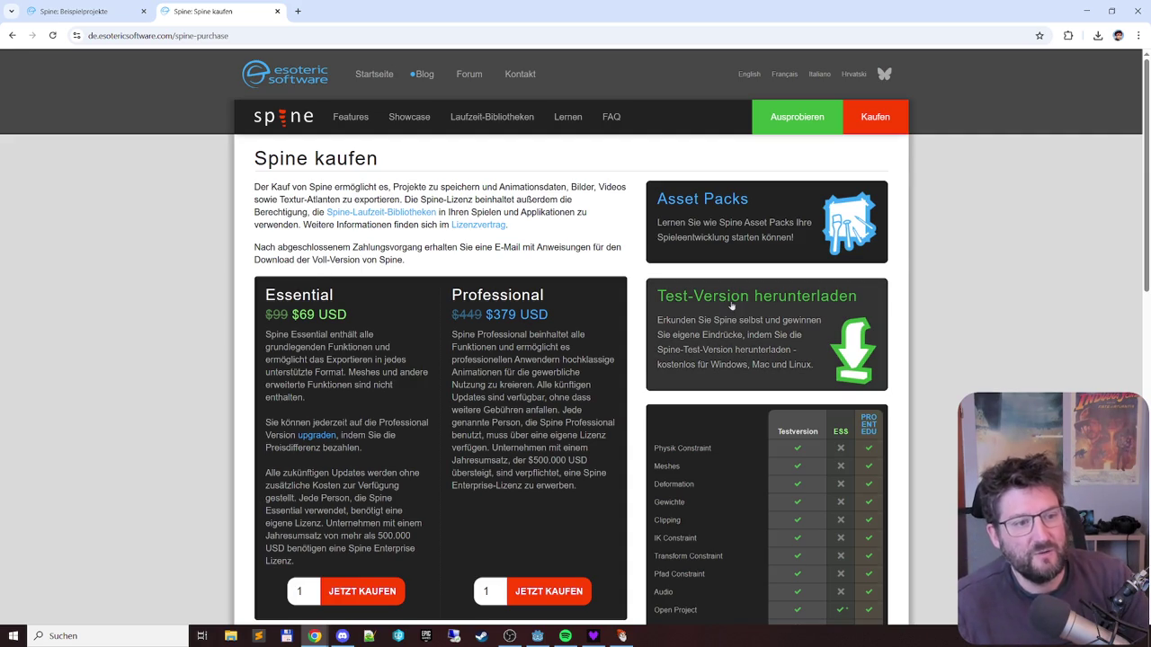
scroll(528, 329, "down", 3)
scroll(710, 431, "down", 3)
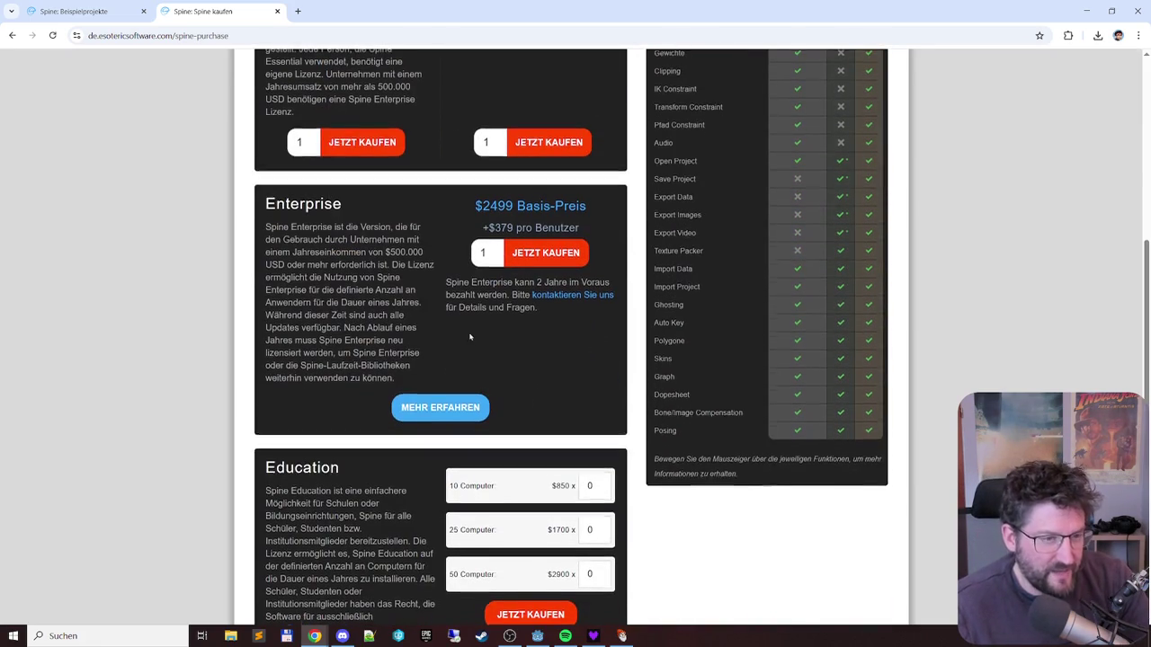
scroll(395, 259, "up", 2)
scroll(400, 256, "up", 2)
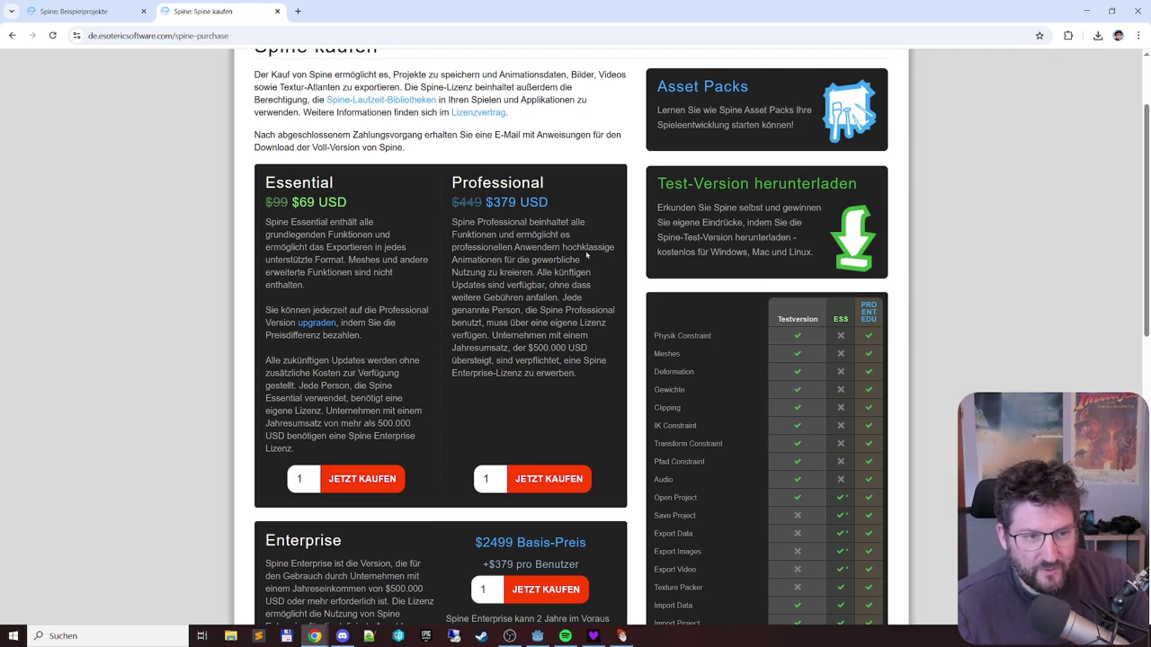
key("ctrl+shift+Tab")
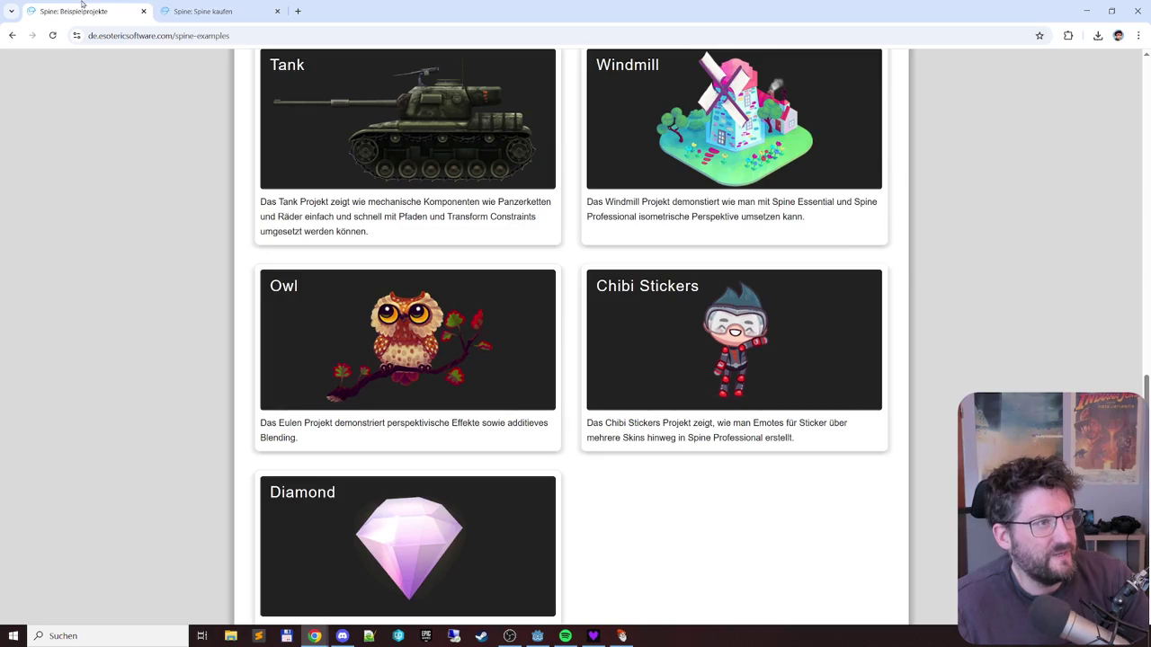
- In the other tab, go back to the Spine Demos page
scroll(775, 270, "up", 3)
scroll(775, 269, "up", 5)
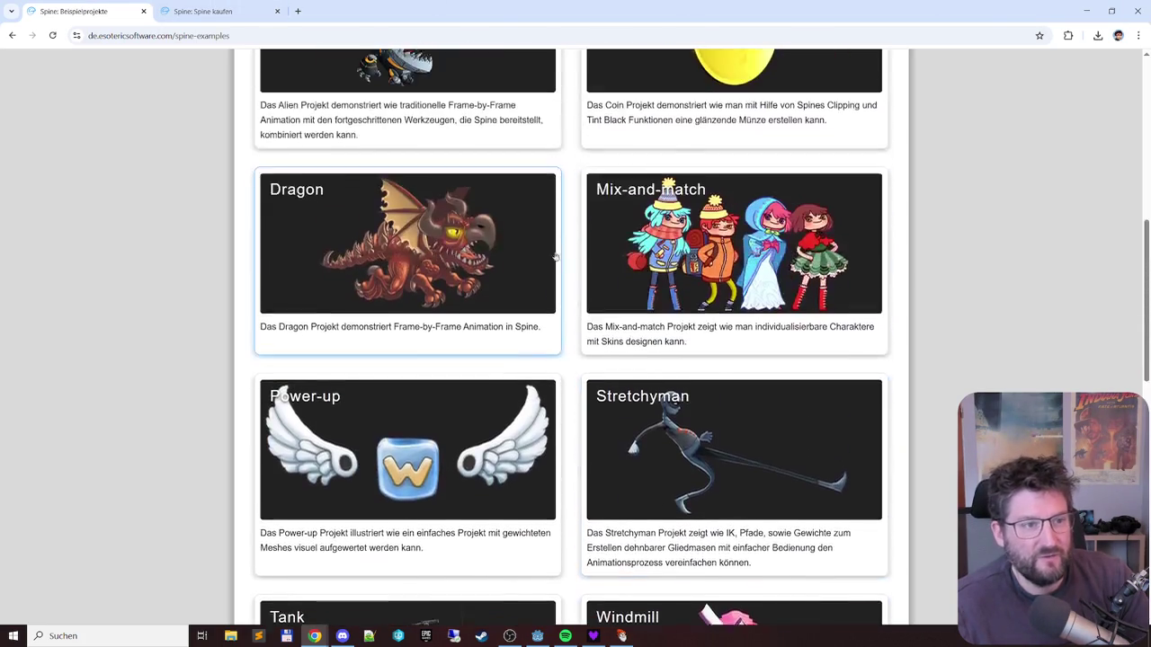
key("ctrl+Tab")
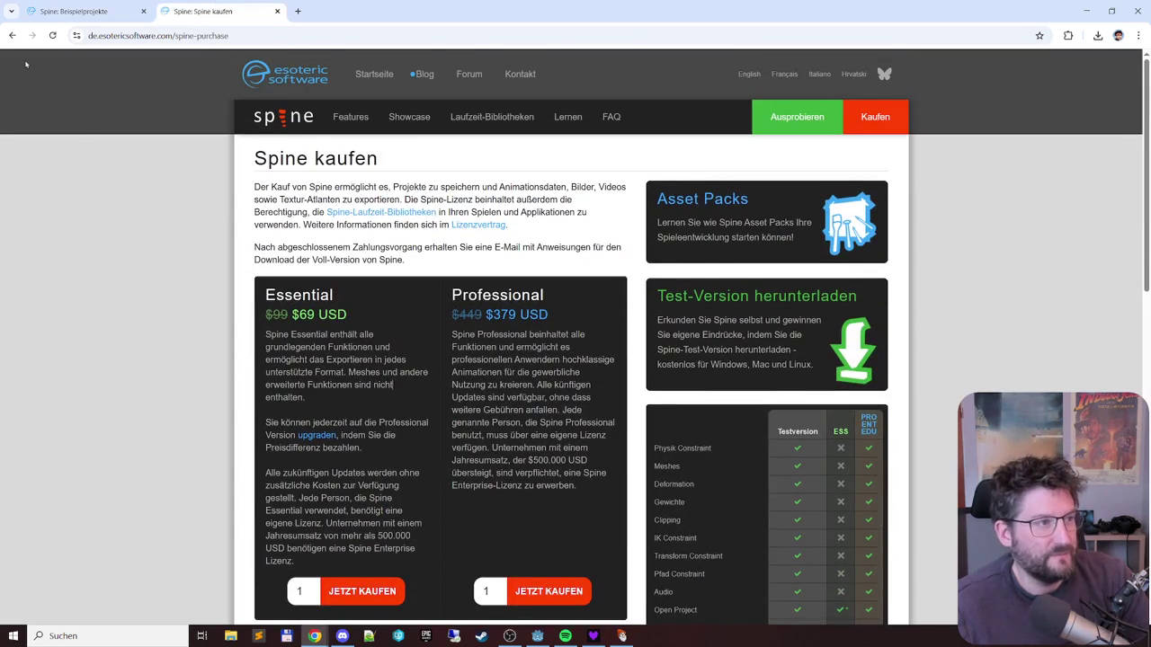
left_click(12, 36)
left_click(12, 36)
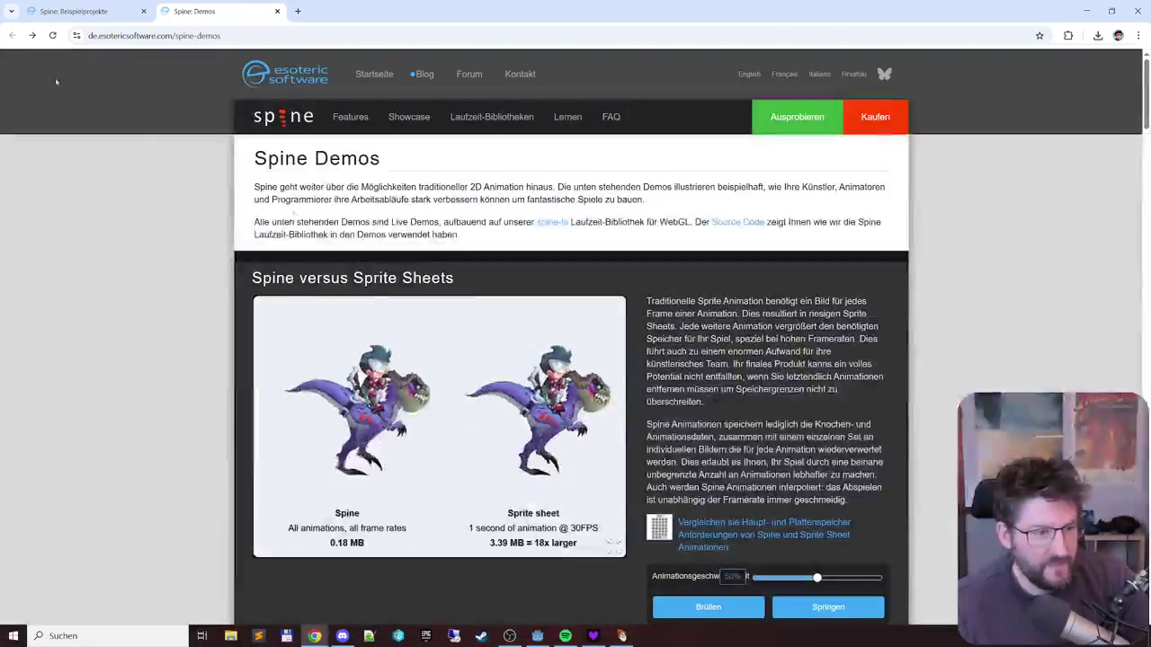
- Scroll down through the Spine Demos page
scroll(694, 284, "down", 3)
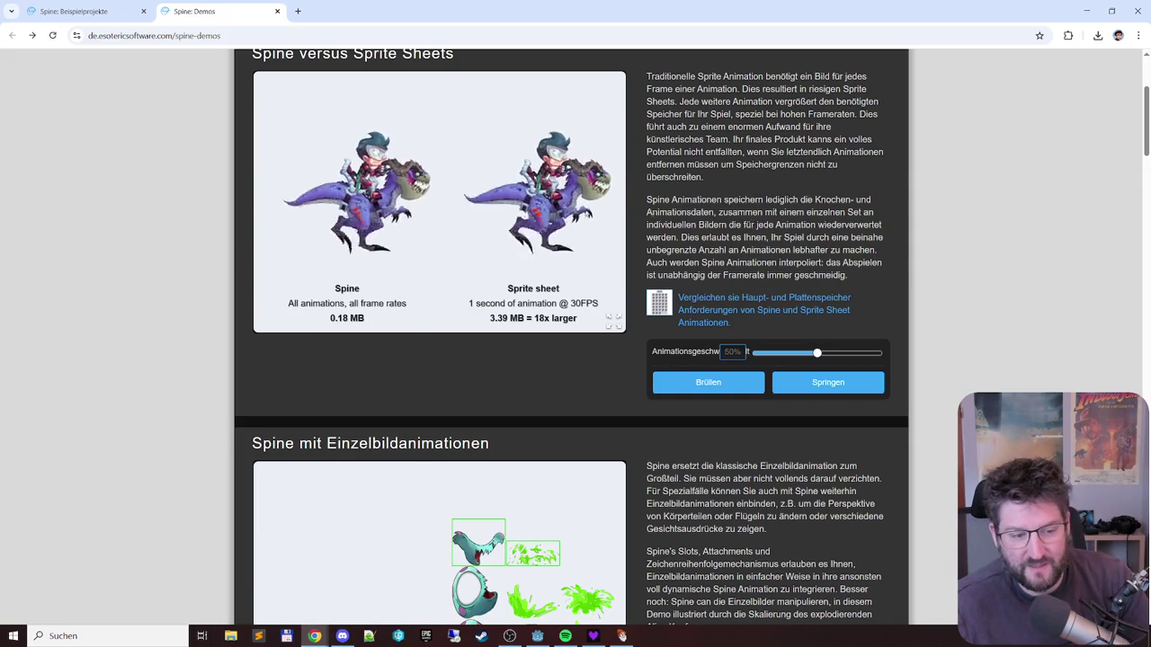
scroll(583, 260, "down", 2)
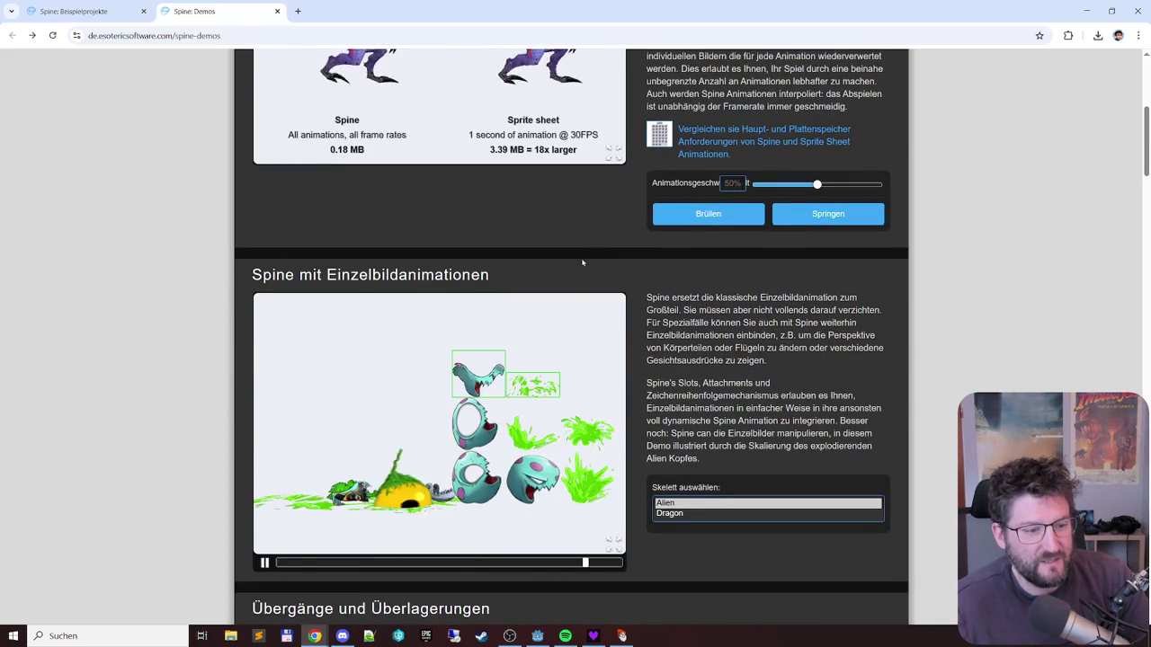
scroll(558, 222, "up", 2)
scroll(558, 221, "up", 2)
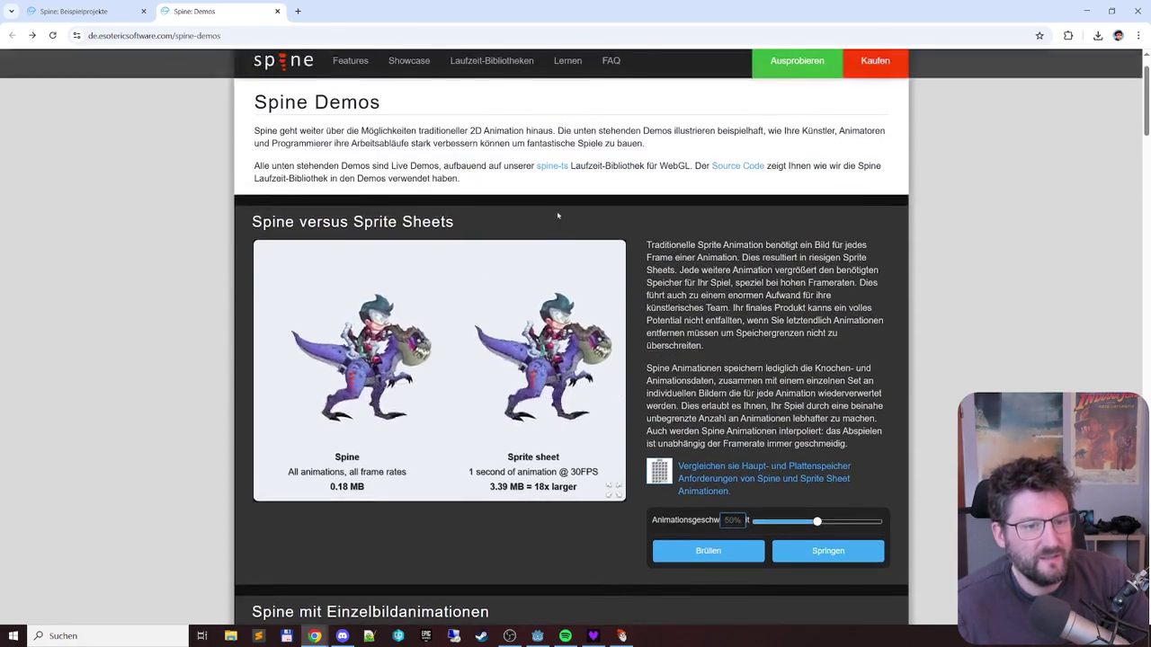
scroll(511, 221, "down", 1)
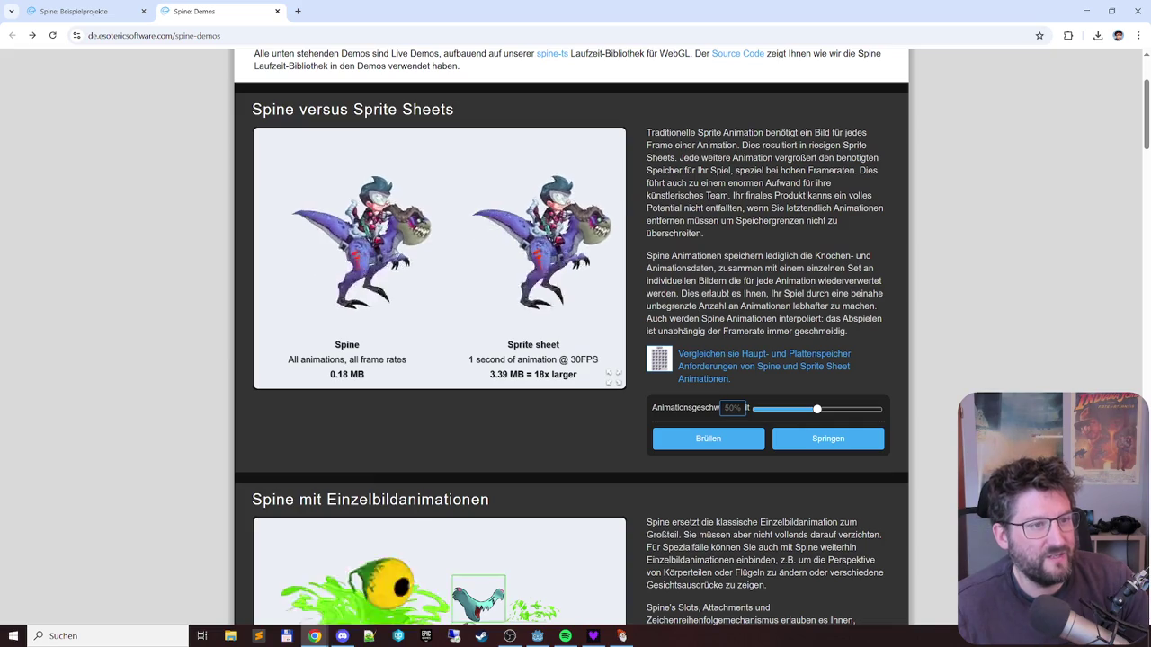
scroll(538, 134, "down", 1)
scroll(538, 134, "down", 11)
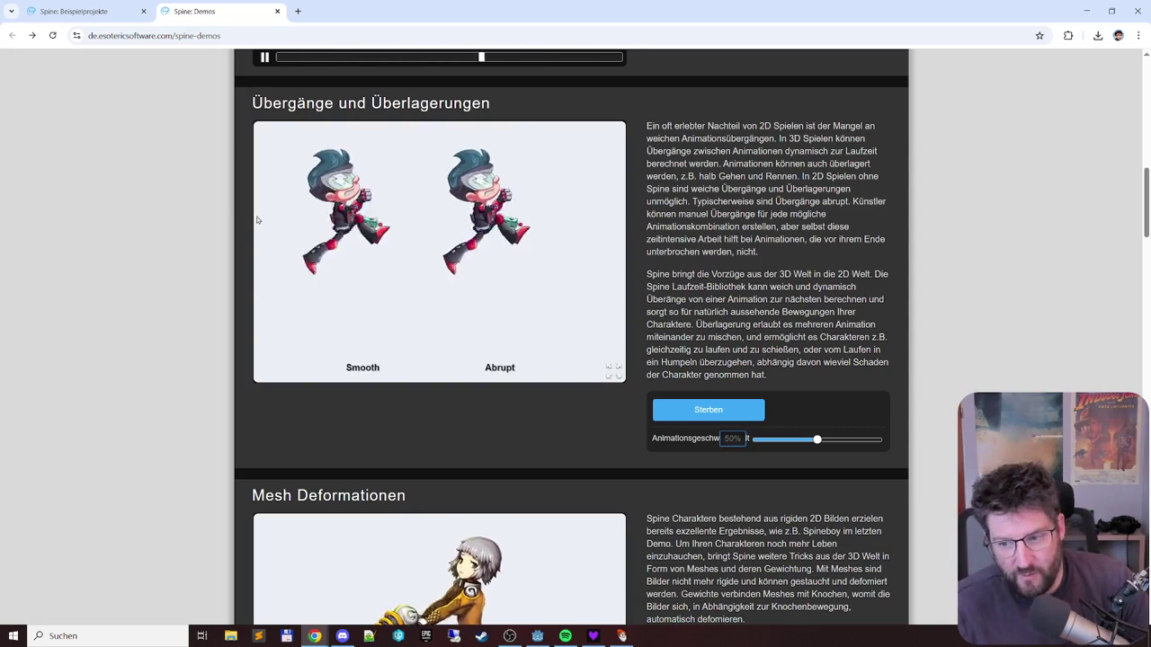
scroll(472, 311, "down", 1)
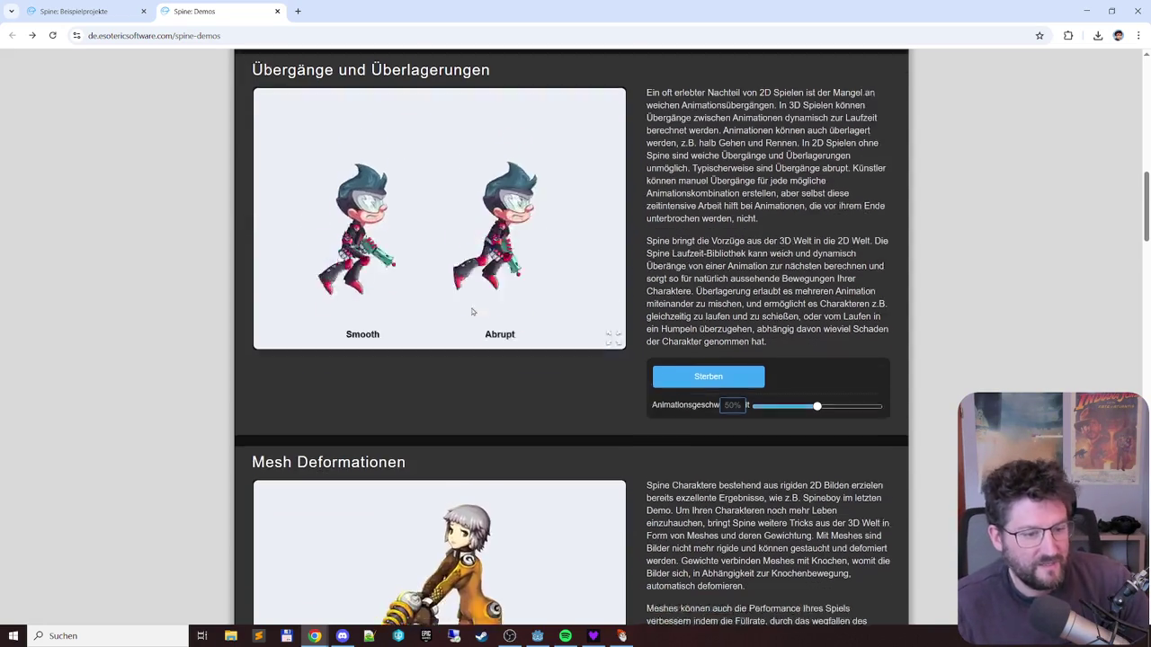
scroll(472, 311, "down", 7)
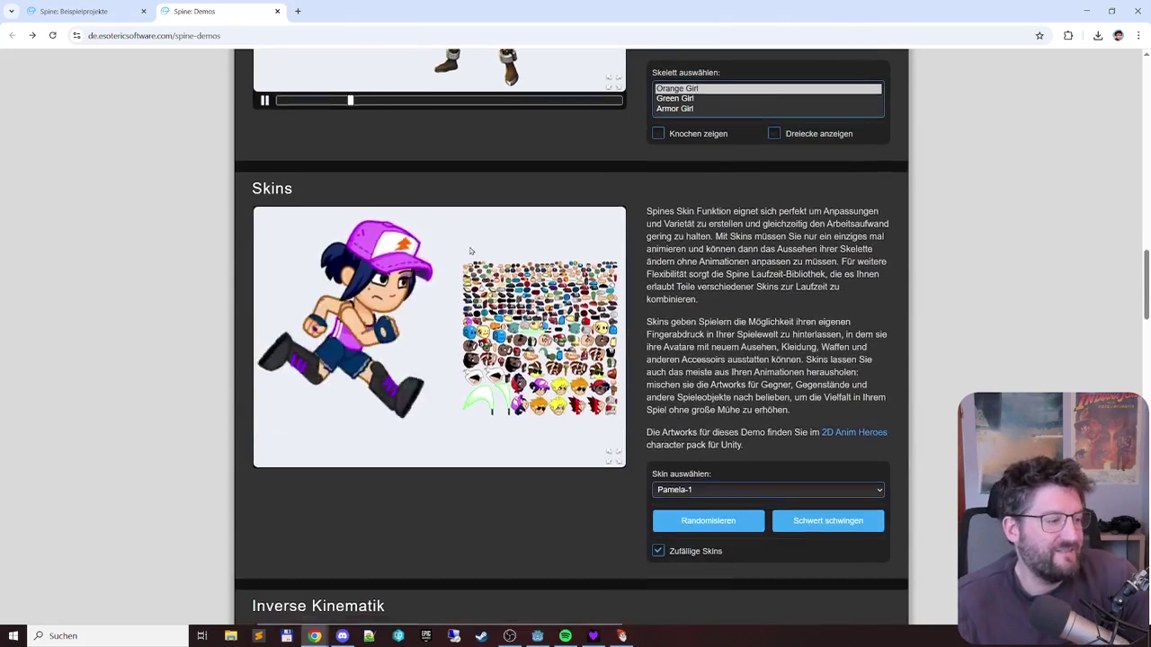
scroll(469, 251, "down", 5)
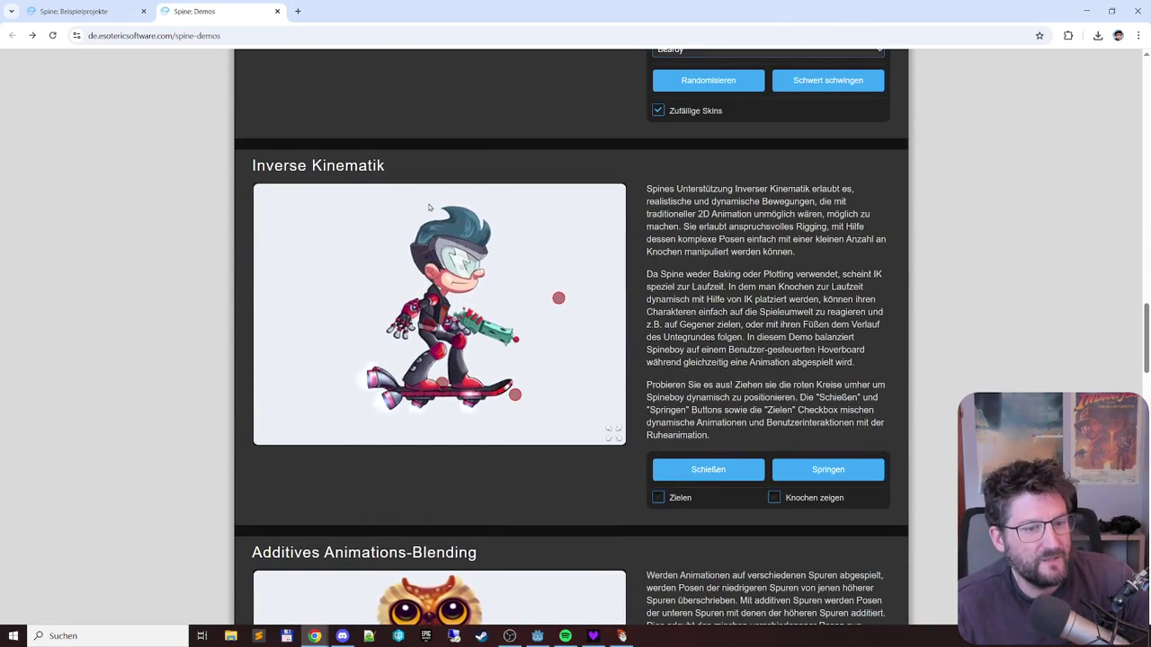
scroll(429, 208, "down", 1)
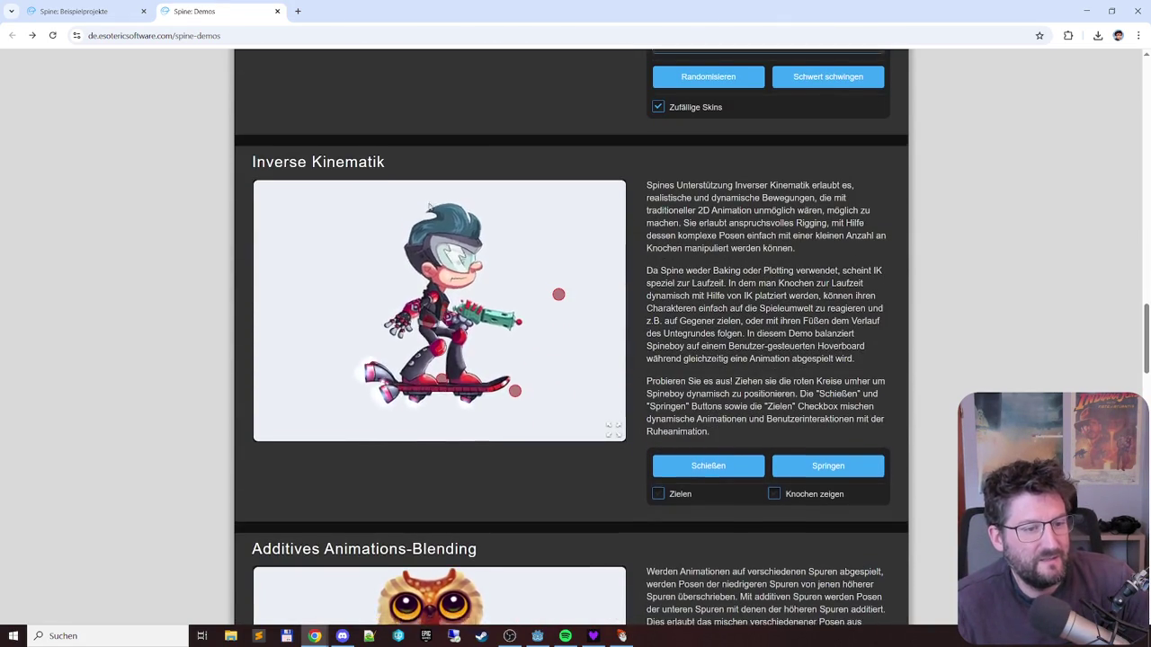
scroll(430, 207, "down", 7)
scroll(430, 207, "down", 2)
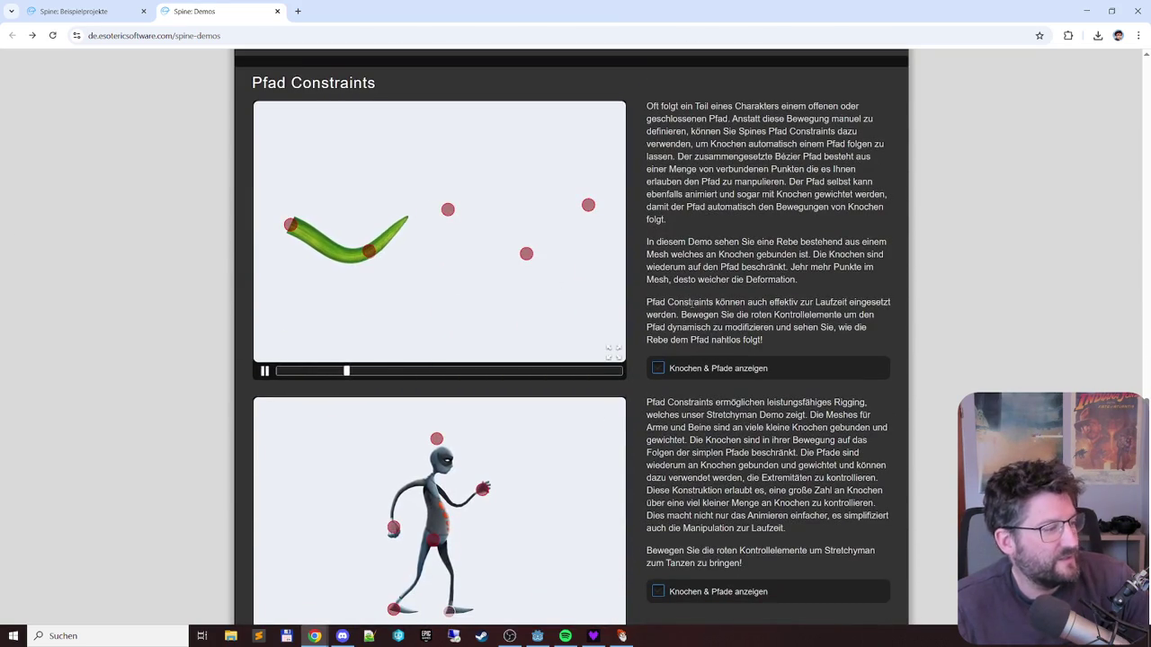
- Return to the Spine example projects tab at its top and minimize Chrome
left_click(81, 10)
scroll(401, 255, "up", 1)
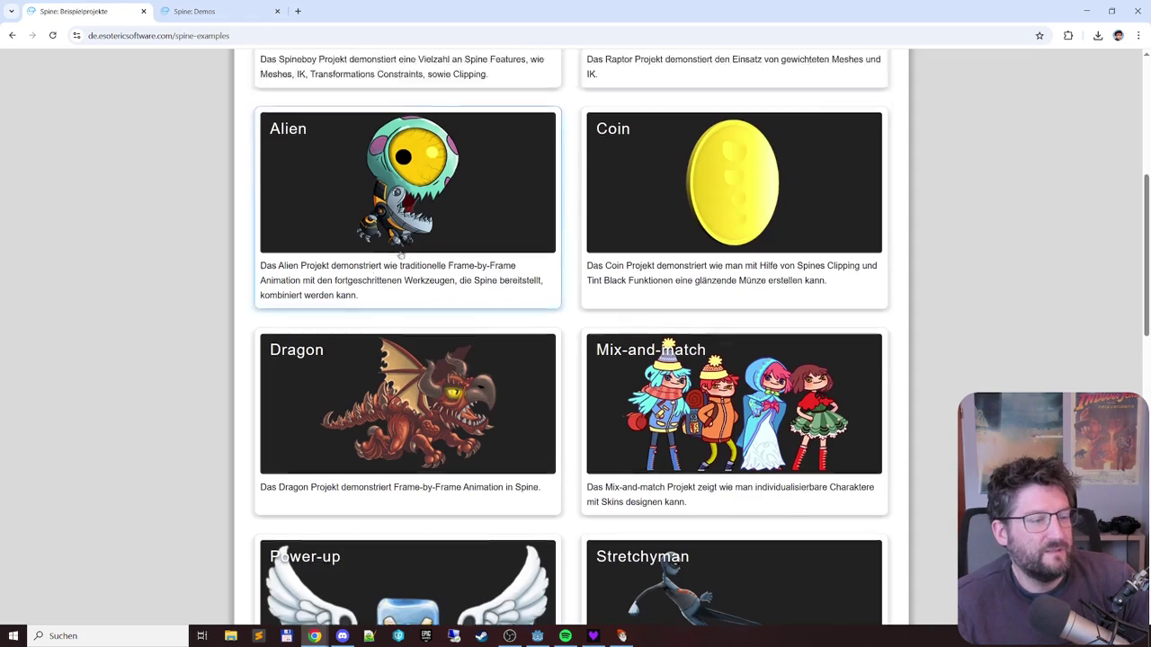
scroll(401, 256, "up", 5)
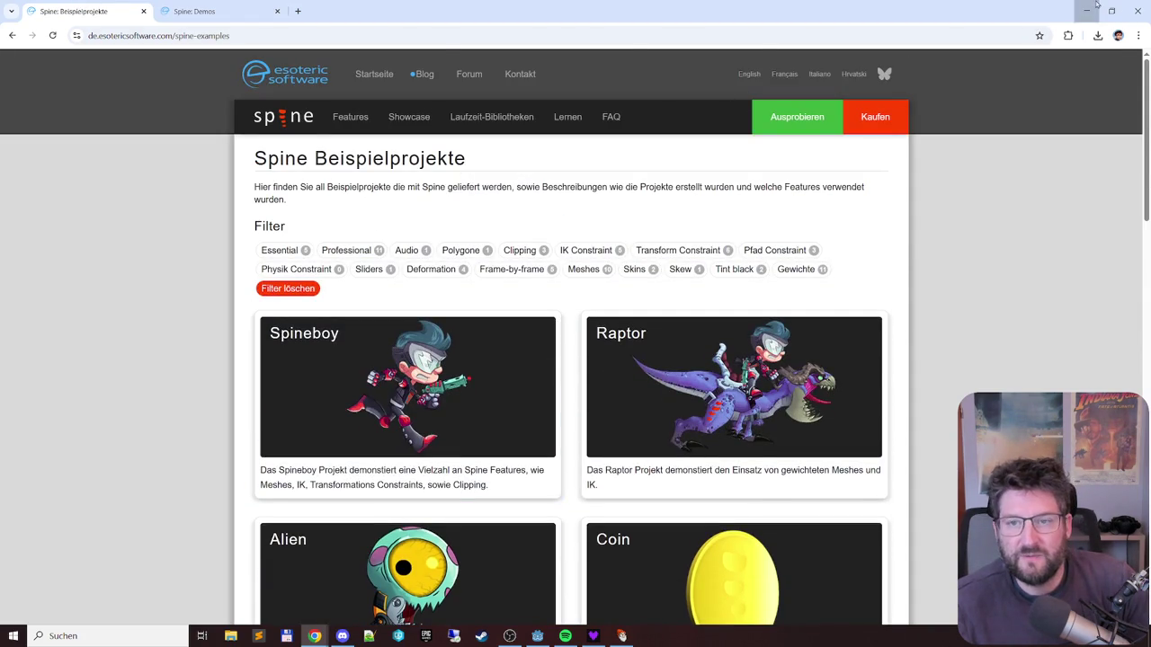
left_click(1086, 11)
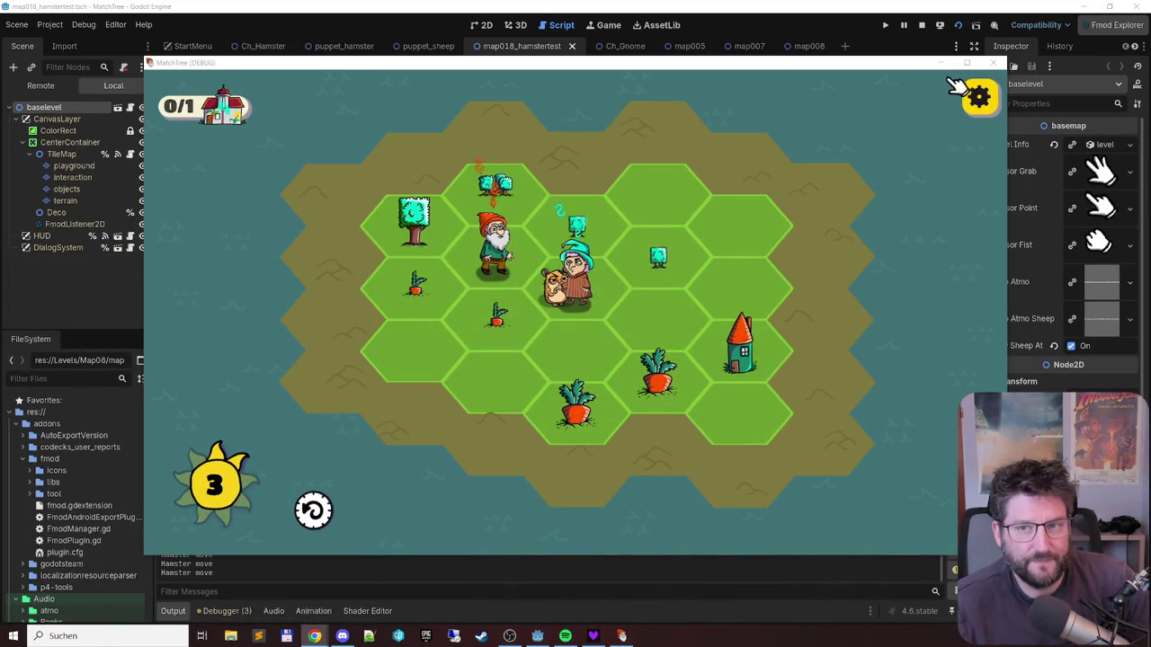
- Close the running MatchTree (DEBUG) game window
left_click(993, 63)
left_click(993, 64)
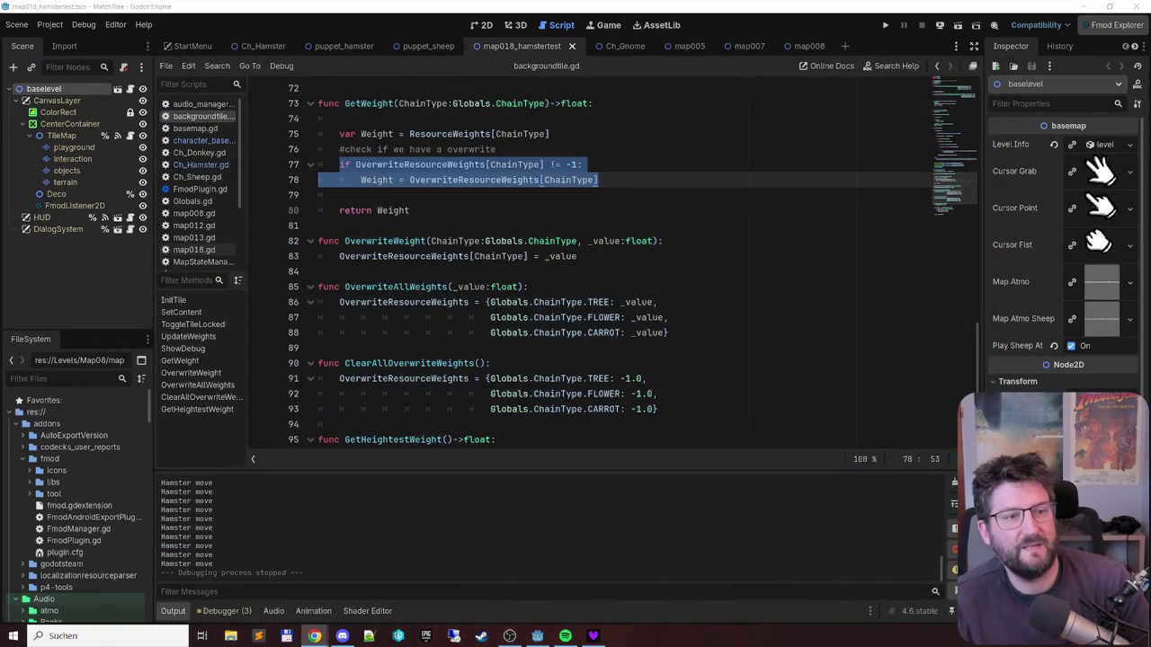
left_click(615, 180)
- Open Ch_Hamster.gd, showing its Move override with OverwriteAllWeights(5.0)
left_click(200, 164)
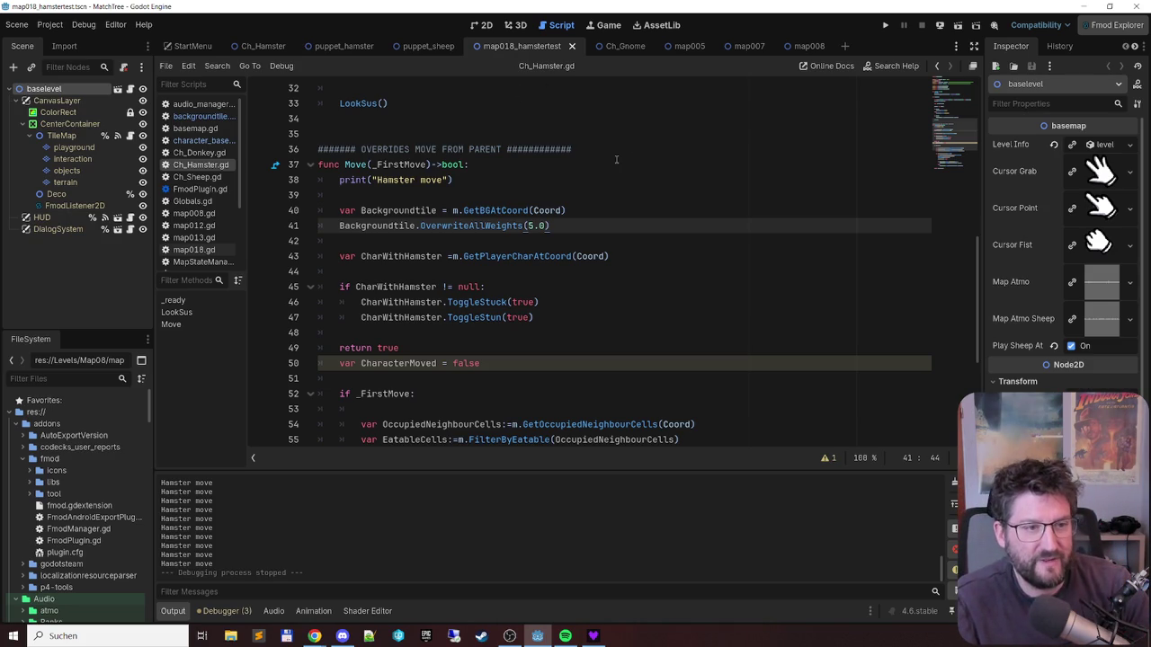
scroll(589, 154, "down", 2)
scroll(586, 154, "up", 2)
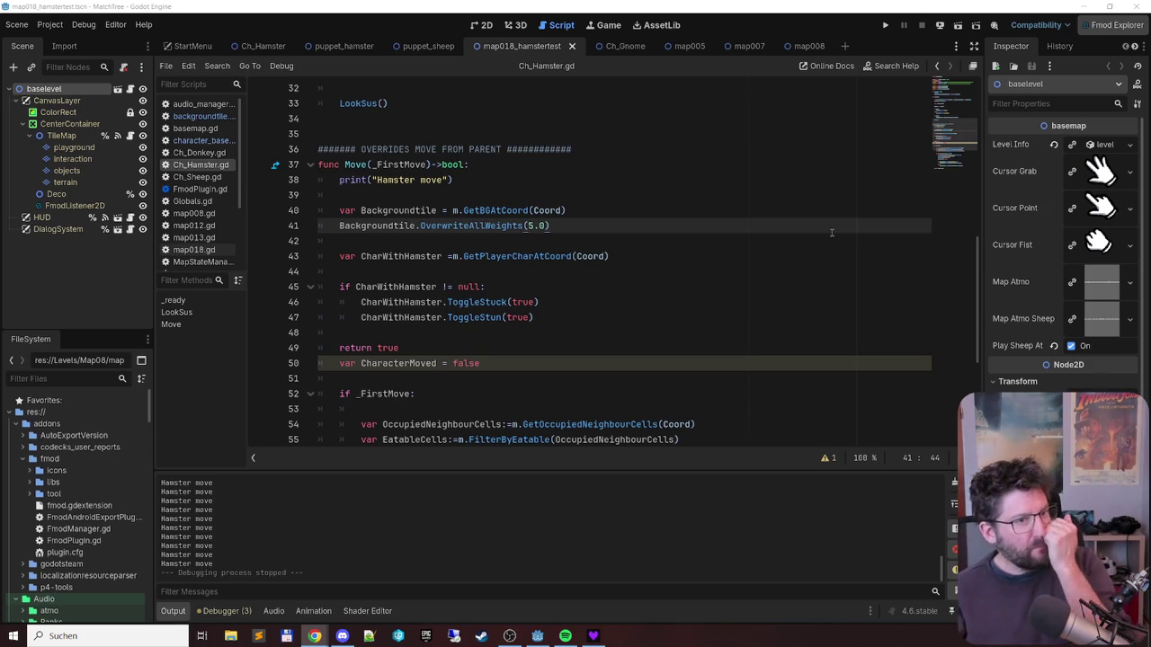
- Copy the if _FirstMove: line to replace the print statement at the start of Move
left_click(483, 387)
left_click(481, 389)
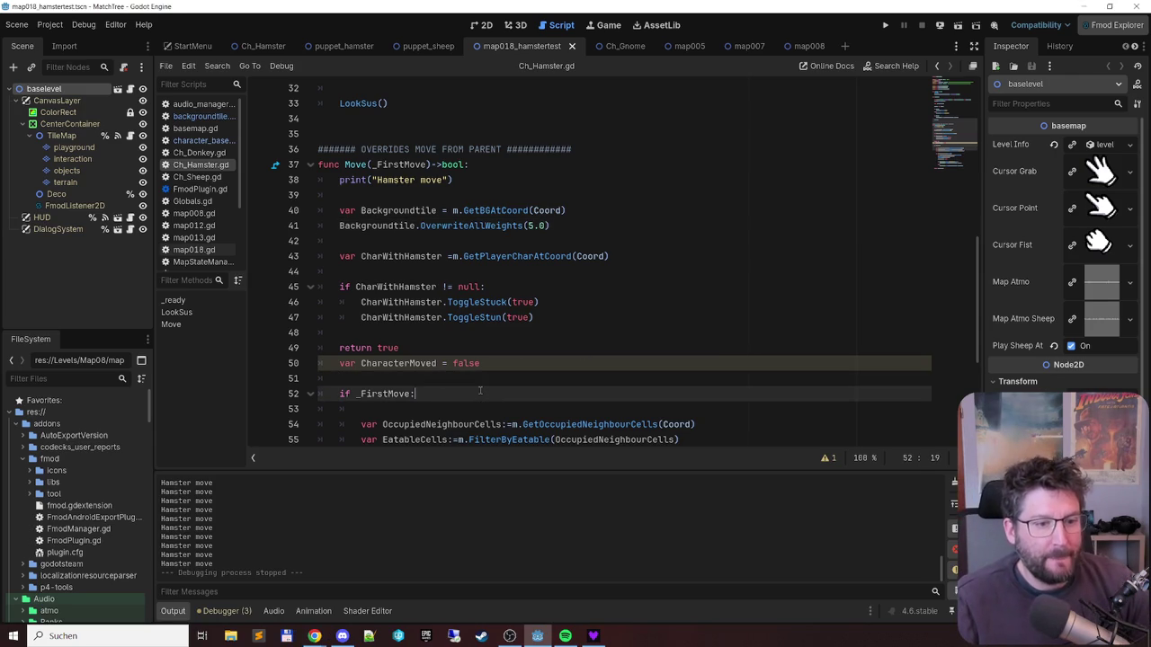
triple_click(480, 390)
key("Up")
key("Up")
key("Up")
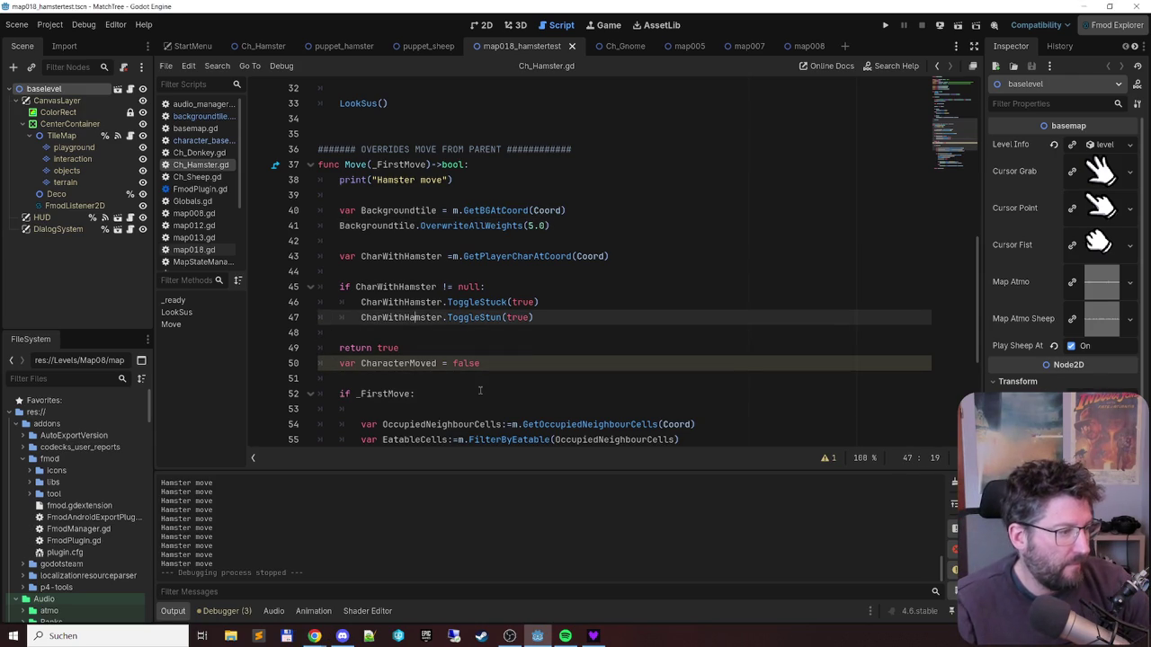
key("Up")
key("Up")
key("Up")
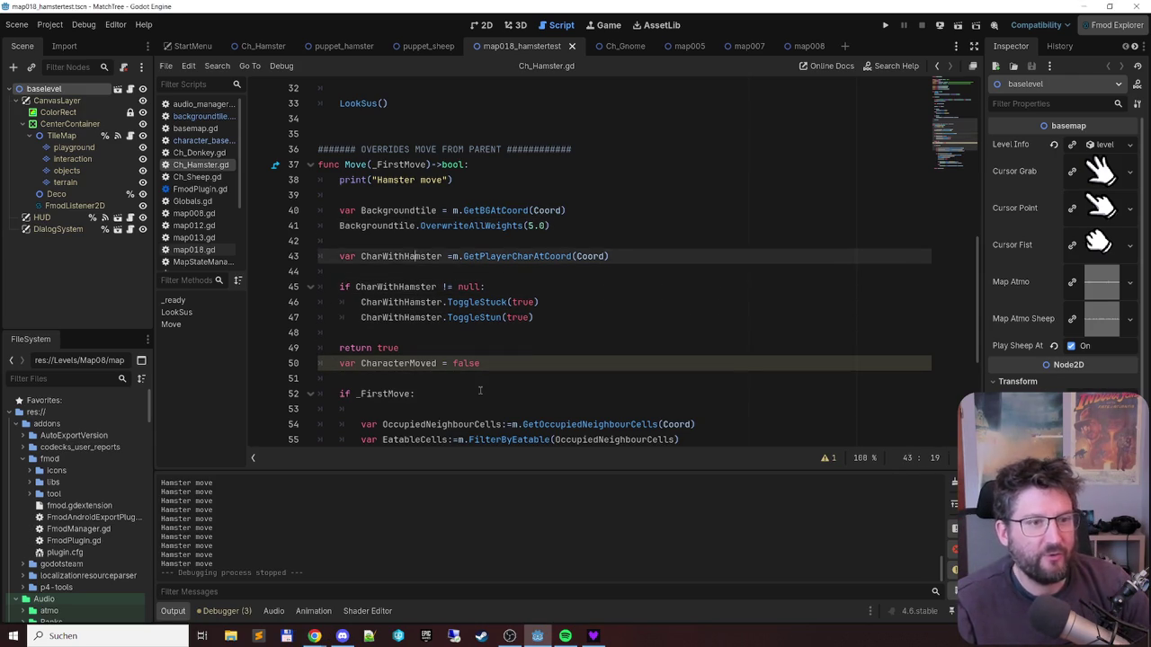
key("Up")
key("Up")
key("shift+End")
key("ctrl+v")
- Indent the Move body under if _FirstMove:, leaving return true outside
key("Down")
key("Down")
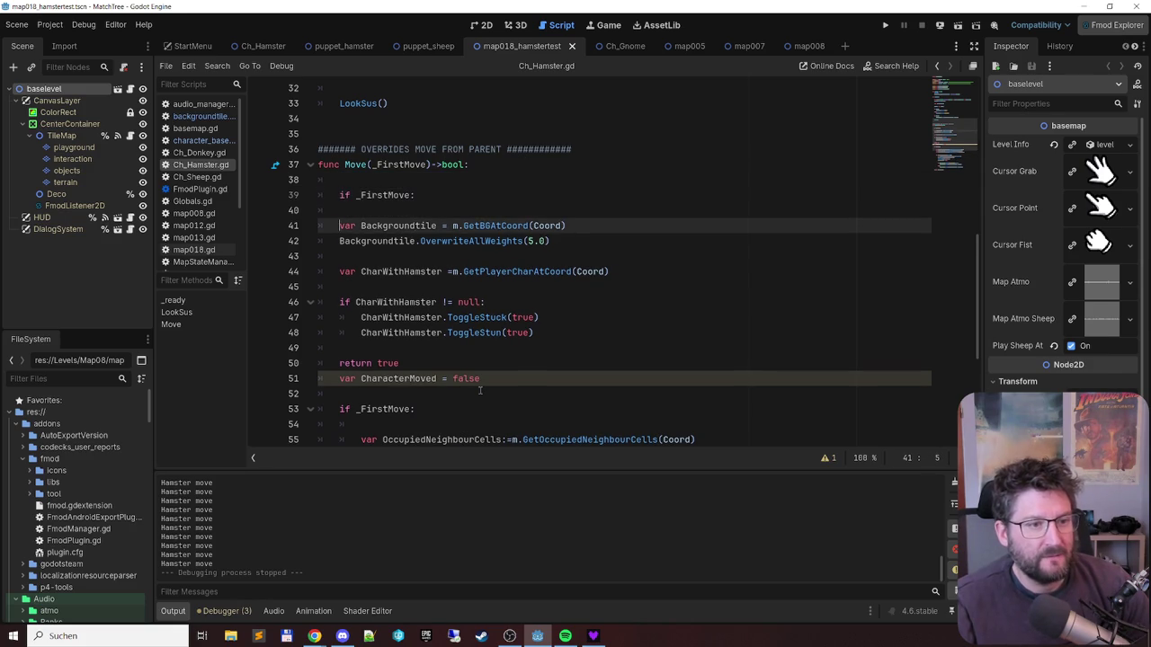
key("shift+Down")
key("shift+Down")
key("shift+Down")
key("Tab")
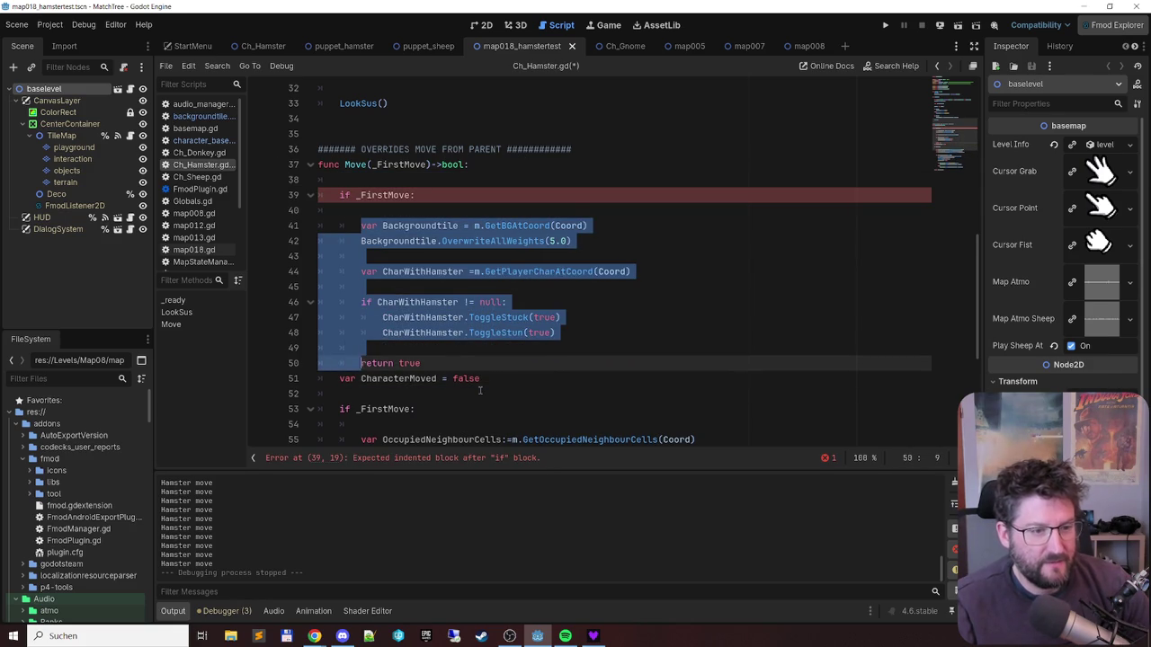
key("Right")
key("shift+Tab")
key("Down")
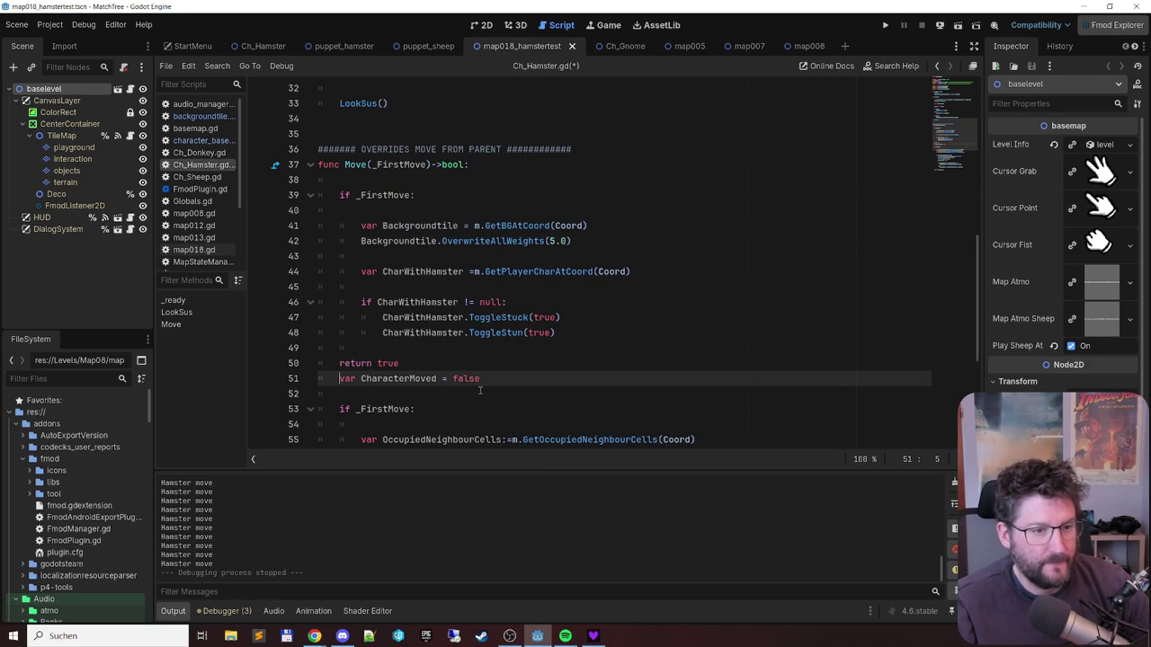
- Move the var CharacterMoved = false declaration to the top of Move
key("Return")
key("shift+End")
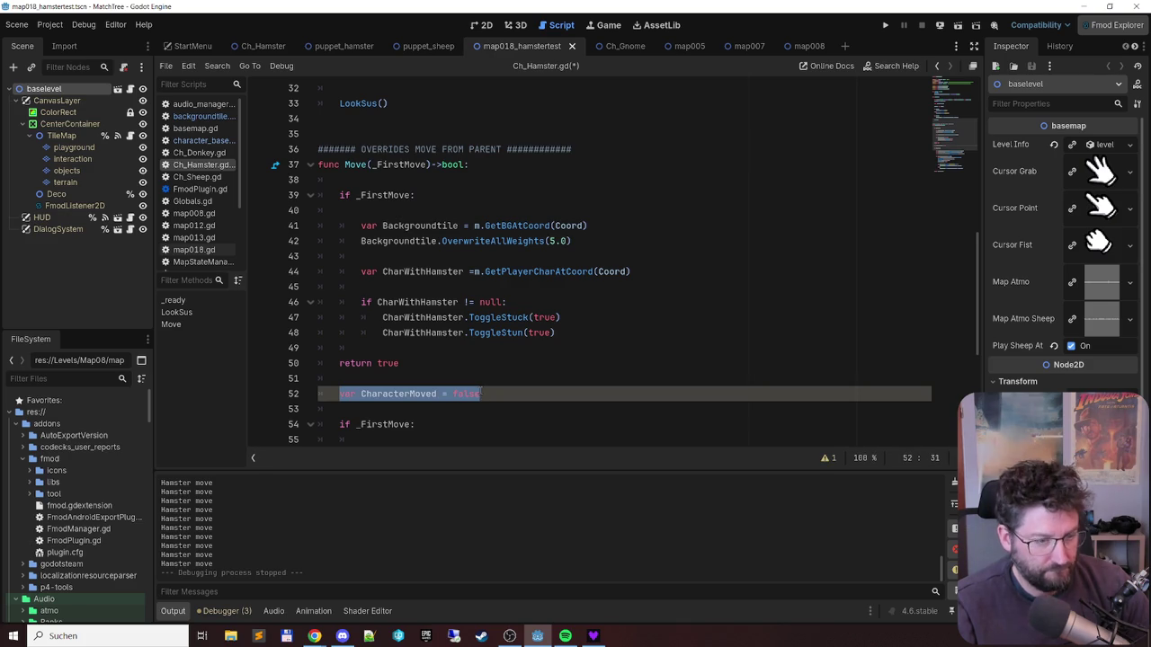
key("ctrl+x")
key("Up")
key("Up")
key("Up")
key("Return")
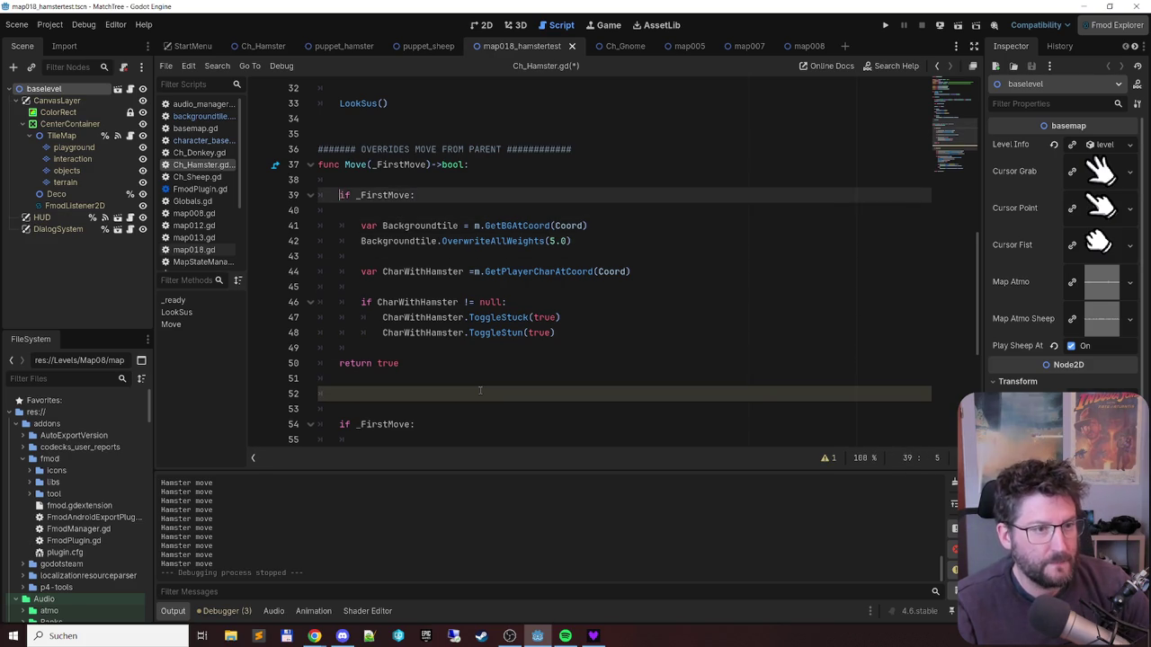
key("ctrl+v")
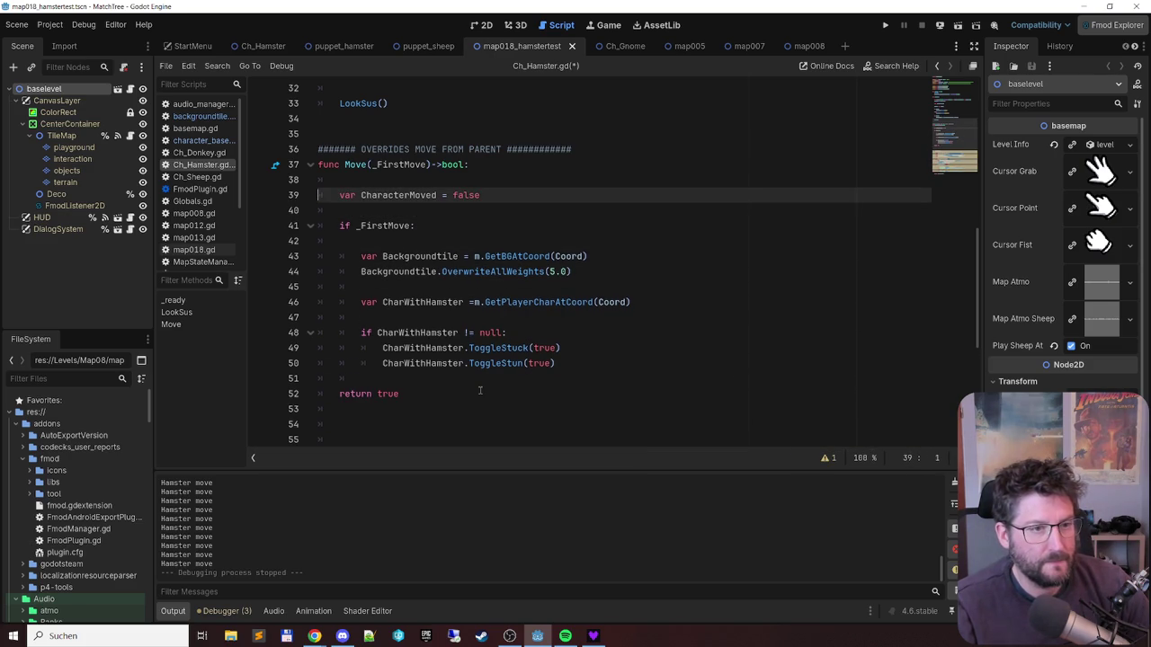
- Add CharacterMoved = true right after the ToggleStun line
scroll(480, 390, "down", 4)
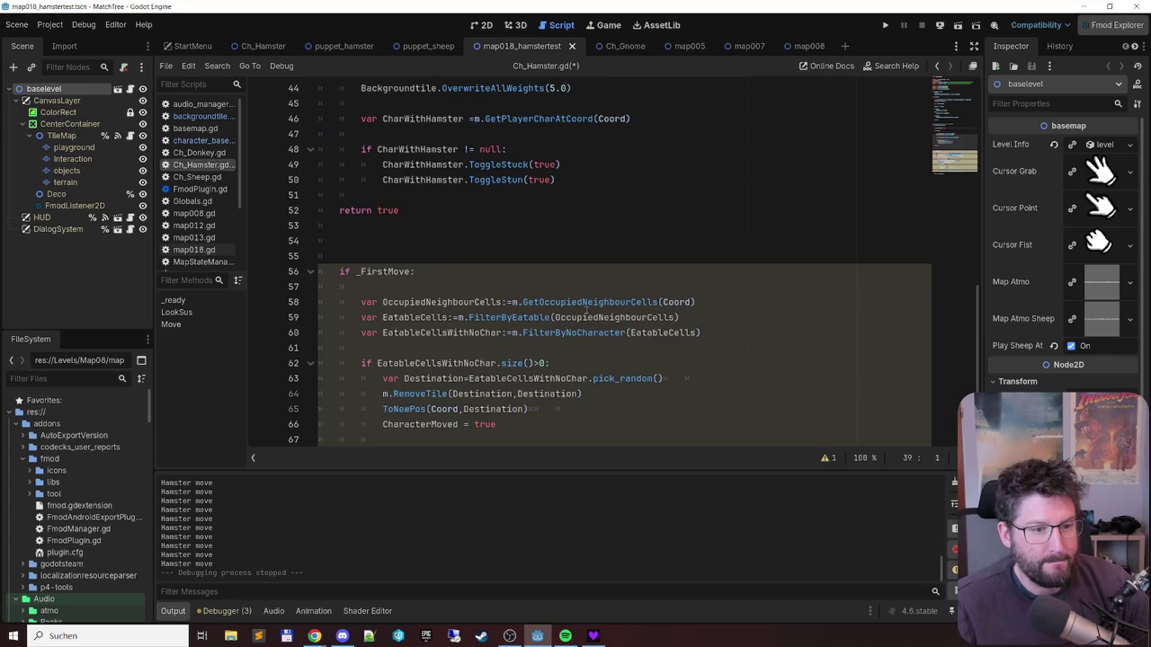
left_click(528, 427)
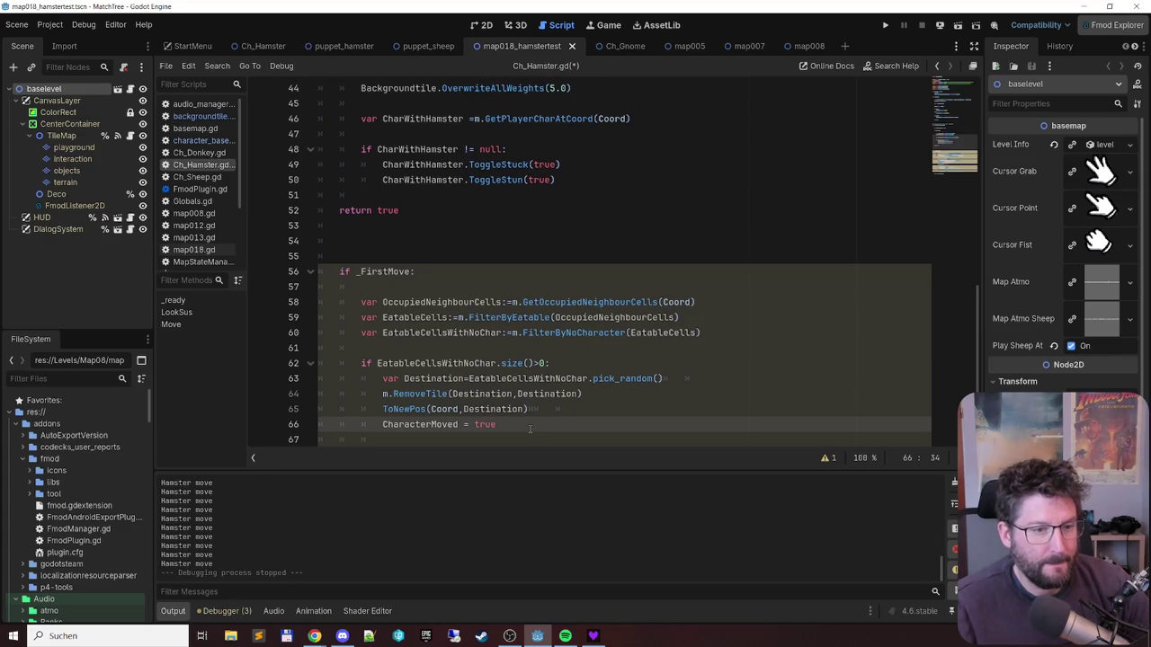
key("shift+Home")
left_click(585, 182)
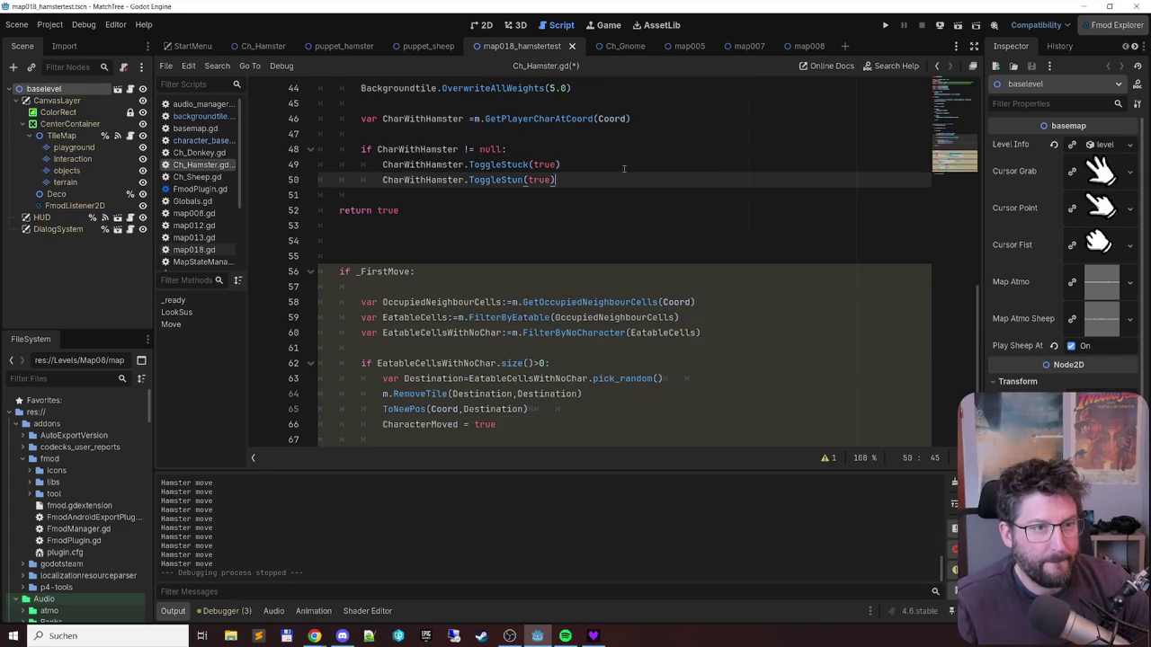
scroll(683, 162, "up", 1)
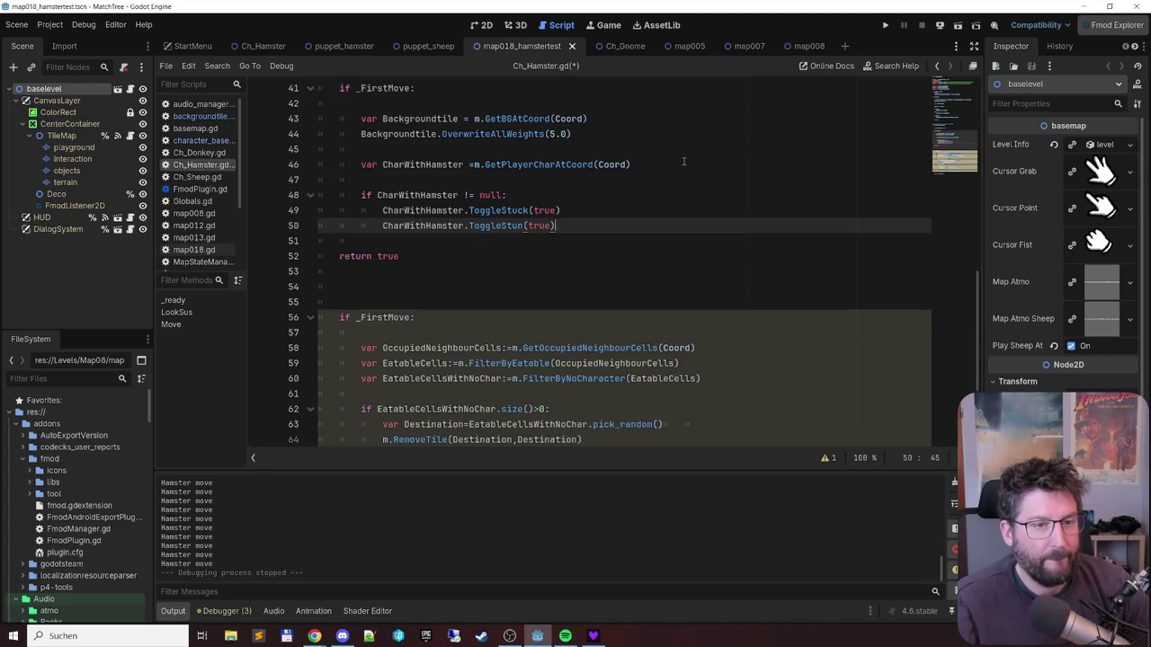
key("Return")
type("CharacterMoved = true")
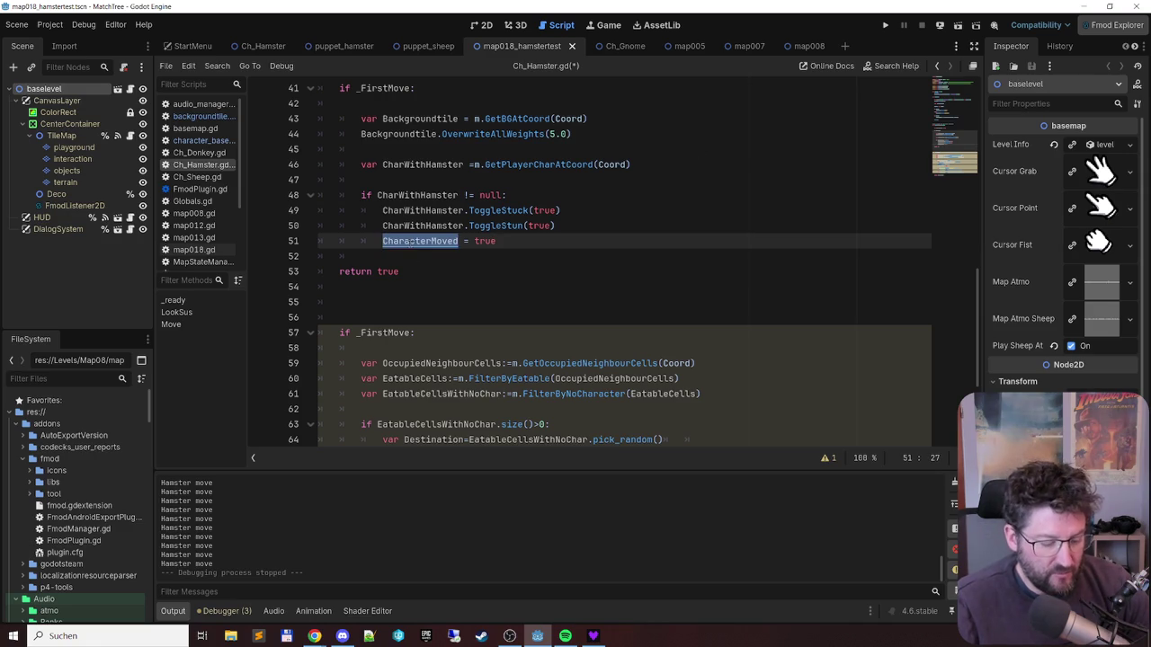
- Change return true to return CharacterMoved and save Ch_Hamster.gd
double_click(387, 271)
type("CharacterMoved")
key("ctrl+s")
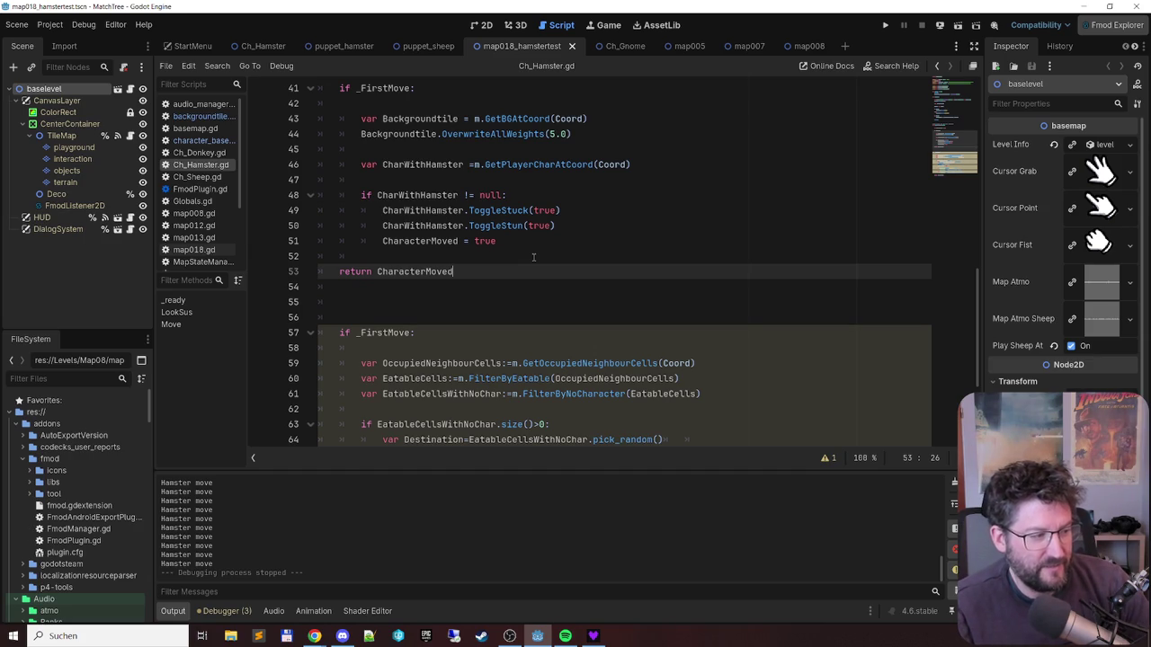
key("Up")
key("Up")
key("Up")
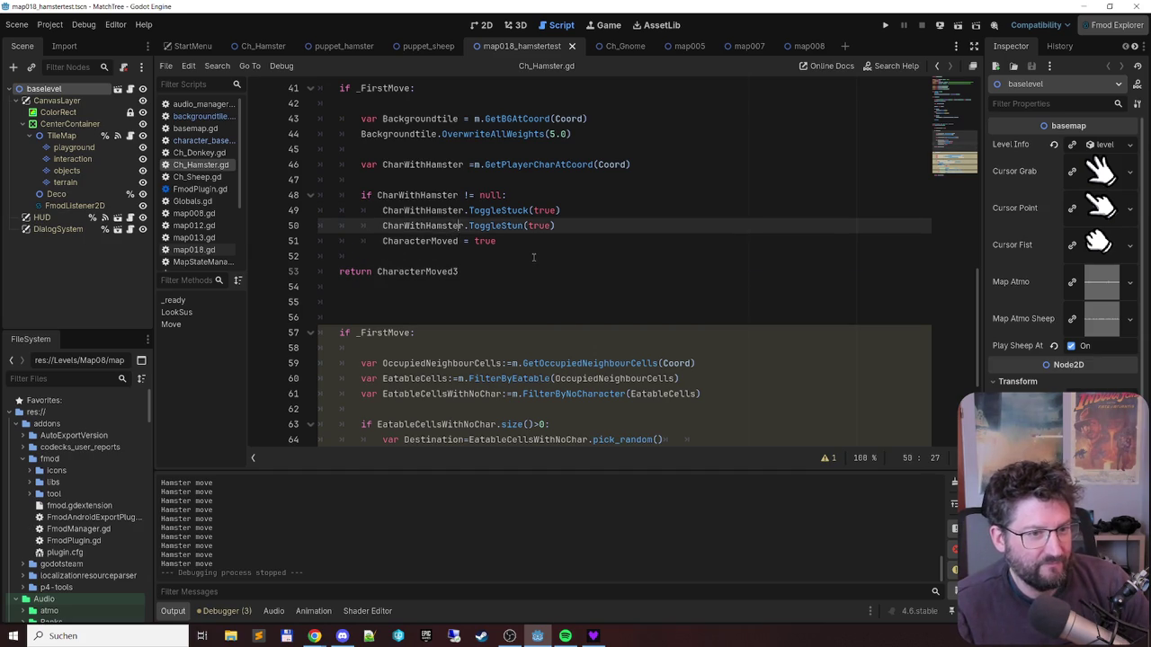
key("Down")
key("Down")
key("Down")
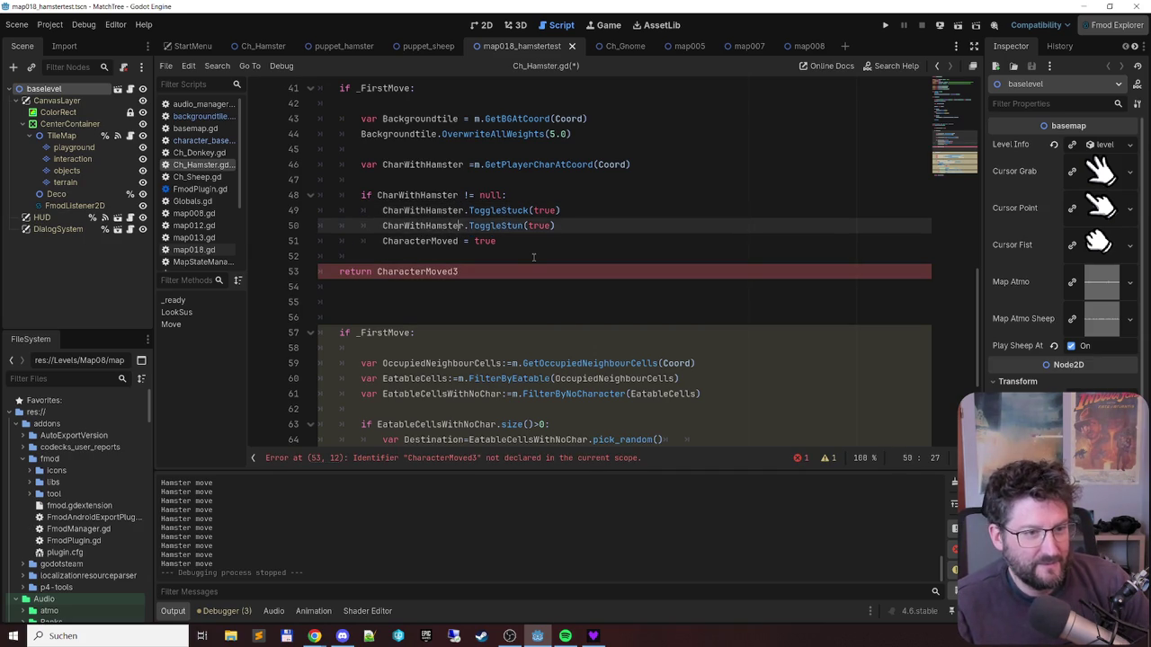
key("ctrl+s")
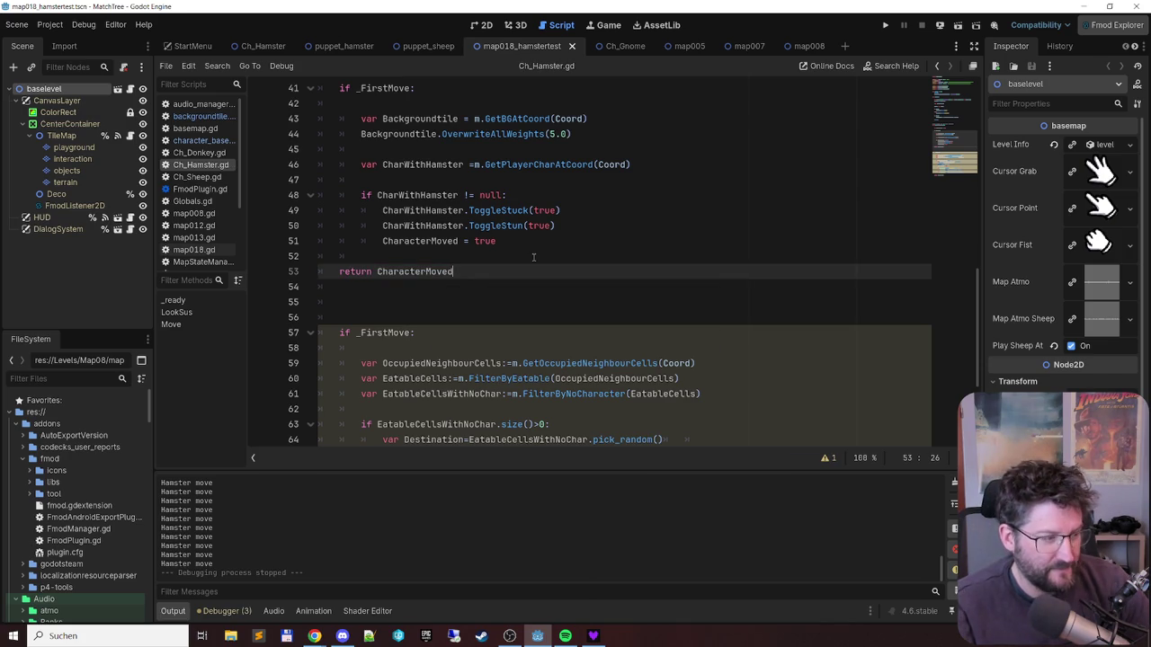
- Run the game to test the hamster change
scroll(492, 243, "up", 2)
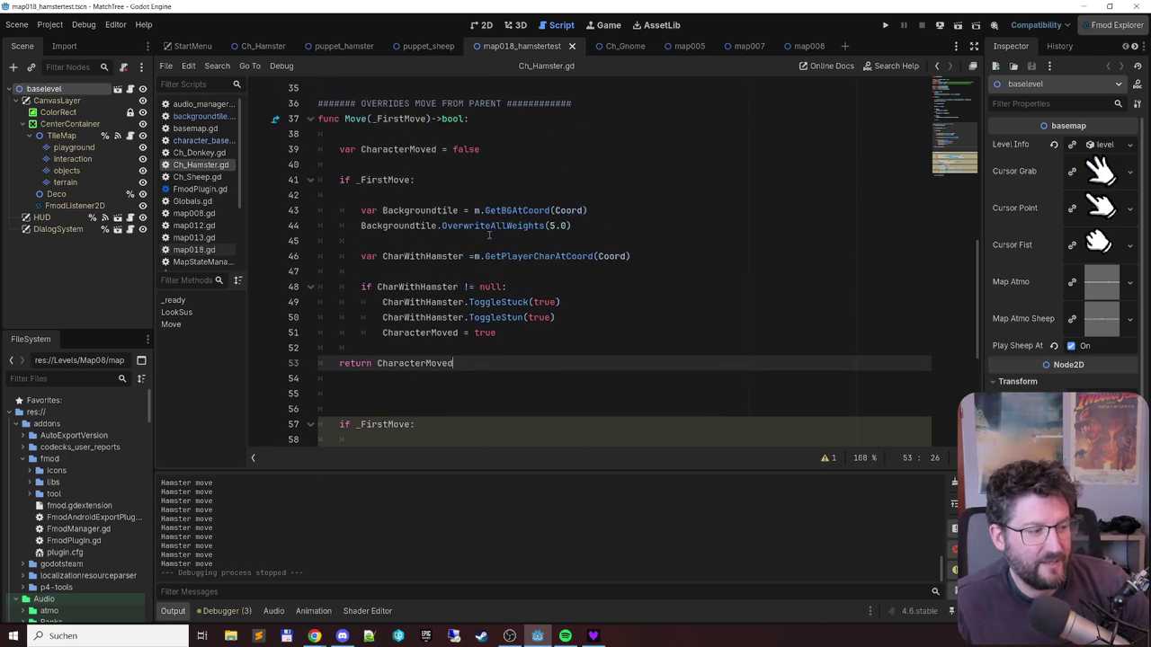
mouse_move(504, 227)
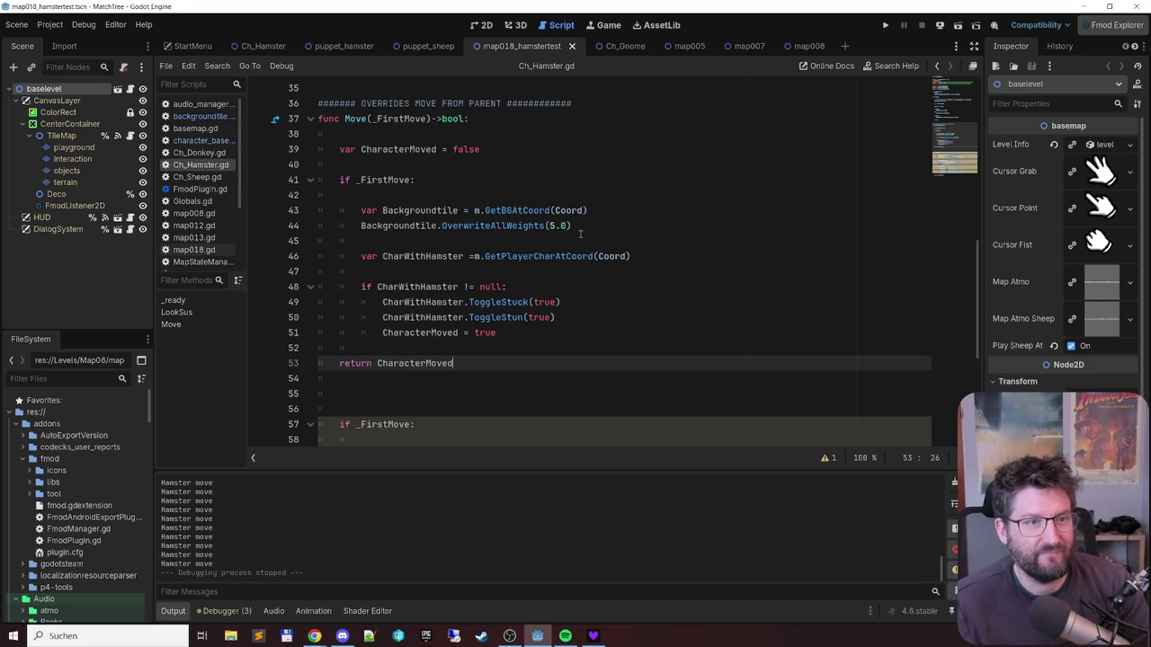
key("F6")
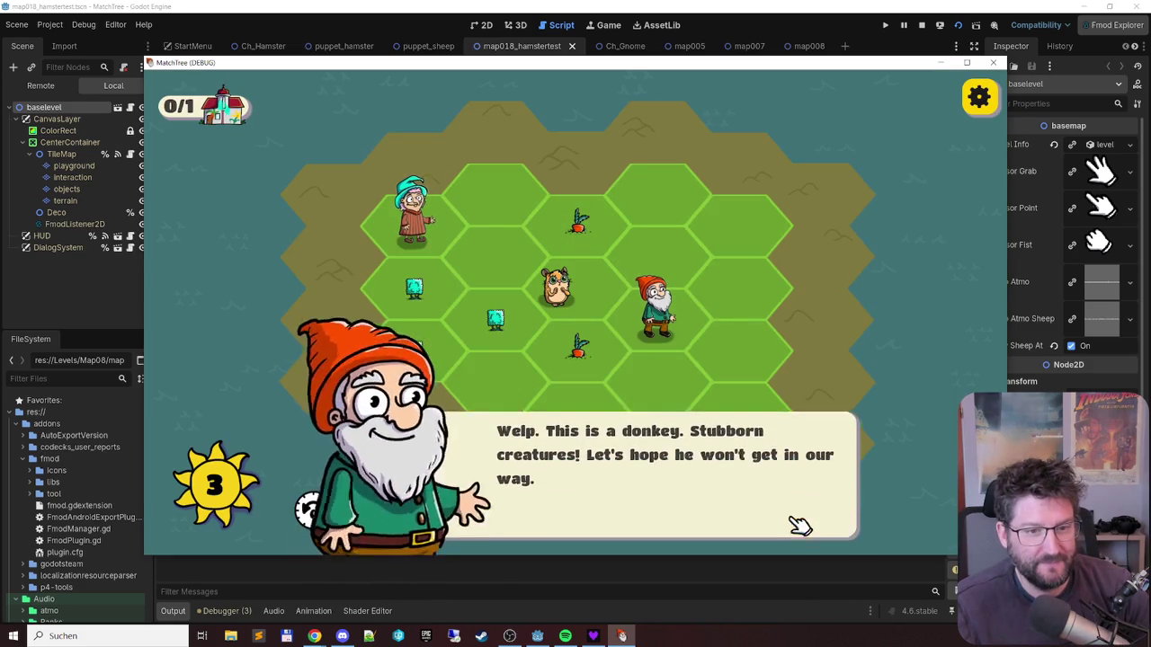
- Dismiss the gnome's dialogue, test several tile and gnome moves, then close the game
left_click(794, 519)
left_click_drag(488, 329, 386, 273)
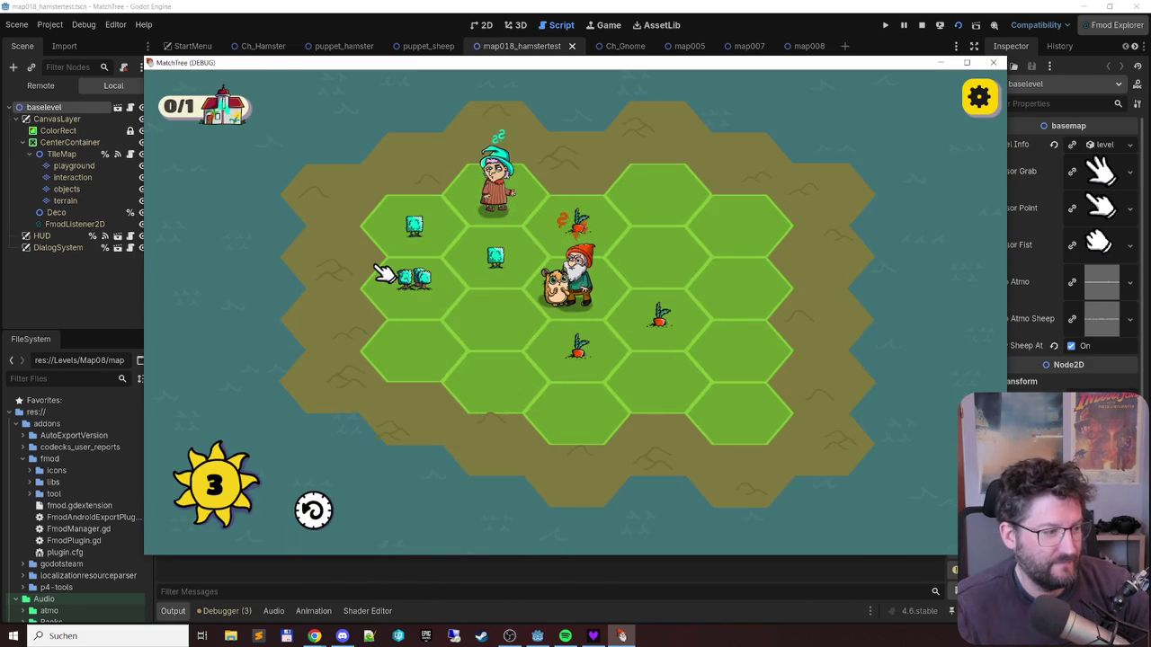
mouse_move(560, 282)
left_mouse_down()
mouse_move(647, 226)
mouse_move(684, 272)
left_mouse_up()
left_click_drag(617, 226, 621, 358)
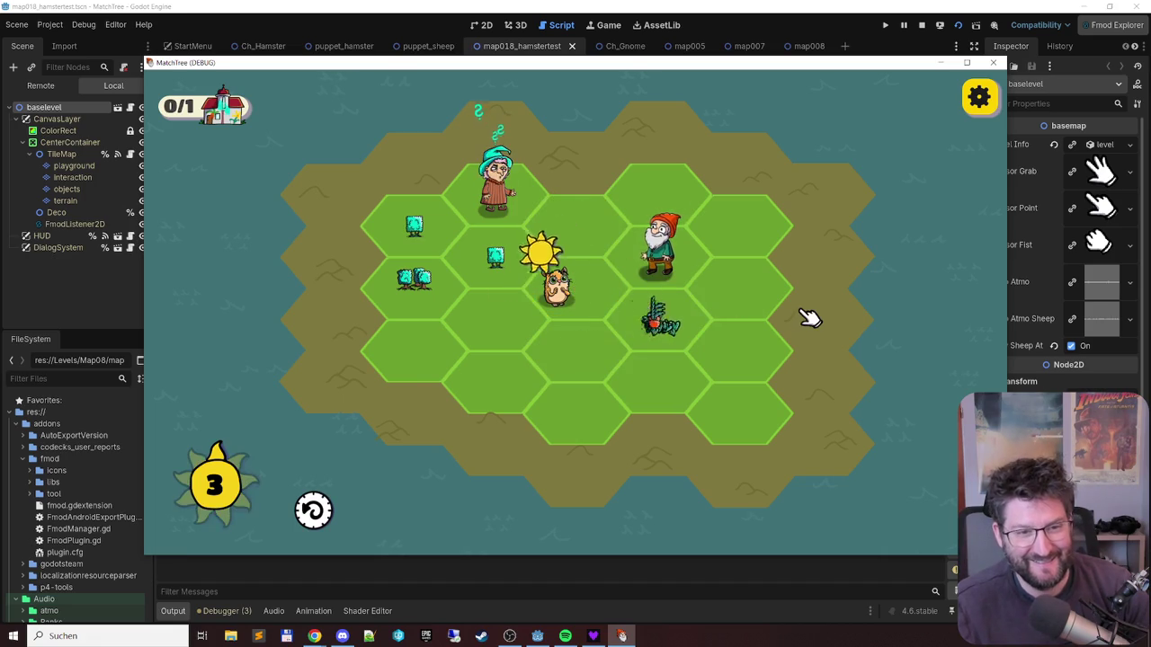
left_click_drag(493, 257, 495, 236)
left_click_drag(431, 217, 385, 231)
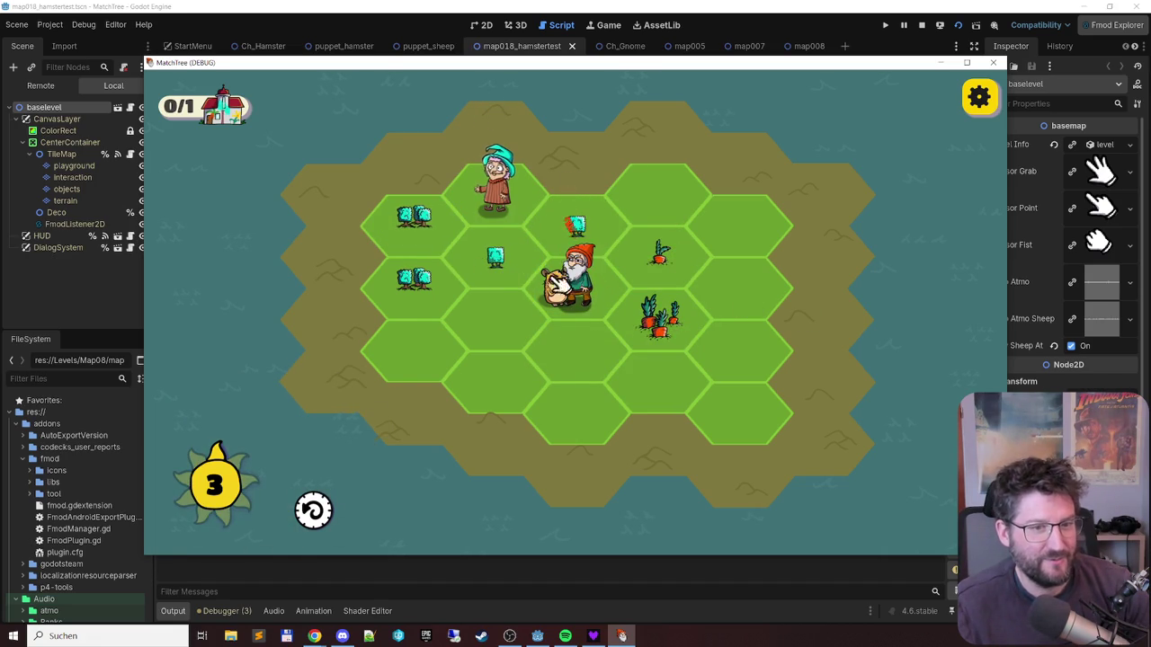
left_click_drag(575, 269, 742, 288)
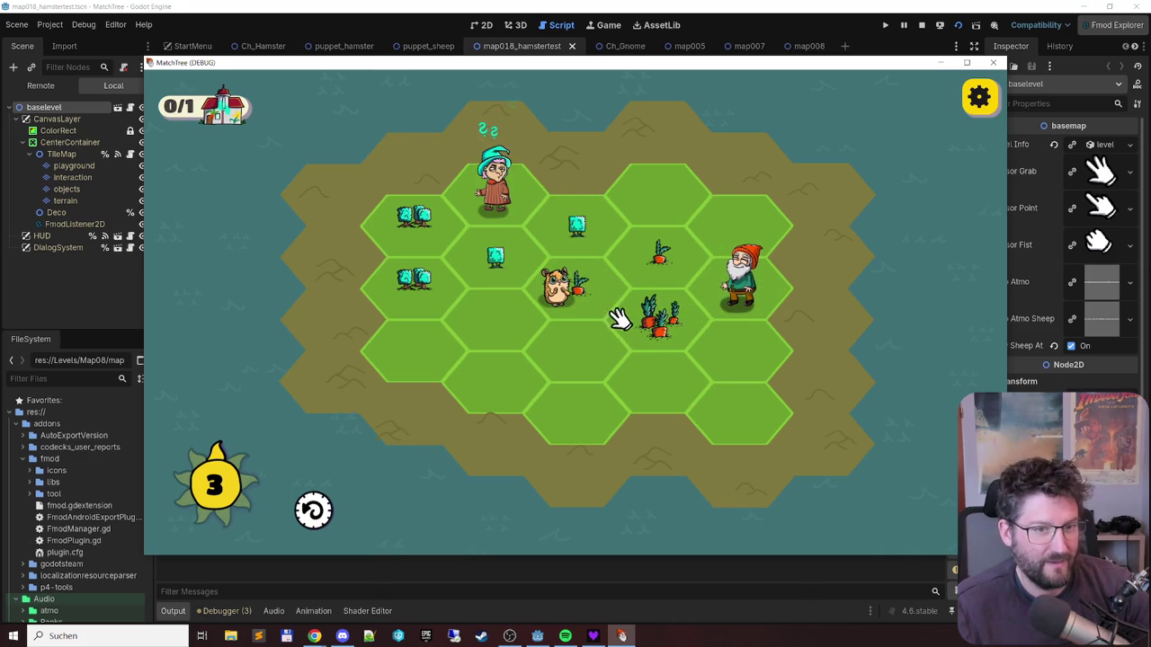
left_click(557, 224)
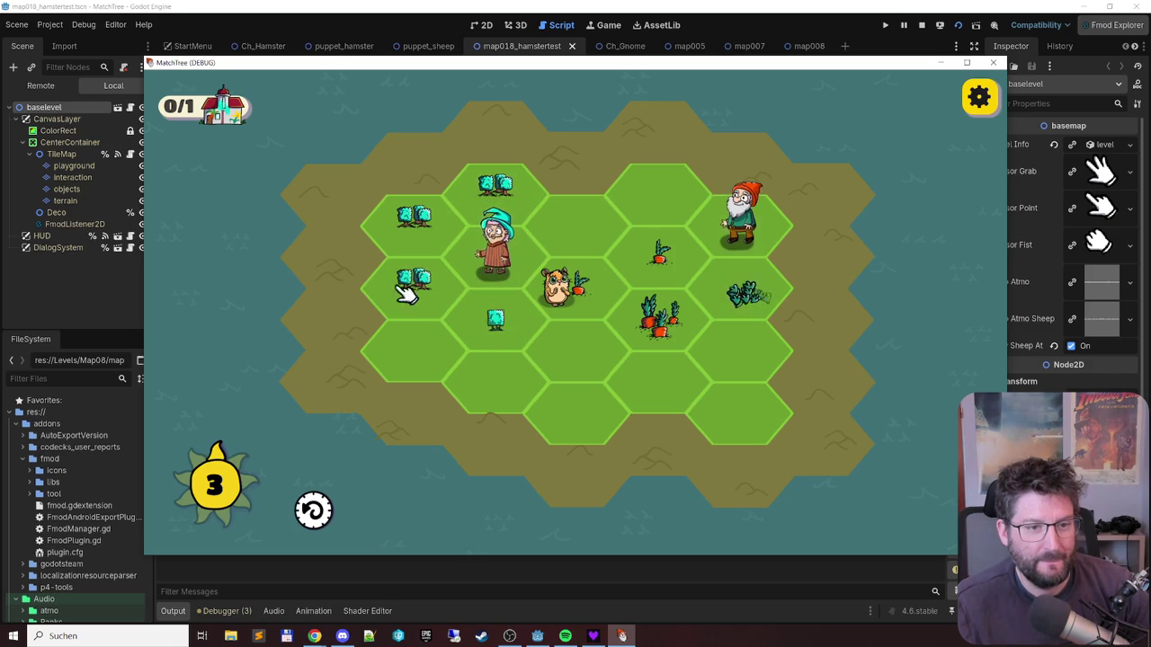
left_click(765, 310)
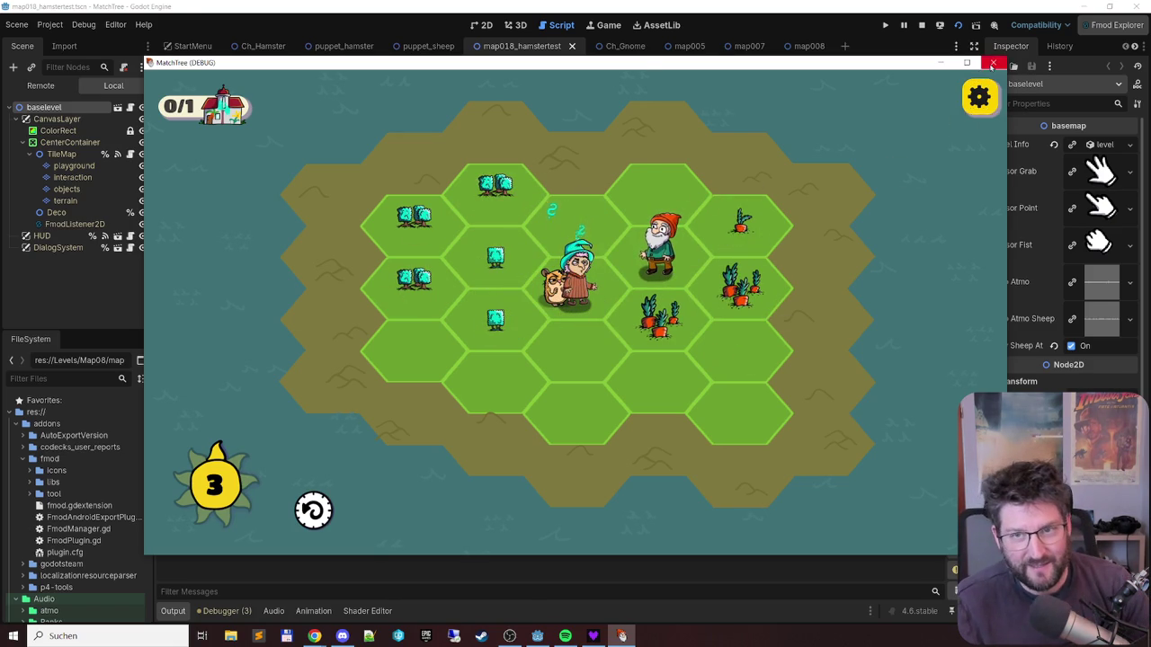
left_click(993, 62)
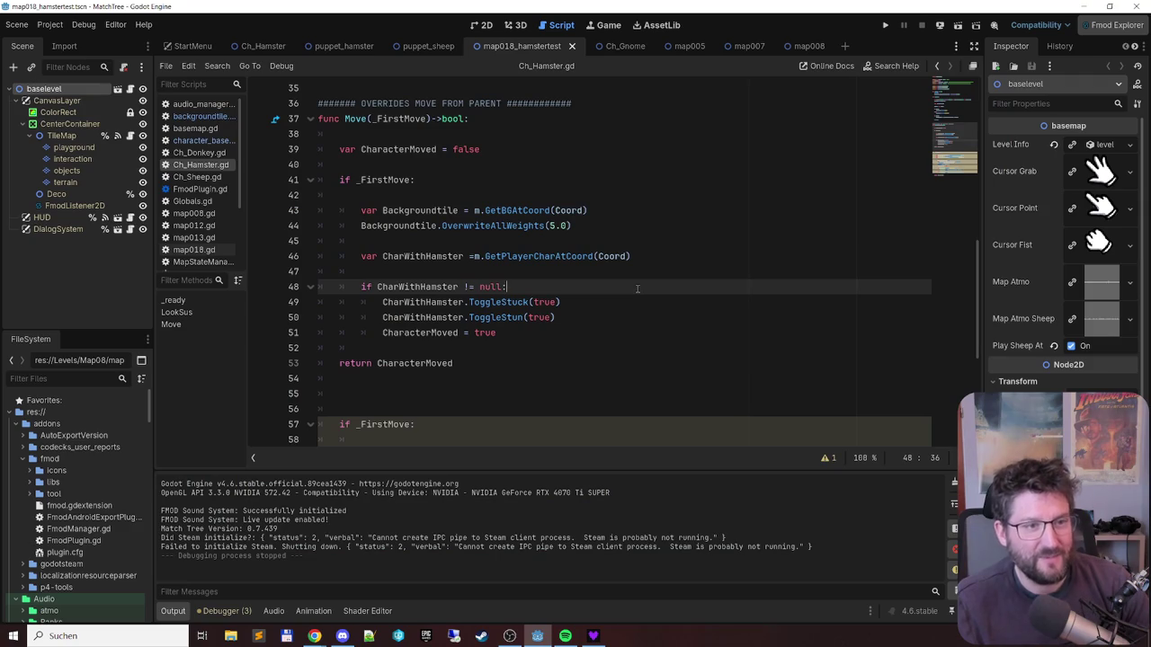
- Cut the duplicate if _FirstMove block starting at line 57 of Ch_Hamster.gd
scroll(637, 287, "up", 10)
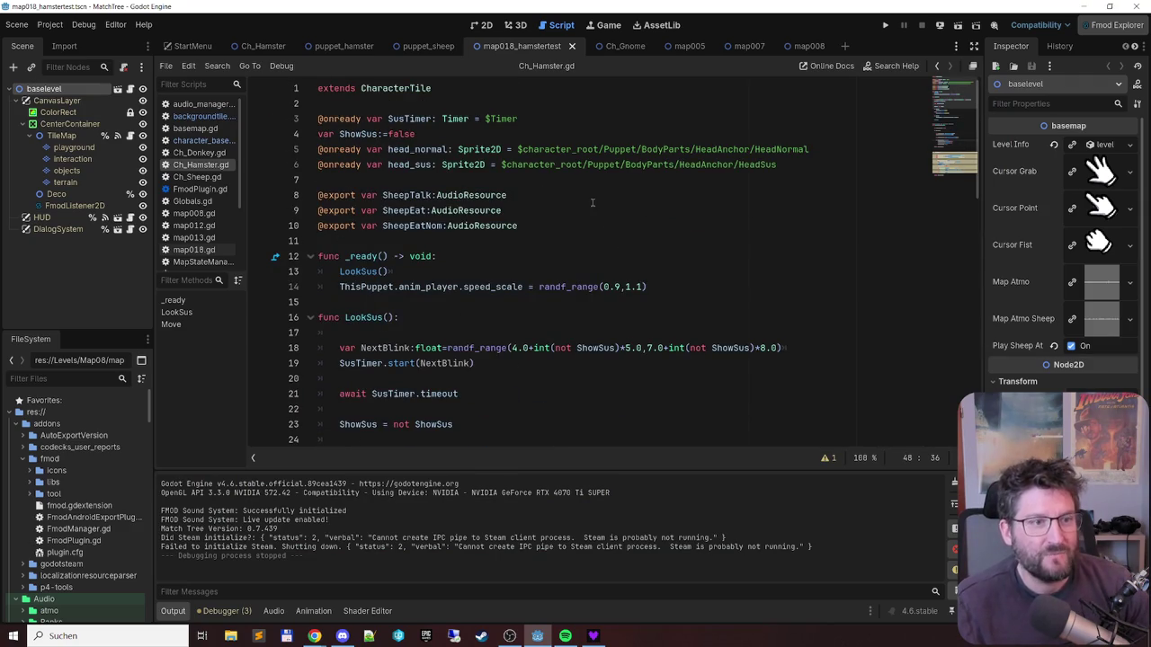
left_click(592, 202)
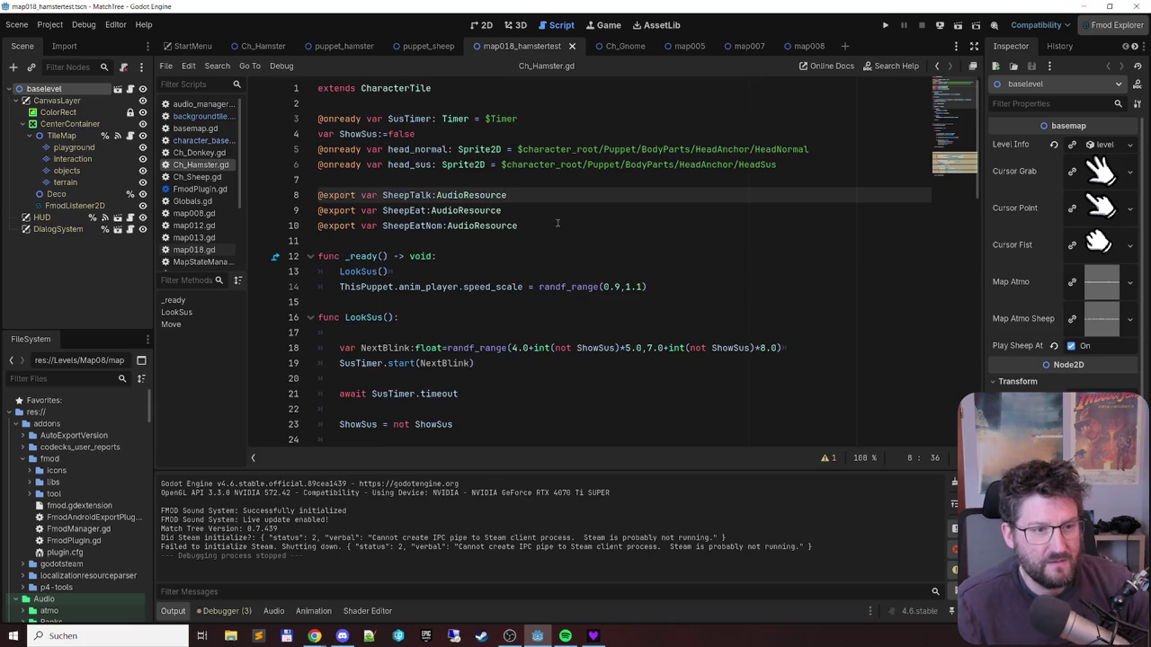
scroll(553, 213, "down", 10)
scroll(553, 213, "down", 5)
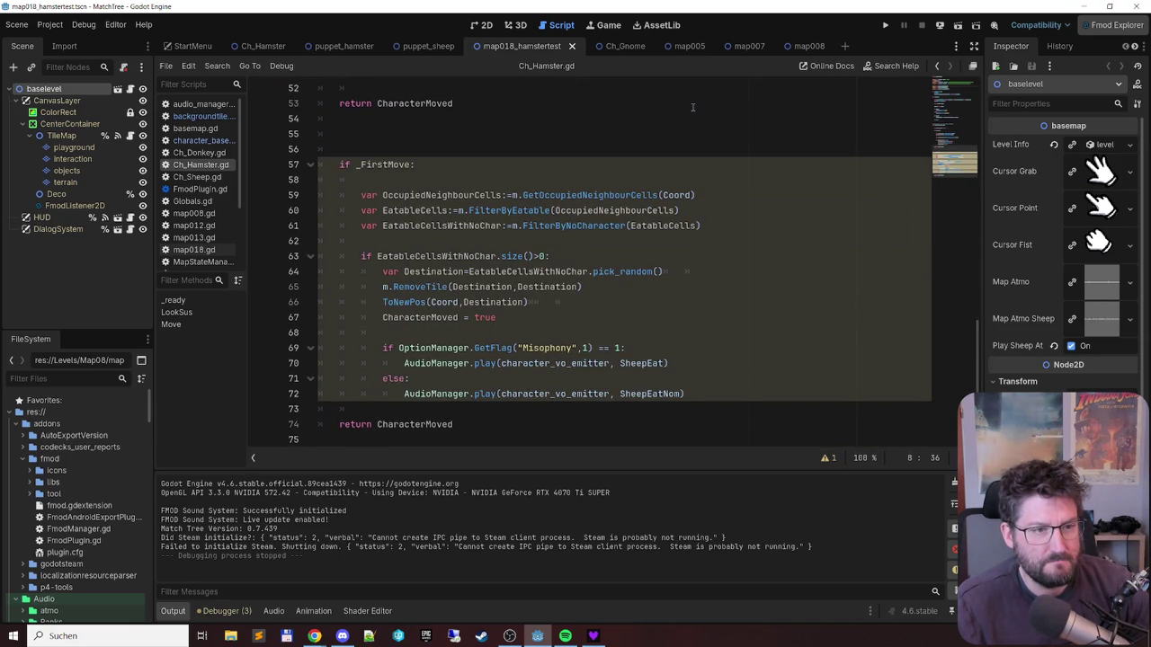
left_click(738, 395)
mouse_move(340, 164)
left_mouse_down()
mouse_move(683, 217)
mouse_move(716, 419)
left_mouse_up()
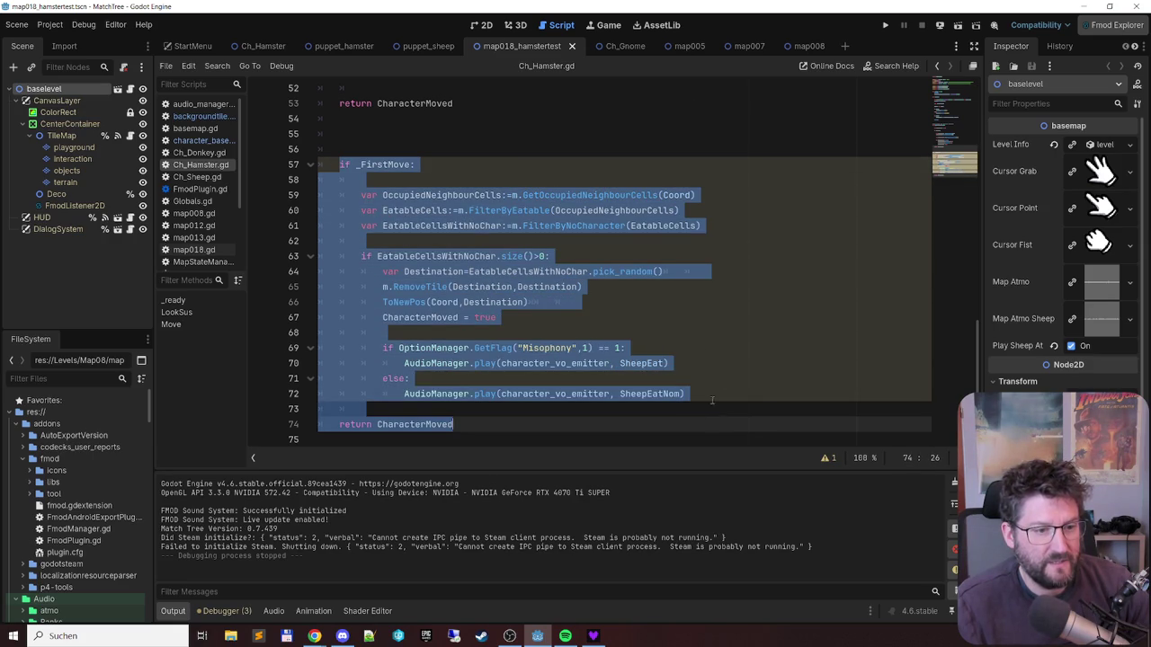
key("ctrl+x")
scroll(745, 303, "up", 10)
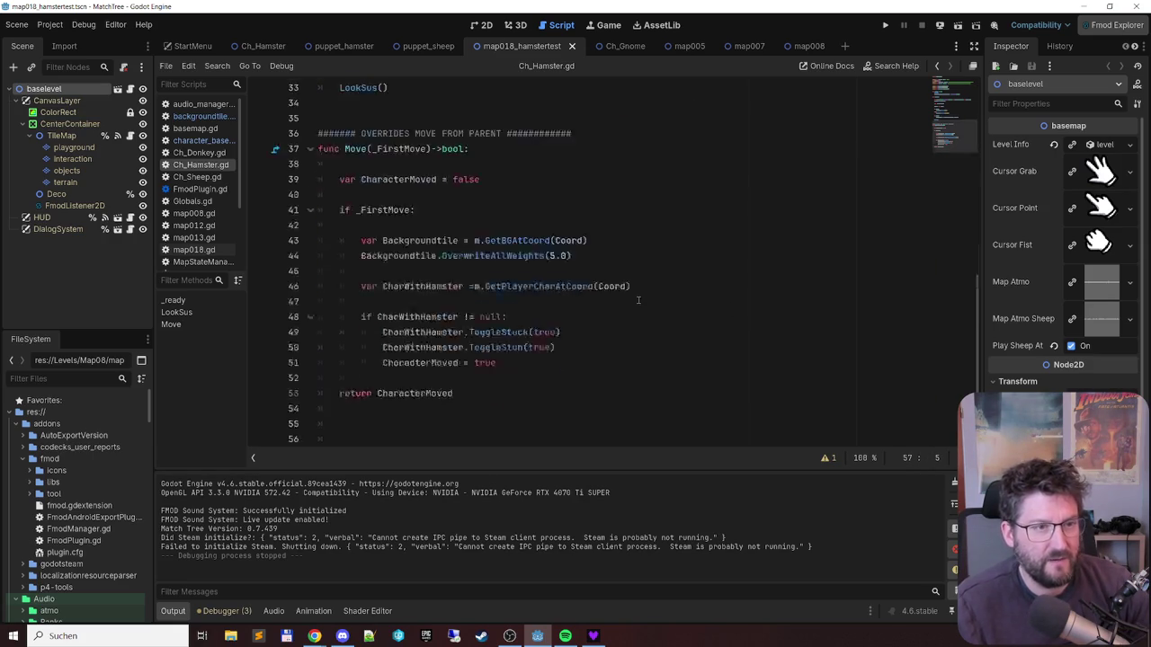
- Rename SheepTalk to HamsterTalk in the sound call on line 31 and the export on line 8
scroll(637, 299, "down", 4)
scroll(637, 300, "up", 7)
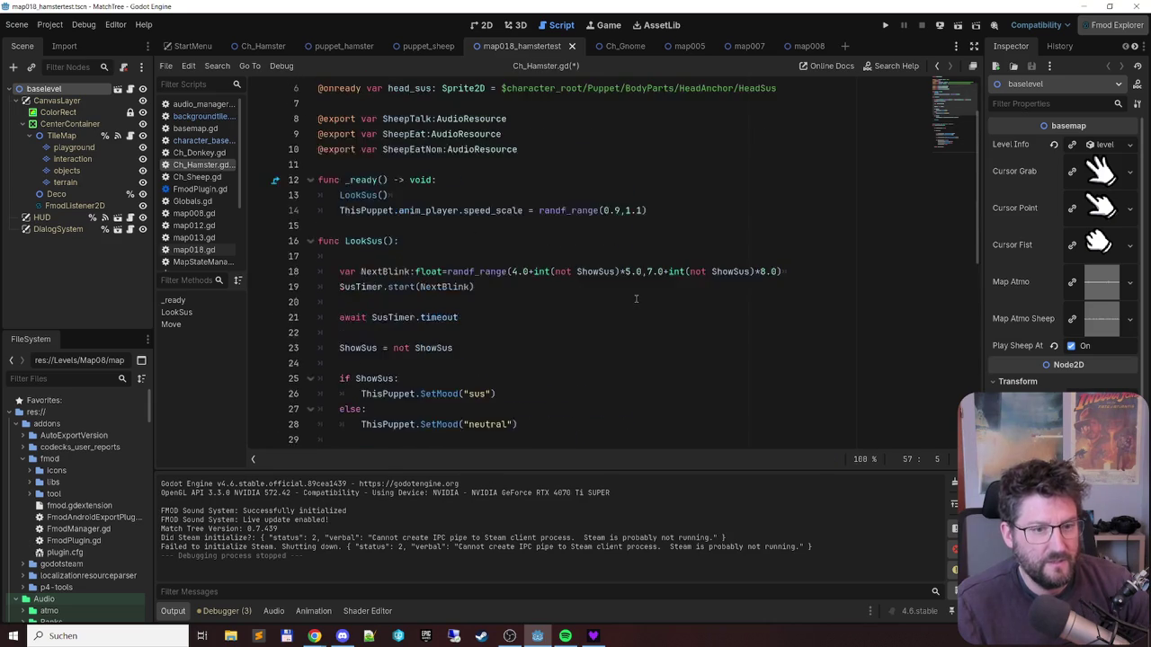
scroll(635, 299, "down", 3)
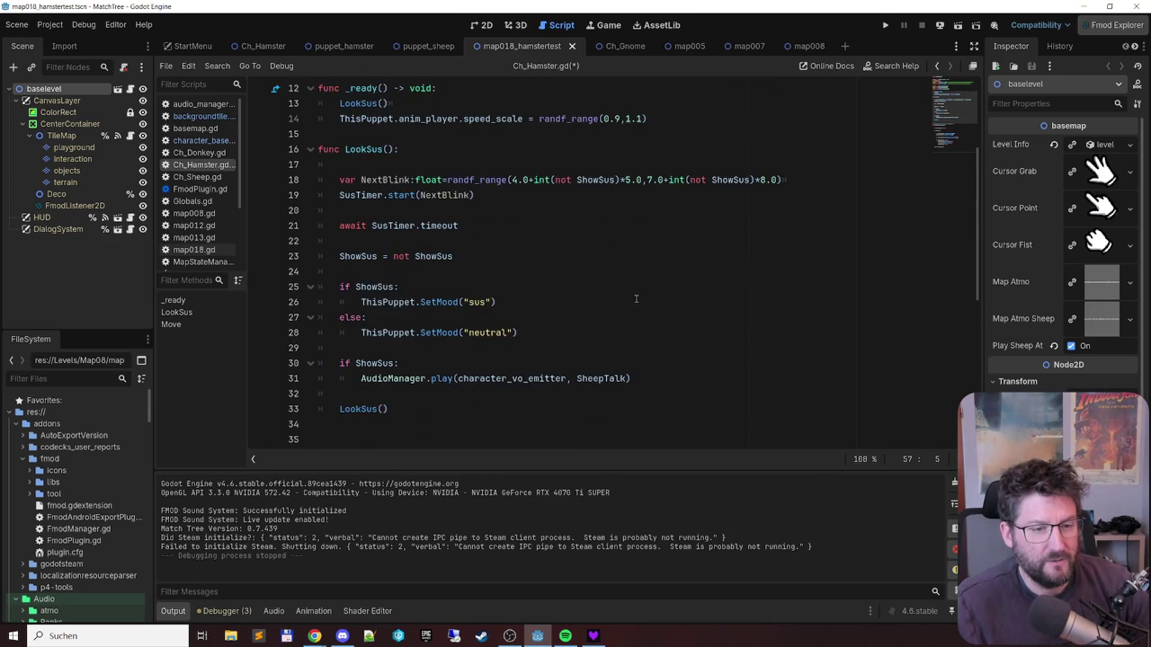
left_click(607, 379)
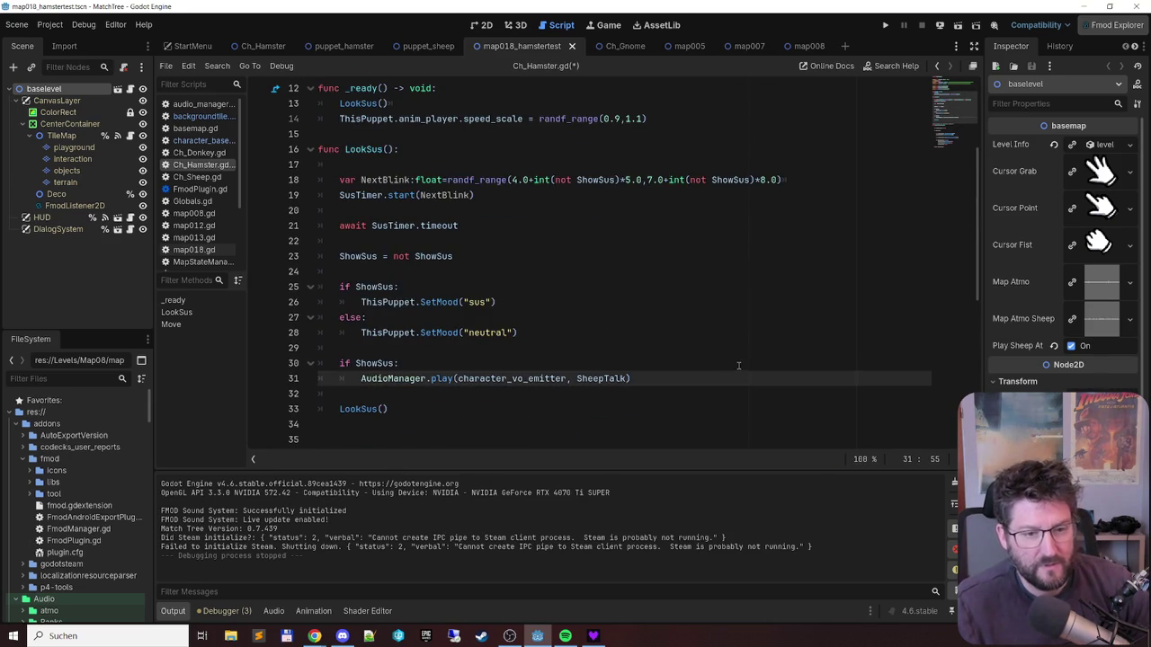
key("ctrl+shift+Left")
type("Hamster")
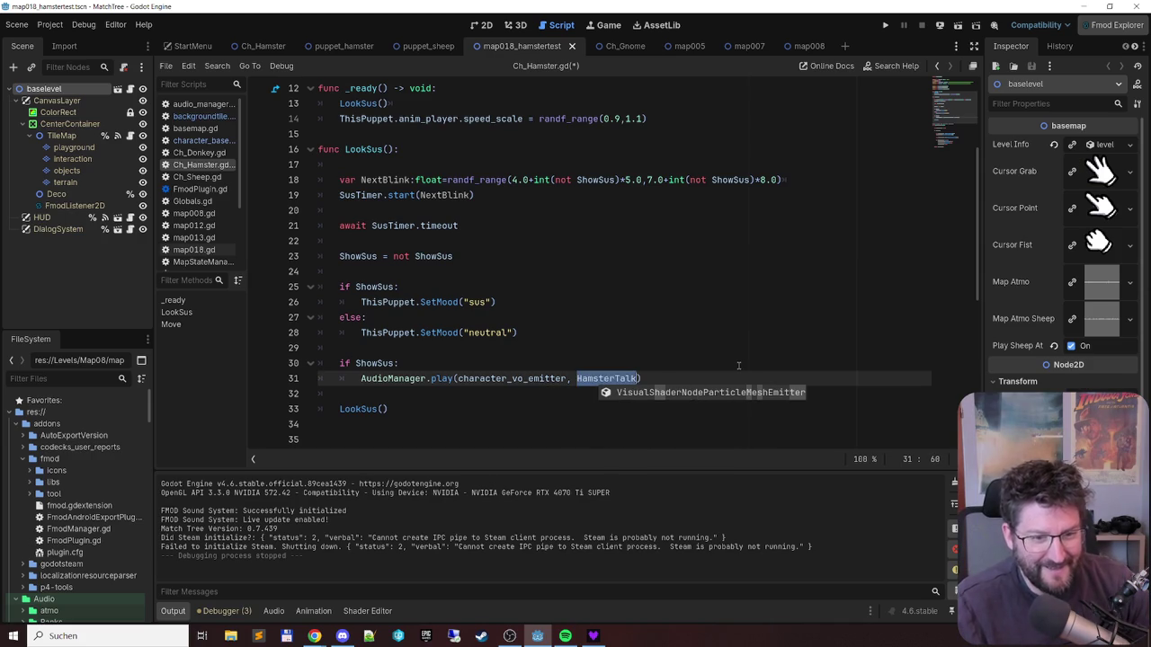
scroll(609, 293, "up", 3)
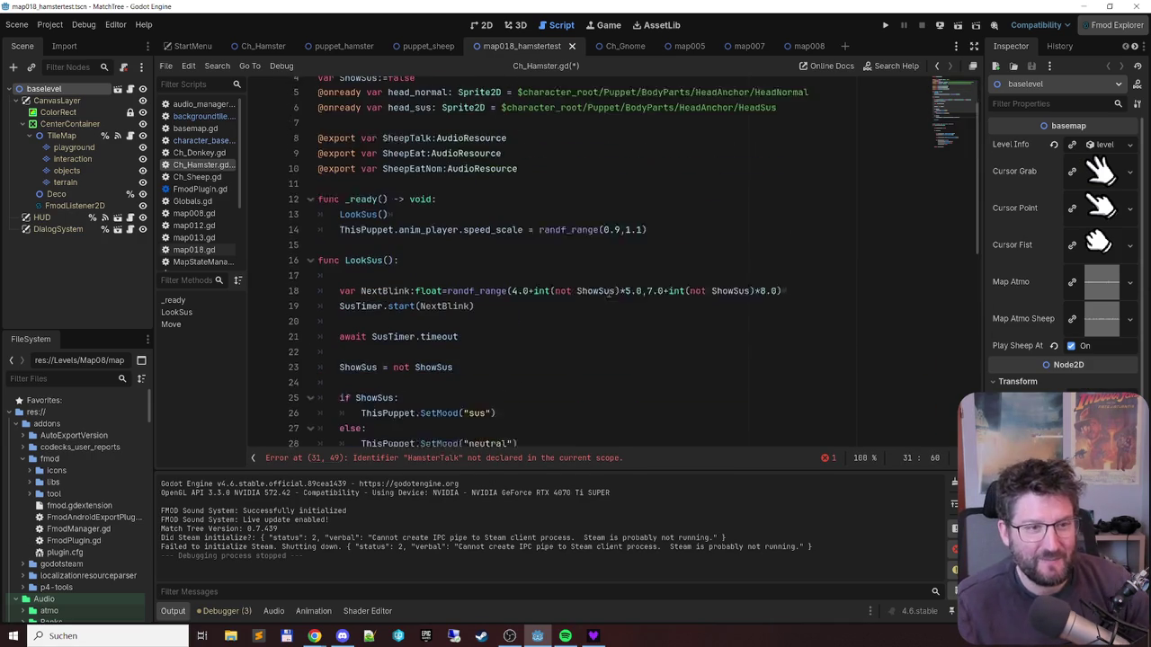
double_click(434, 150)
key("ctrl+v")
- Delete the unused SheepEat and SheepEatNom export lines and save
left_click(410, 165)
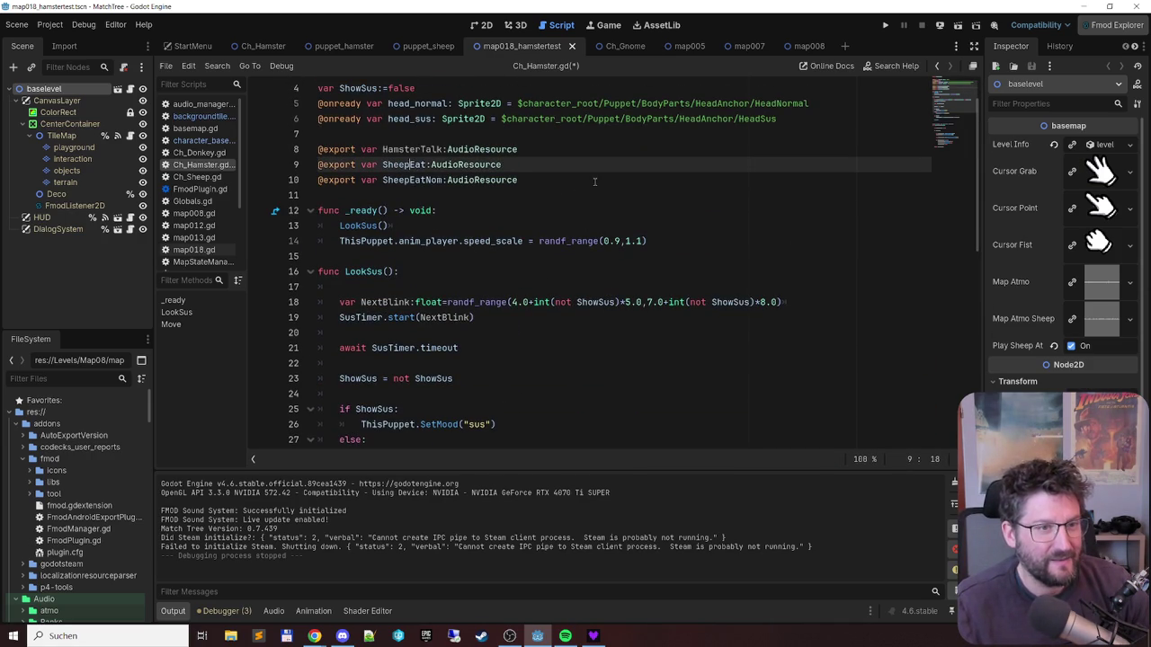
key("Home")
key("shift+Down")
key("shift+End")
key("shift+Left")
key("shift+Left")
key("shift+Left")
key("Delete")
key("shift+End")
key("Delete")
key("ctrl+s")
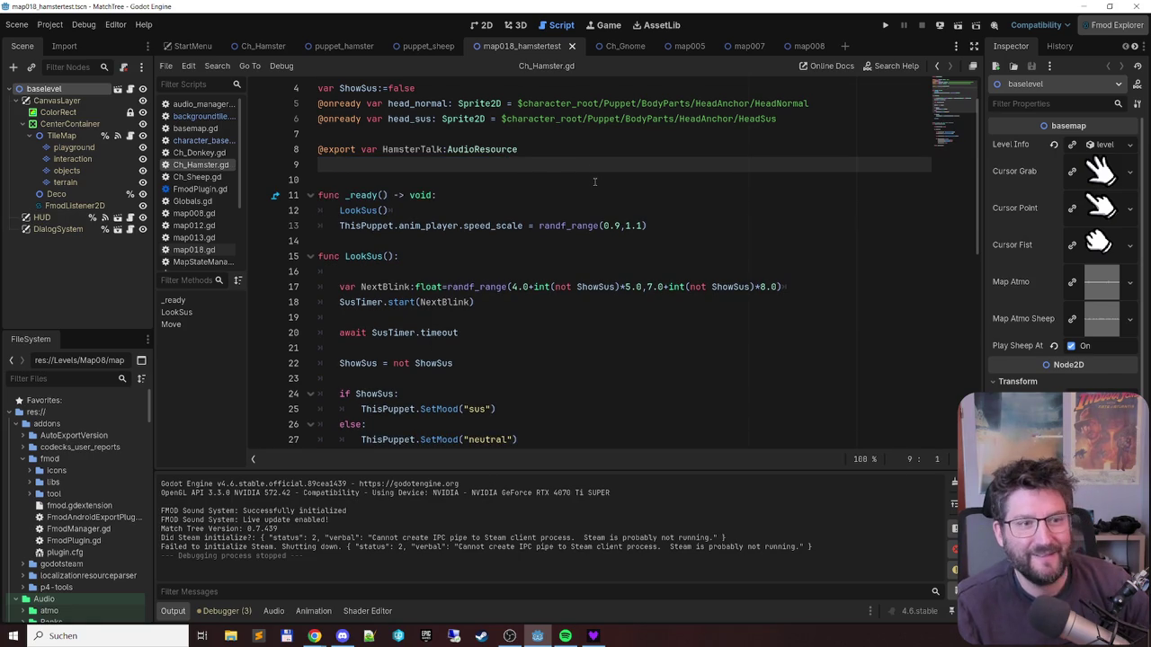
- Remove an extra blank line and add one before func _ready
key("ctrl+shift+k")
key("Down")
key("Return")
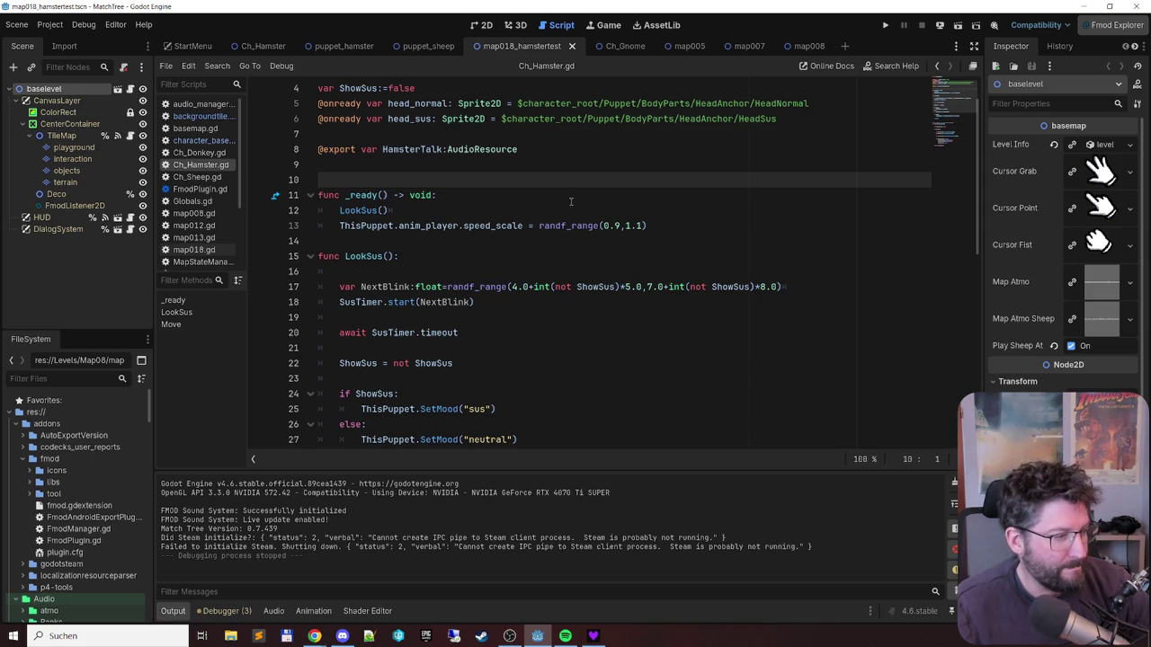
scroll(562, 201, "down", 10)
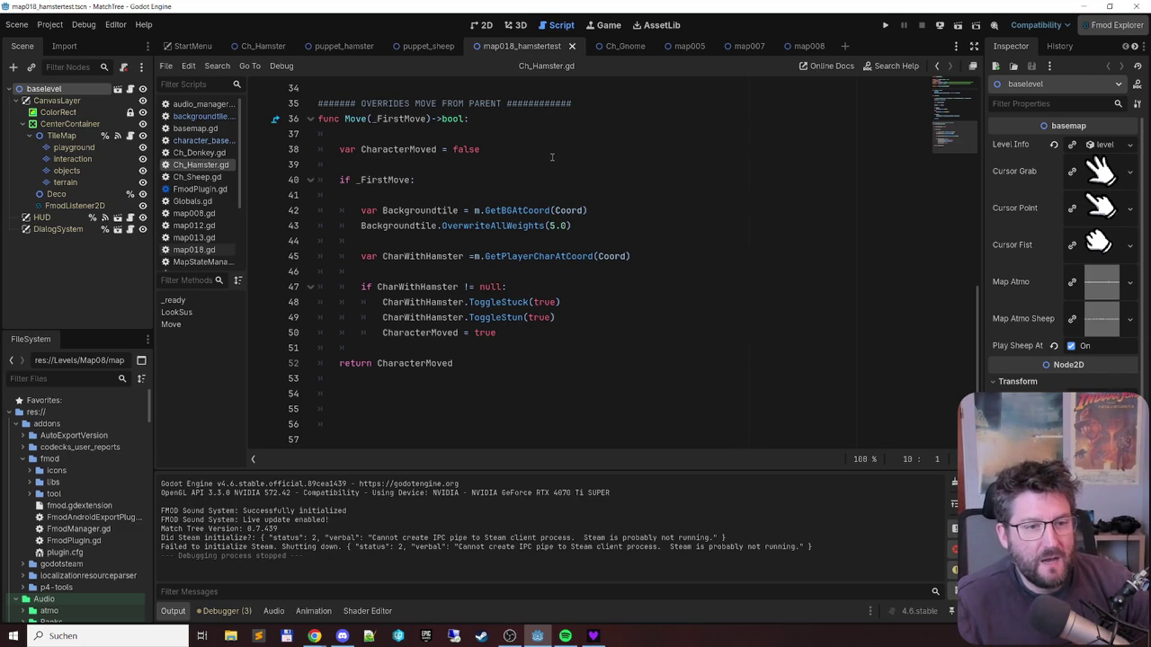
- Type var PetCounter:int = 0 on line 10 under the HamsterTalk export
scroll(552, 158, "up", 11)
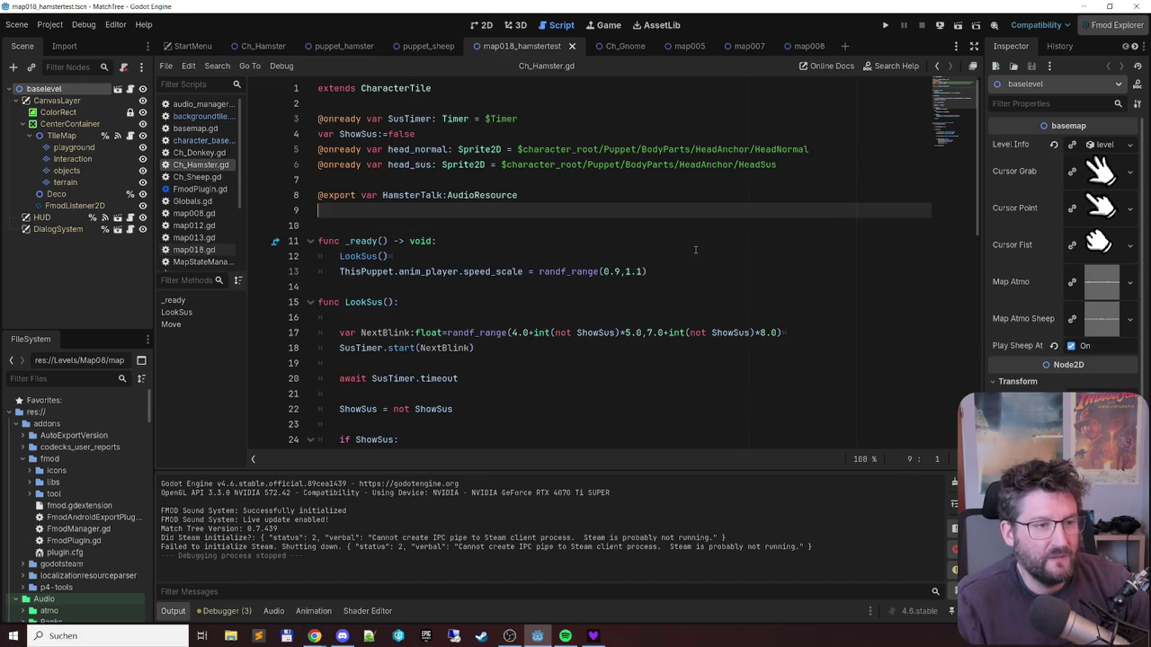
key("Return")
type("@")
key("BackSpace")
type("var")
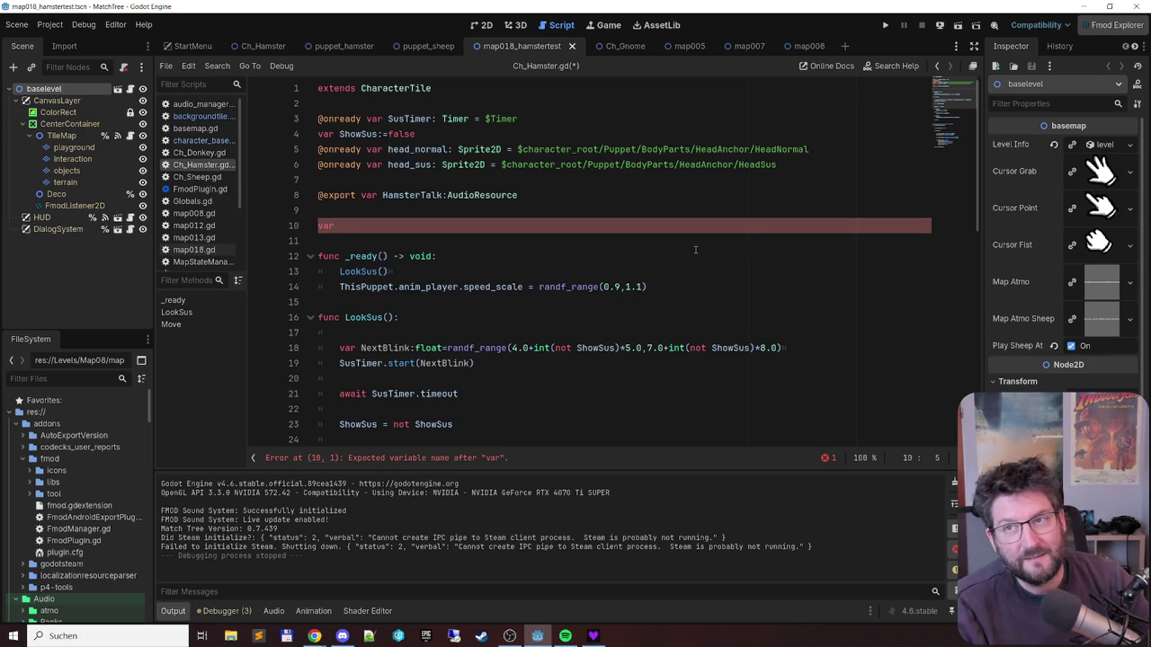
type("PetCo")
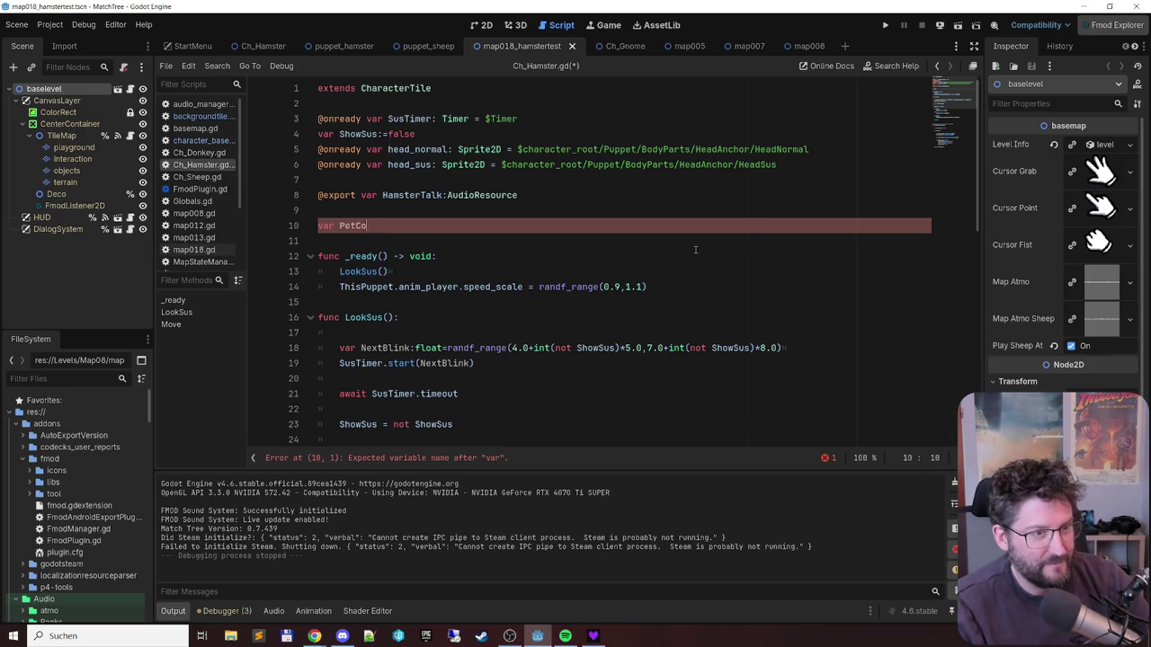
type("unter = ")
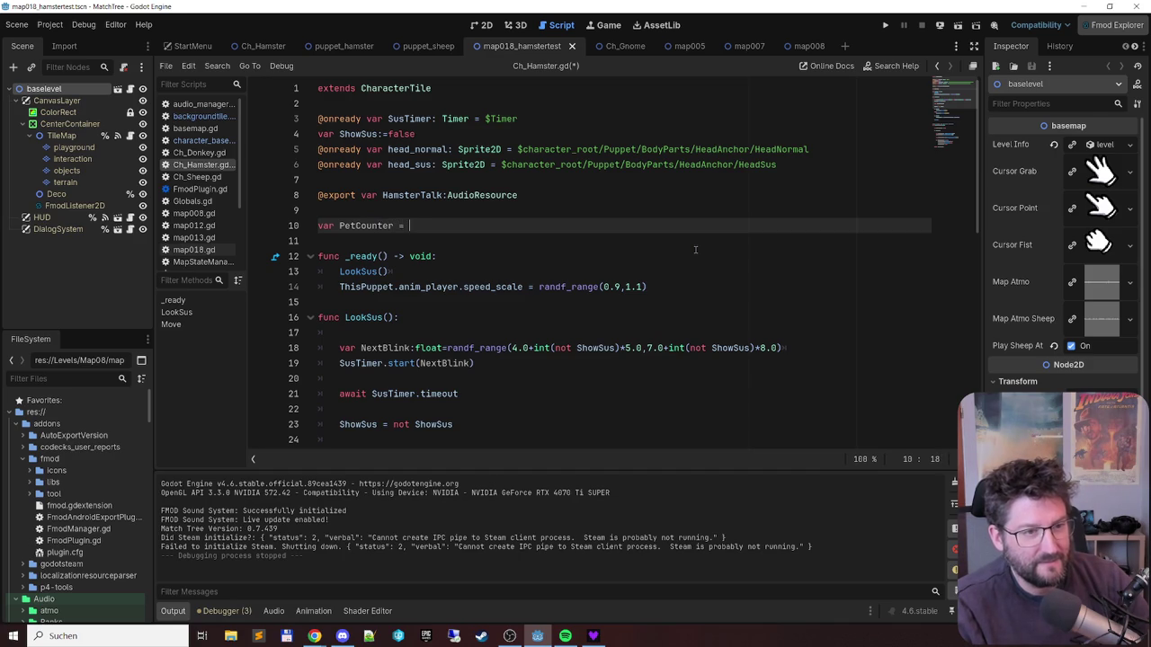
key("BackSpace")
key("BackSpace")
type(":")
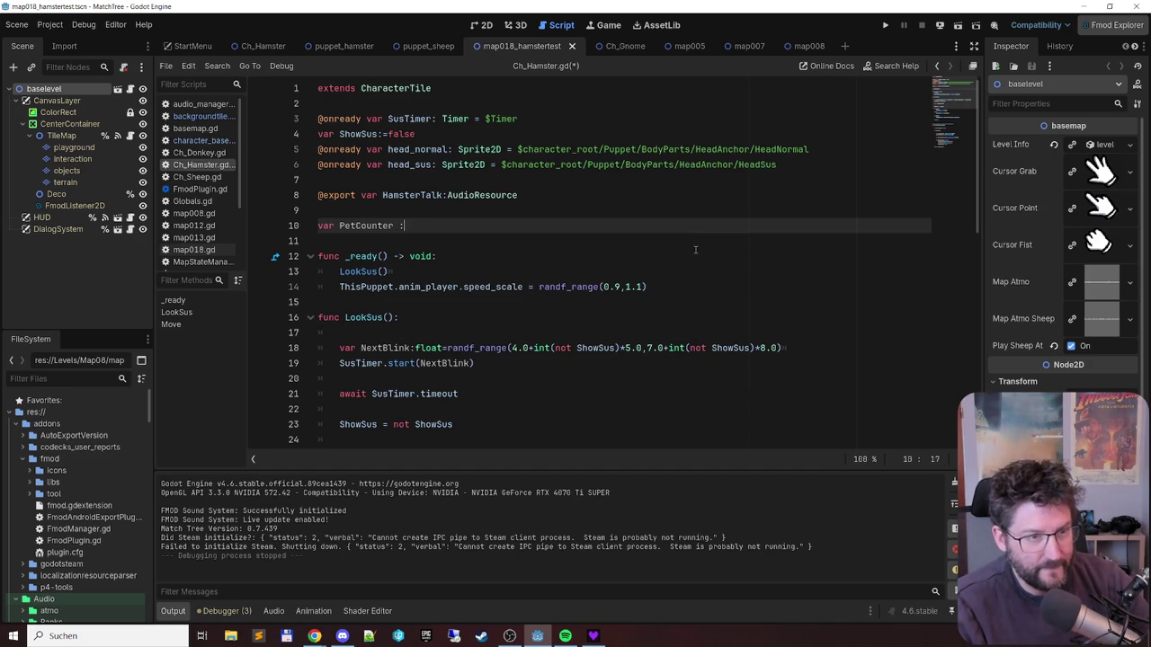
key("BackSpace")
type("int = 0")
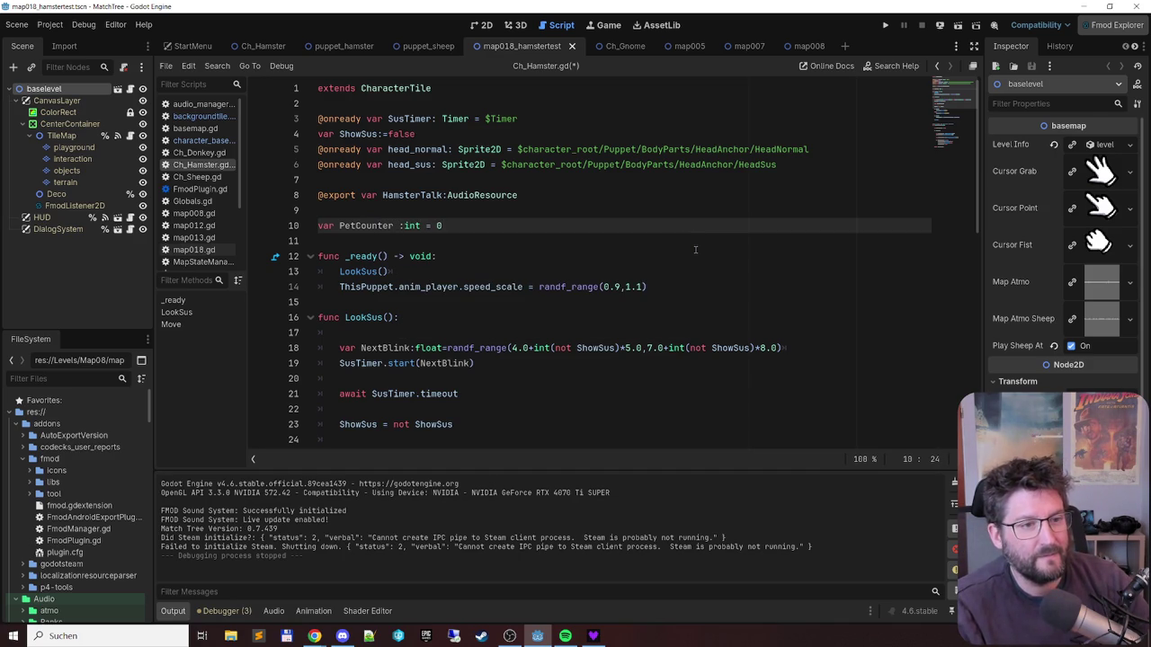
key("Left")
key("Left")
key("Left")
key("BackSpace")
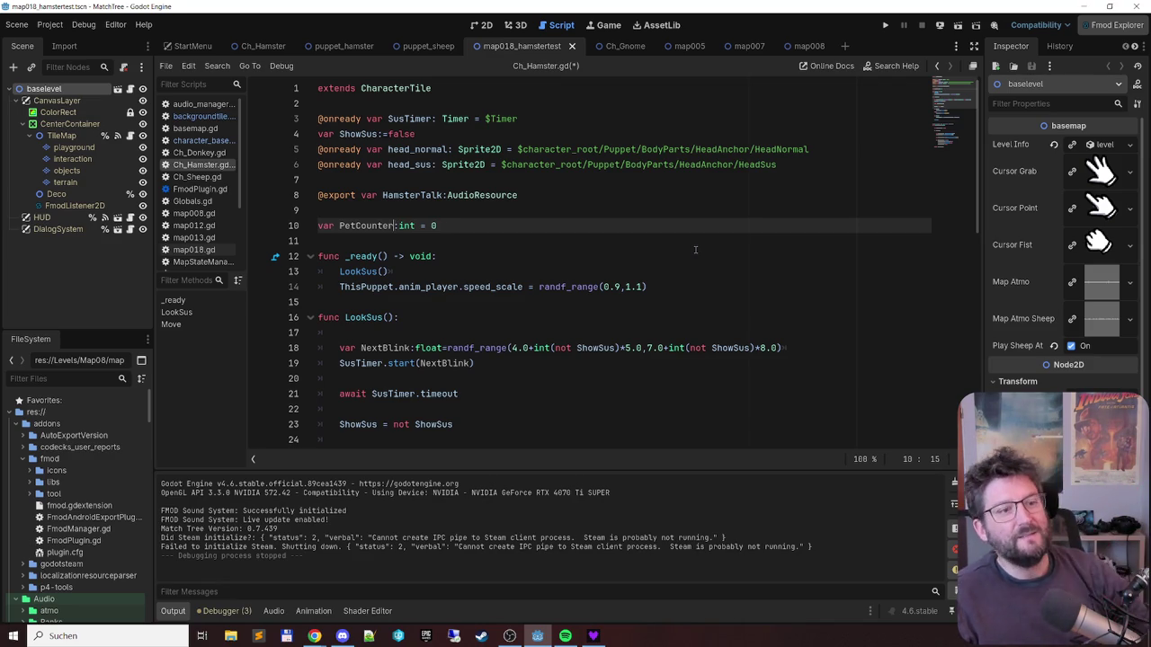
key("ctrl+shift+Left")
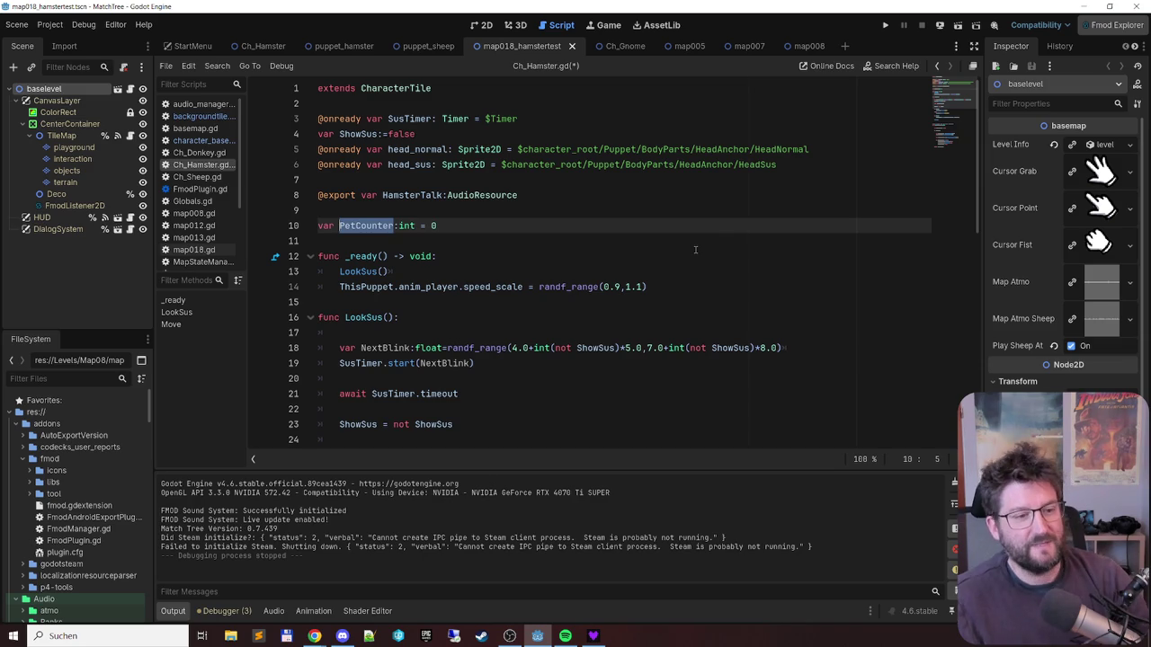
scroll(693, 253, "down", 4)
- Cut the two background-tile OverwriteAllWeights(5.0) lines out of Move's first-move branch
scroll(692, 253, "down", 6)
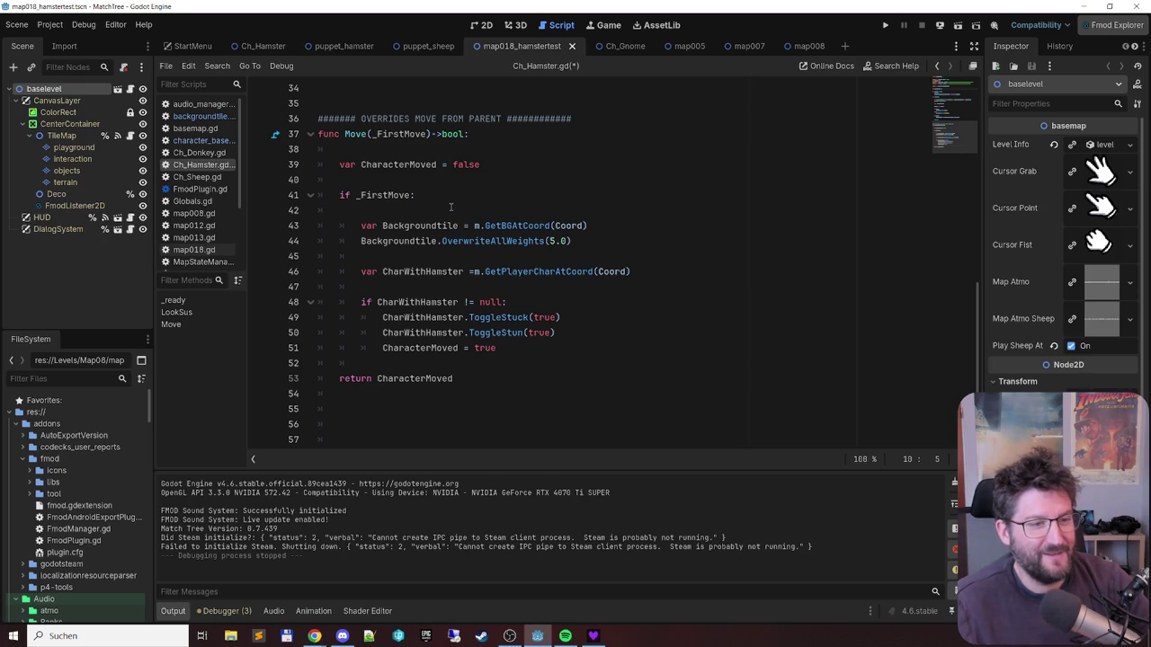
left_click(450, 207)
key("Down")
key("Down")
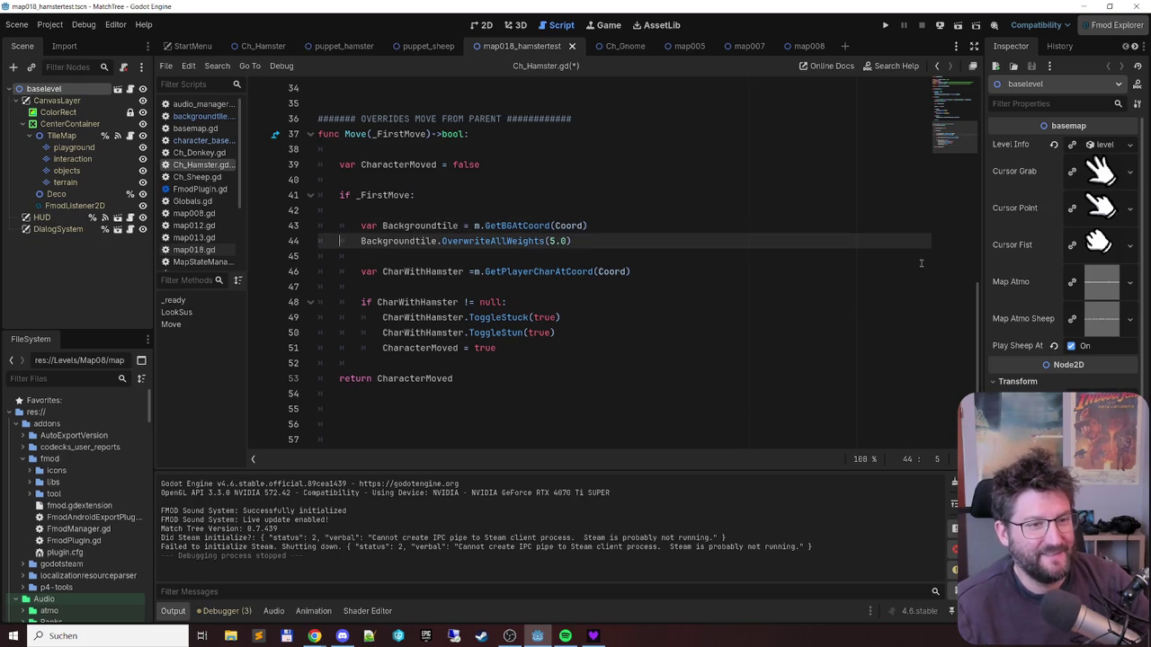
key("shift+Home")
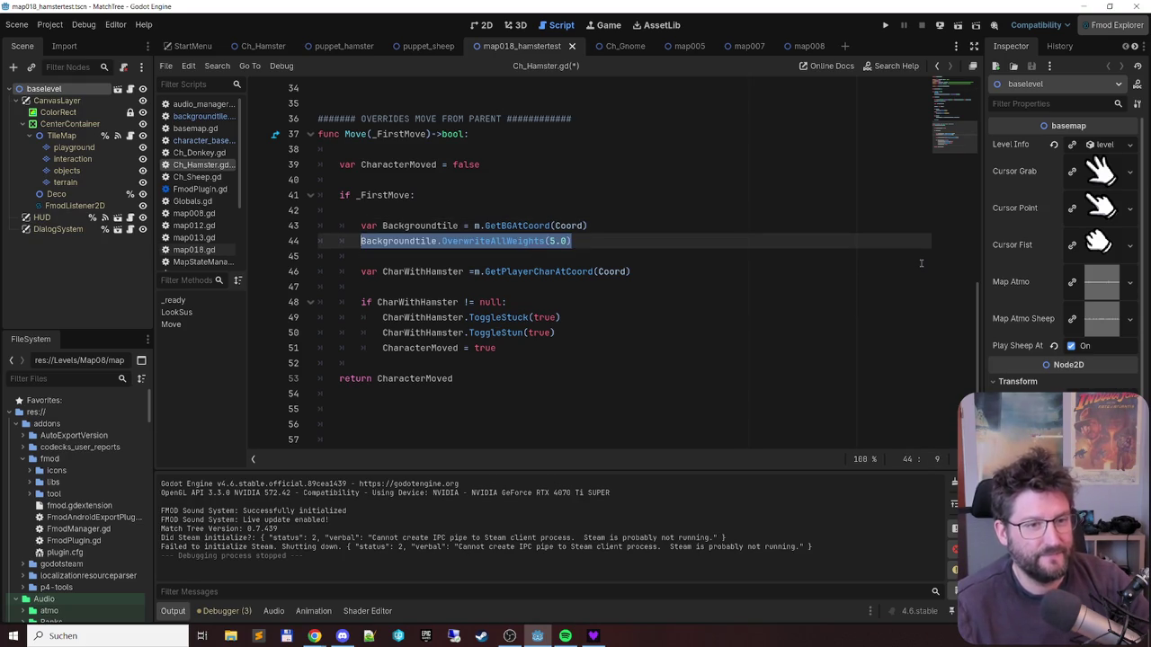
scroll(696, 227, "up", 7)
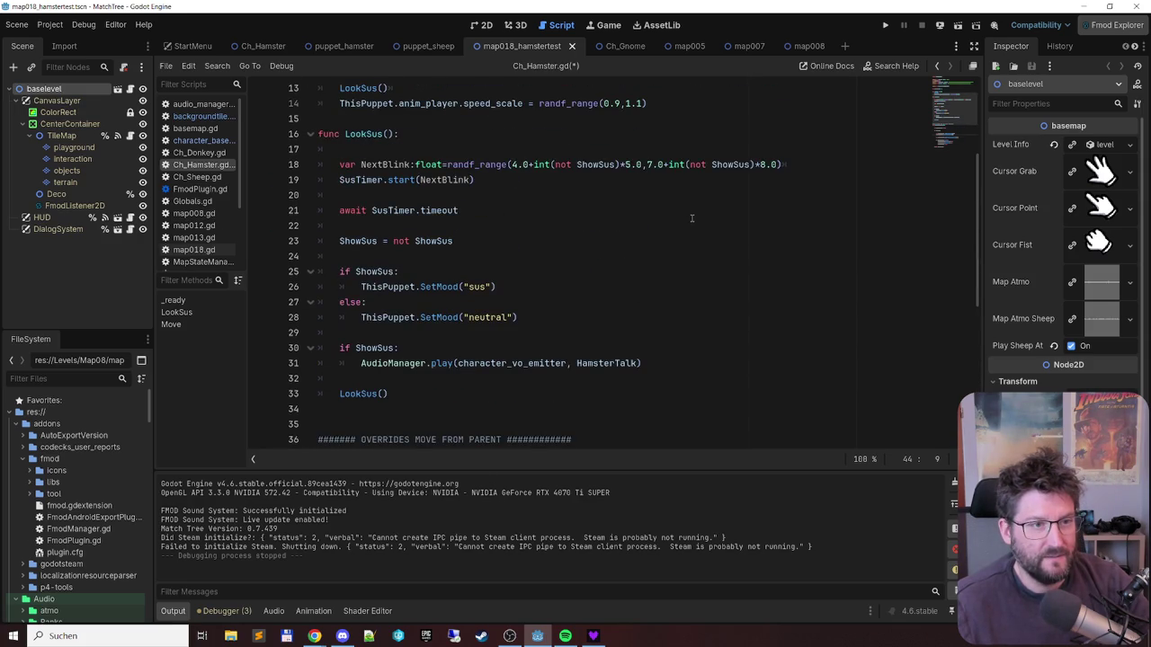
scroll(692, 218, "down", 6)
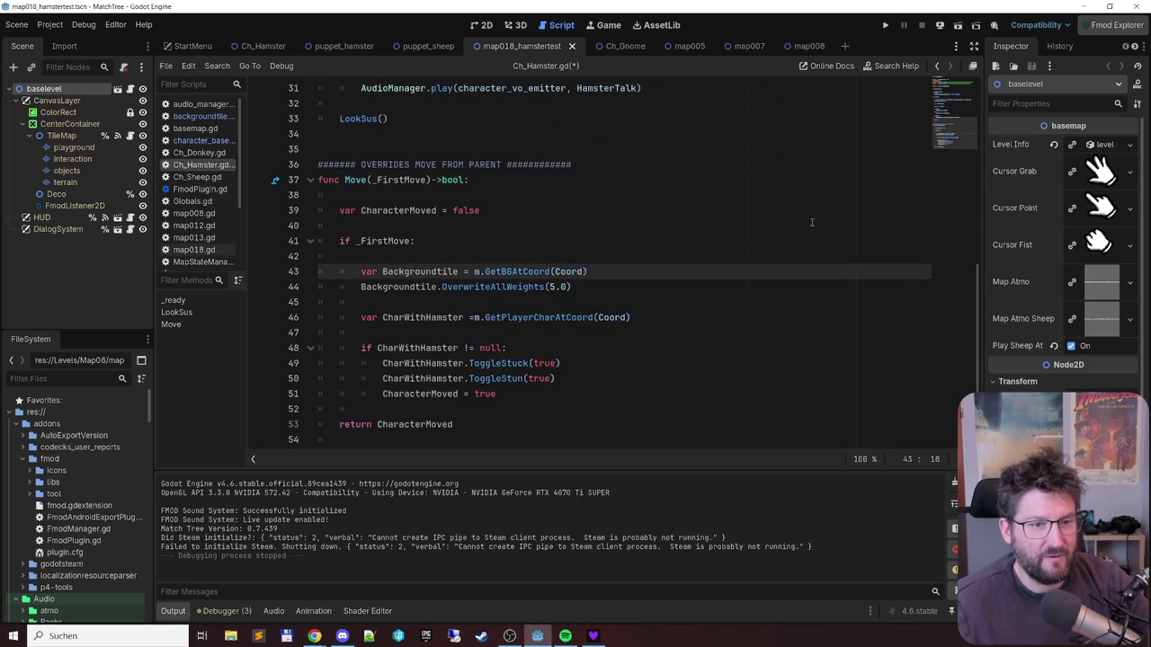
key("Home")
key("shift+Down")
key("shift+End")
key("ctrl+c")
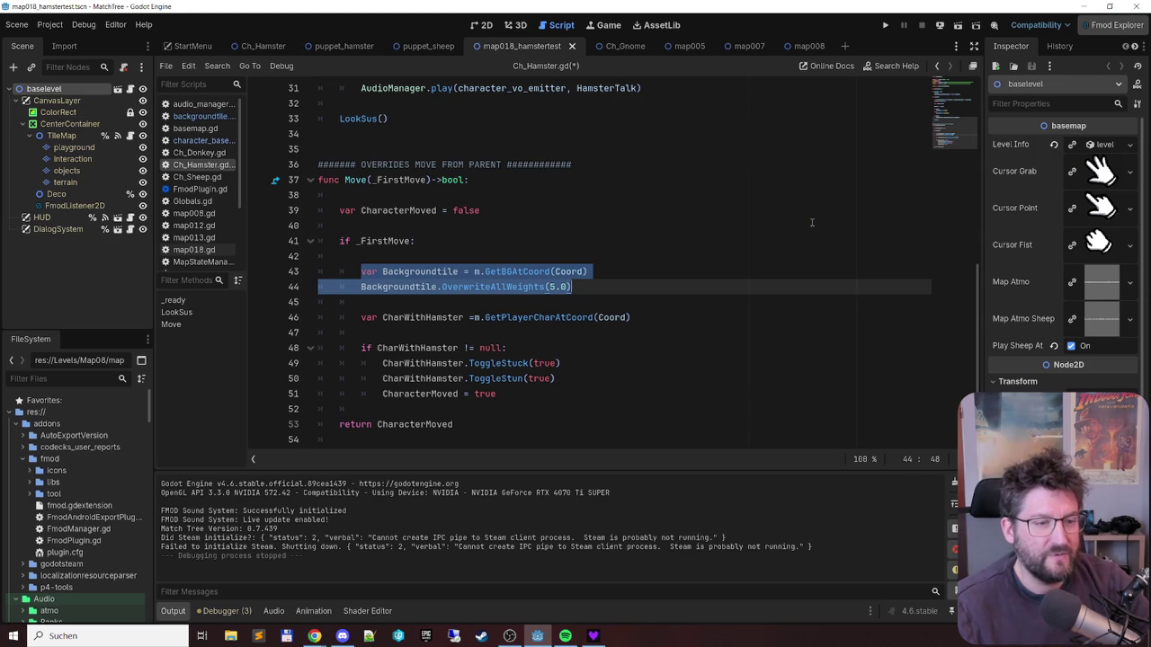
key("Delete")
key("shift+Home")
key("BackSpace")
key("BackSpace")
key("BackSpace")
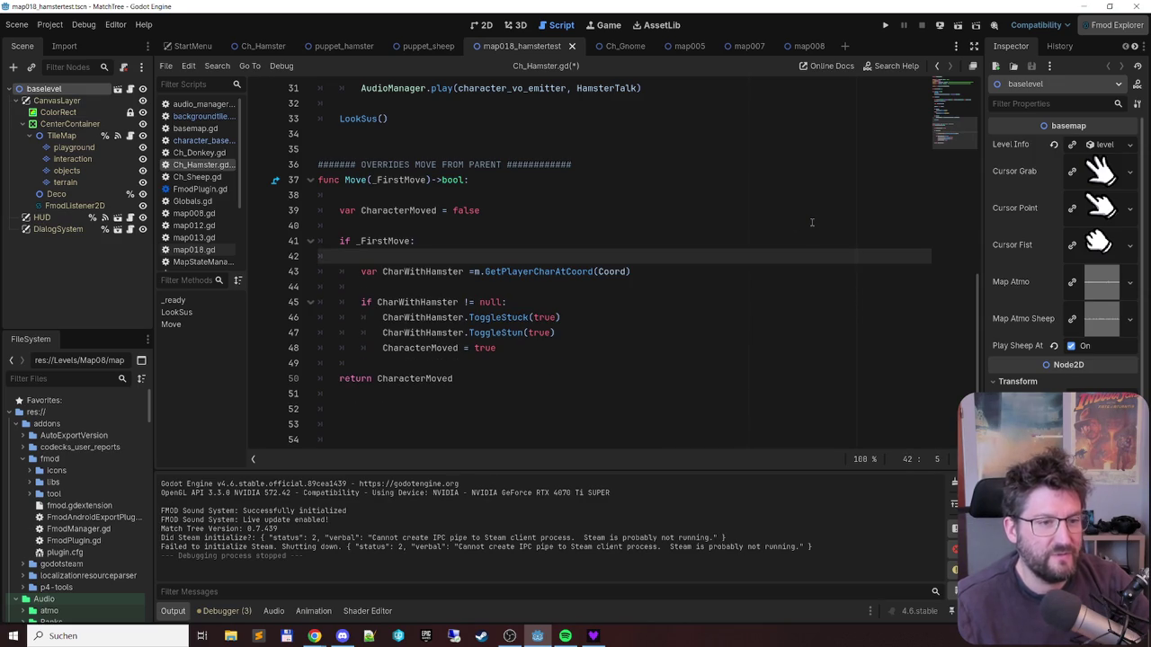
- Paste the tile lines under a new 'func ToggleTileWeights(true):' header below Move, fixing indentation
left_click(579, 394)
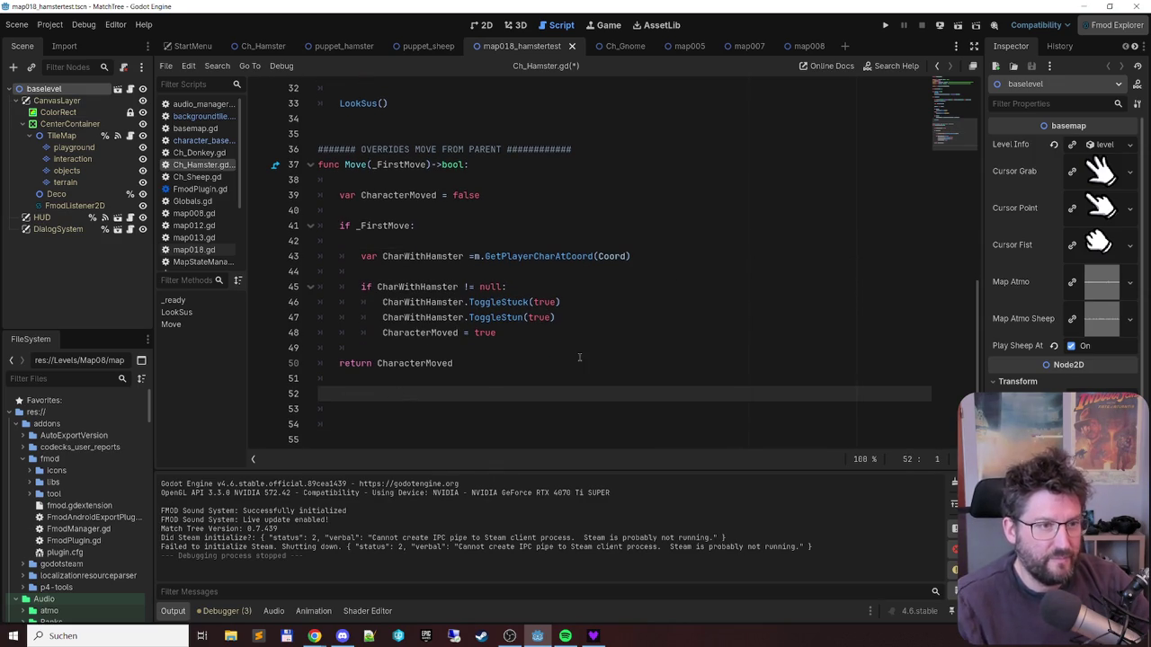
type("func")
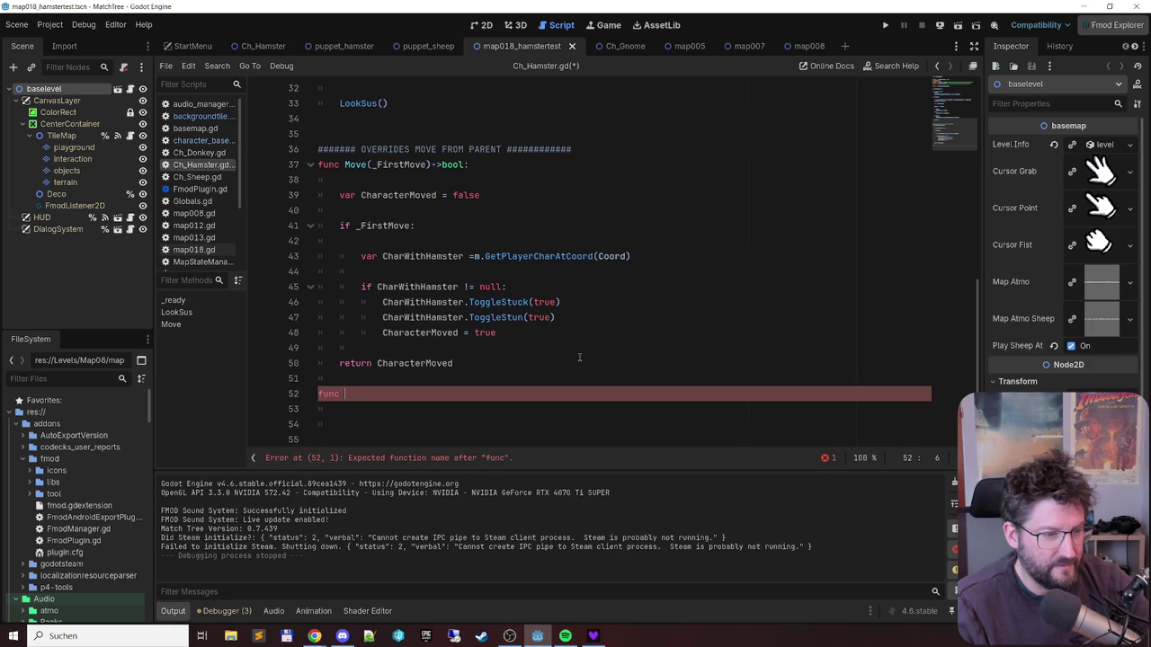
key("ctrl+v")
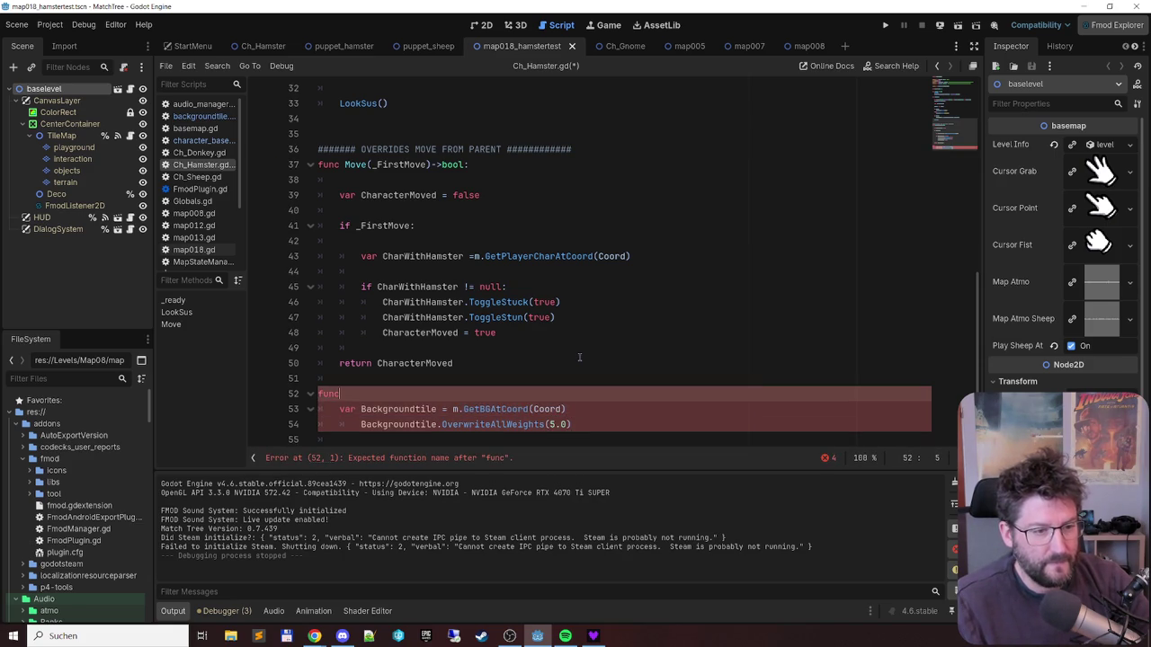
key("Down")
key("shift+Tab")
key("Up")
key("Up")
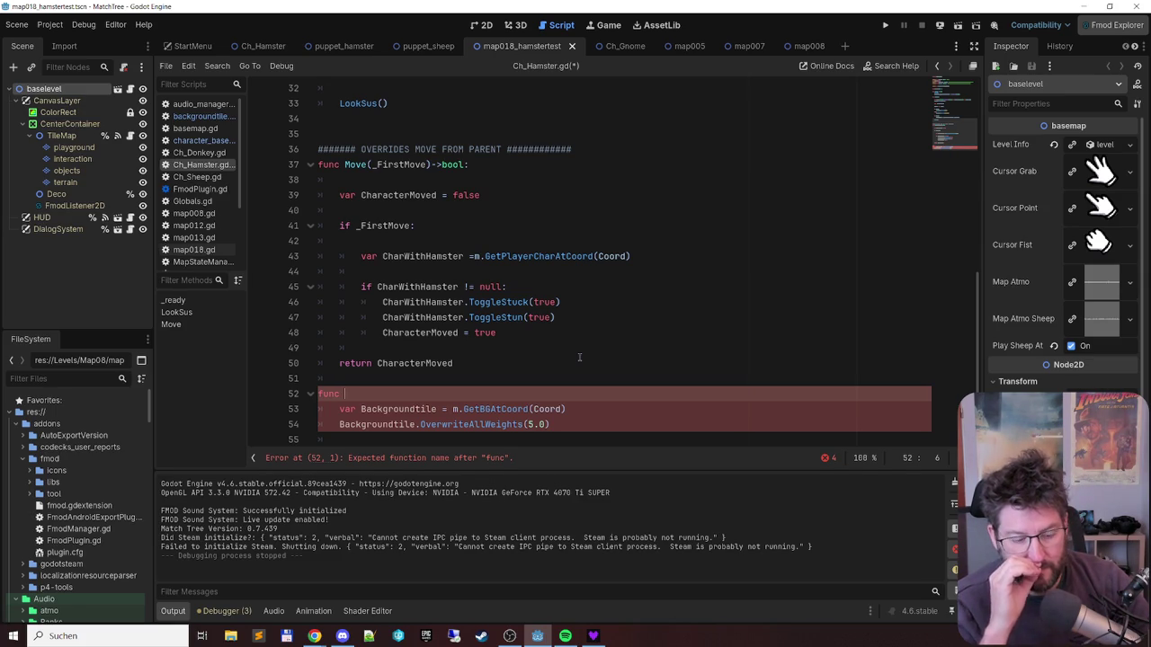
type("Change")
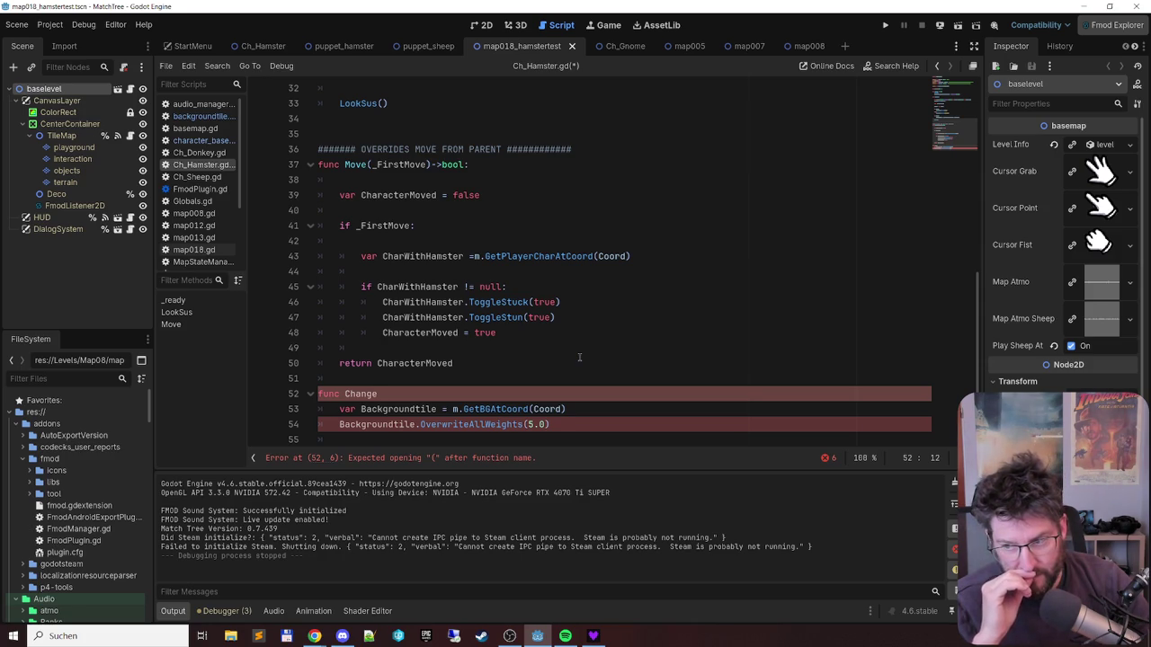
key("ctrl+shift+Left")
type("Toggle")
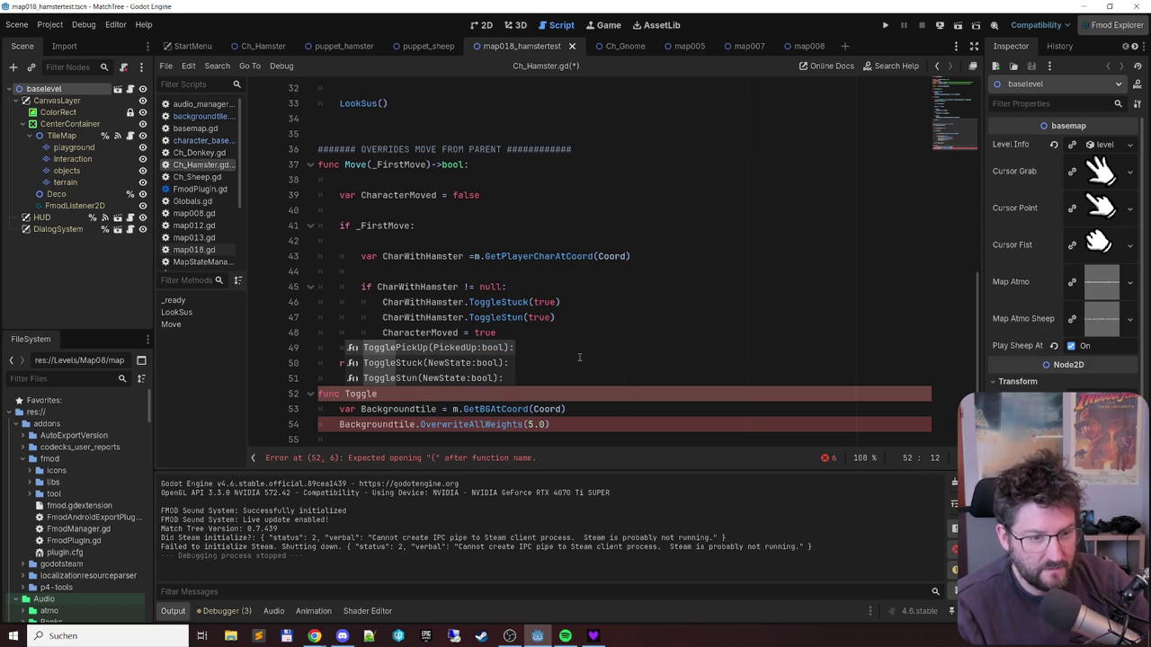
type("TileWeights(true")
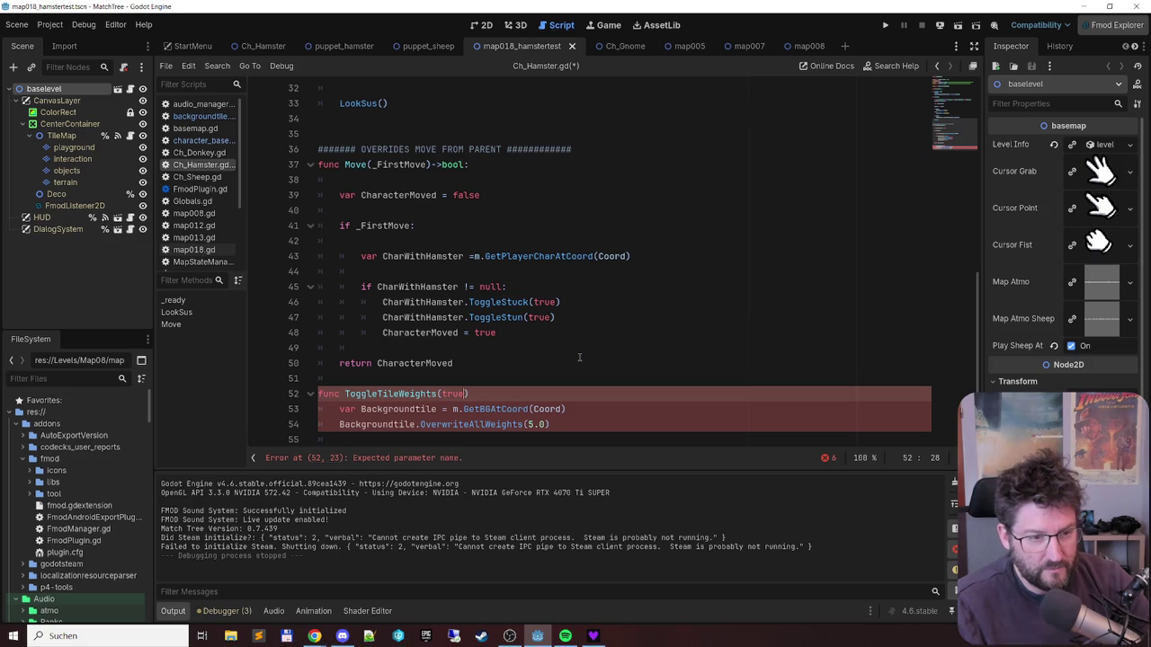
key("BackSpace")
type(":")
- Add blank lines at the top of ToggleTileWeights' body and start a 'var' line
key("Down")
key("Down")
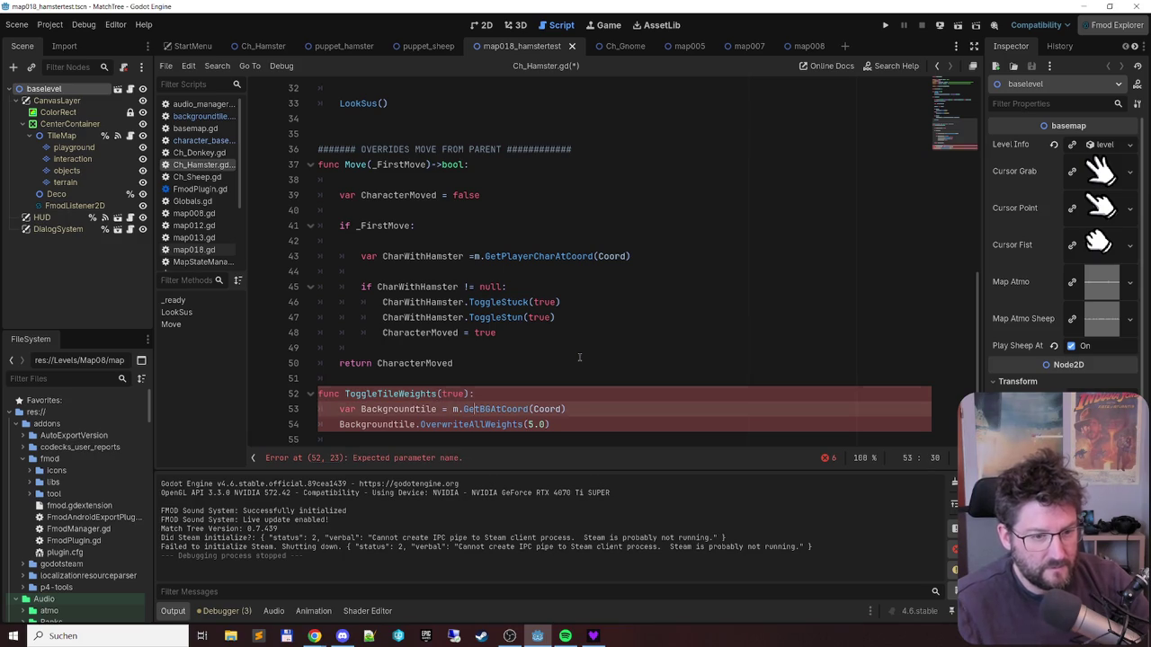
key("Up")
key("Home")
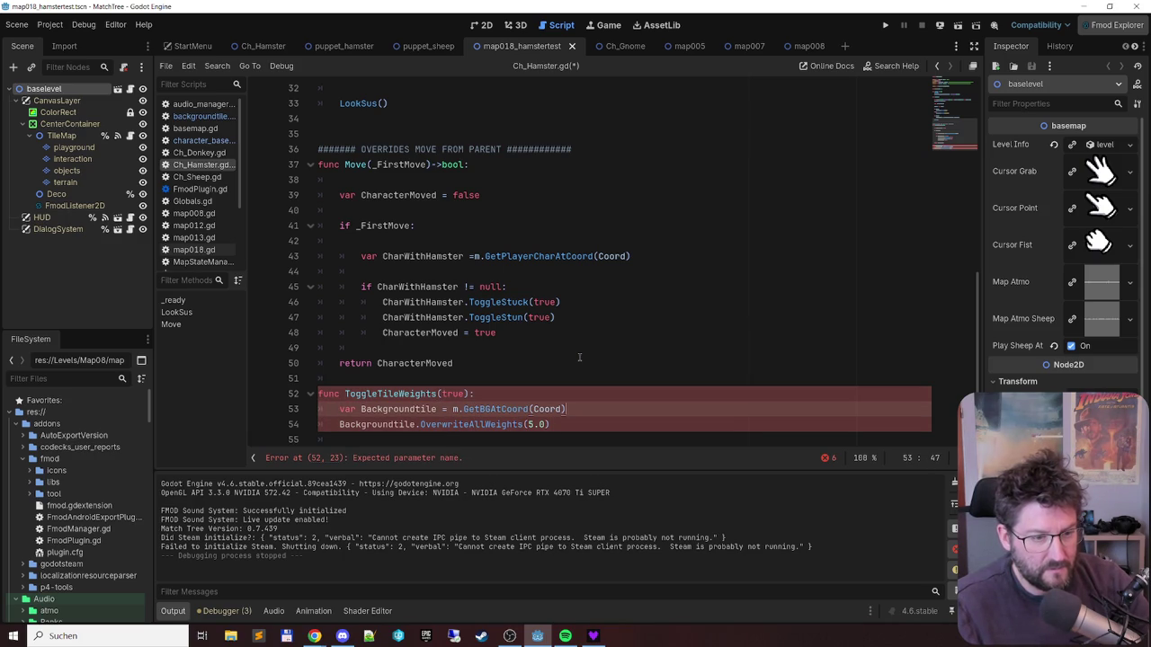
key("Return")
key("Return")
key("Up")
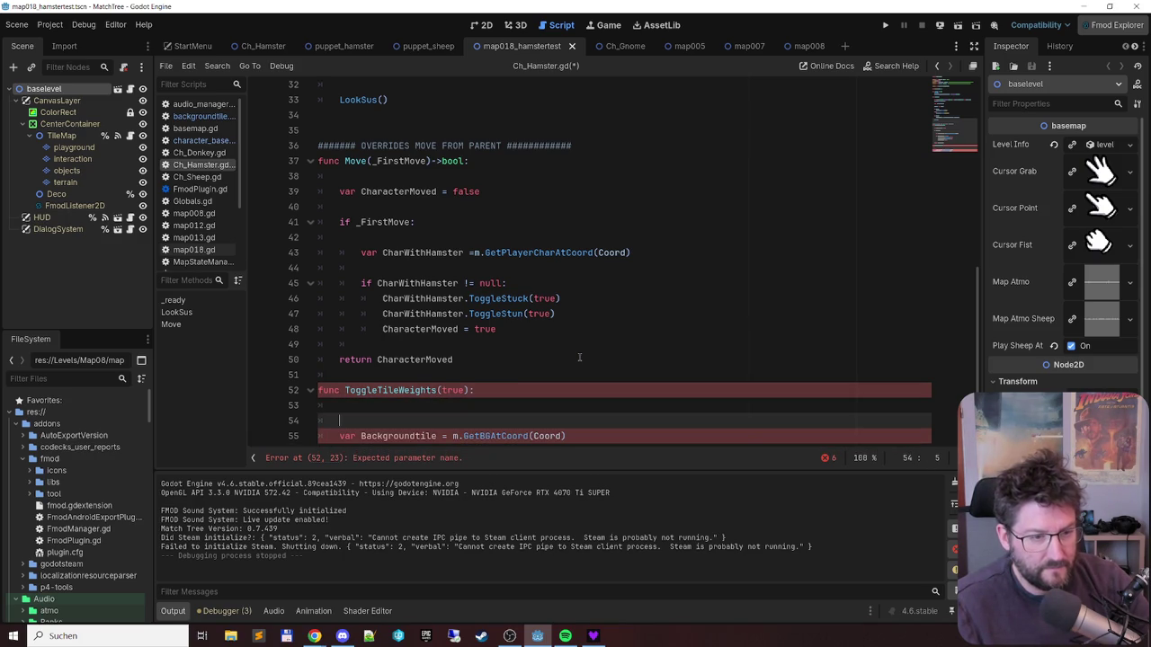
key("Return")
key("Up")
scroll(540, 369, "down", 1)
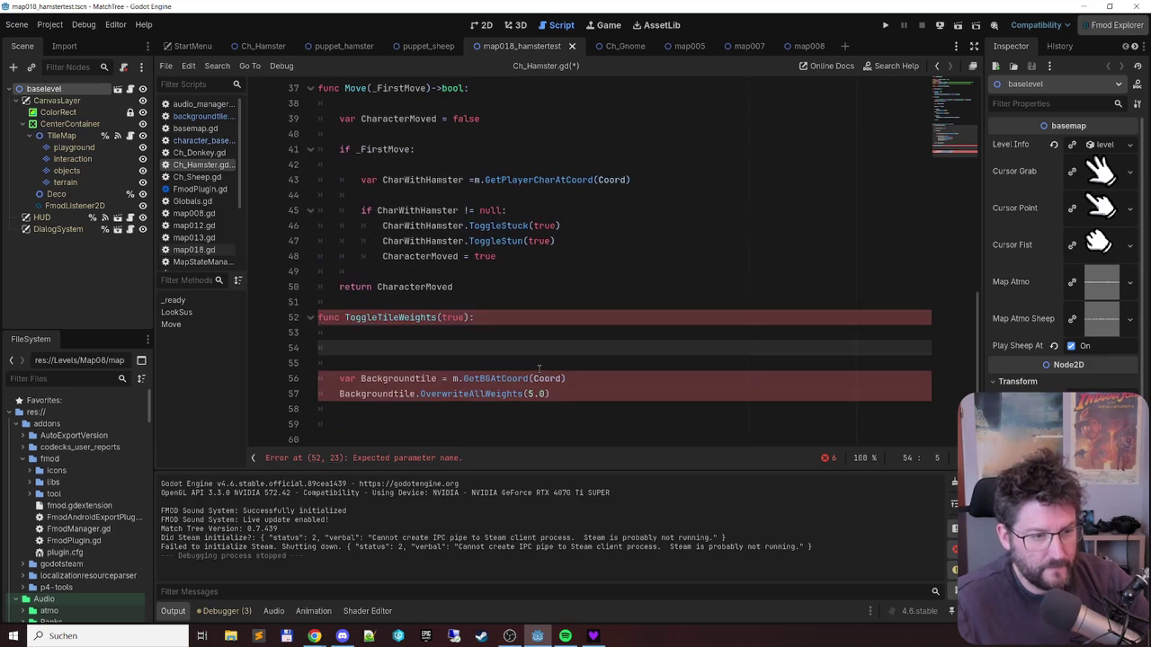
type("var")
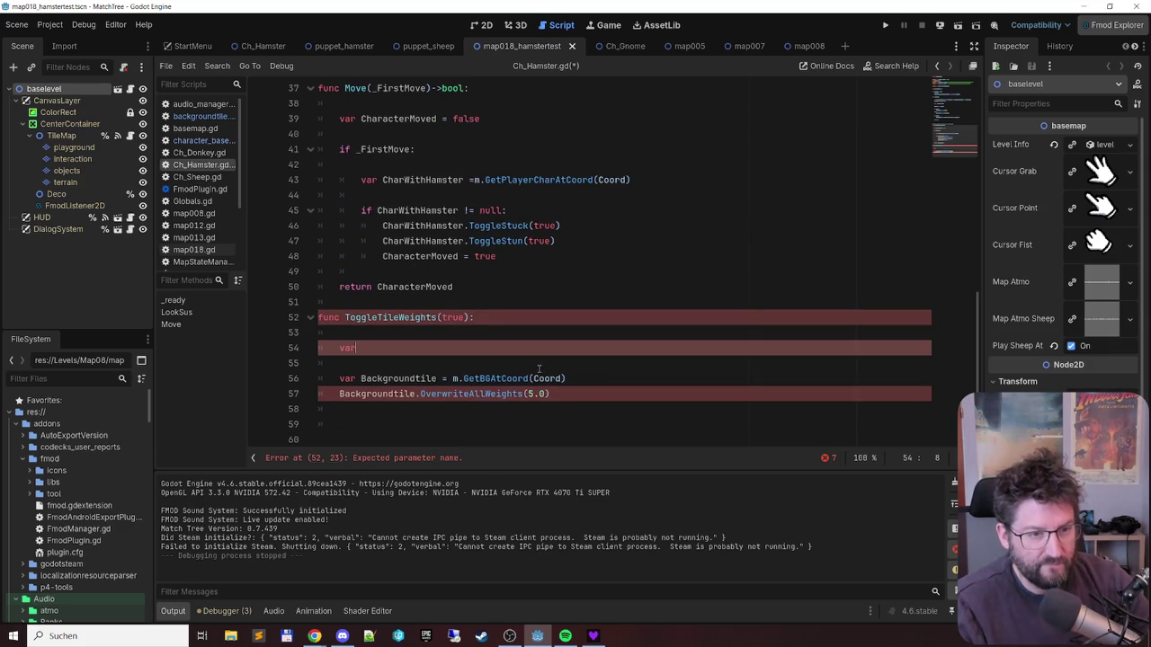
key("Up")
key("Up")
key("End")
key("ctrl+shift+Left")
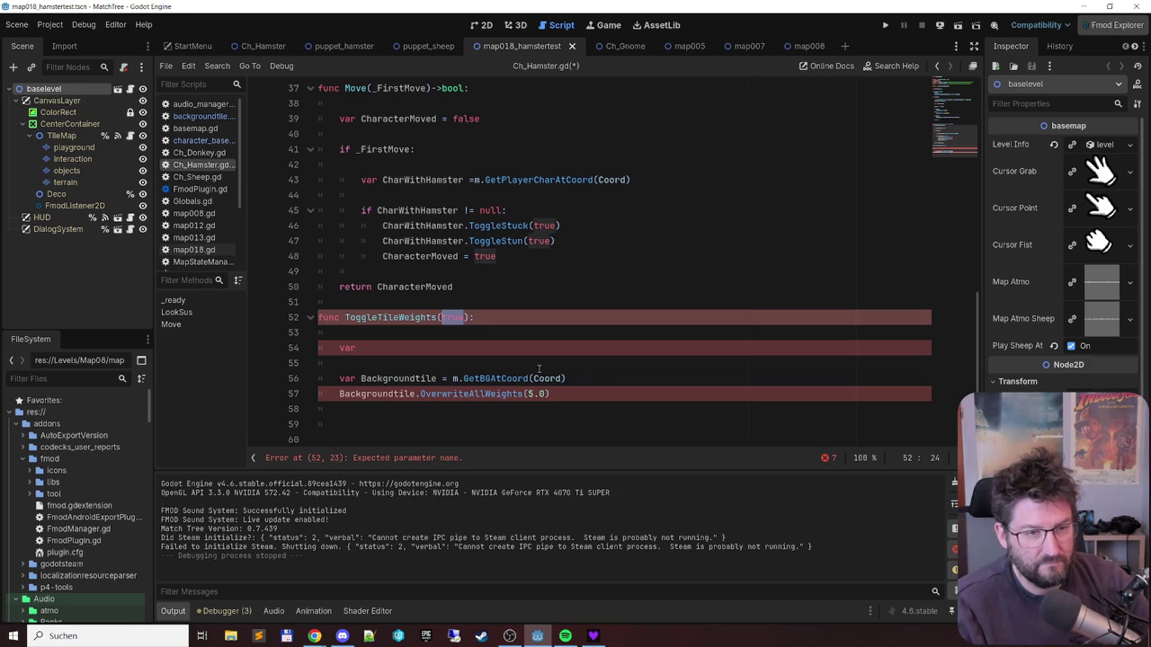
- Look up the ToggleStuck definition in character_base.gd to check its parameter signature
left_click(514, 225)
left_click(515, 225, "ctrl")
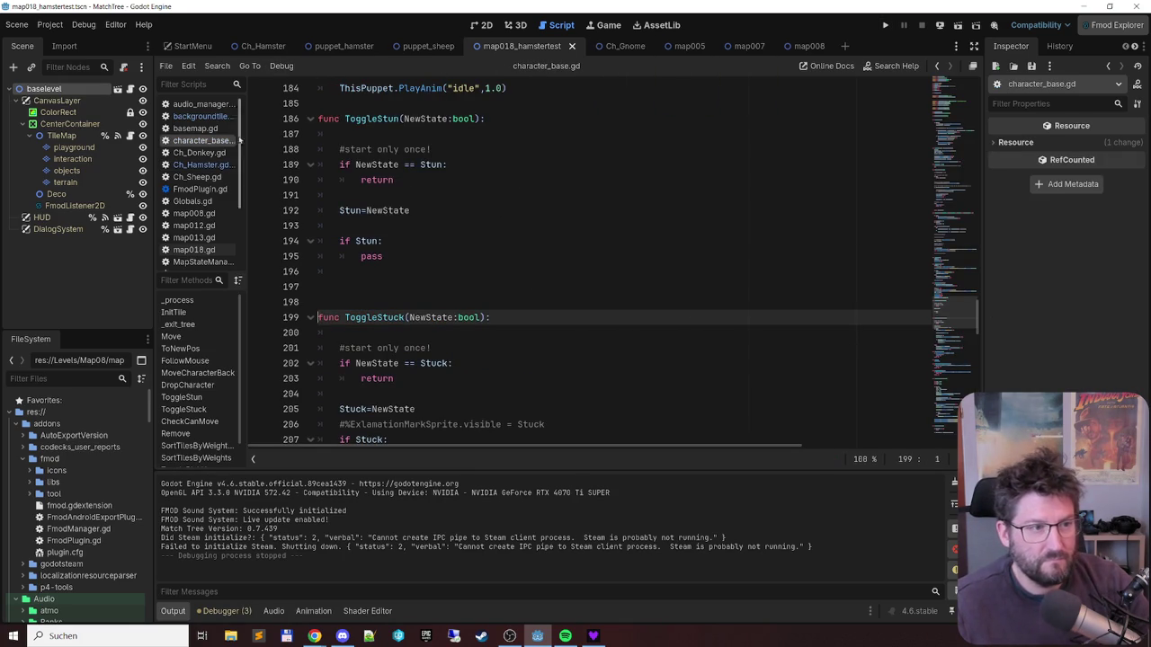
left_click(198, 165)
- Replace 'true' in the ToggleTileWeights header with a _NewState parameter and save Ch_Hamster.gd
double_click(454, 317)
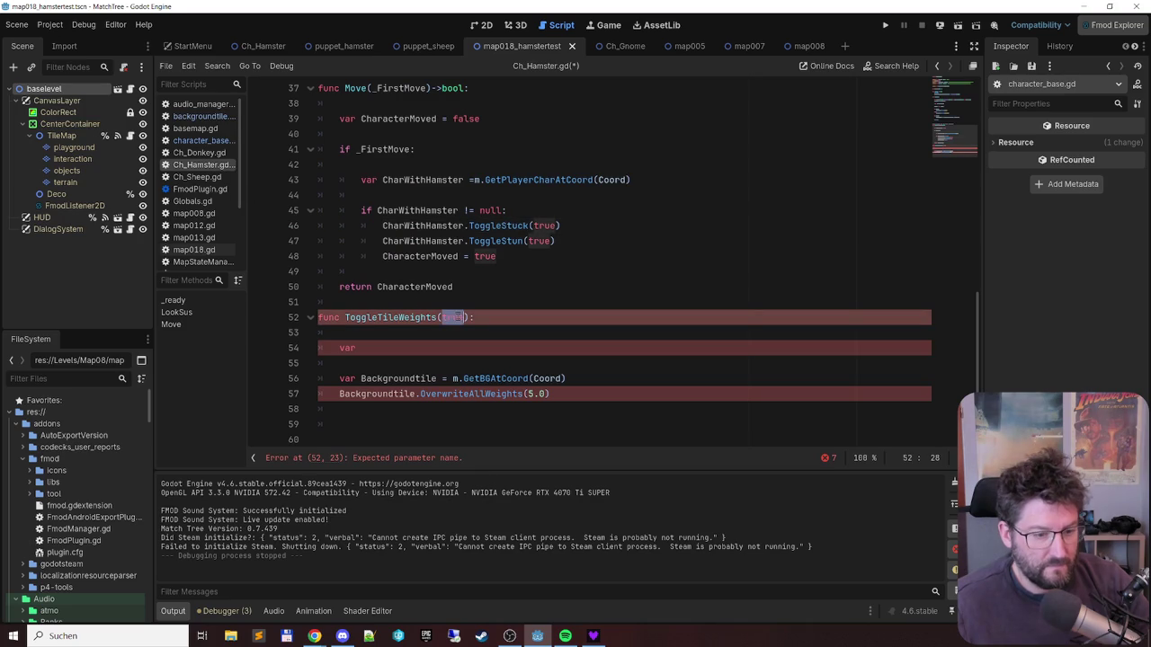
type("_new")
type("State")
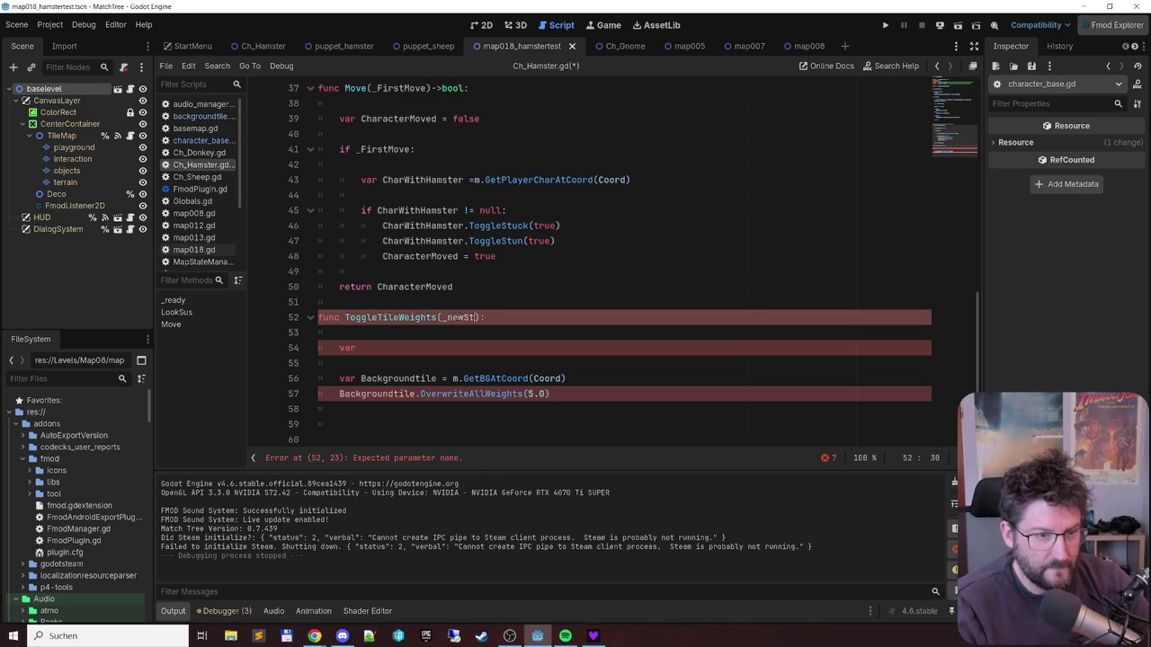
key("ctrl+shift+Left")
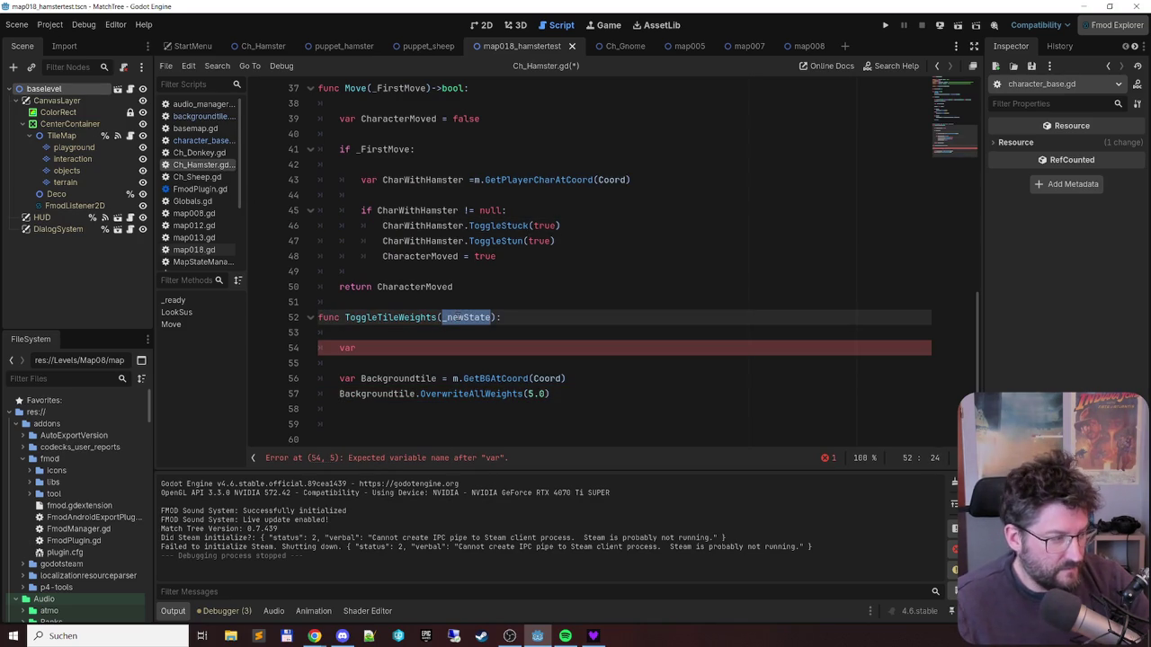
key("Right")
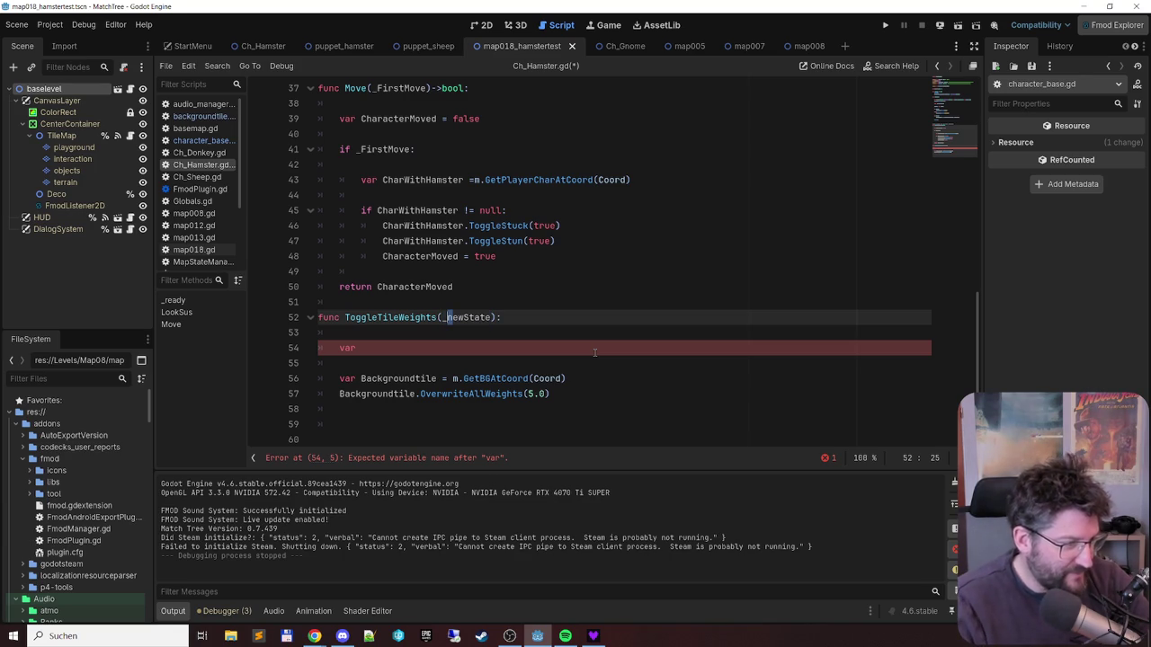
type("N")
key("ctrl+d")
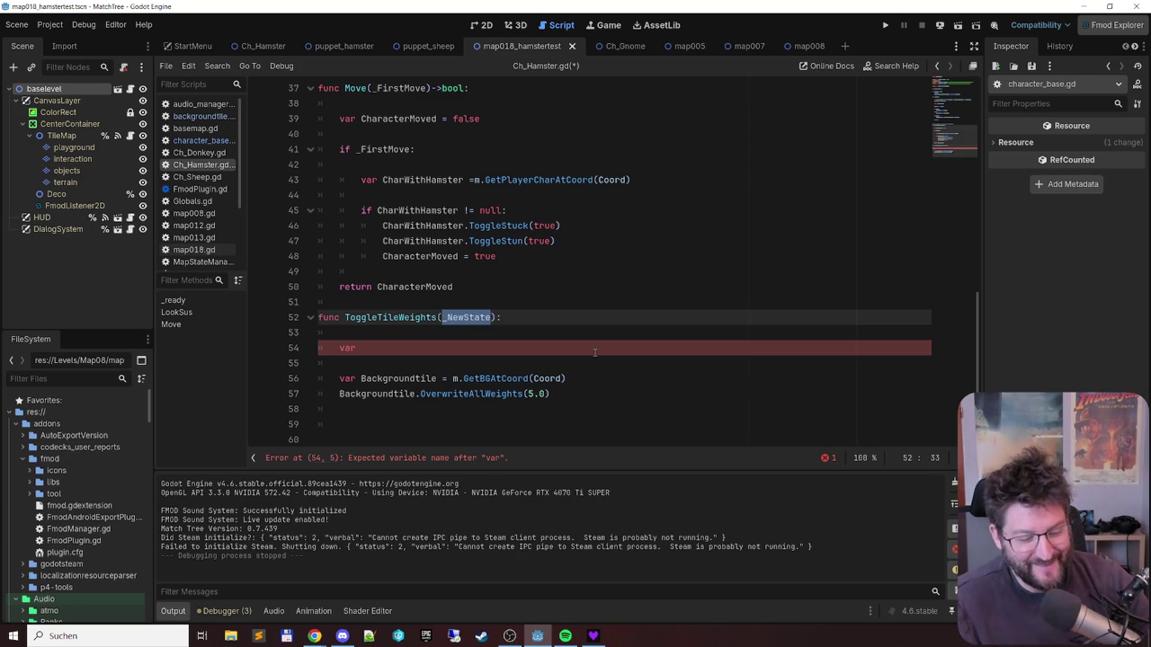
left_click(594, 352)
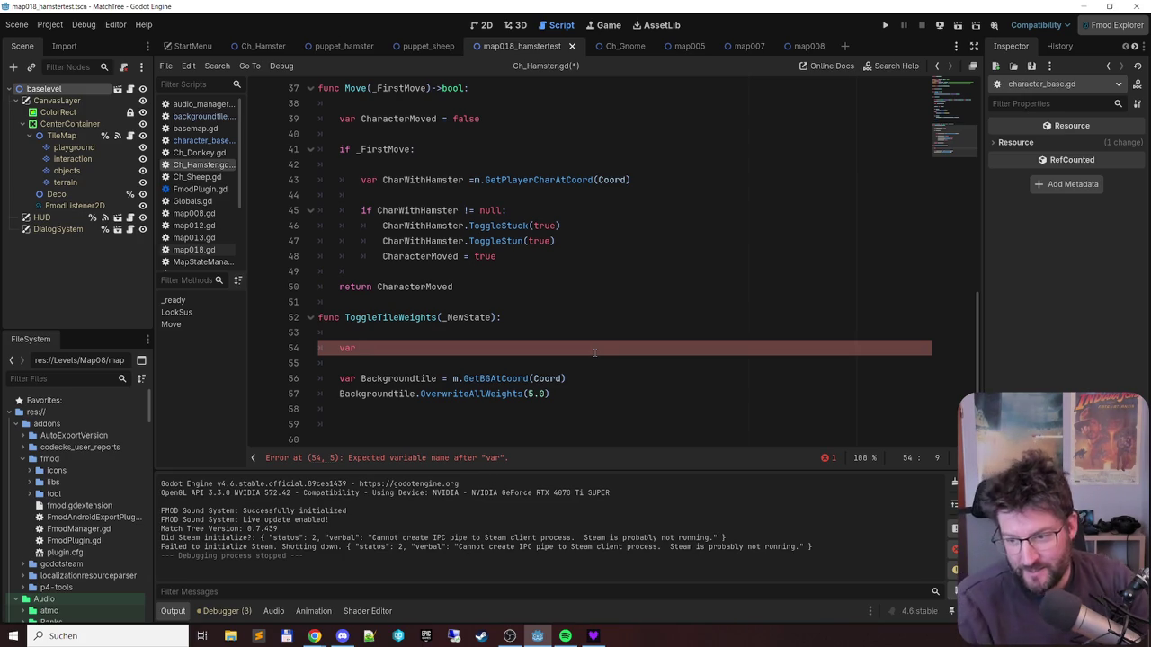
key("ctrl+s")
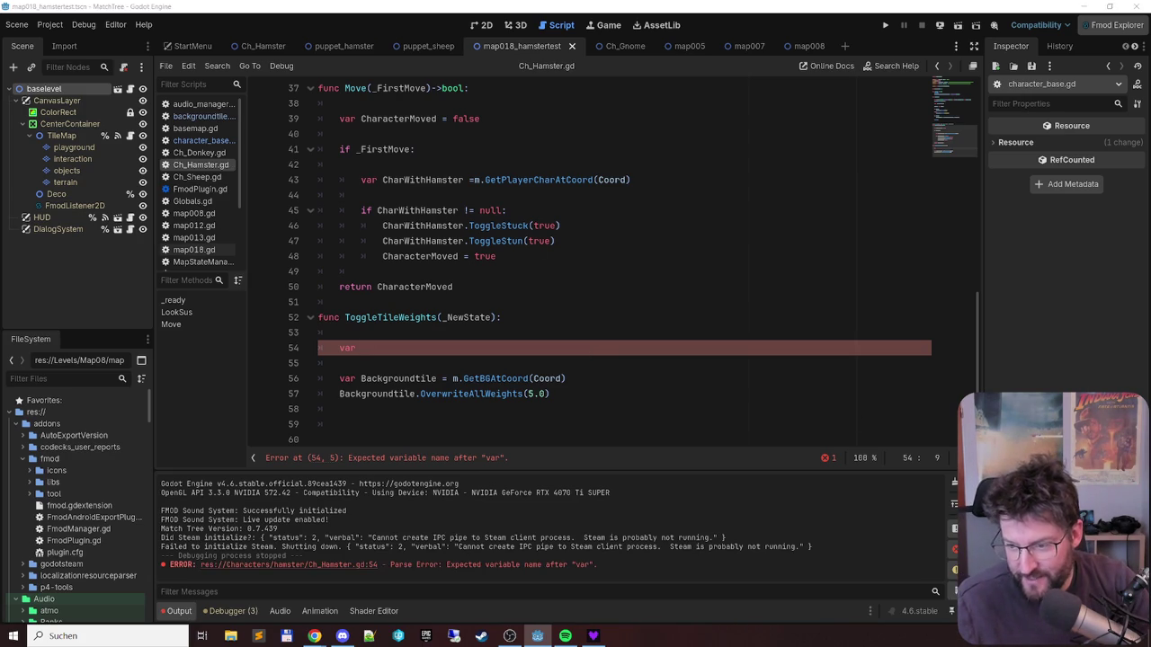
- Declare 'NewWeight:= 0.0' and add 'if _NewState:' setting NewWeight = 5.0
key("alt+Tab")
key("alt+Tab")
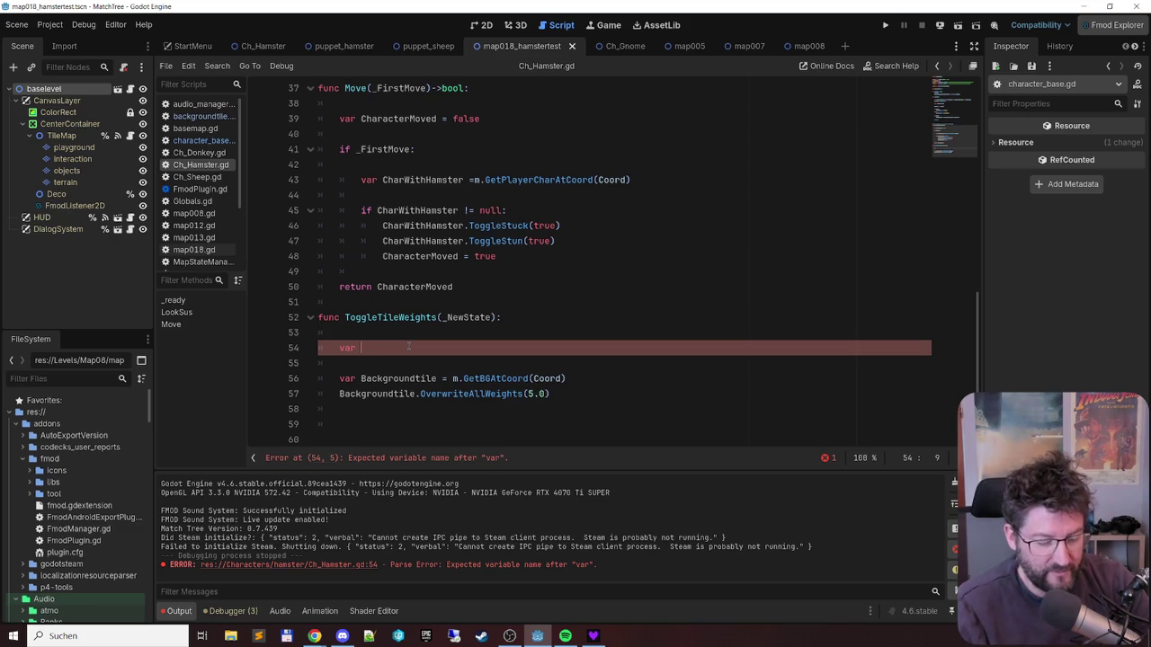
type("N")
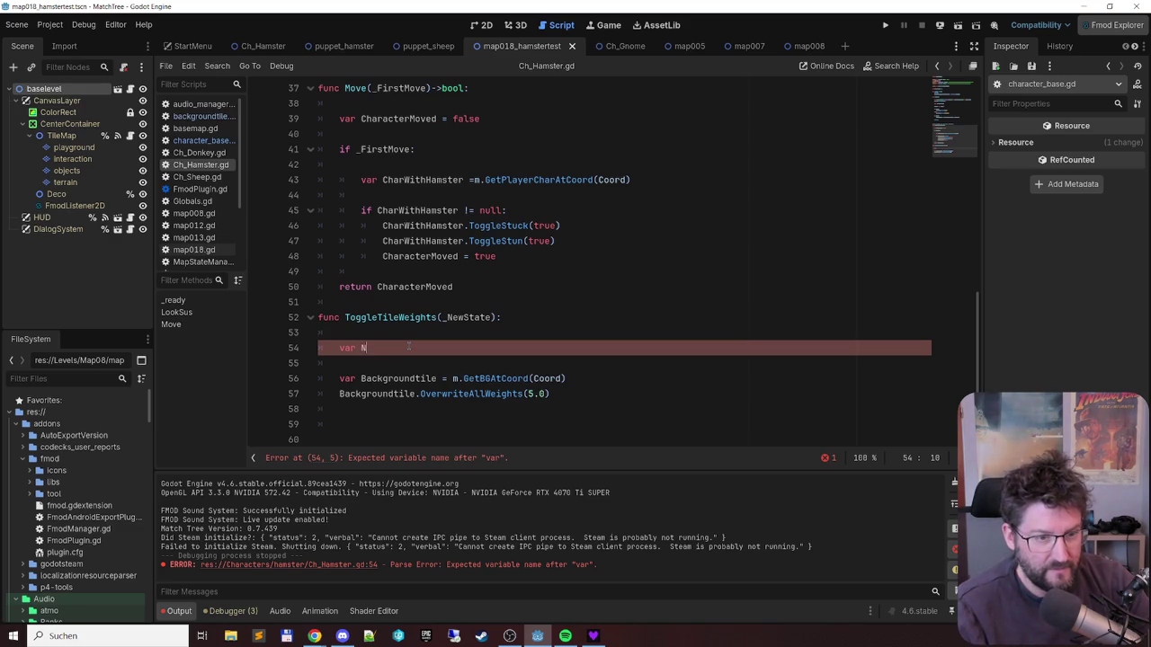
type("ewWeight")
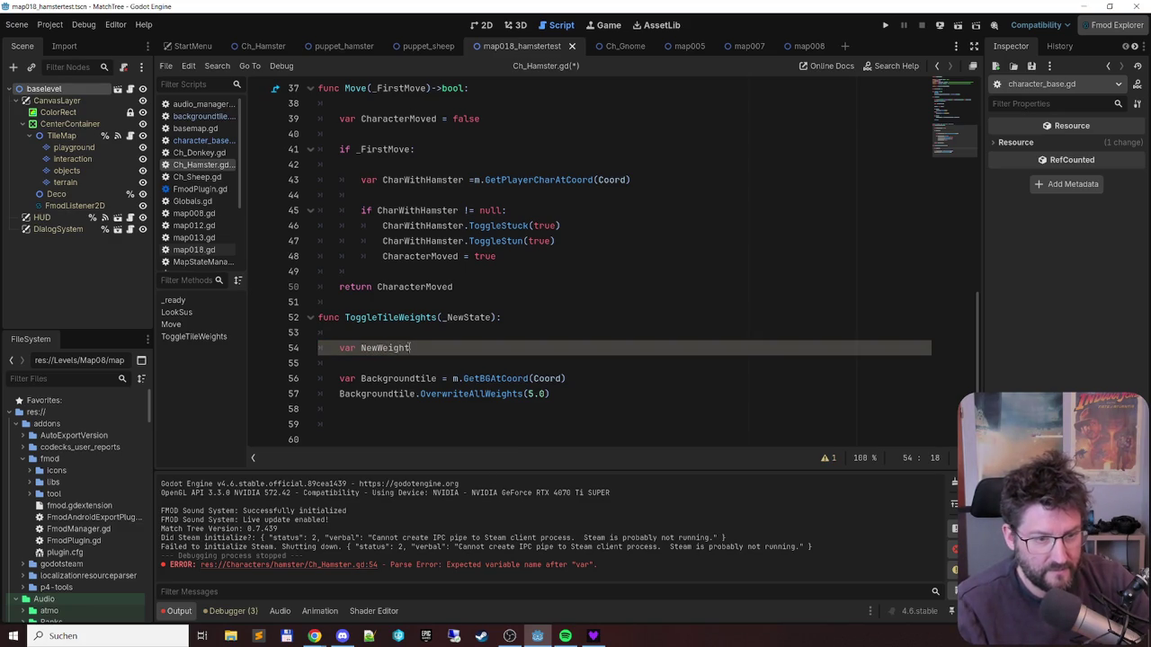
type(":=")
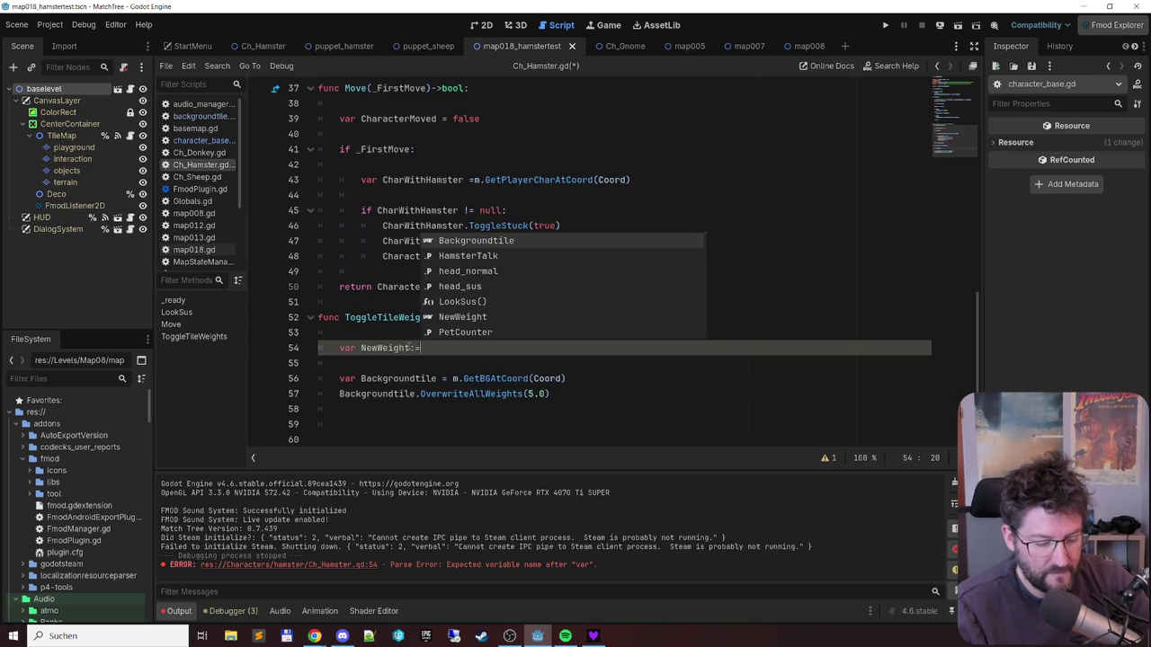
type(" 0.0")
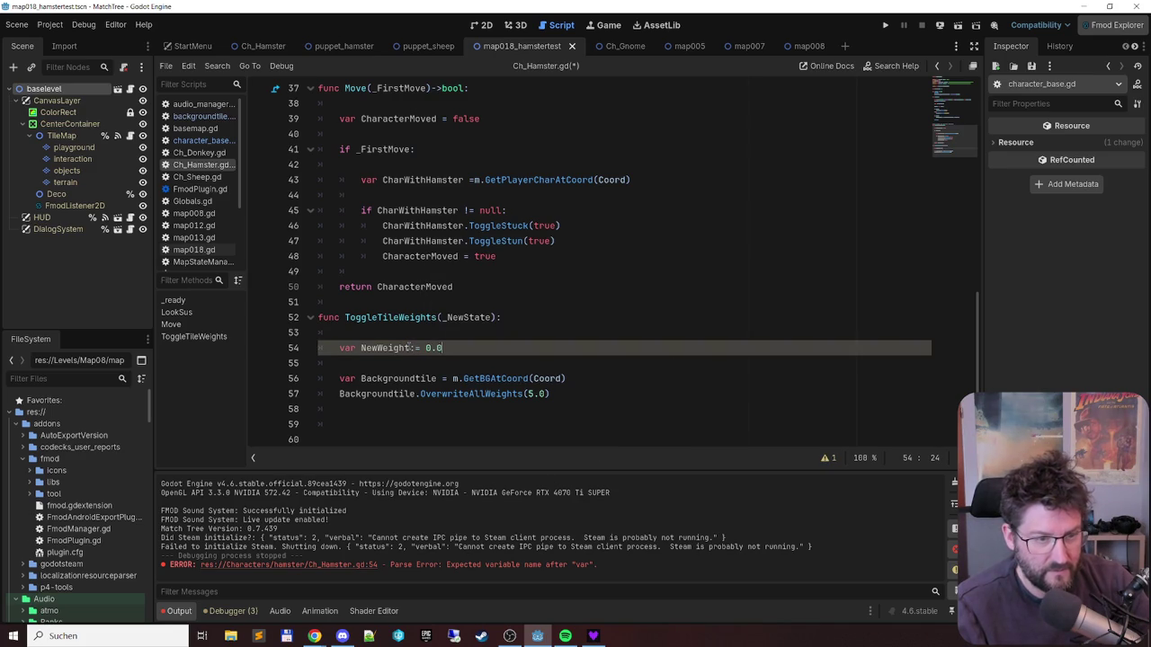
key("Return")
key("Return")
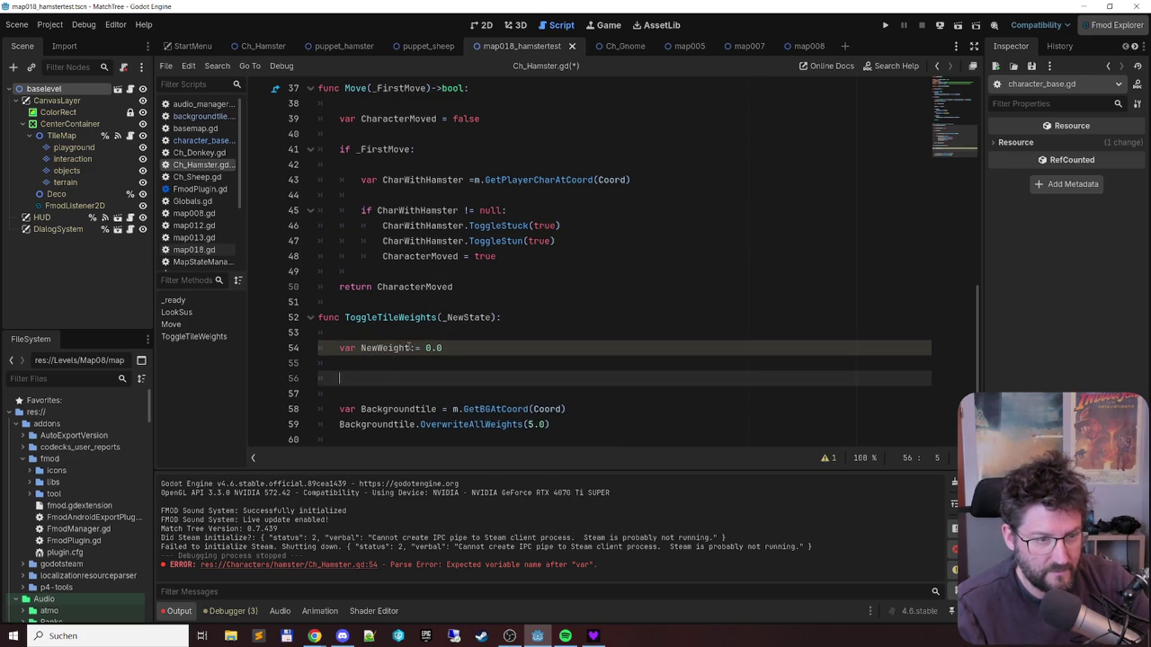
type("if _NewState:")
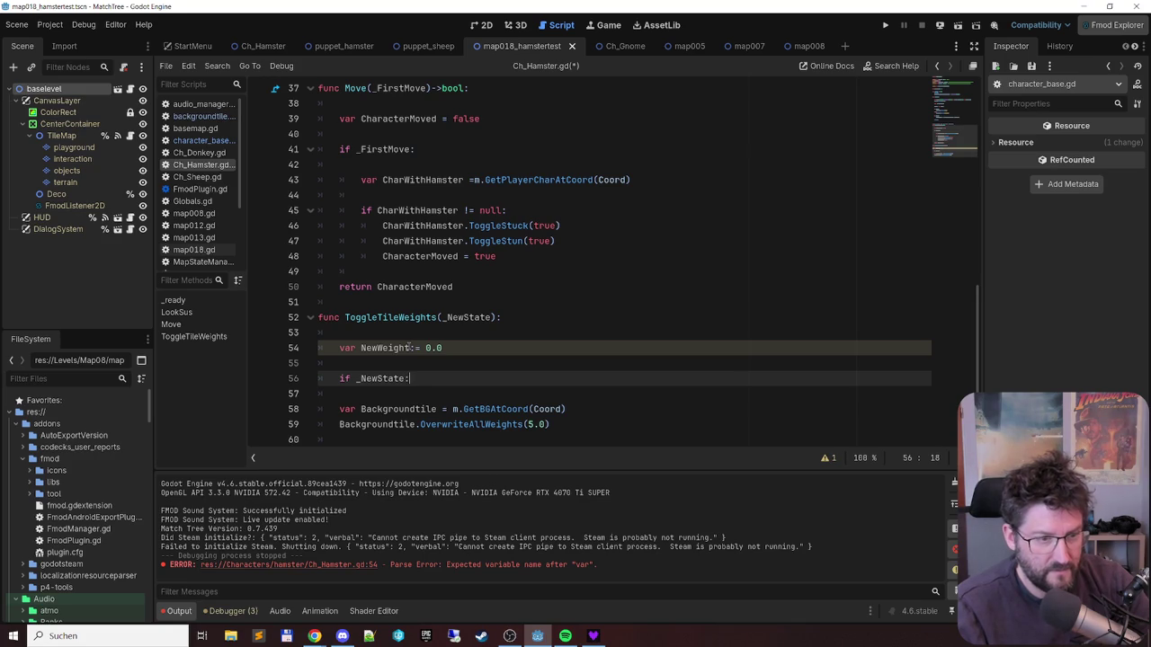
key("Return")
type("New")
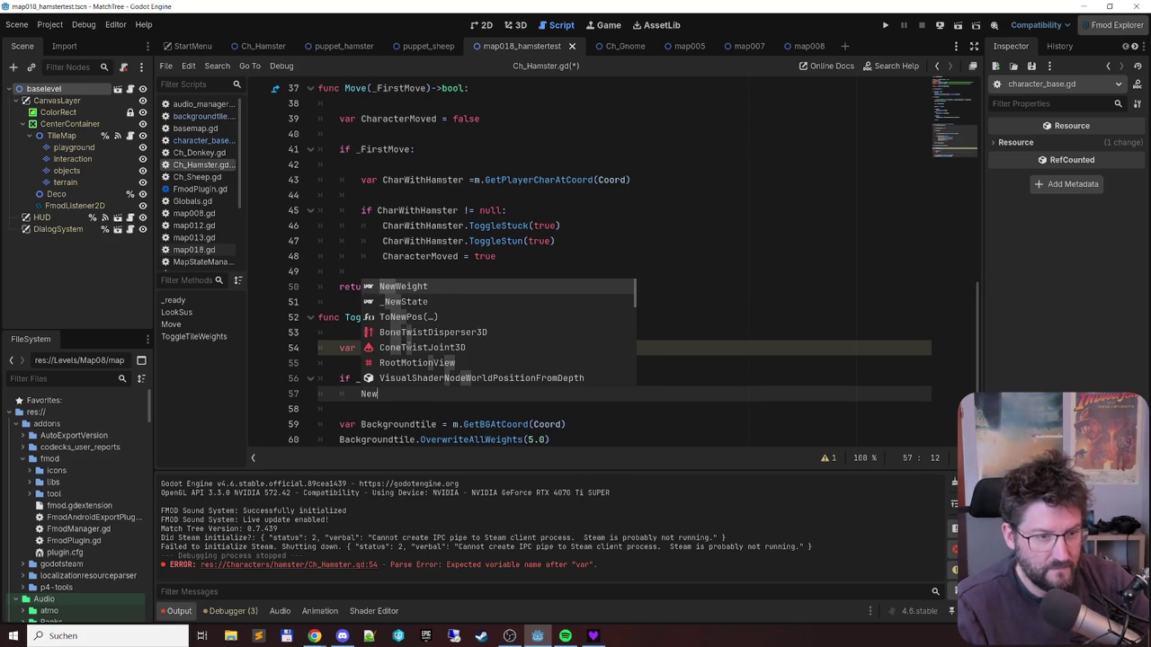
key("Return")
type("= 5.0")
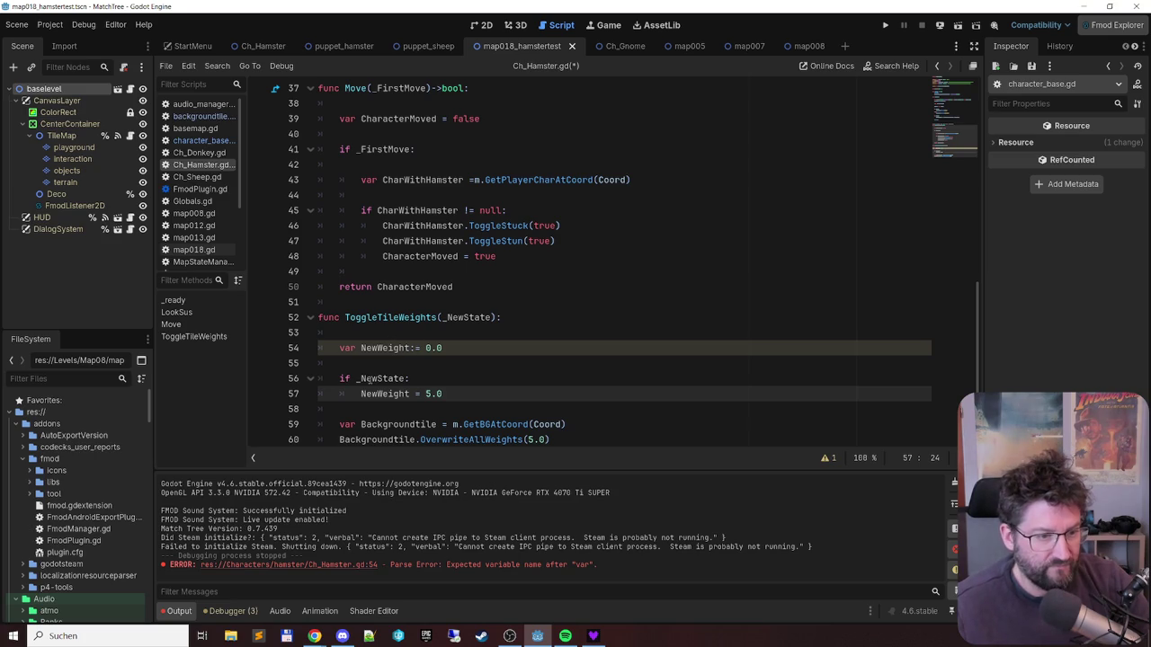
- Replace the hardcoded 5.0 in OverwriteAllWeights with NewWeight and save the script
double_click(379, 393)
key("ctrl+c")
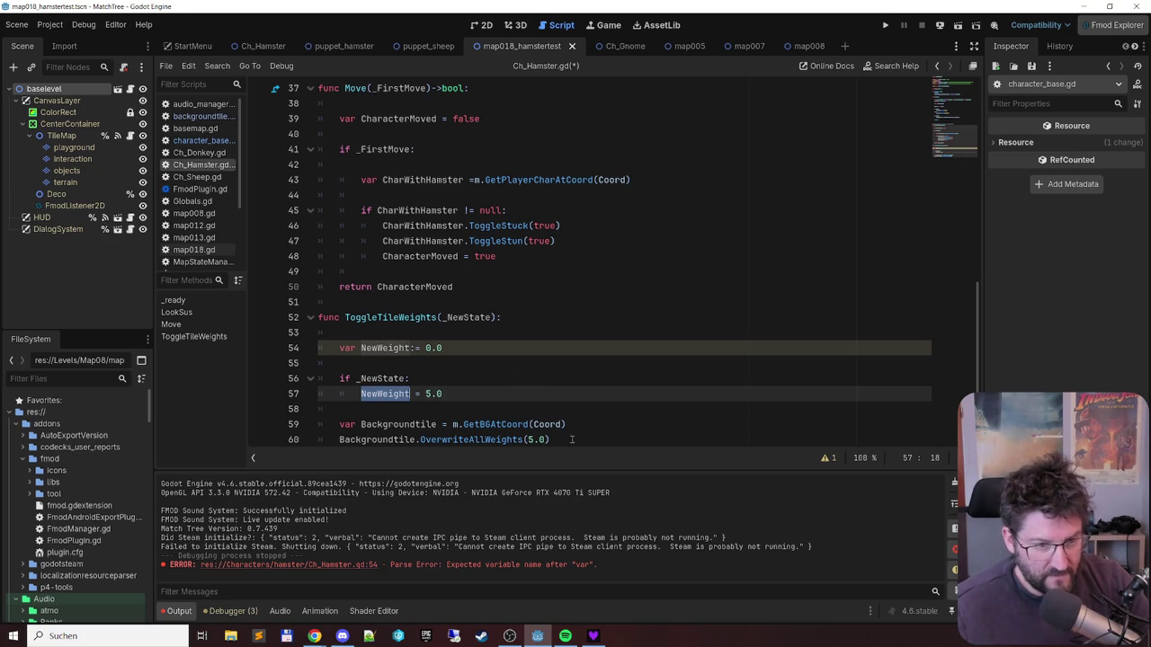
left_click(547, 439)
key("BackSpace")
key("BackSpace")
key("BackSpace")
key("ctrl+v")
key("Up")
key("Up")
key("Up")
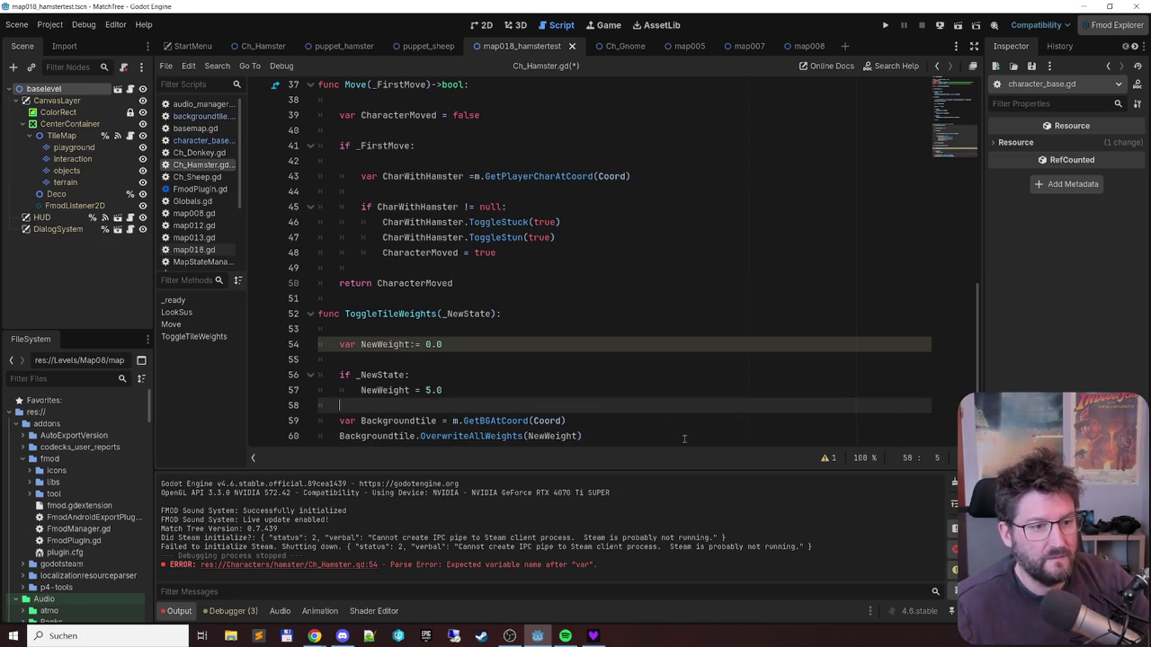
key("ctrl+s")
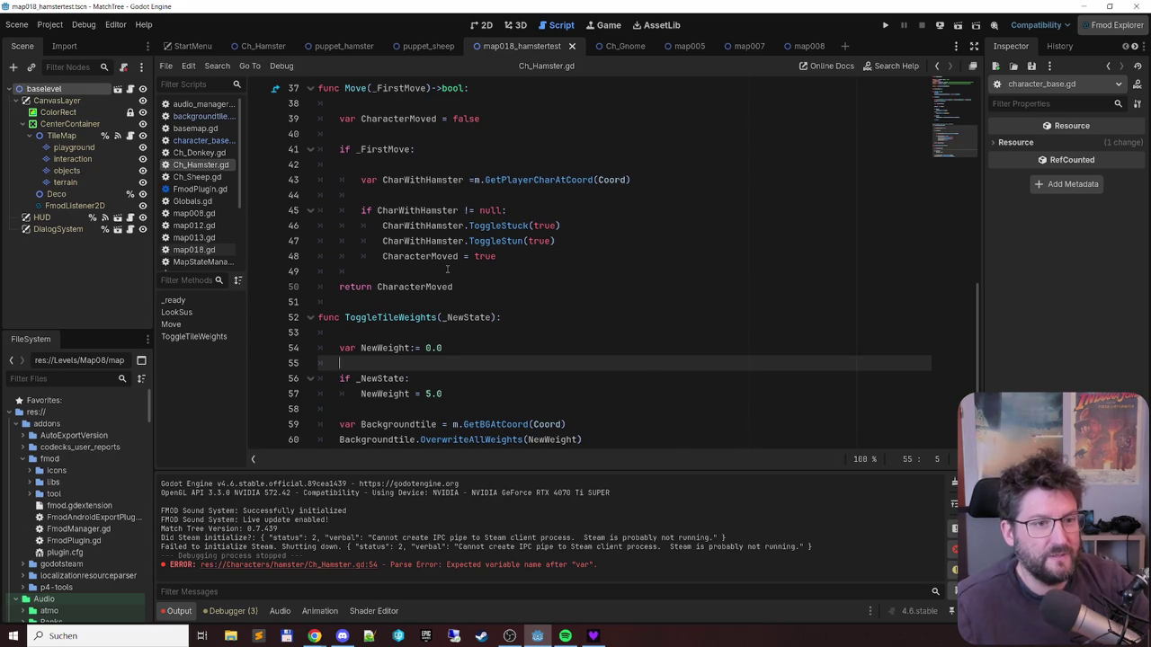
left_click(378, 316)
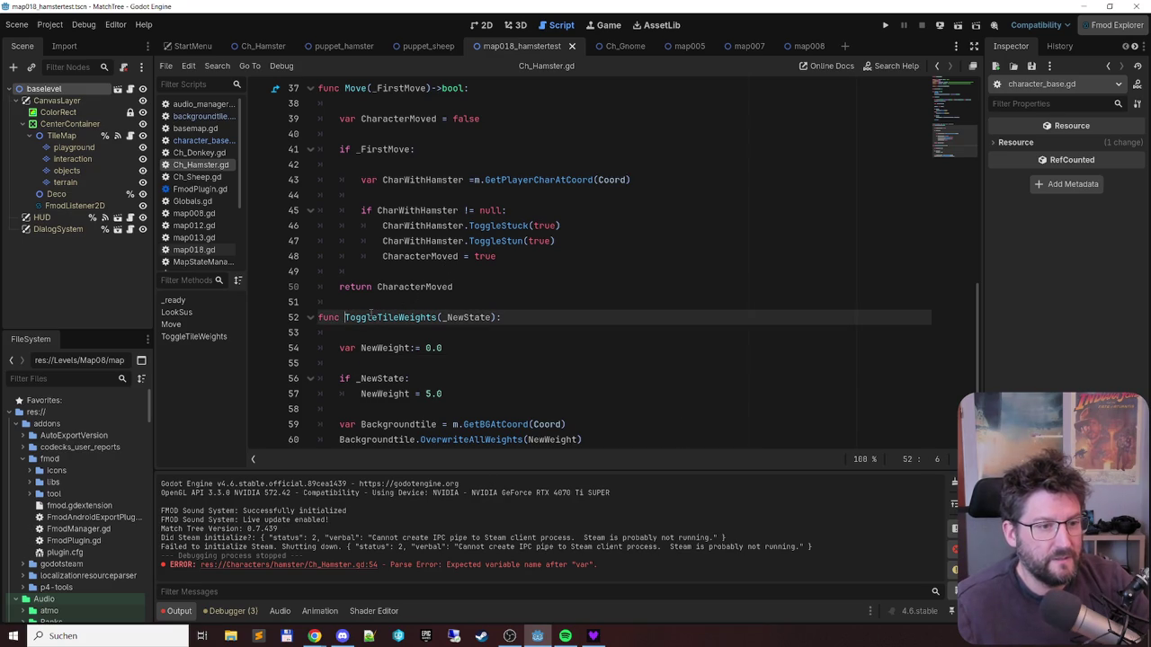
- Insert a ToggleTileWeights(true) call above the CharWithHamster line in Move
left_click_drag(345, 316, 496, 317)
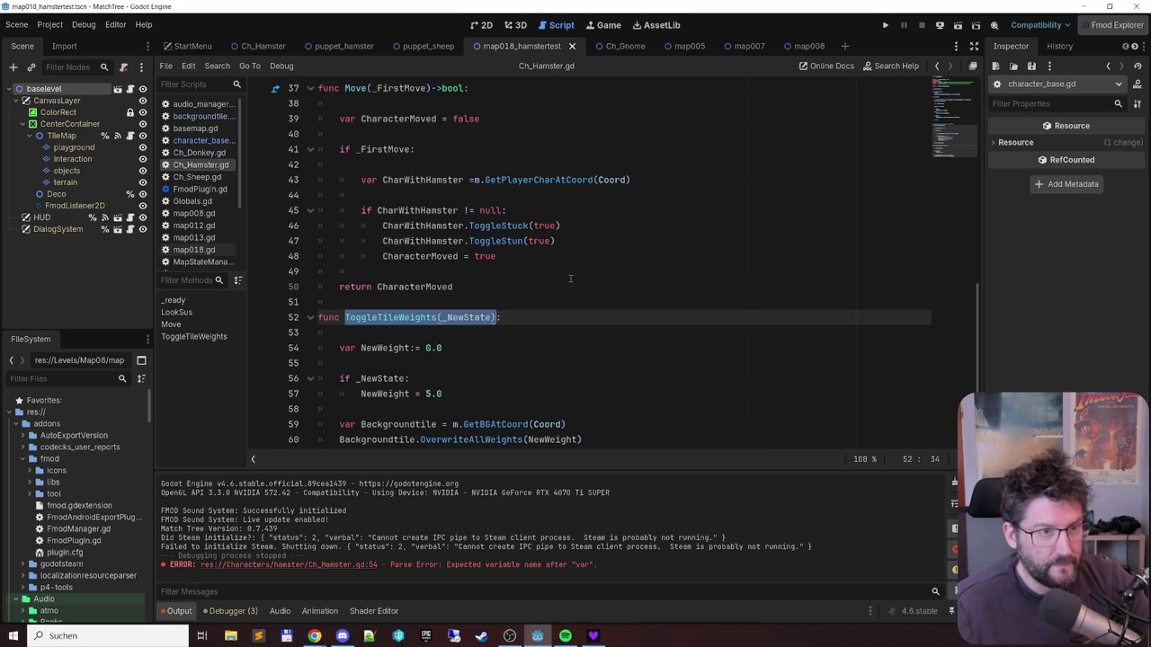
left_click(544, 179)
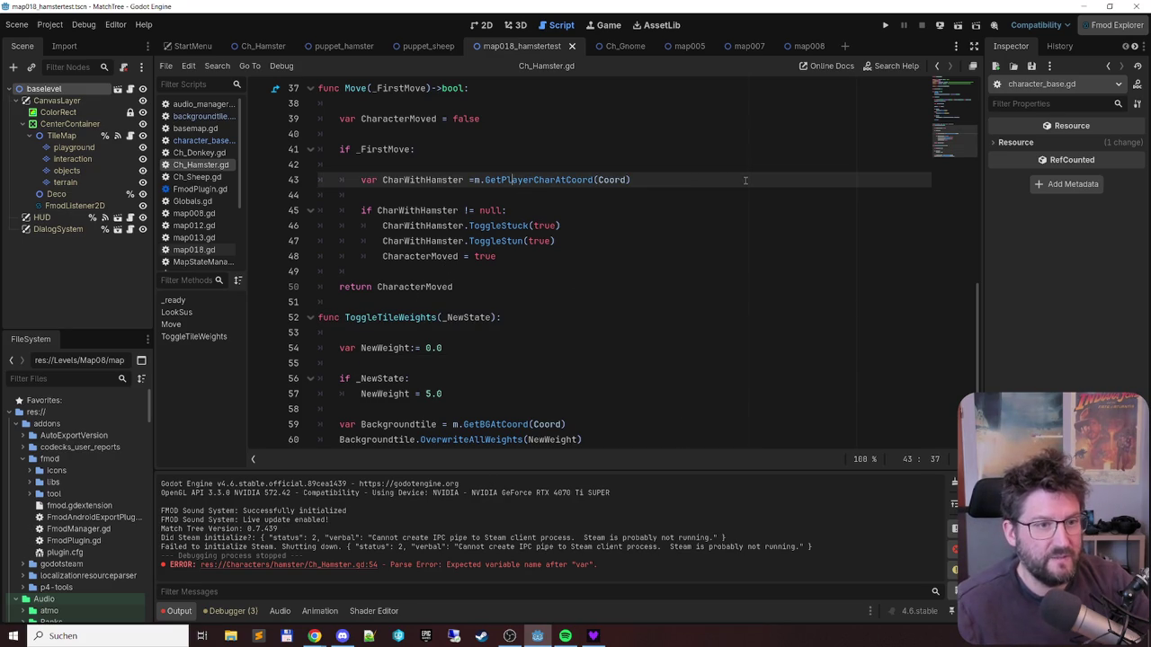
key("ctrl+shift+Return")
key("Return")
key("Up")
key("Left")
key("ctrl+shift+Left")
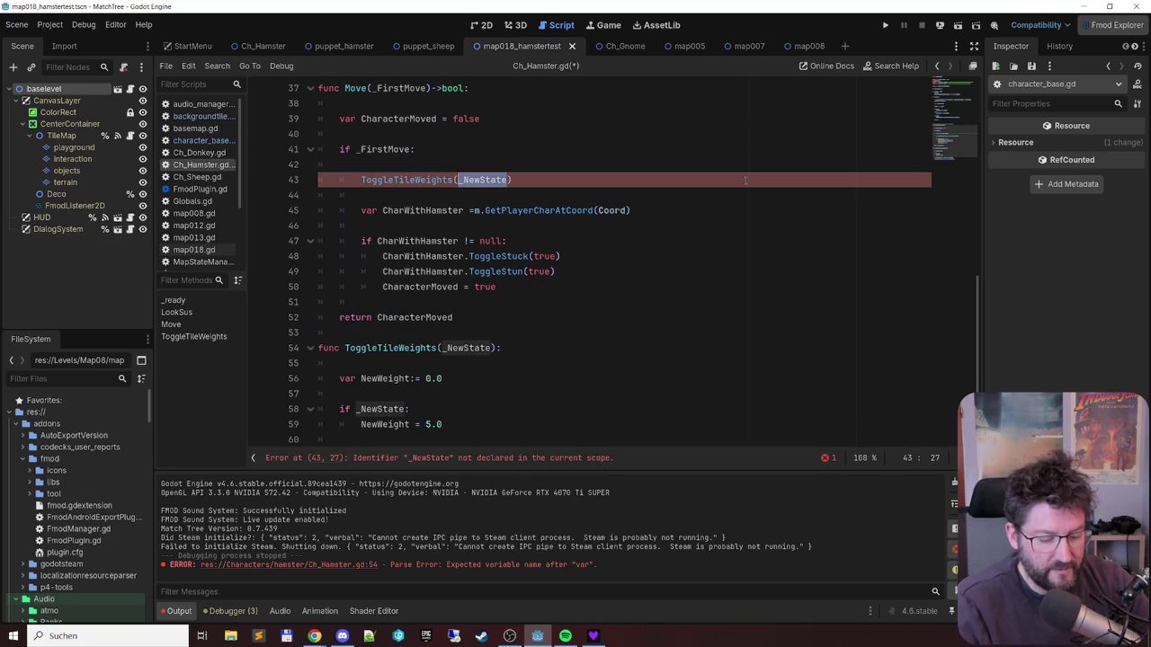
type("true")
key("Home")
key("shift+End")
key("ctrl+c")
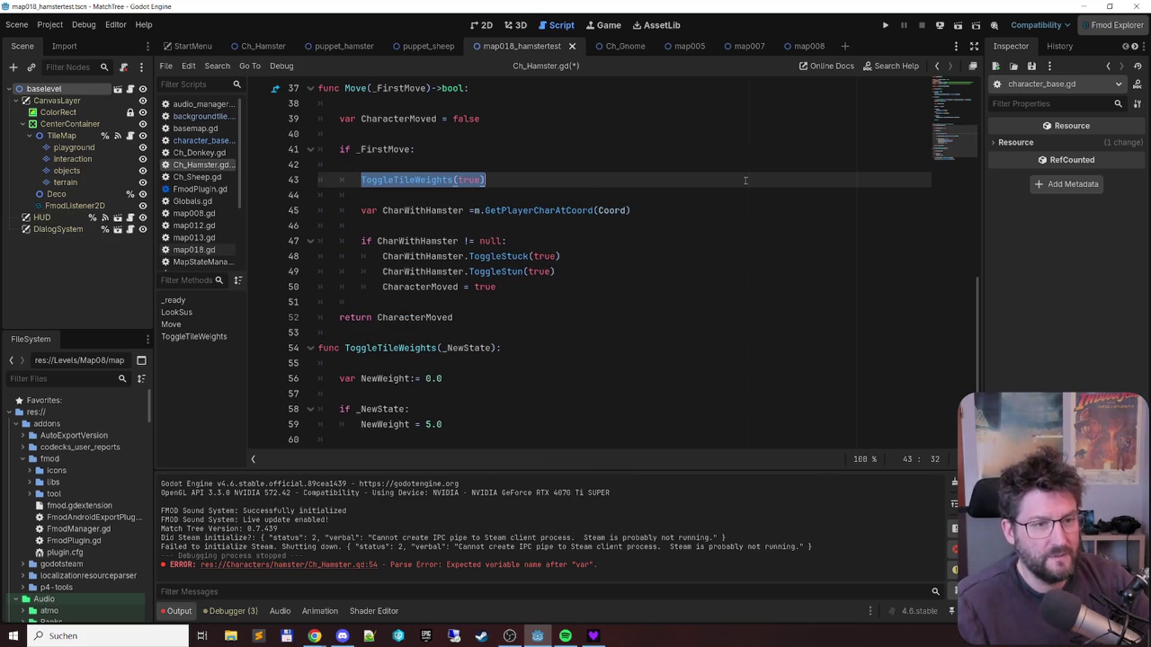
- Paste the ToggleTileWeights(true) call at the end of _ready and save
scroll(624, 208, "up", 8)
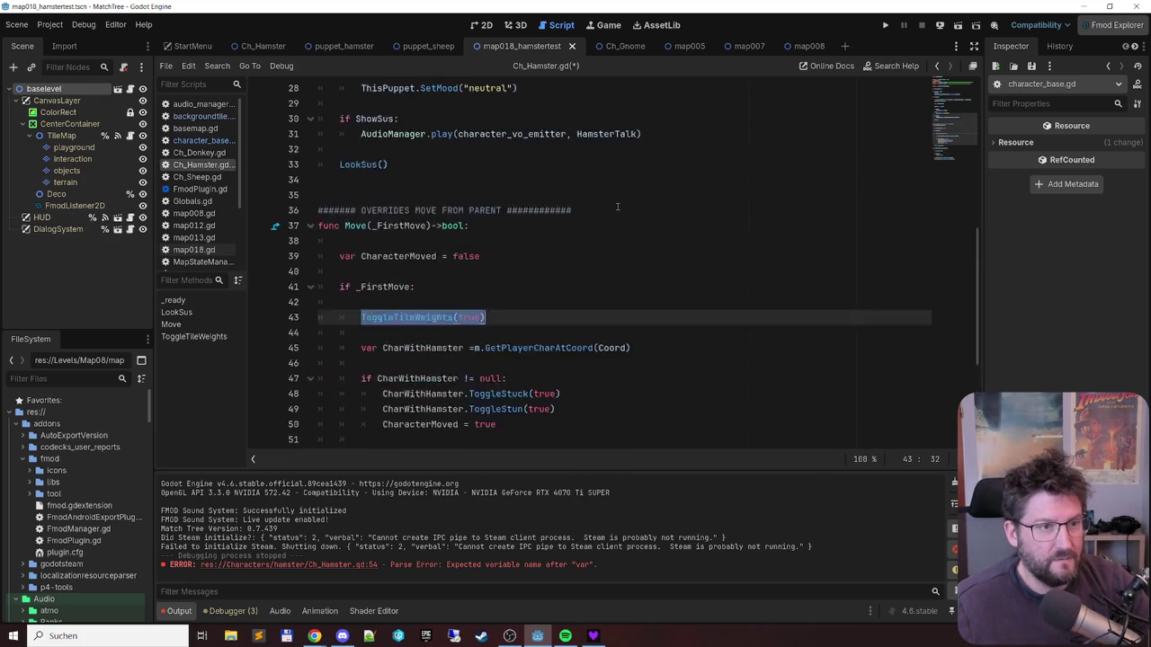
scroll(616, 207, "down", 10)
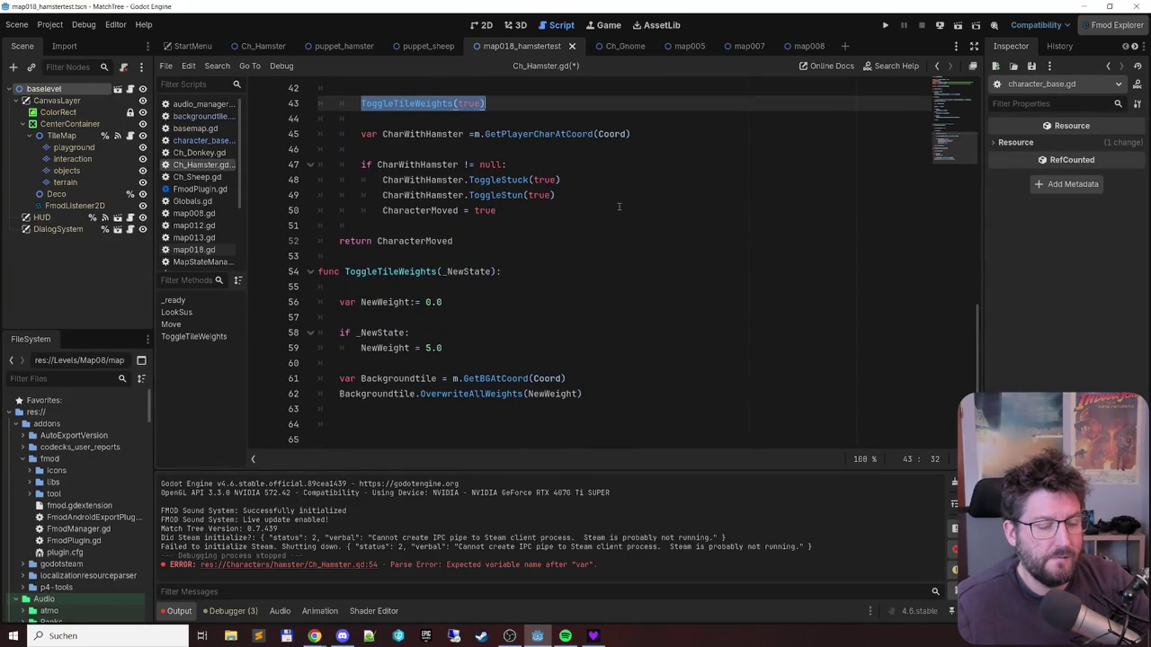
scroll(618, 207, "up", 11)
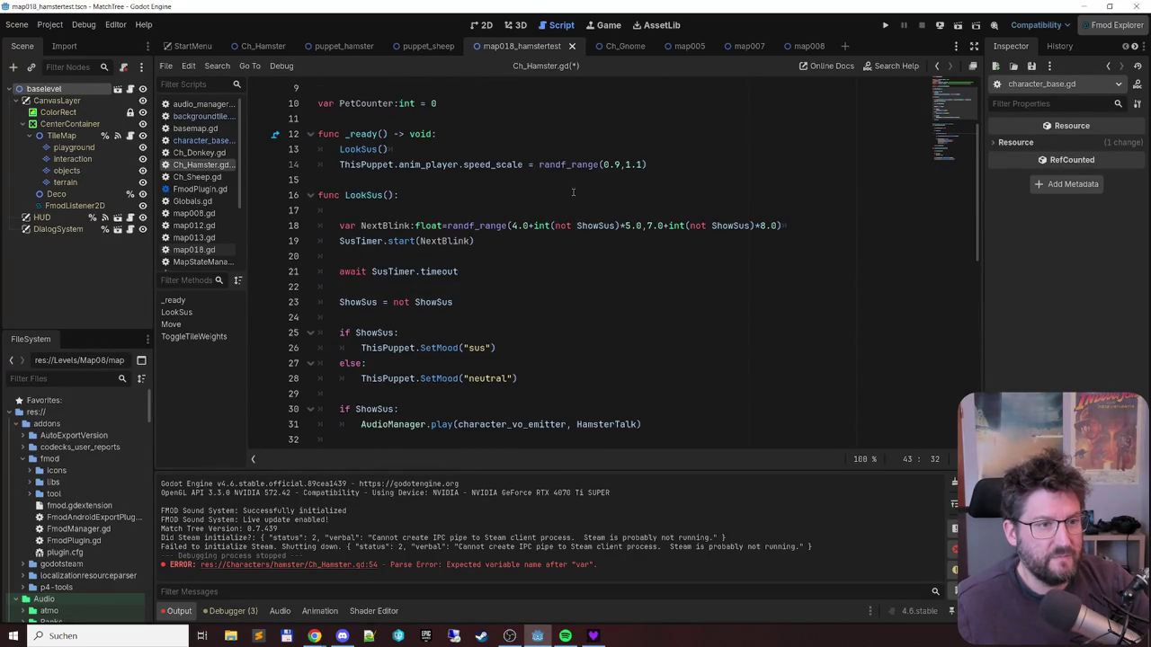
left_click(683, 157)
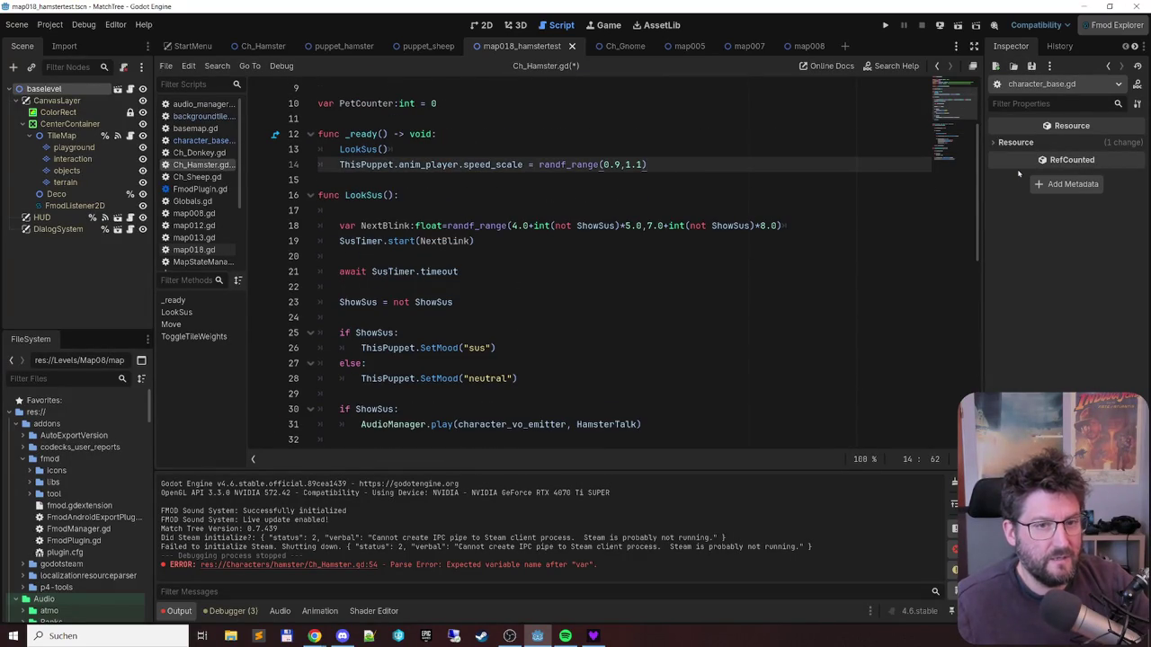
key("Return")
key("ctrl+v")
key("ctrl+s")
- Run the project, inspect the GetBGAtCoord-on-Nil error at line 62, and stop the game
key("F5")
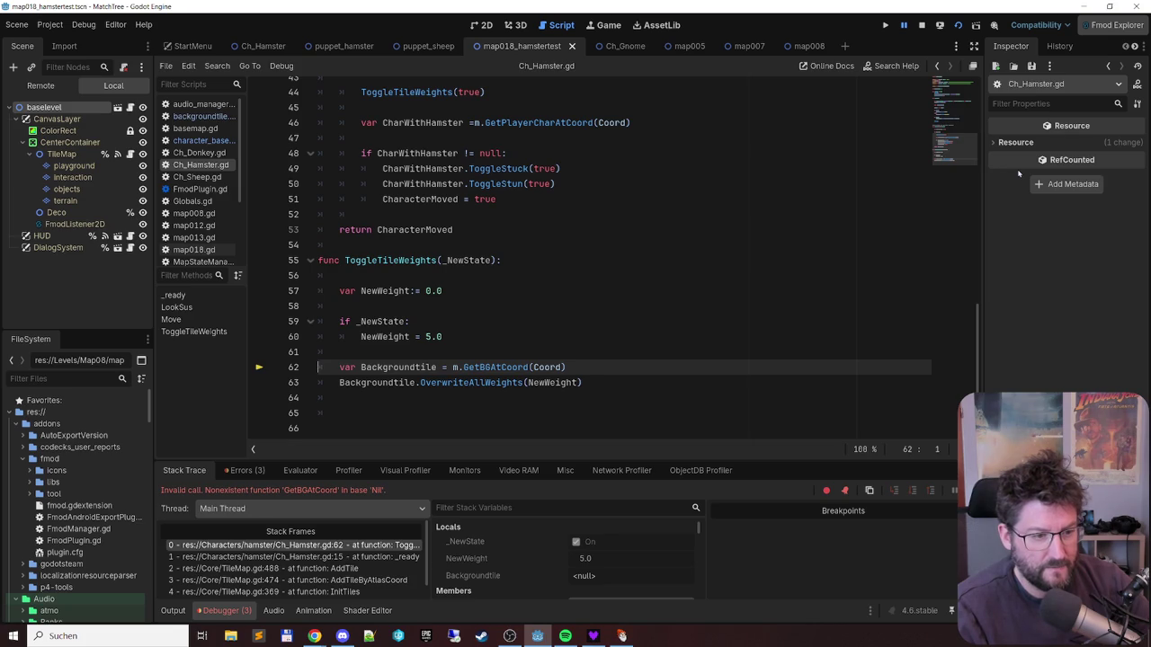
scroll(652, 199, "up", 3)
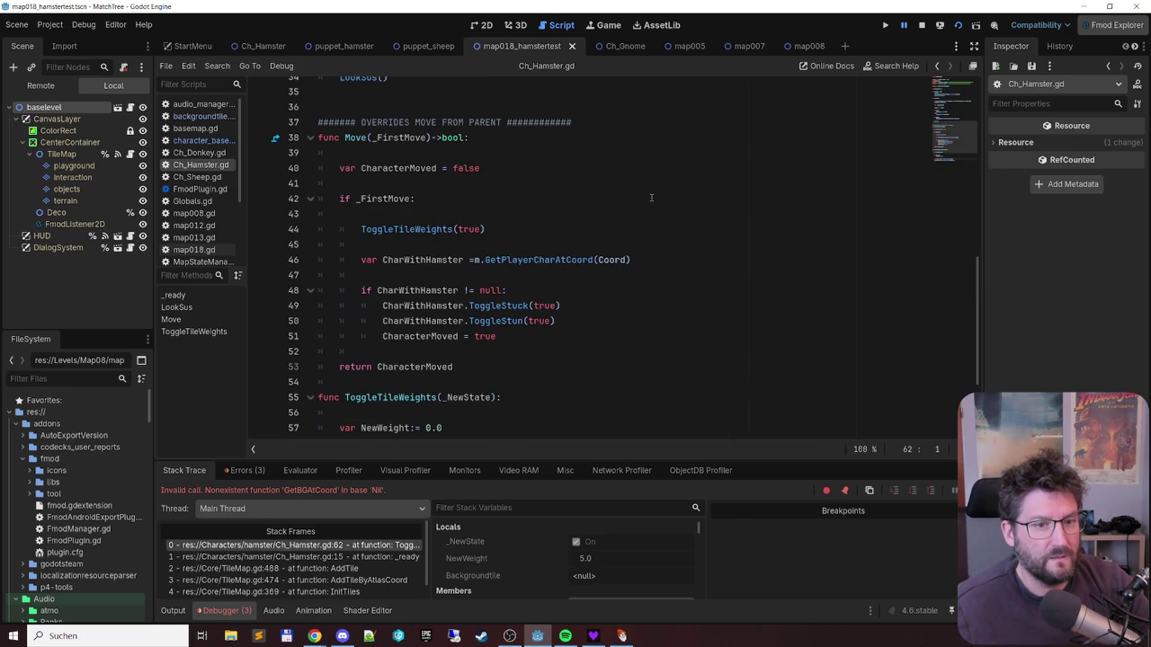
scroll(651, 198, "down", 3)
scroll(646, 198, "up", 3)
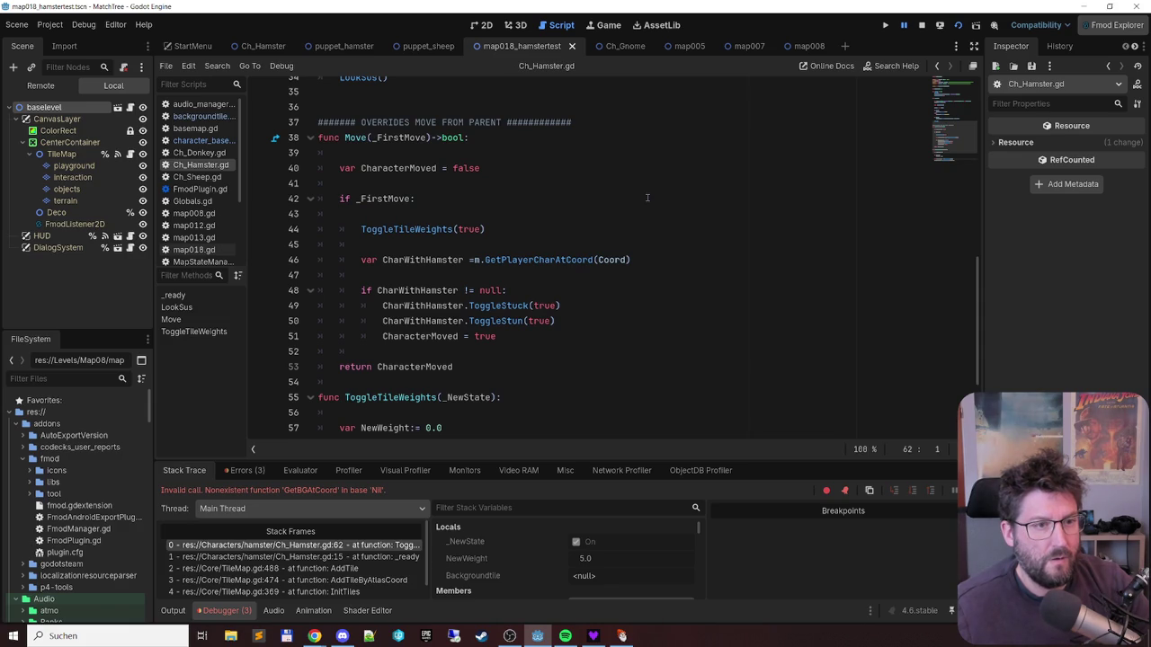
scroll(646, 198, "down", 3)
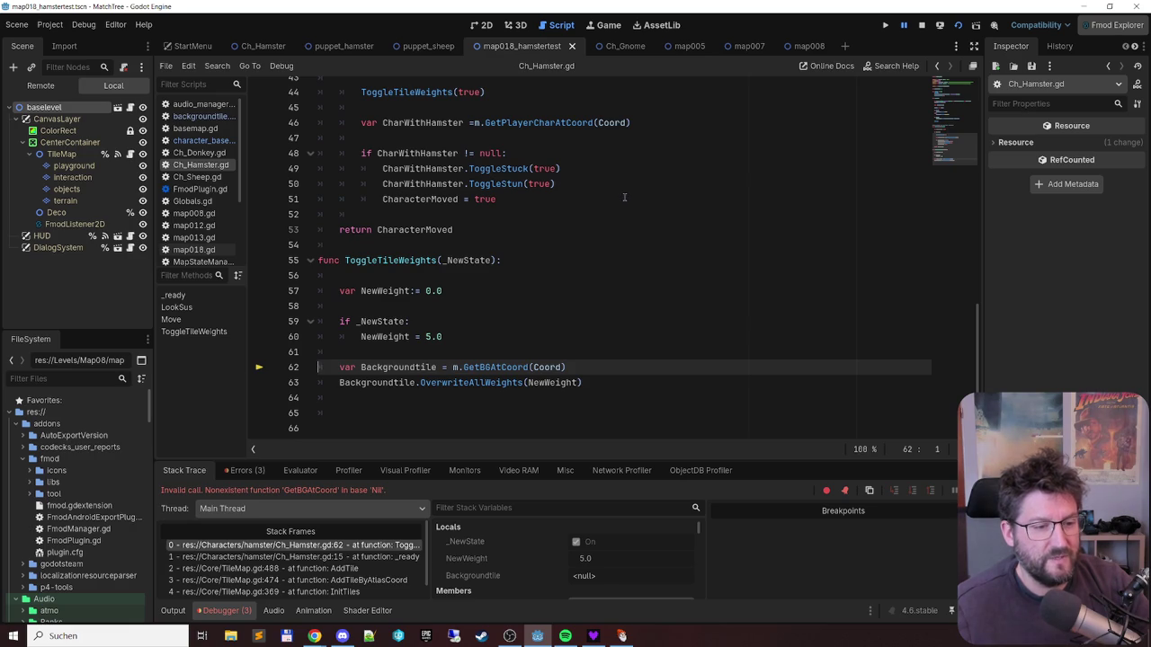
scroll(624, 197, "up", 10)
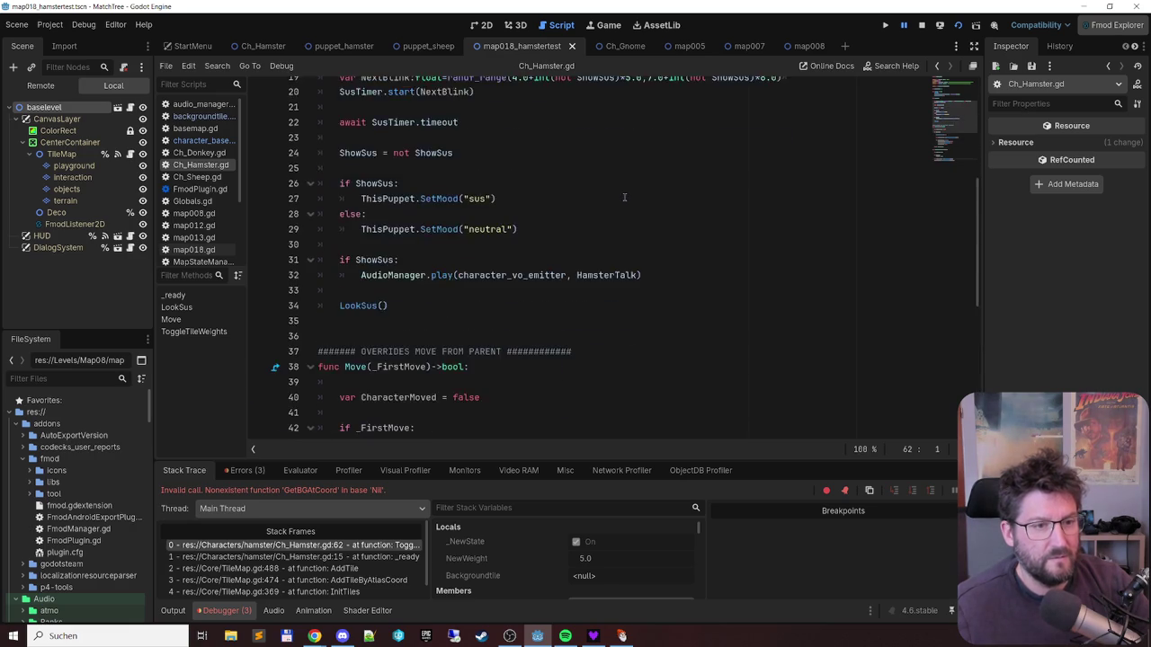
scroll(624, 196, "up", 1)
key("F8")
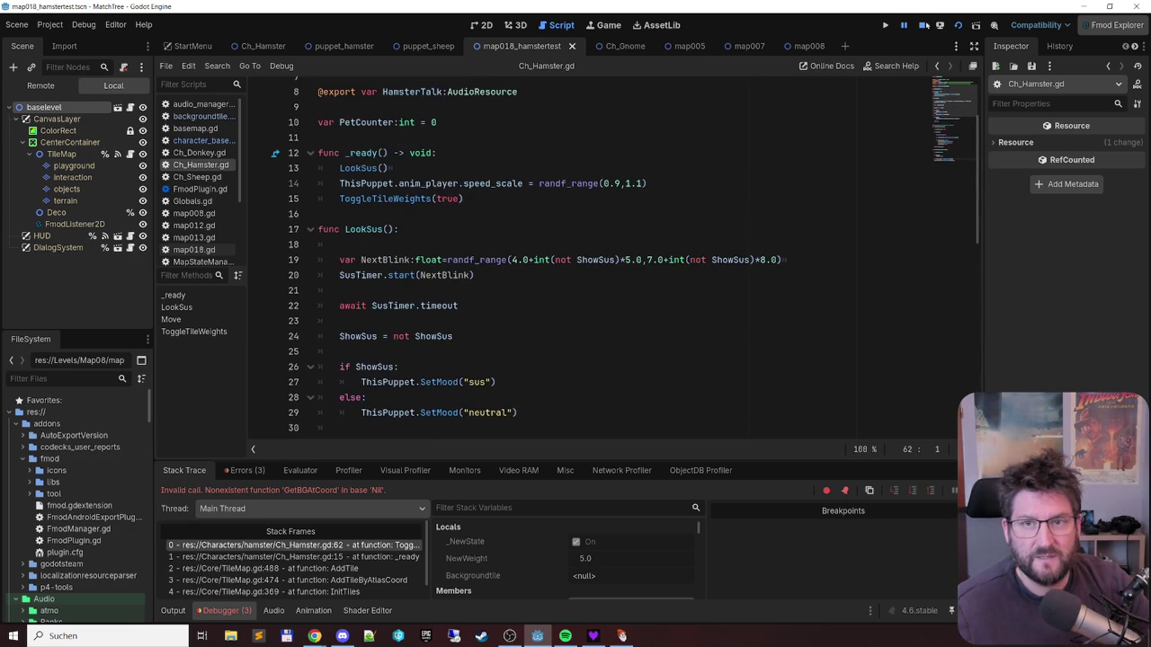
left_click(517, 199)
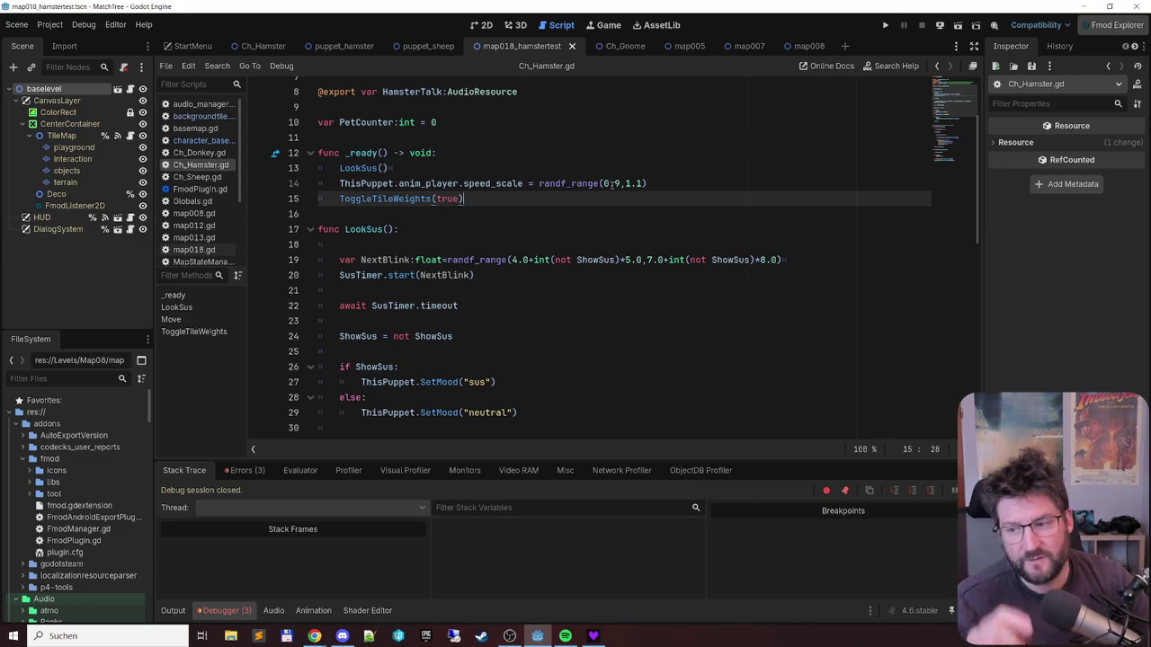
key("alt+Tab")
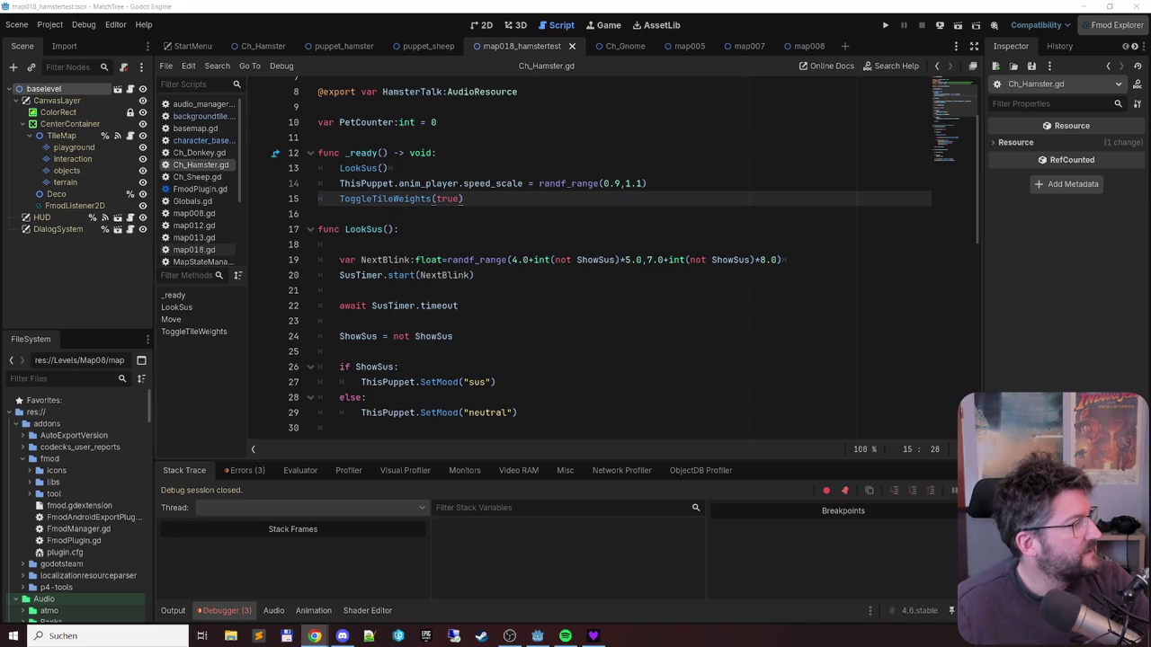
- Switch the script editor to character_base.gd and scroll through it
left_click(482, 199)
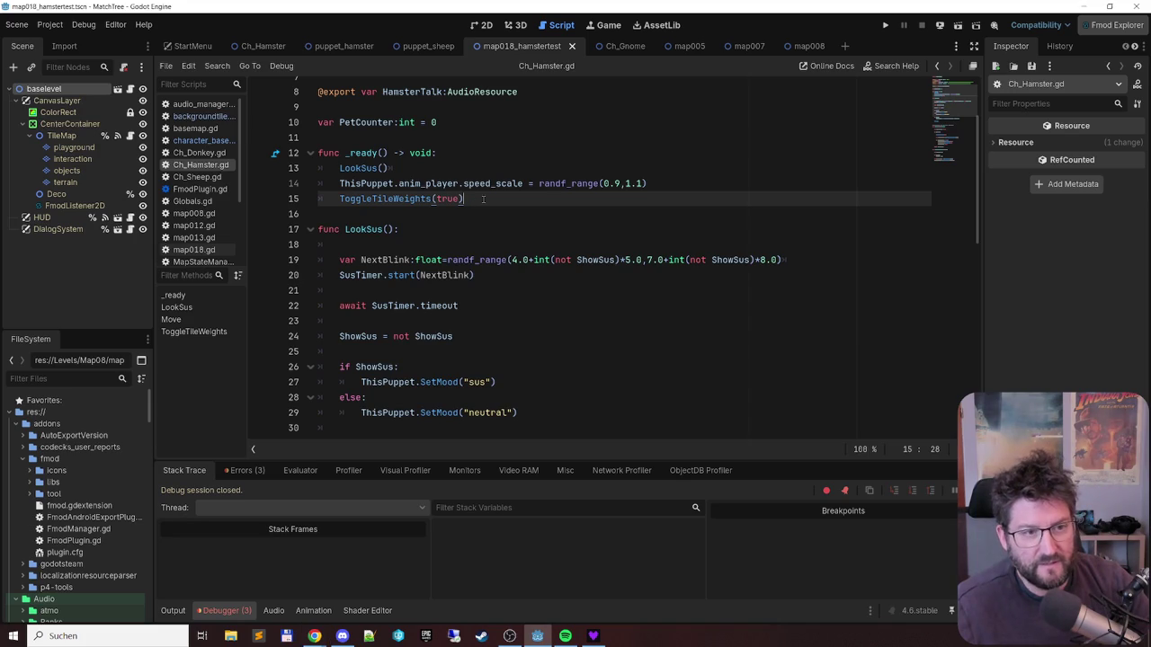
scroll(601, 182, "down", 10)
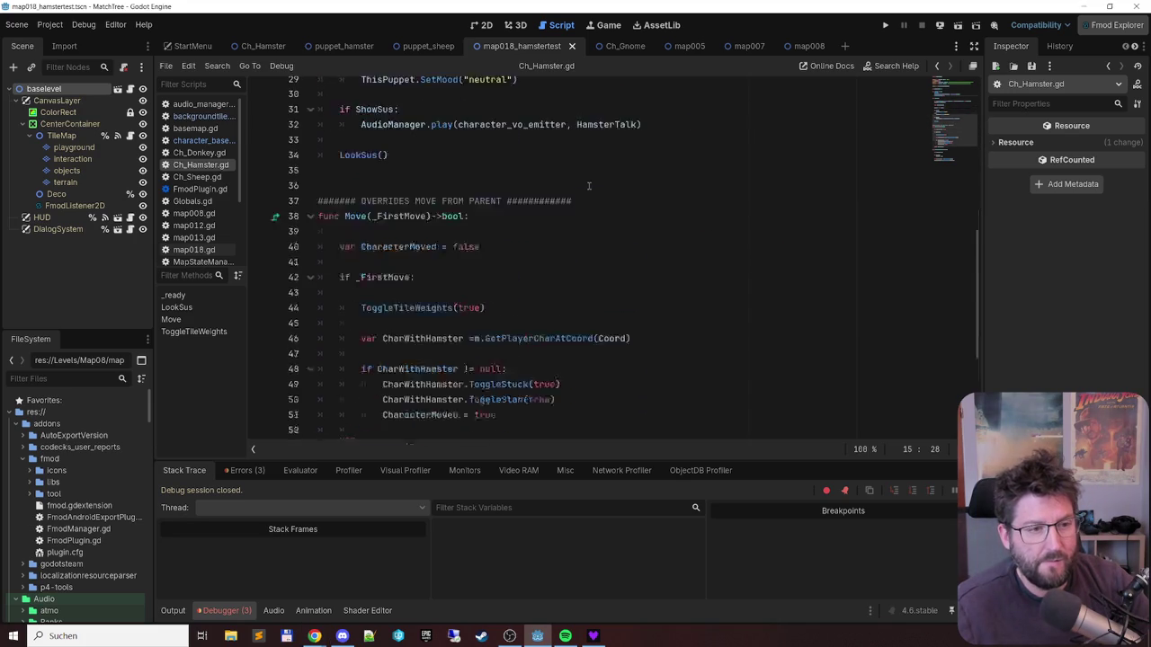
scroll(584, 187, "up", 9)
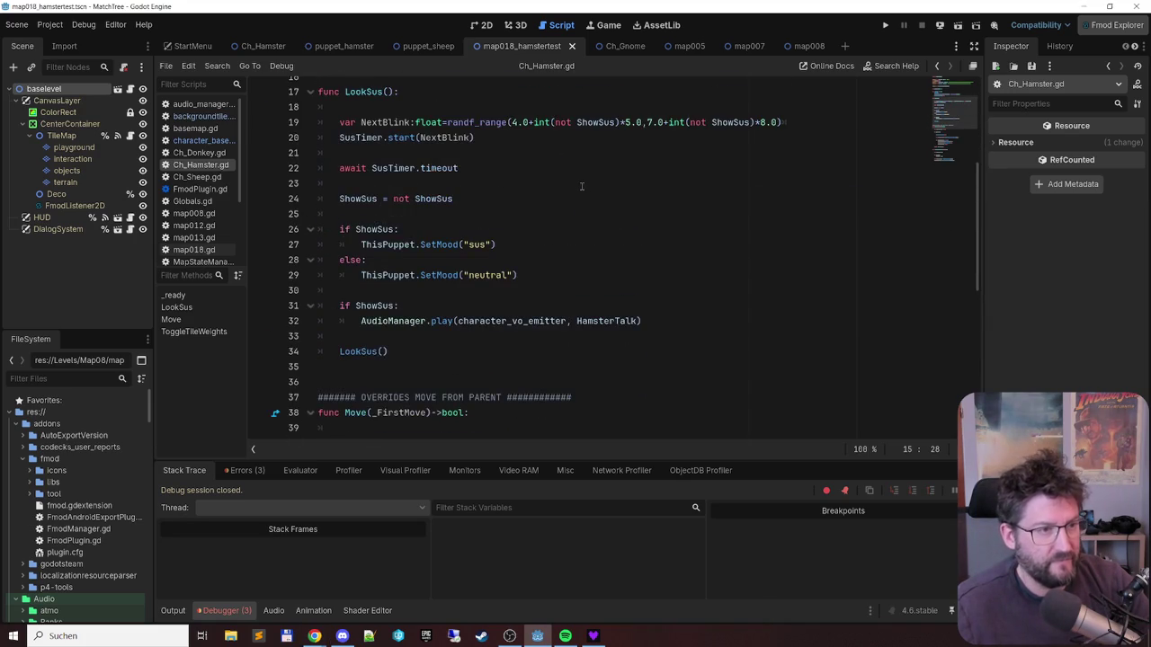
scroll(575, 186, "up", 5)
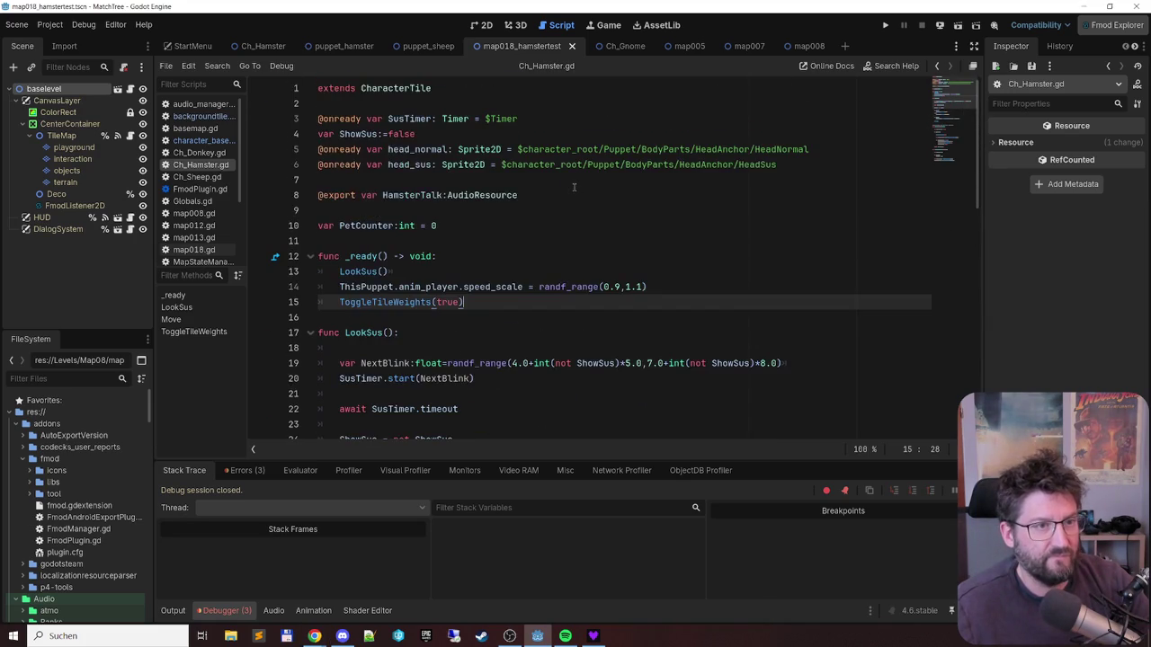
left_click(393, 87, "ctrl")
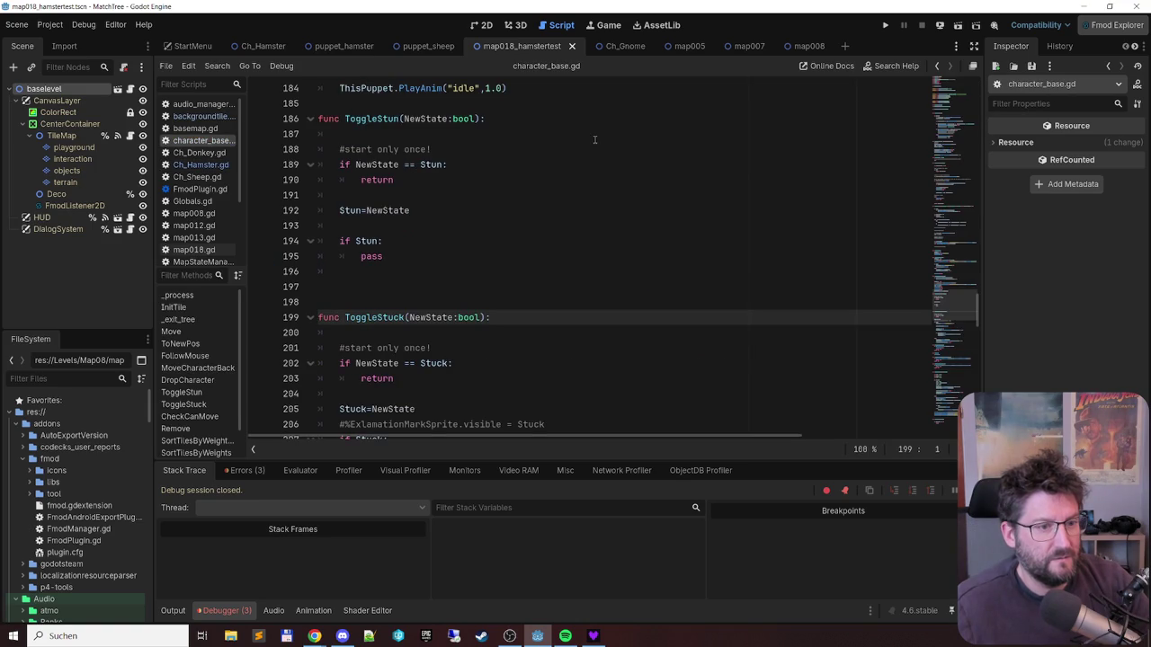
scroll(595, 139, "up", 20)
scroll(586, 140, "up", 15)
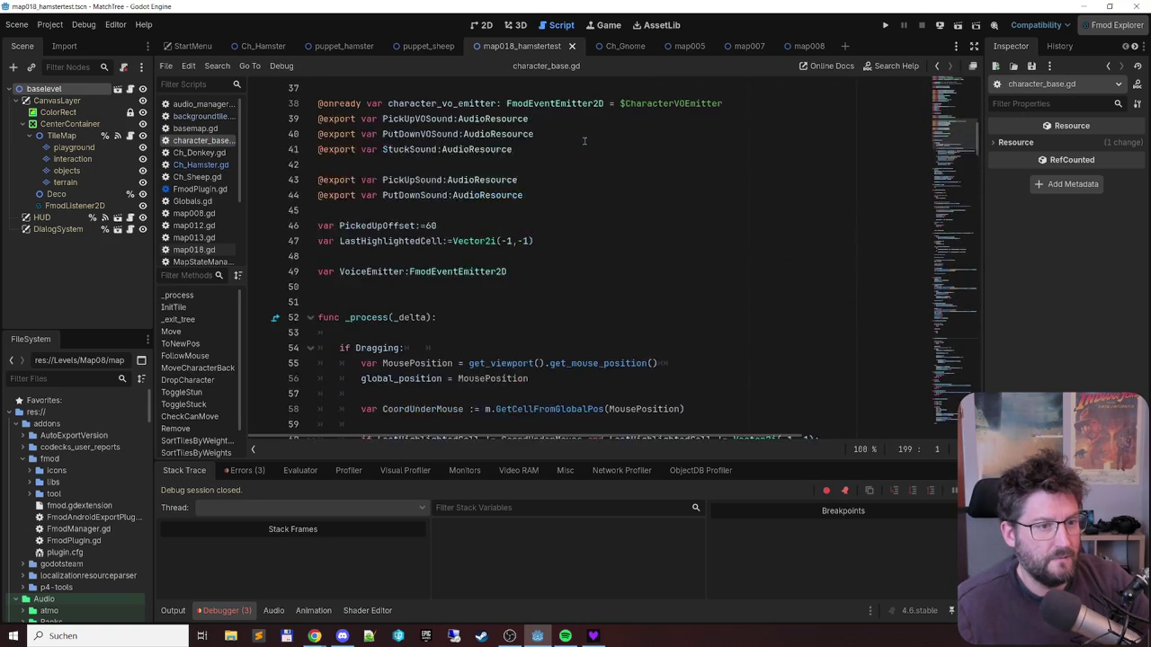
scroll(585, 141, "up", 10)
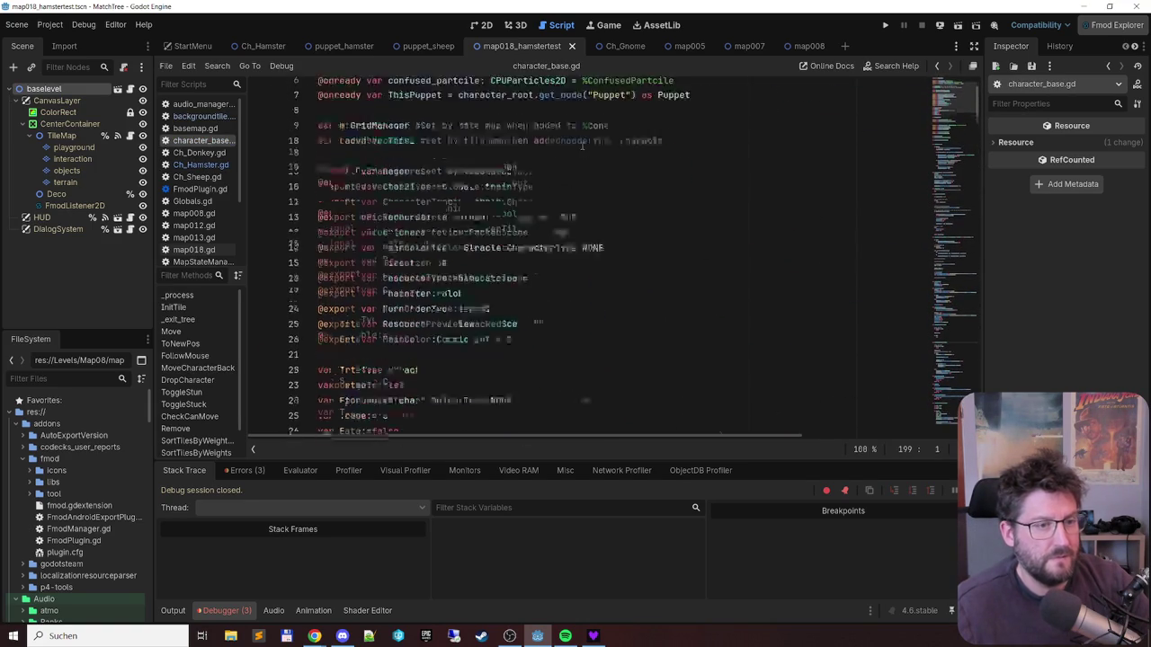
scroll(582, 144, "down", 10)
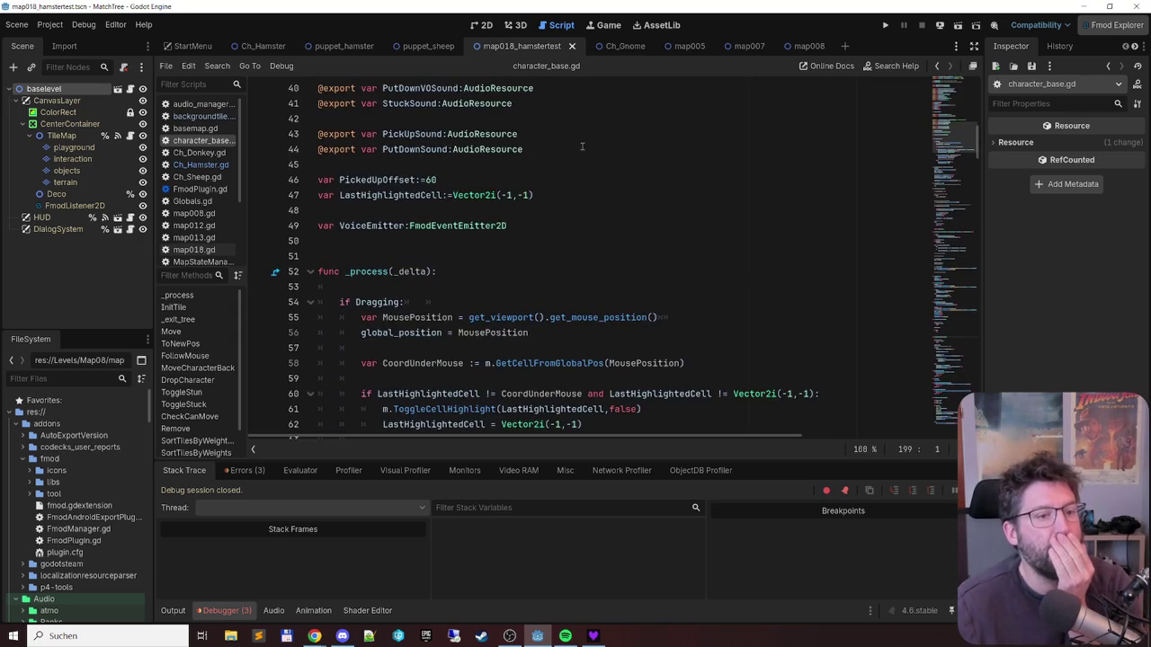
scroll(582, 146, "down", 5)
scroll(580, 146, "down", 4)
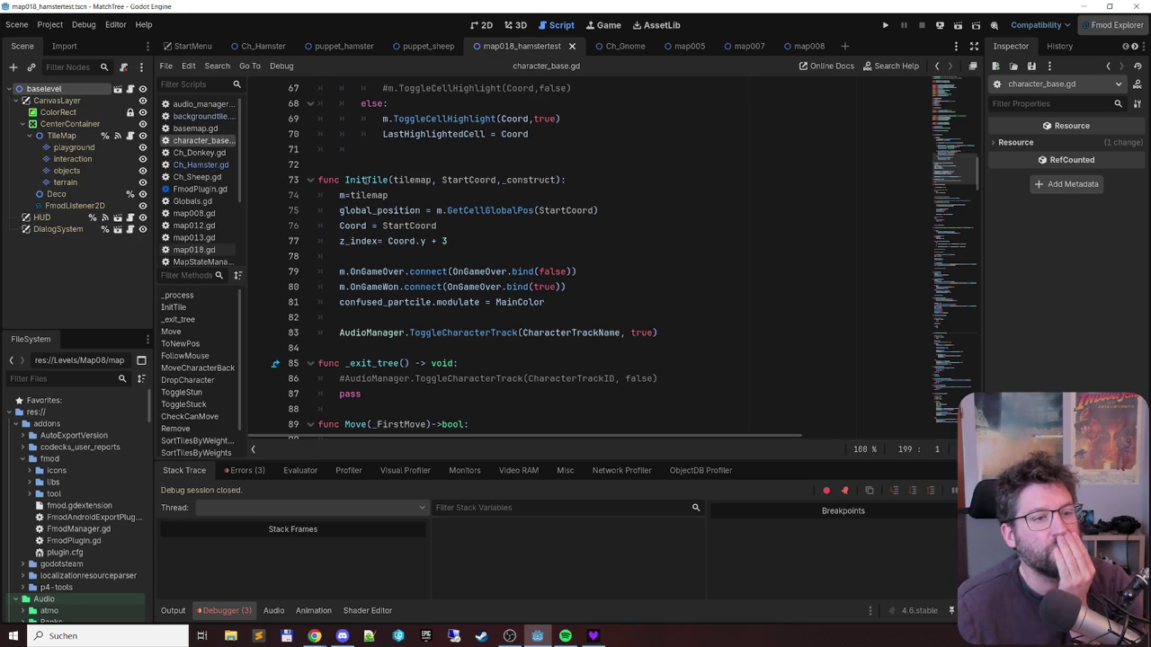
- Find InitTile and add a new line after its ToggleCharacterTrack call
double_click(367, 180)
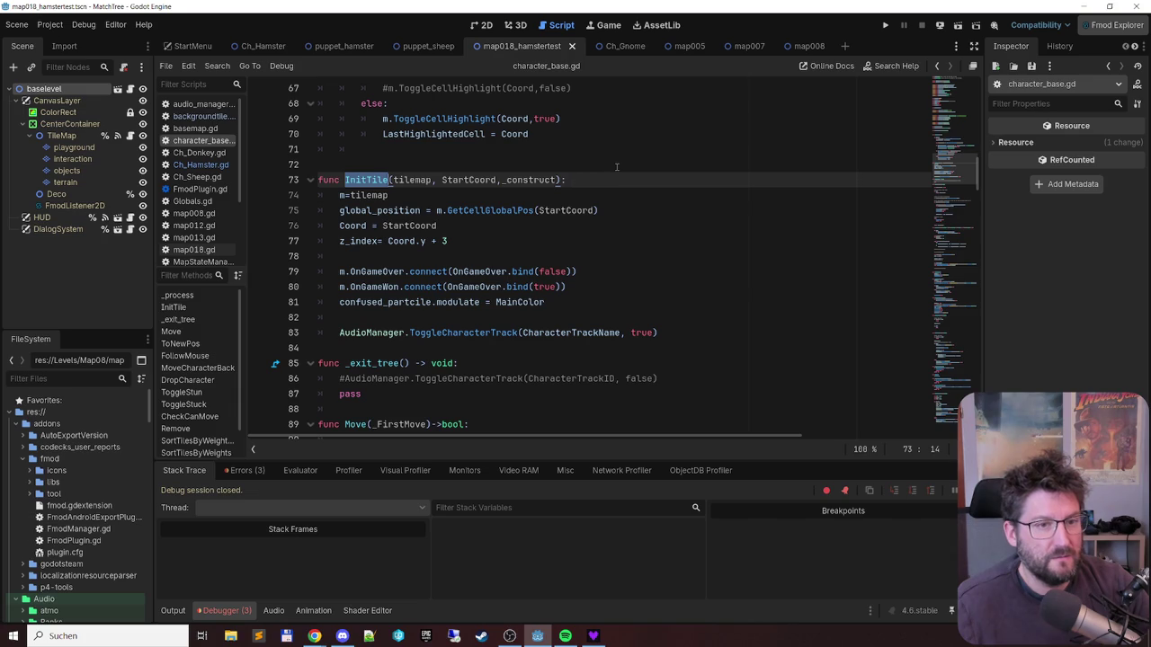
left_click(573, 180)
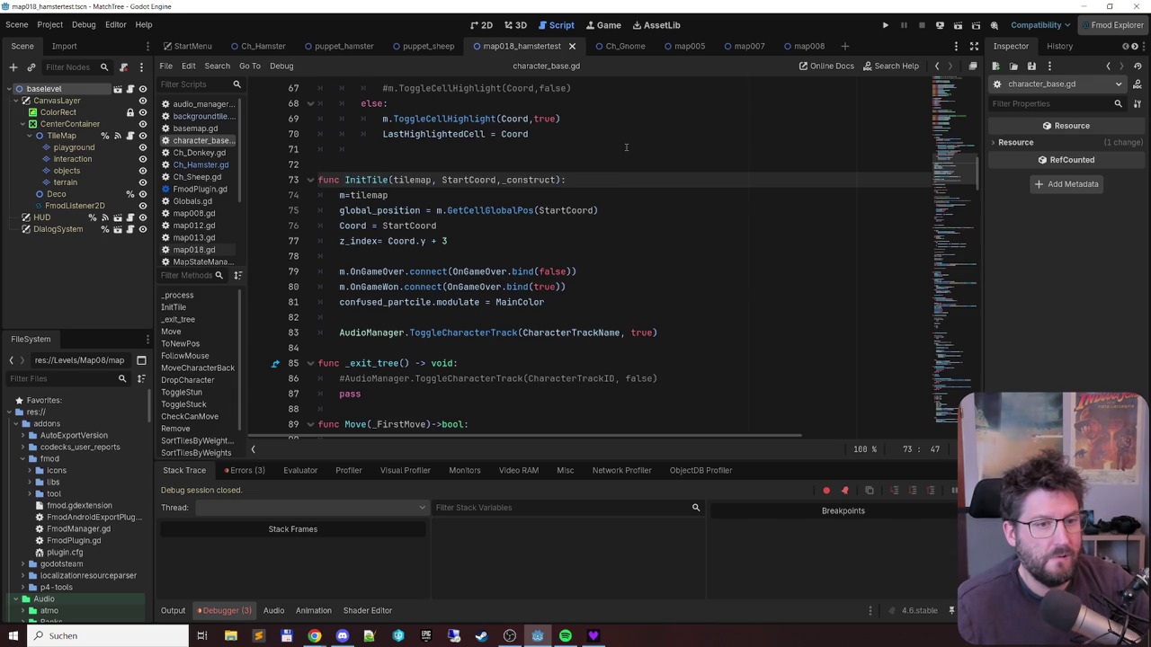
left_click(610, 298)
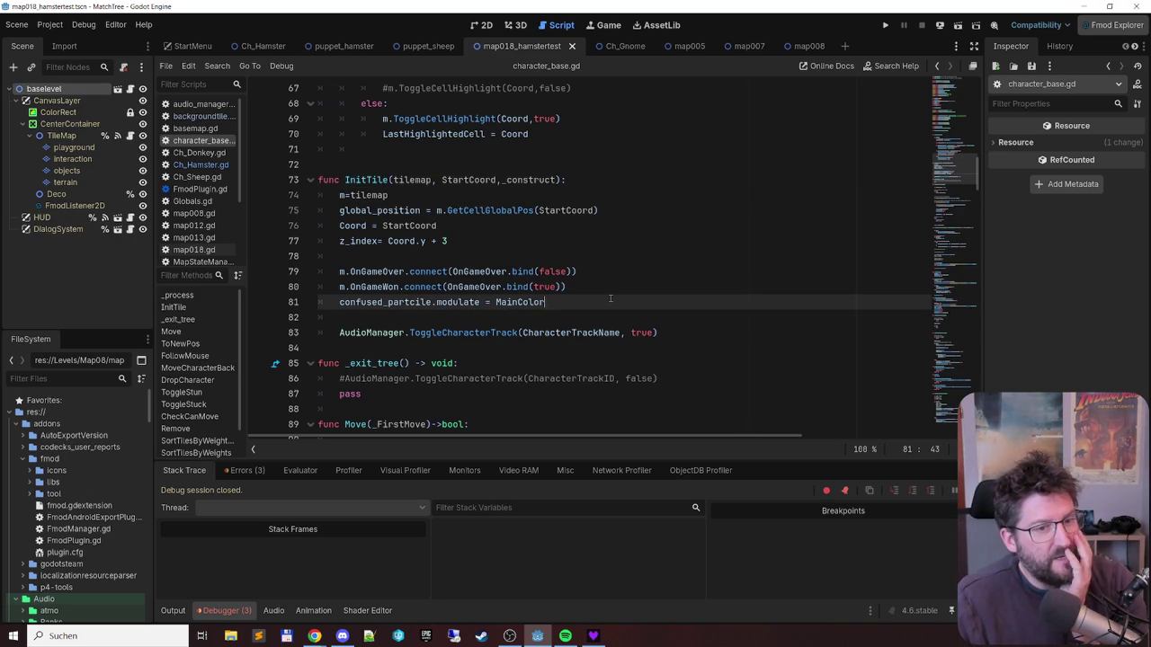
key("Down")
key("Down")
key("End")
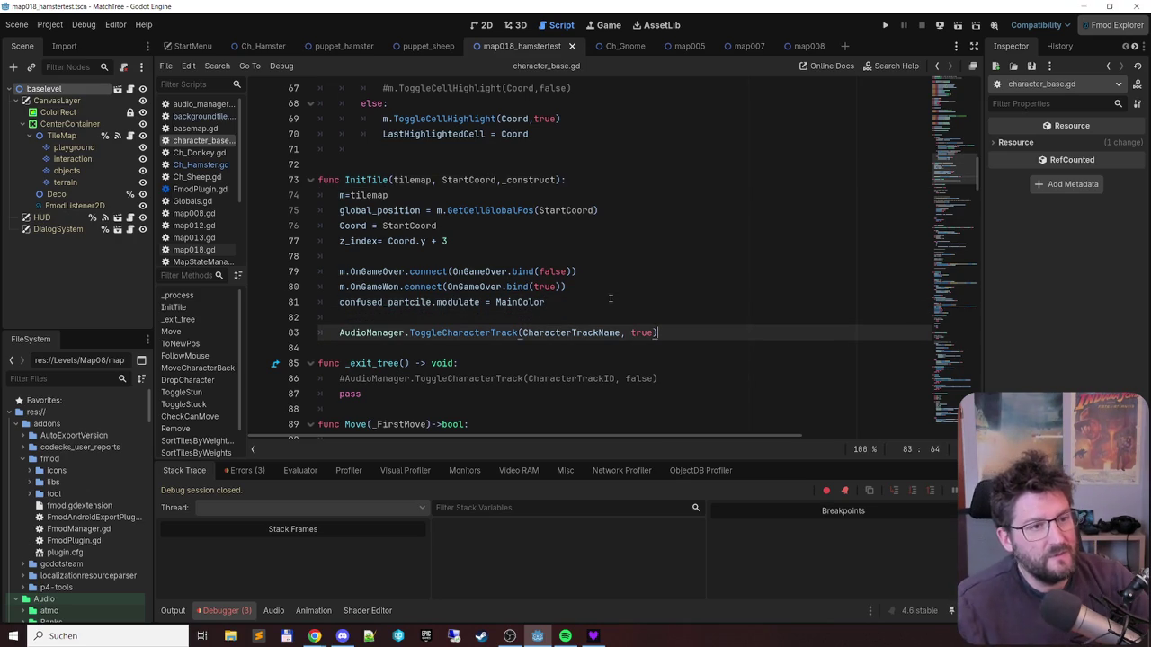
scroll(621, 288, "down", 5)
scroll(647, 243, "up", 4)
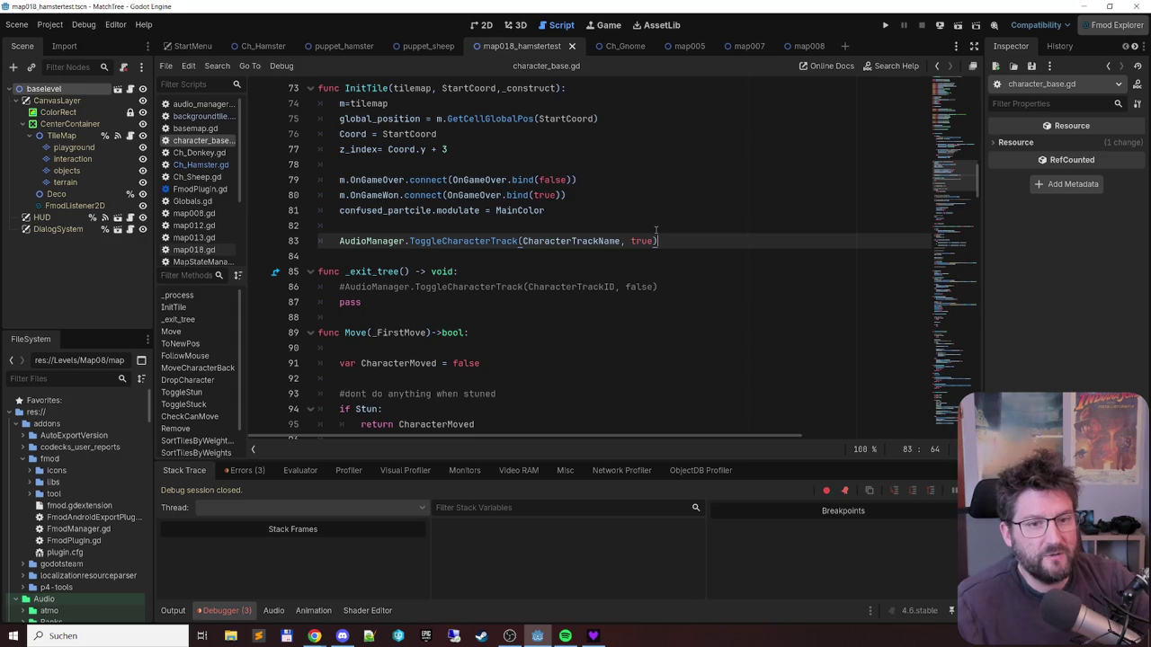
key("Return")
key("Return")
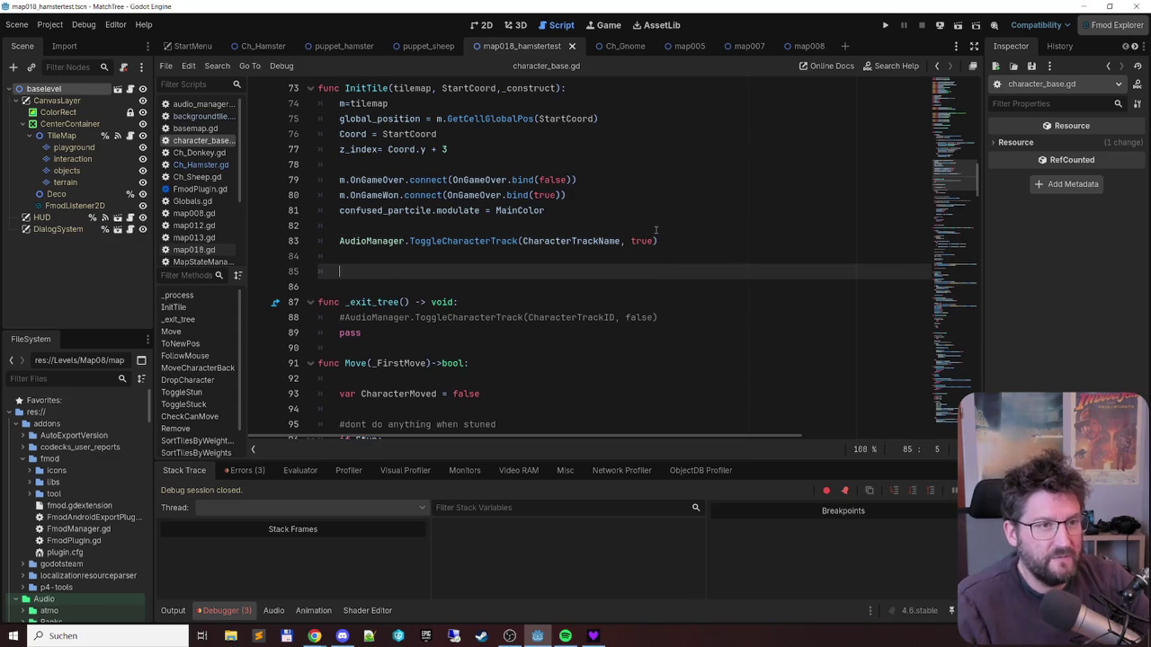
- Add an InitCharacter() call in InitTile after the ToggleCharacterTrack line
key("BackSpace")
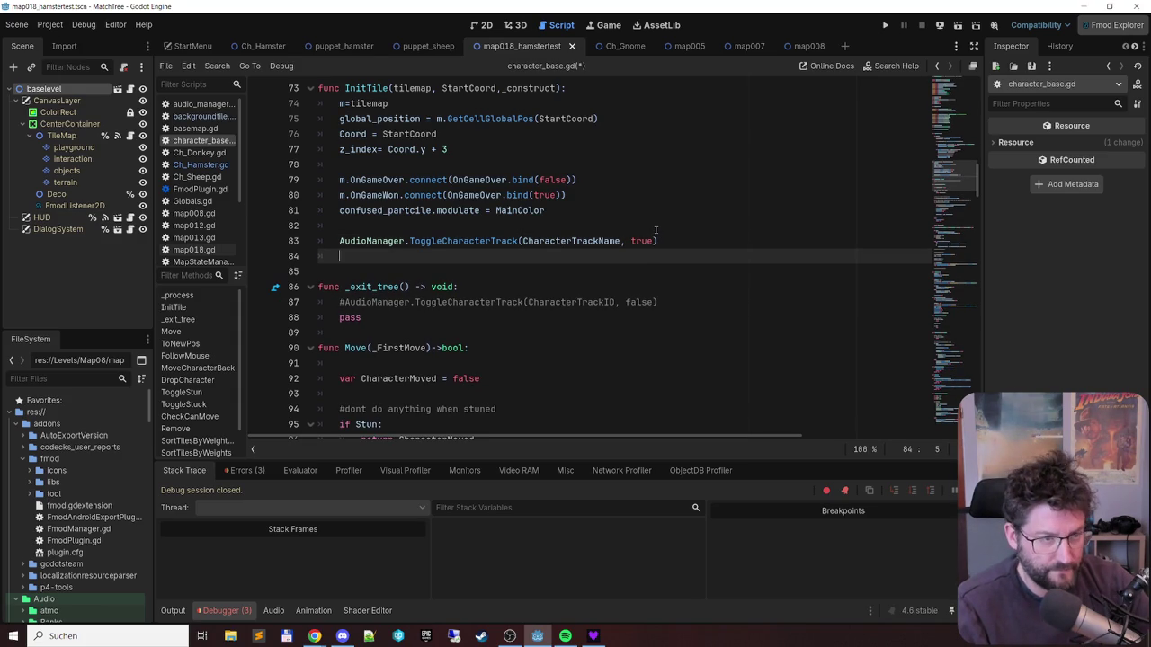
key("Return")
type("Ini")
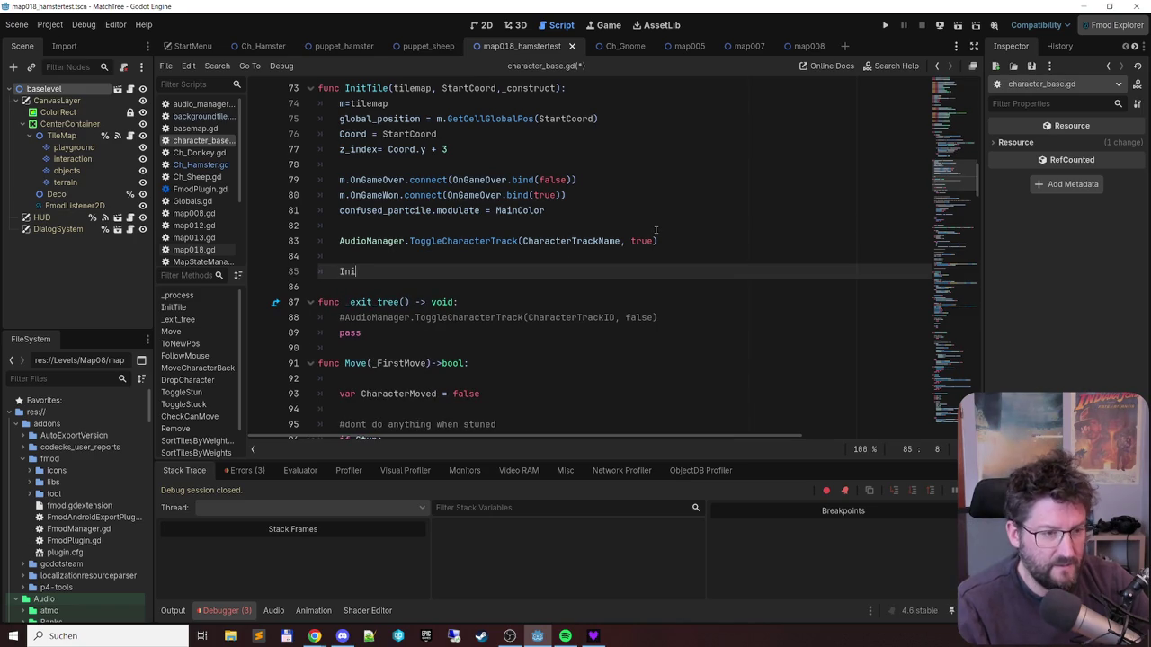
type("tCharacter")
key("Return")
- Define 'func InitCharacter():' below with a pass body
key("shift+Home")
key("ctrl+c")
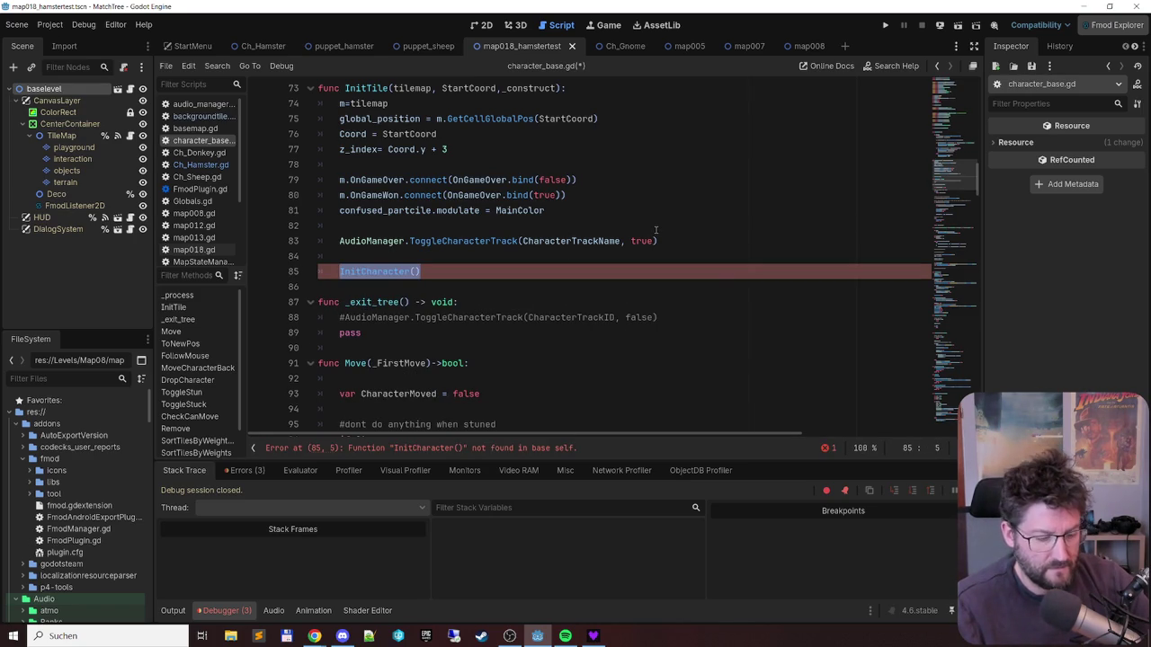
key("Down")
key("Return")
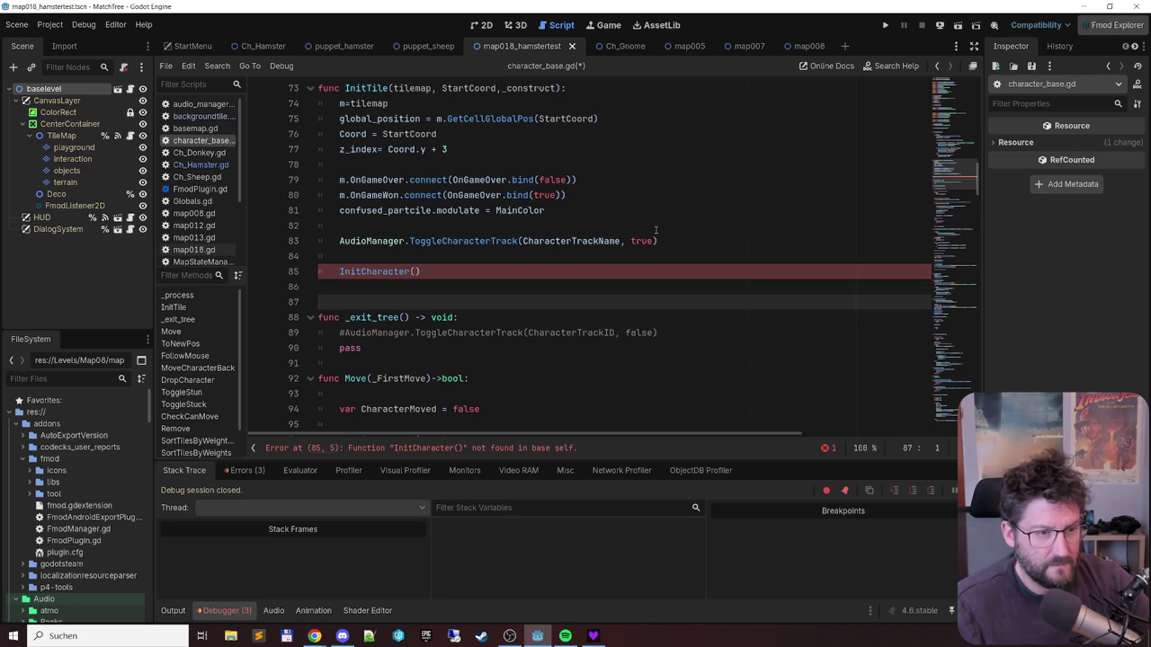
type("func")
key("ctrl+v")
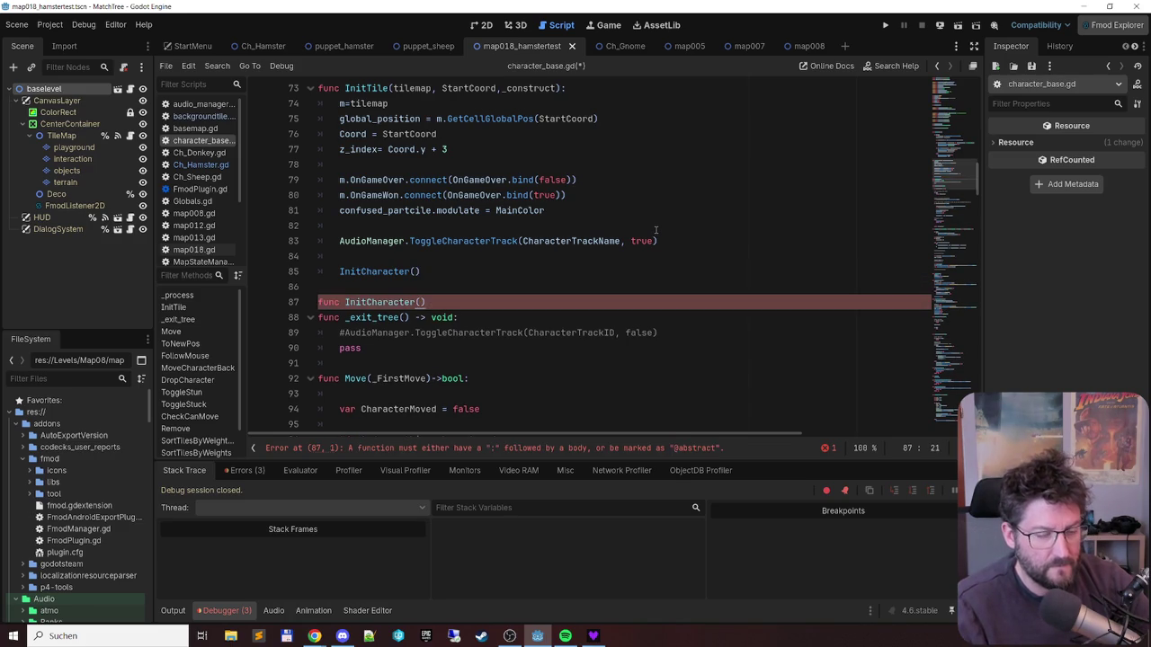
key("Return")
type("pass")
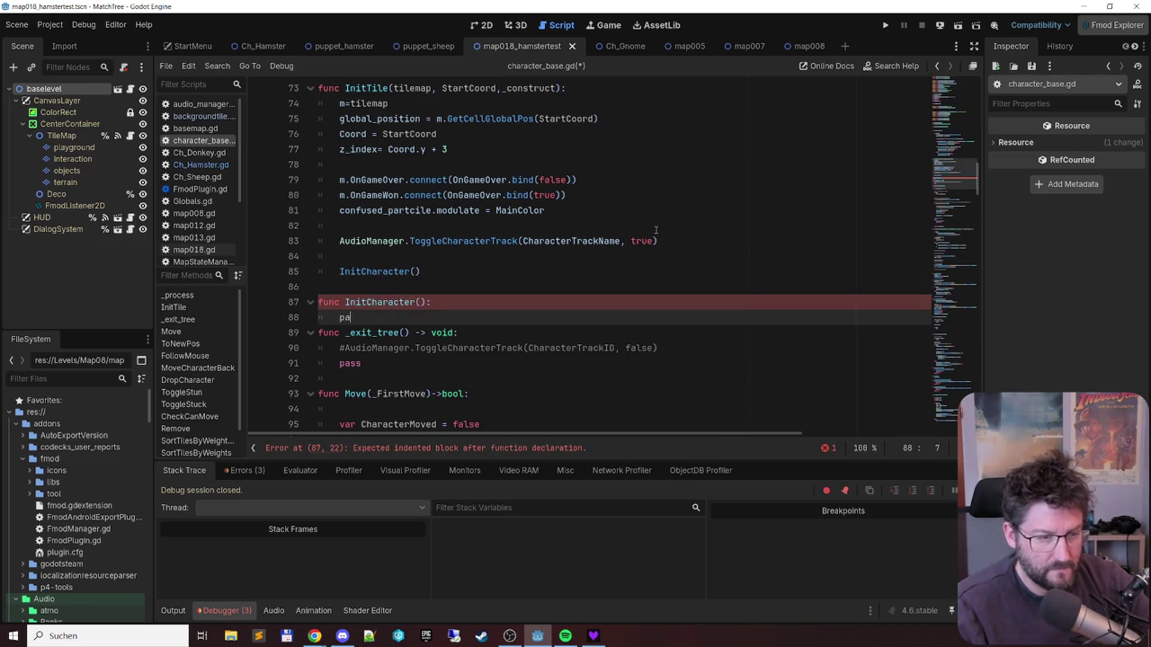
- Add the comment '#overridable for character sto do stuff adter start' above pass and save
key("ctrl+shift+Return")
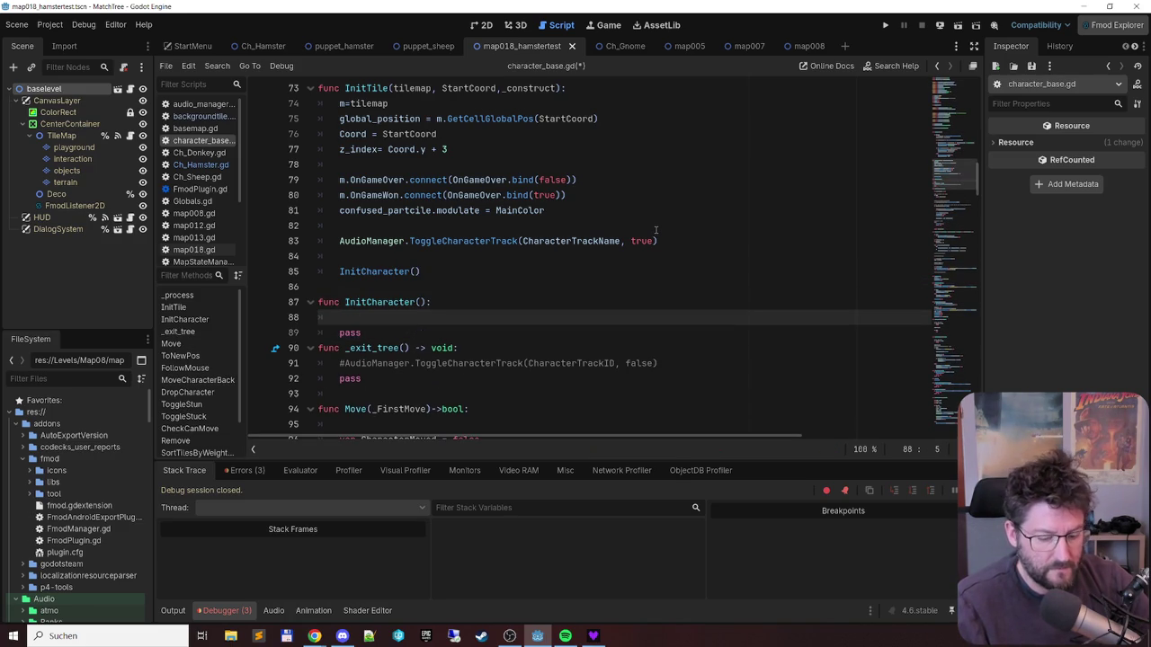
type("#overridable for character sto do stu")
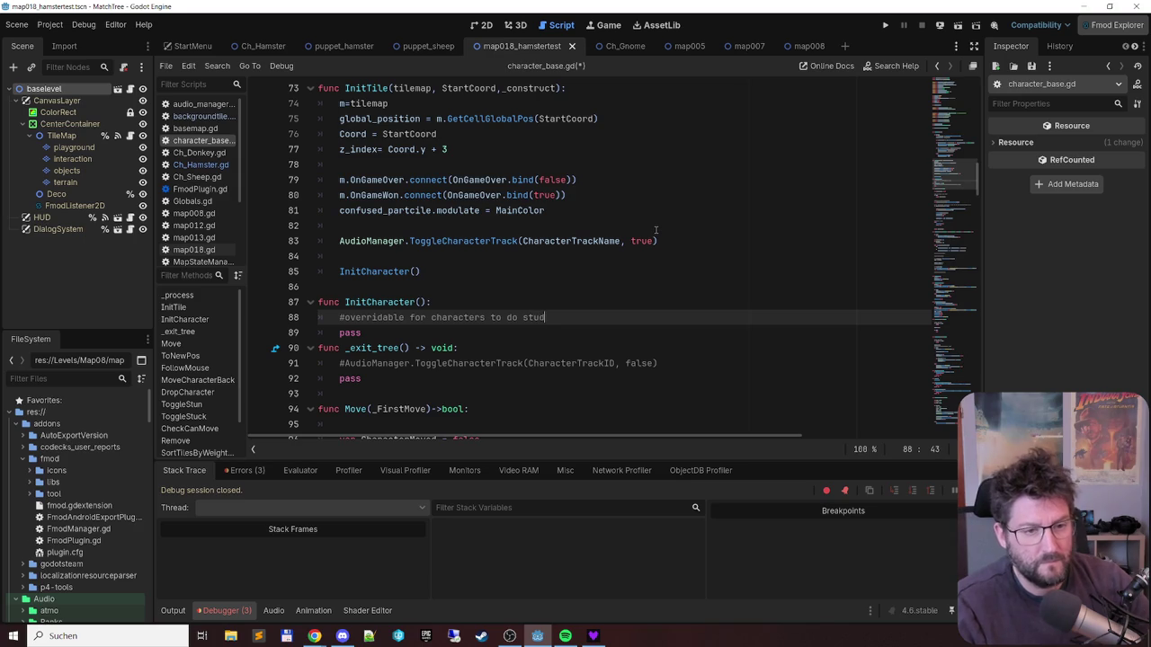
type("ff adter start")
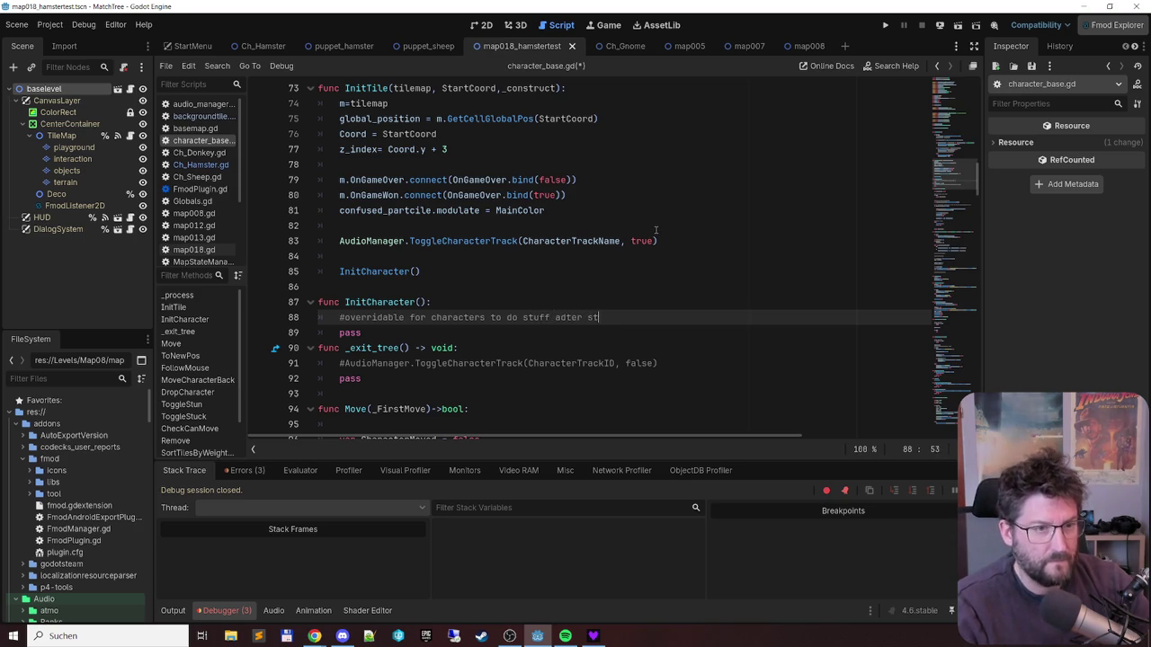
key("Return")
key("ctrl+s")
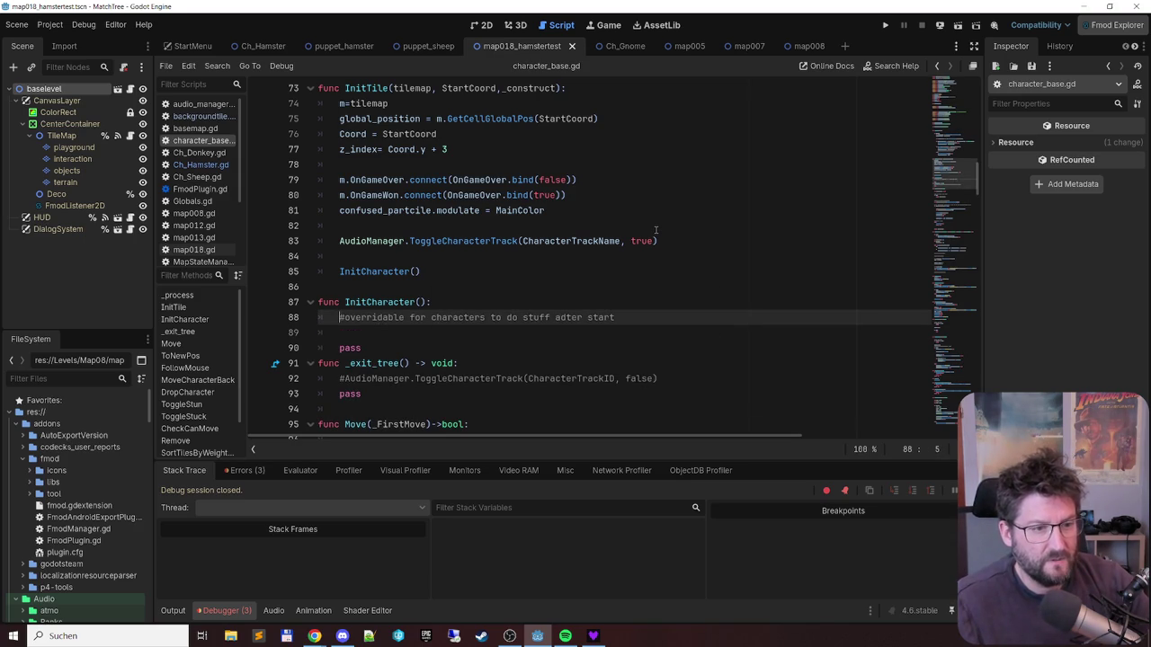
key("BackSpace")
key("BackSpace")
key("ctrl+z")
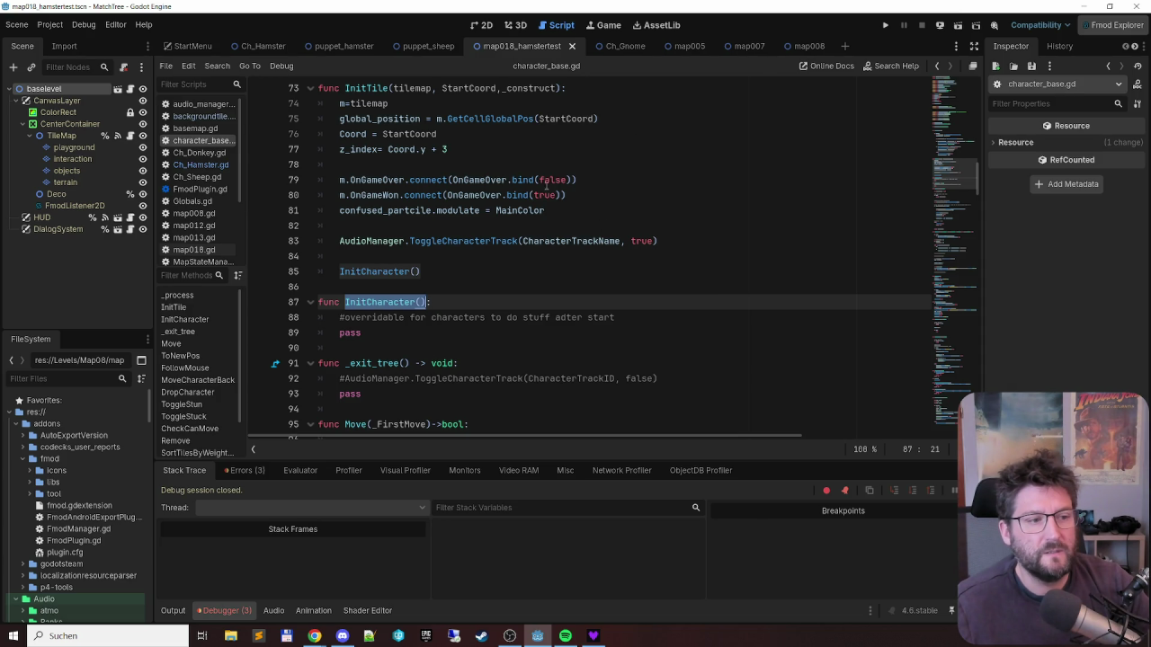
- In Ch_Hamster.gd, add a 'func InitCharacter()' line below the _ready function
left_click(200, 164)
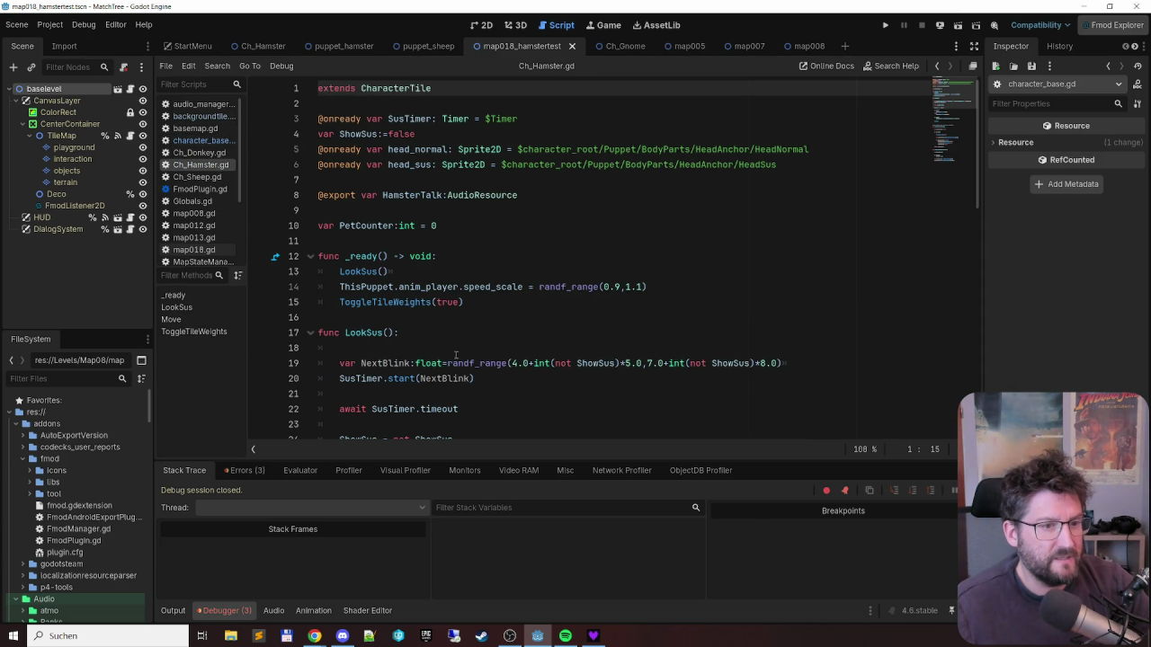
left_click(415, 316)
key("Return")
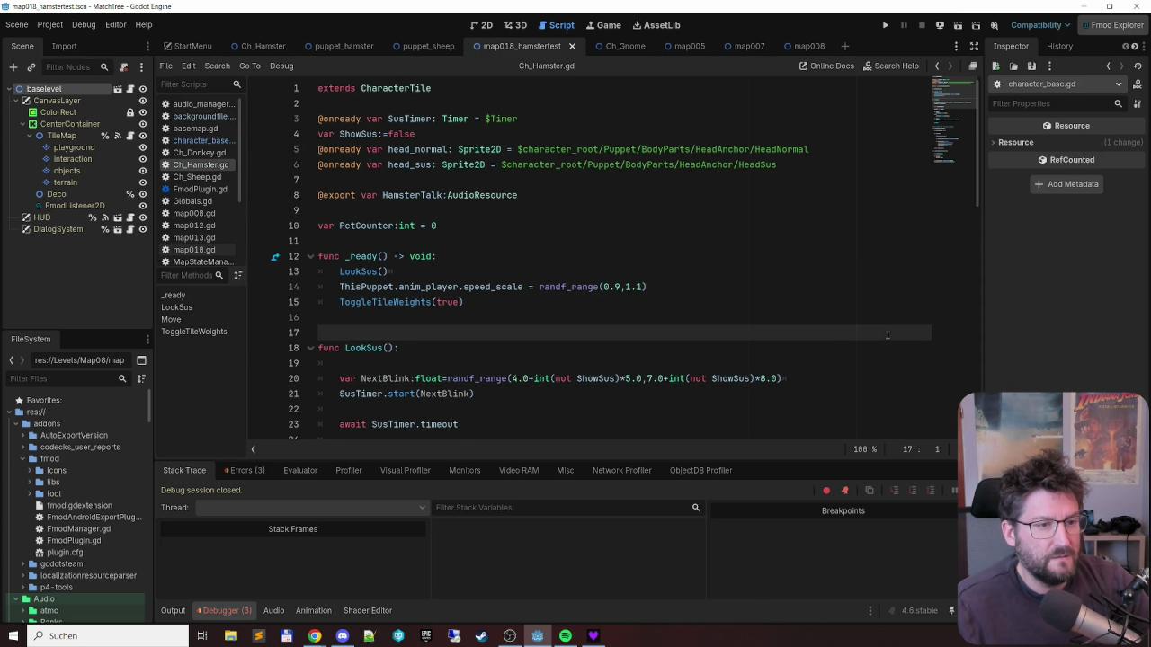
key("Return")
key("ctrl+v")
key("Home")
type("func")
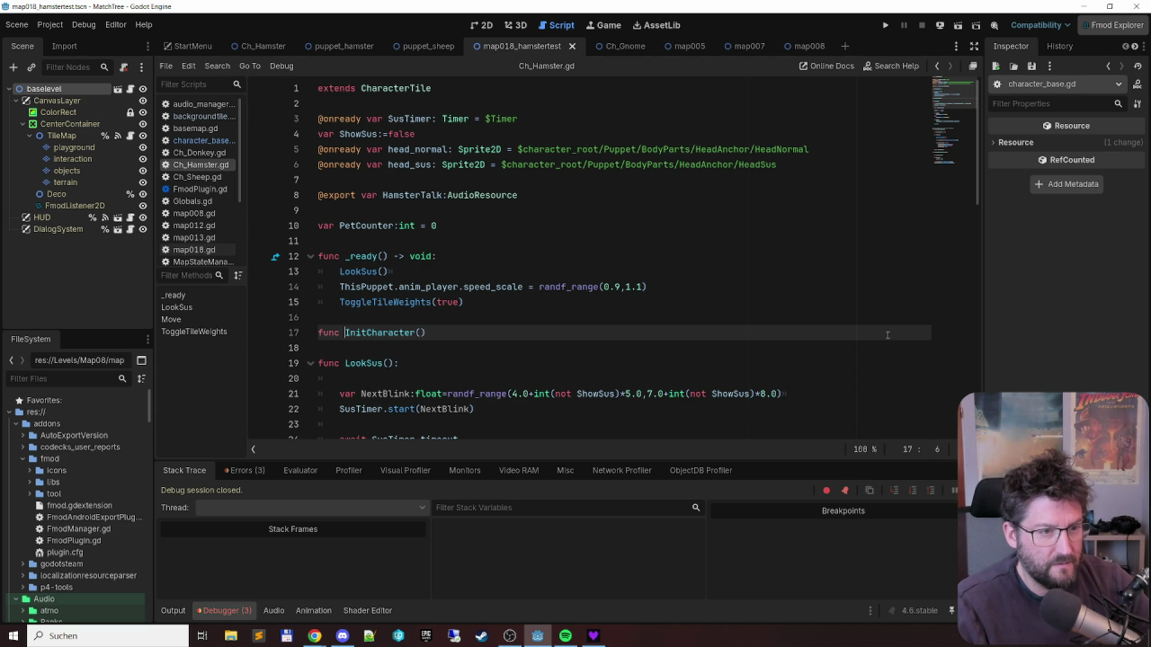
- Replace the _ready declaration with 'func InitCharacter():' and remove the leftover blank line
key("Home")
key("shift+End")
key("ctrl+x")
key("Up")
key("Up")
key("Up")
key("shift+End")
key("ctrl+v")
type(":")
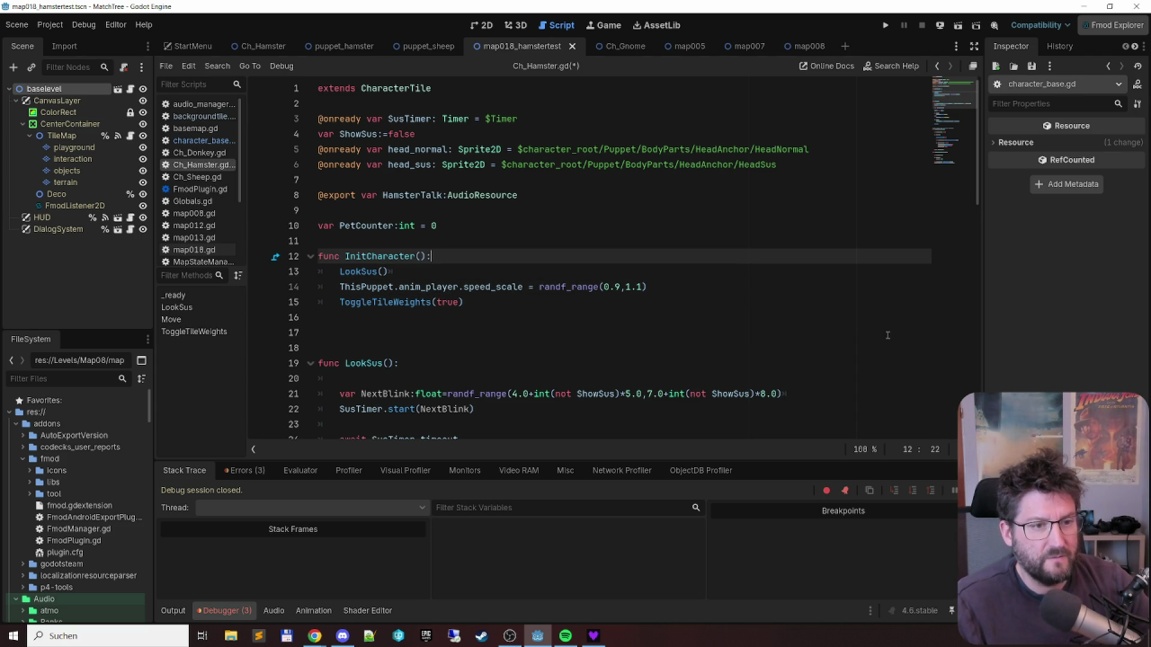
key("Down")
key("Down")
key("Down")
key("BackSpace")
- Save Ch_Hamster.gd and run the project with F5
key("ctrl+s")
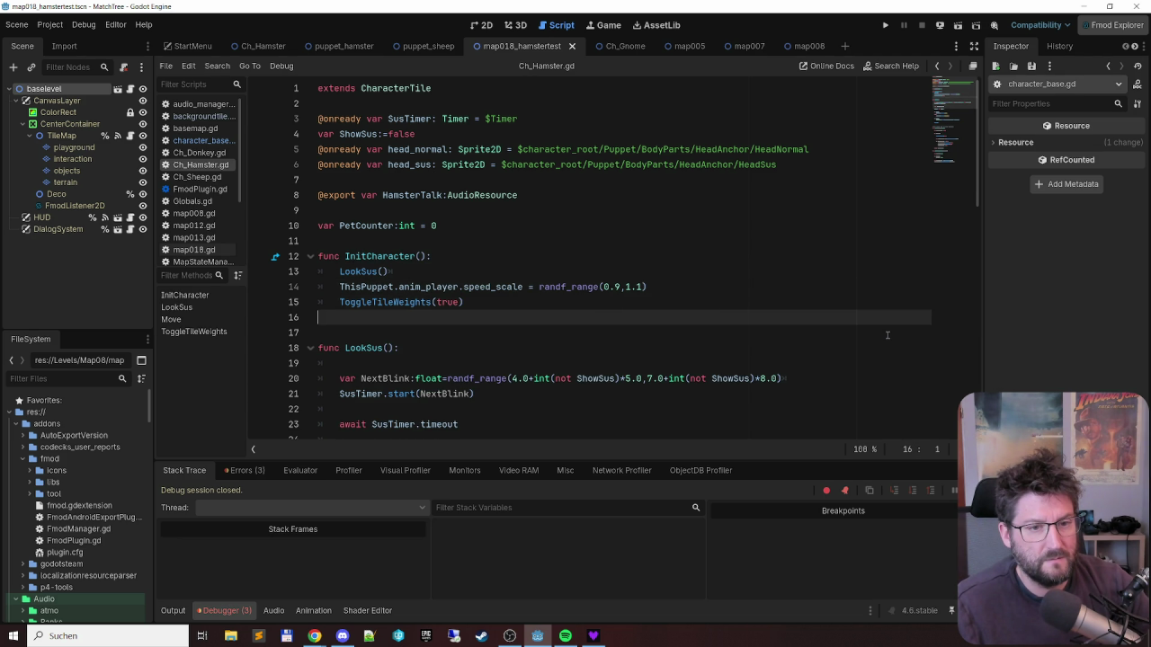
scroll(645, 301, "down", 4)
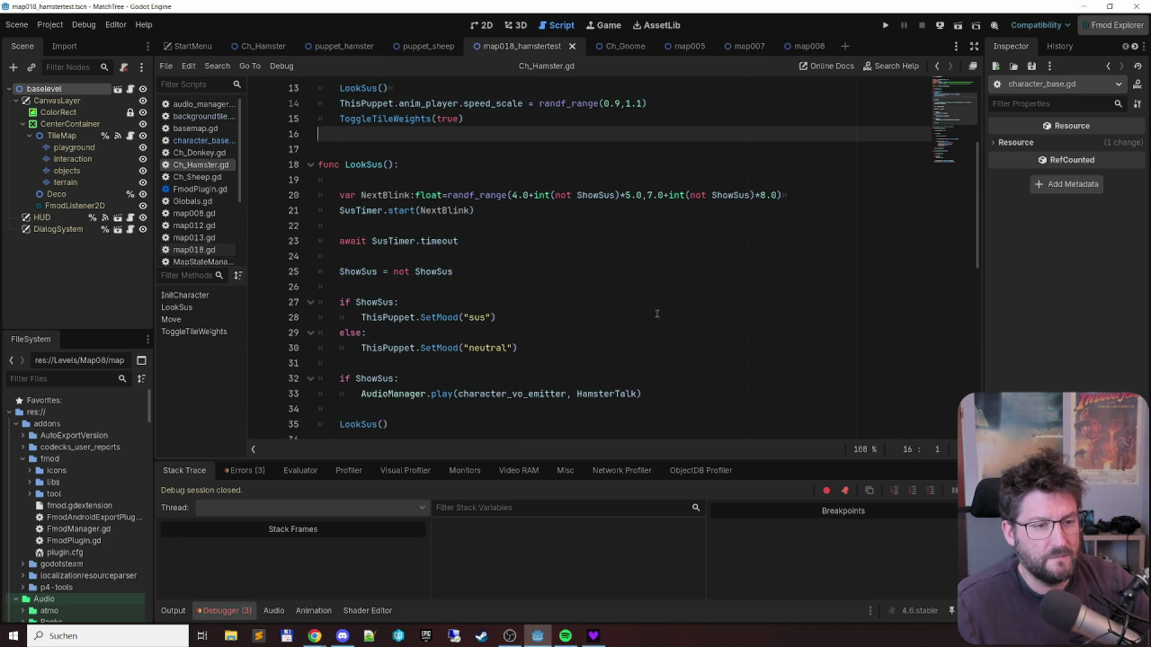
scroll(645, 301, "up", 3)
key("F5")
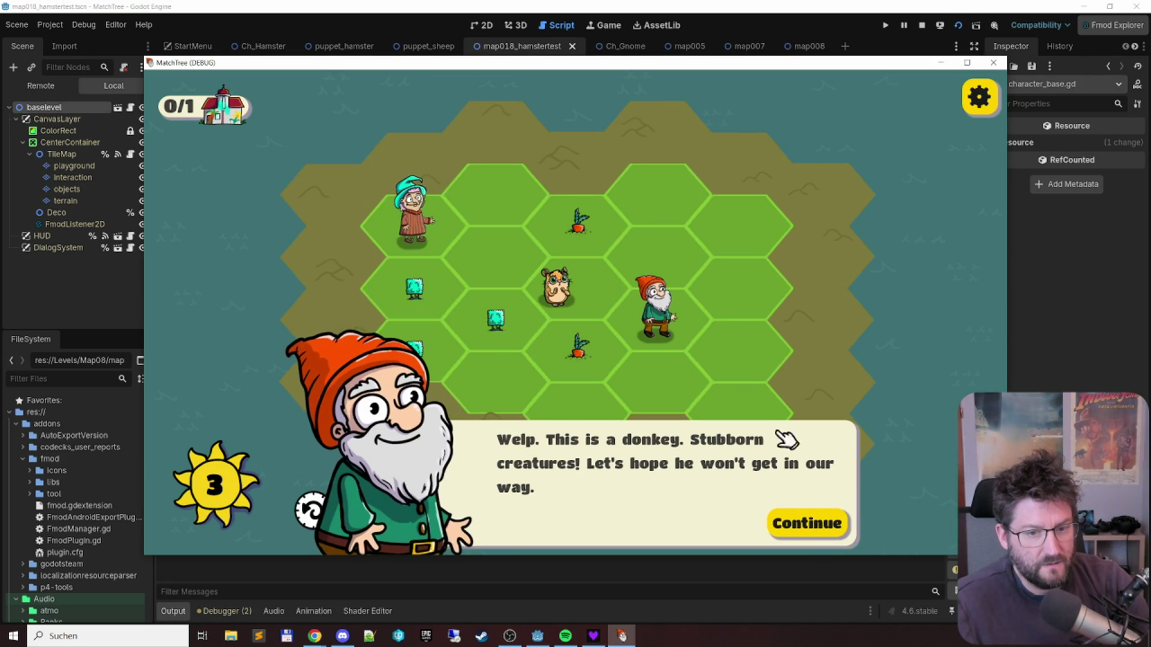
- Dismiss the gnome's dialogue, merge two sheep tiles, and close the MatchTree debug window
left_click(809, 527)
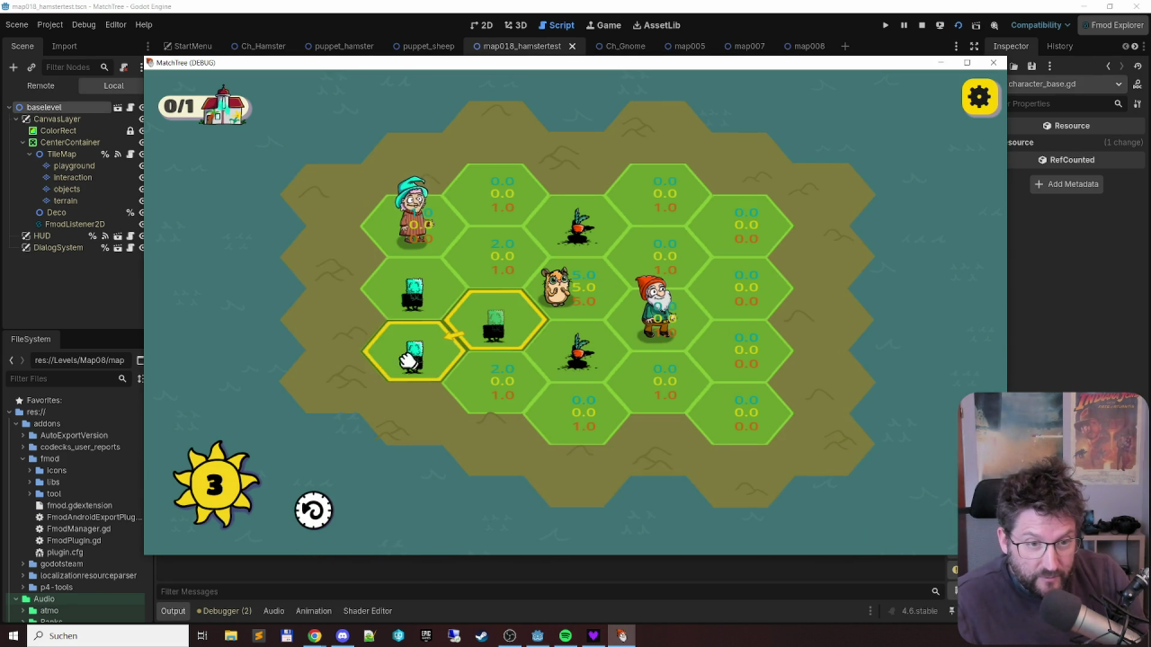
left_click(387, 280)
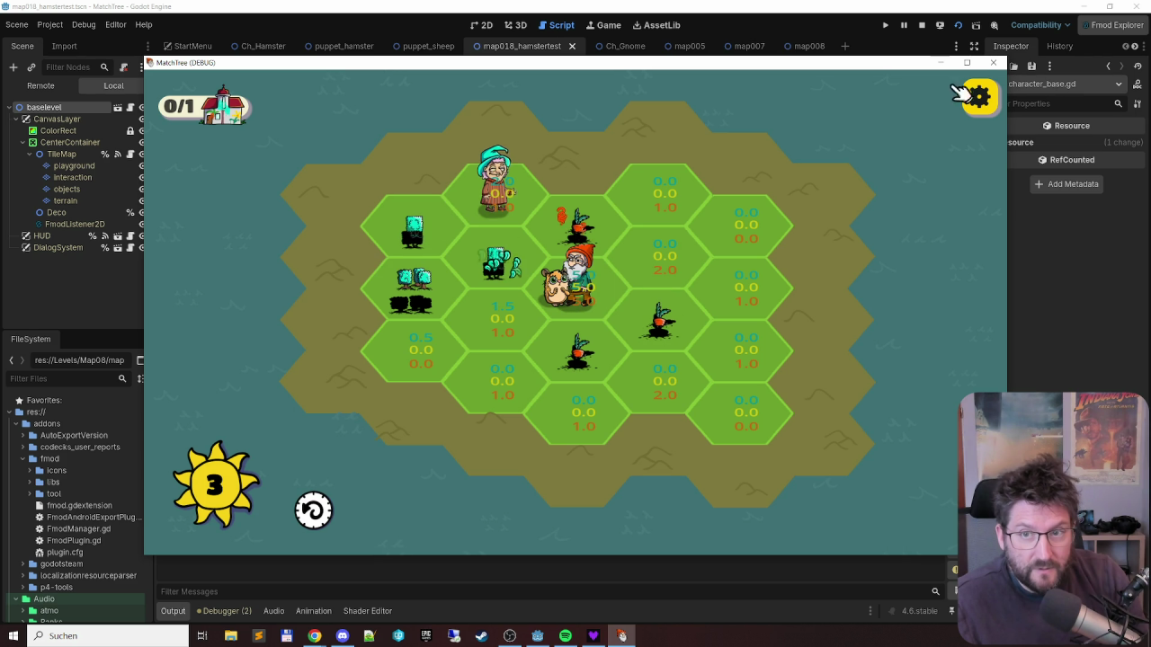
left_click(989, 64)
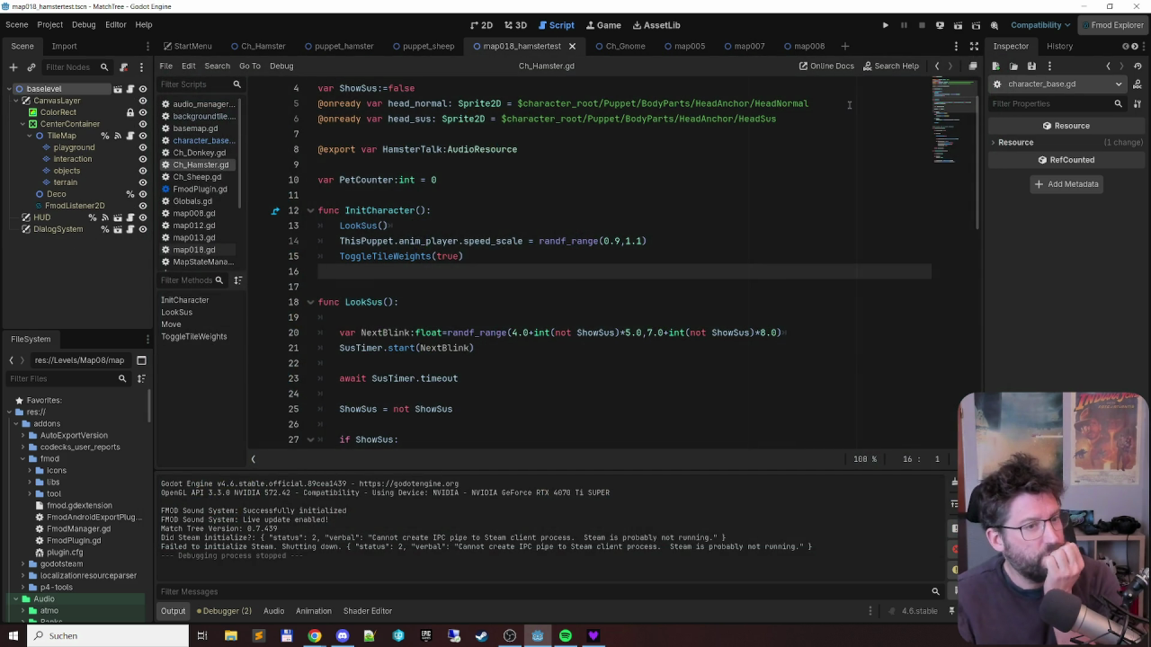
- Add print("Hamster Move") under 'if _FirstMove:' in Move, then run the game with F5
scroll(646, 185, "down", 13)
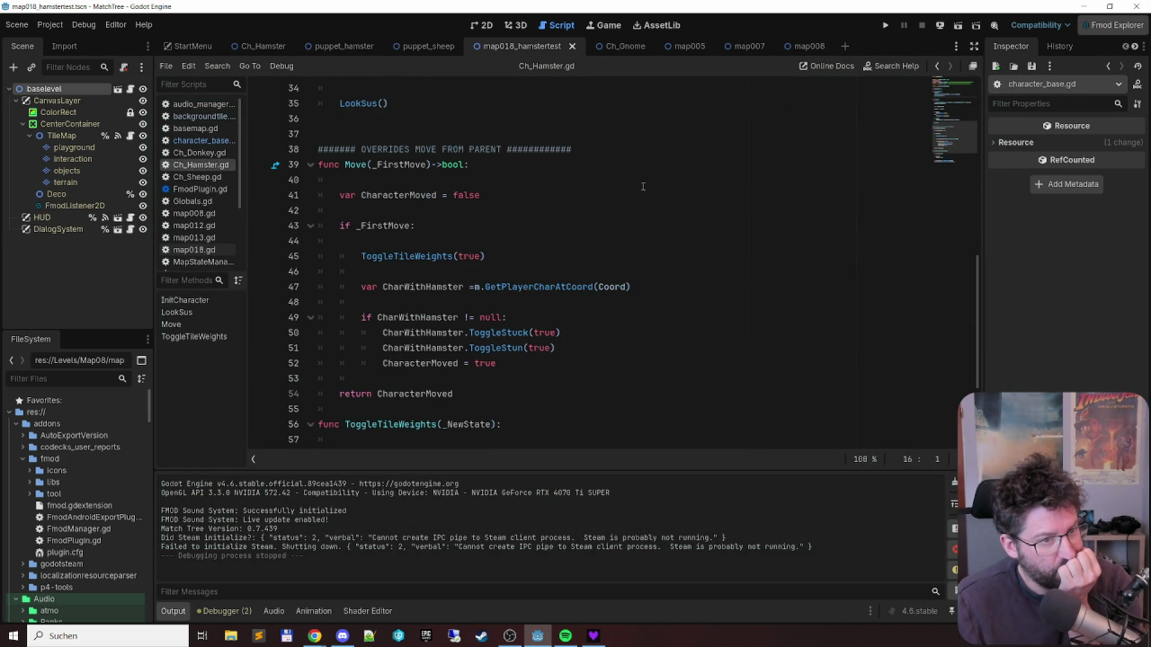
scroll(643, 186, "up", 4)
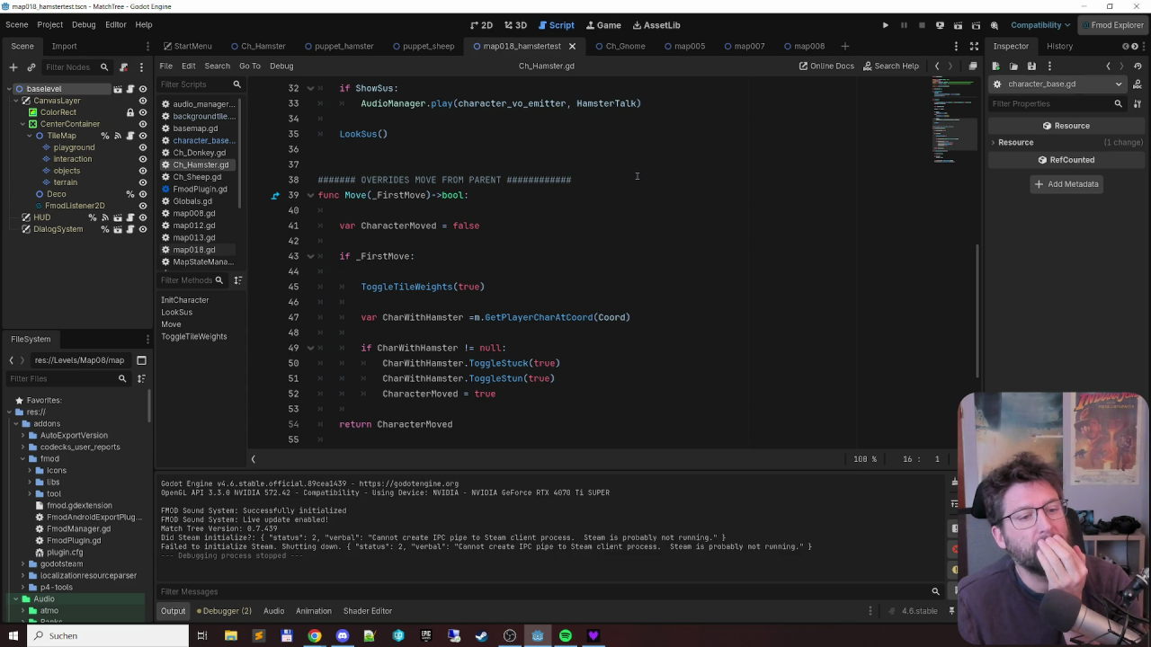
scroll(559, 244, "up", 10)
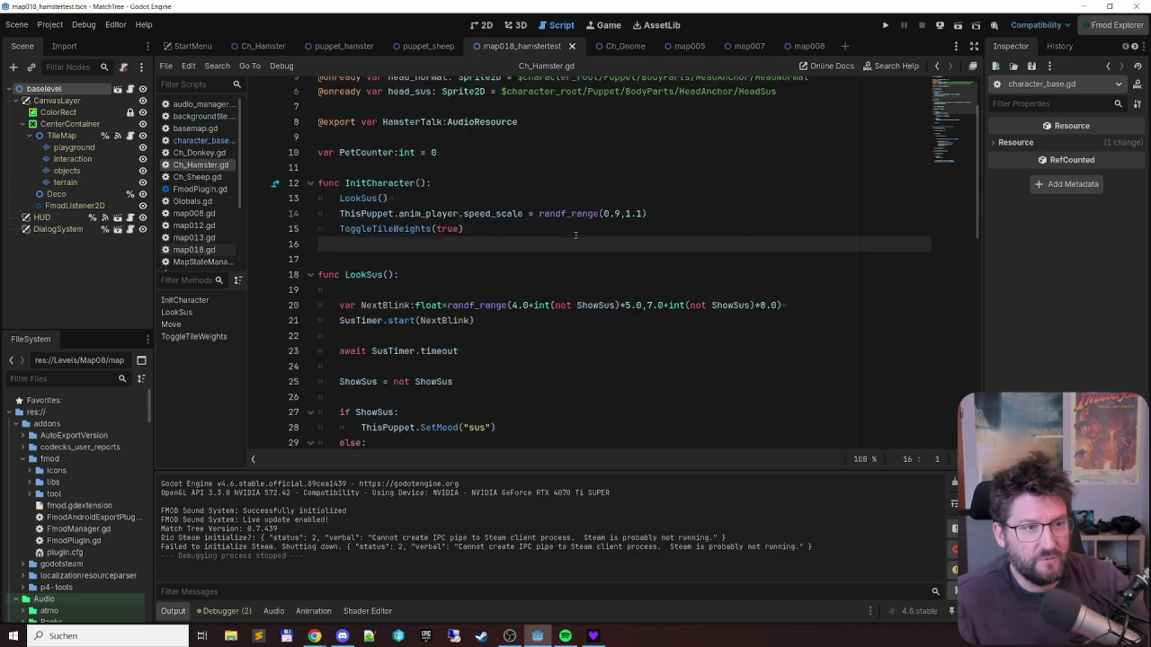
double_click(369, 226)
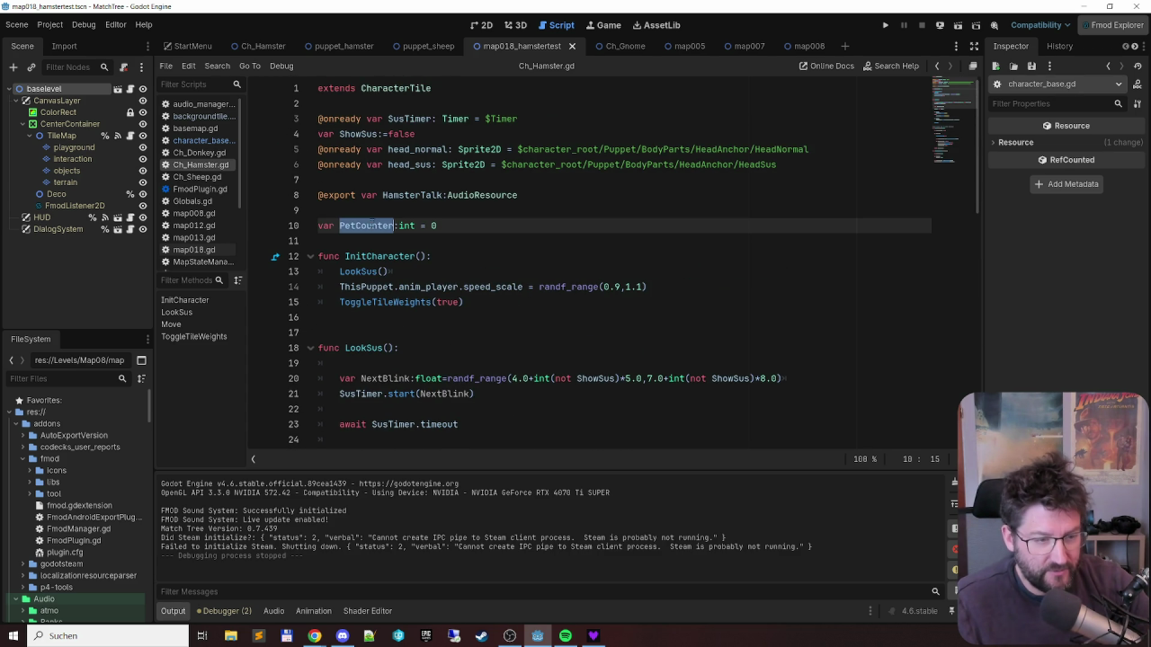
scroll(567, 216, "down", 12)
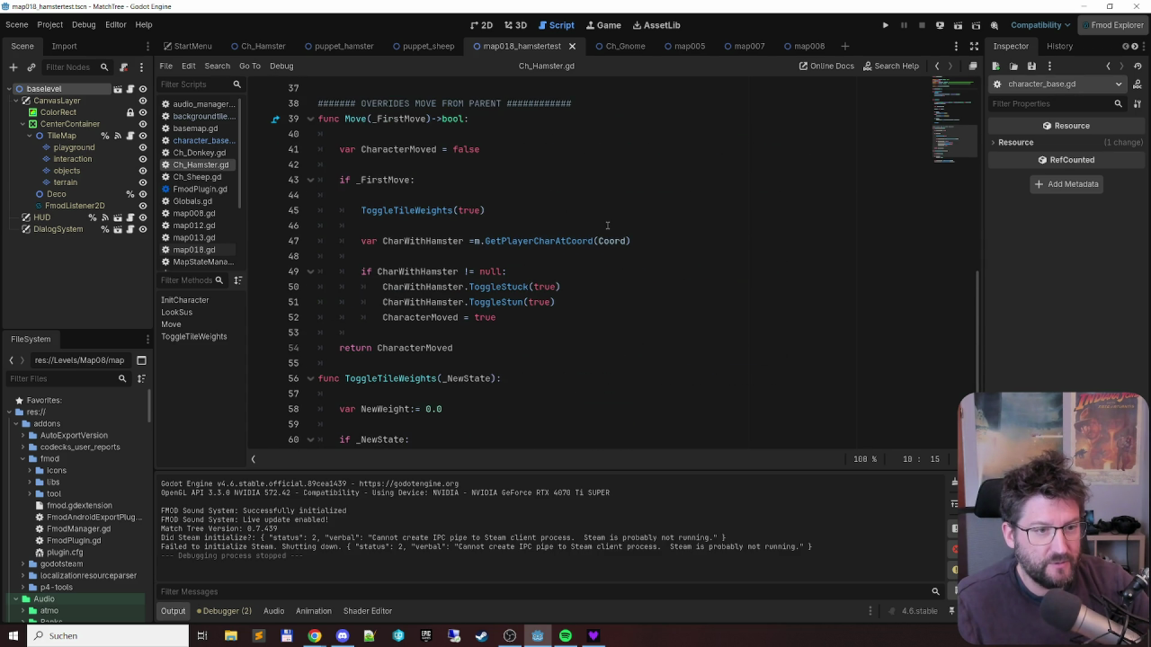
left_click(419, 185)
key("Down")
key("Return")
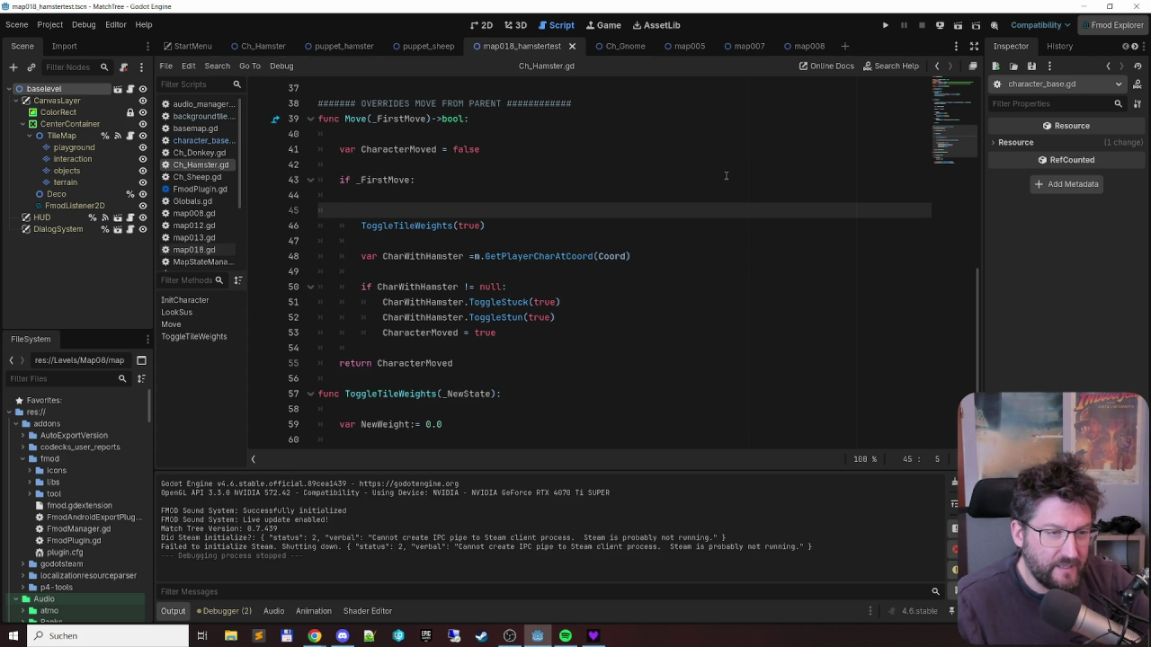
type("p")
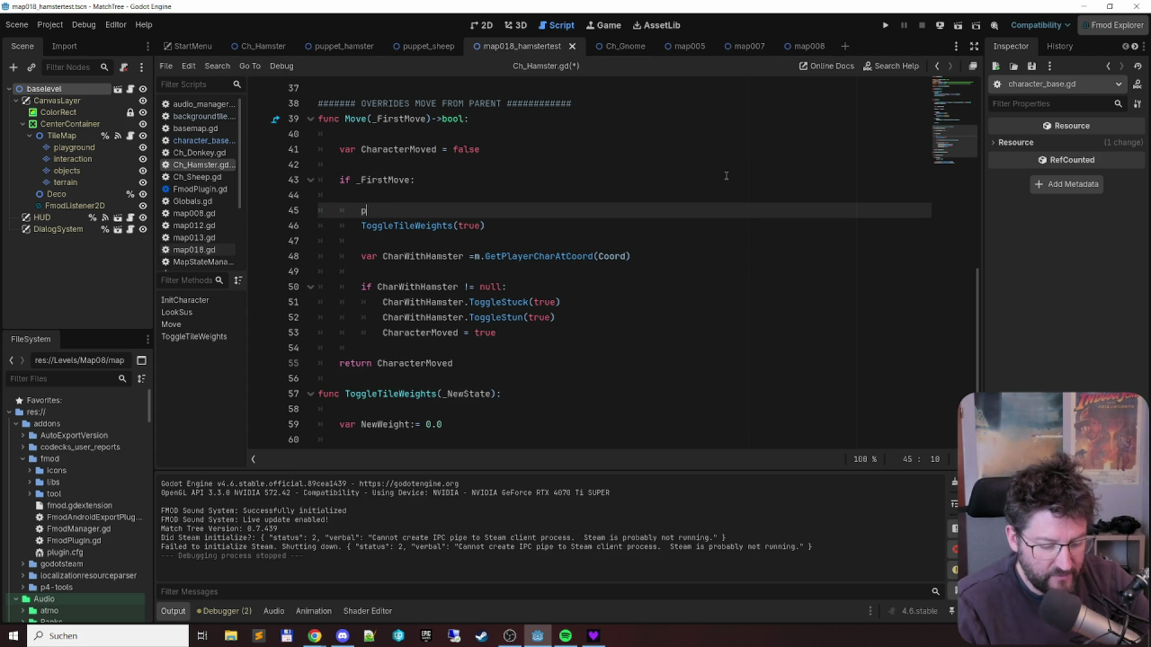
type("rint(\"")
type("Hamster M")
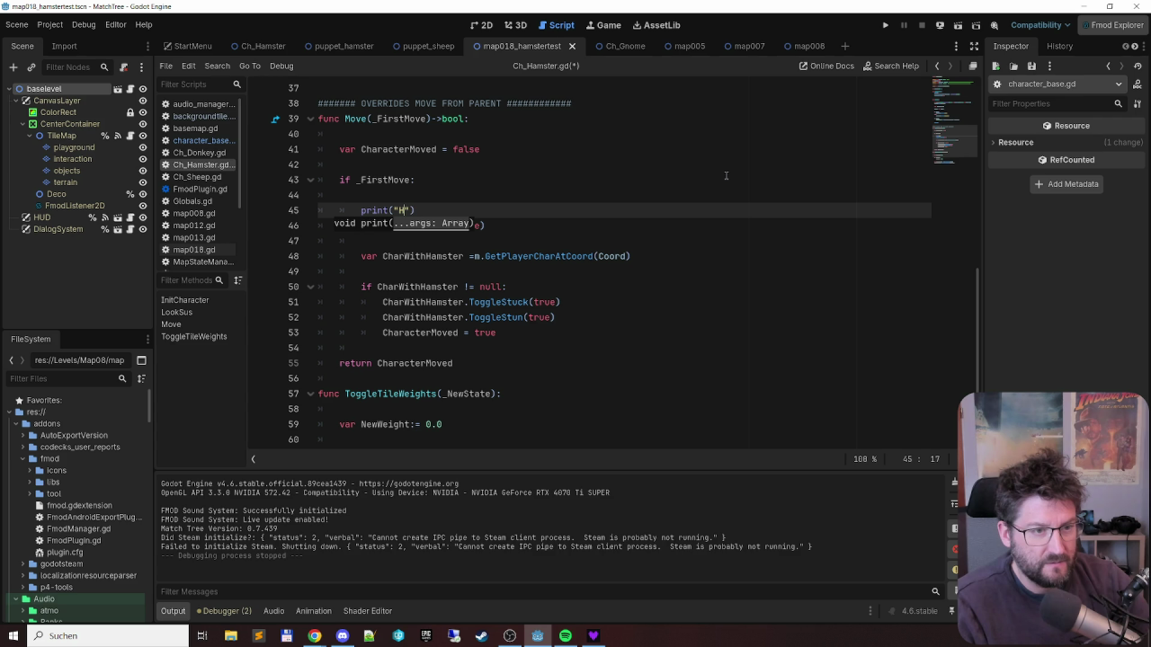
type("ove")
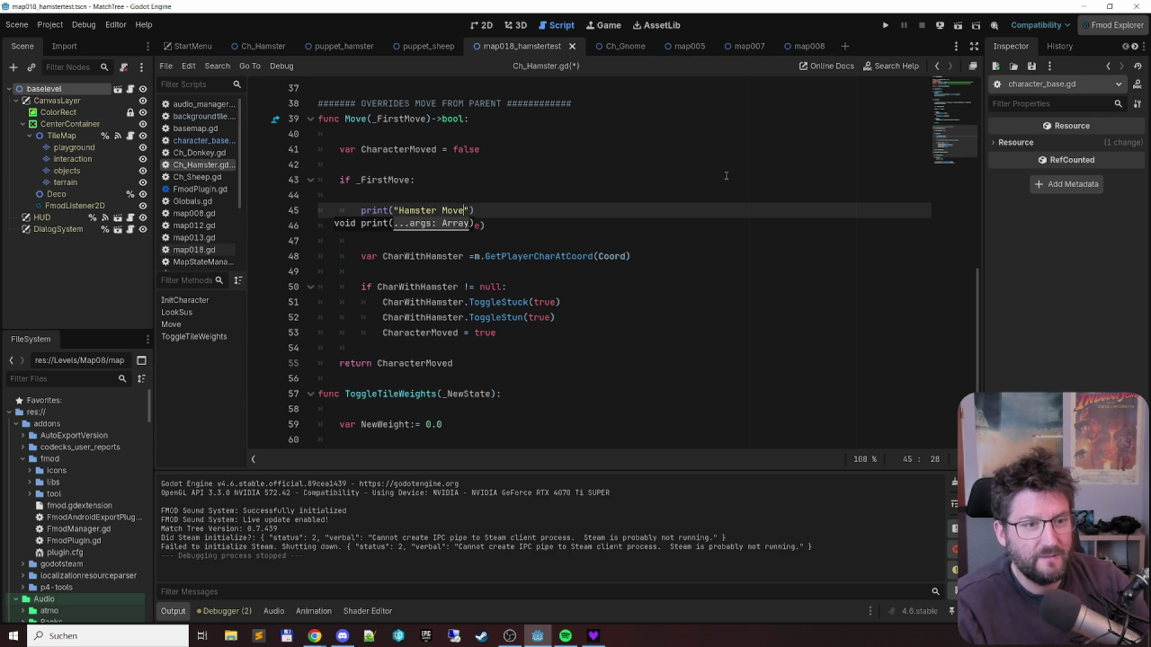
key("F5")
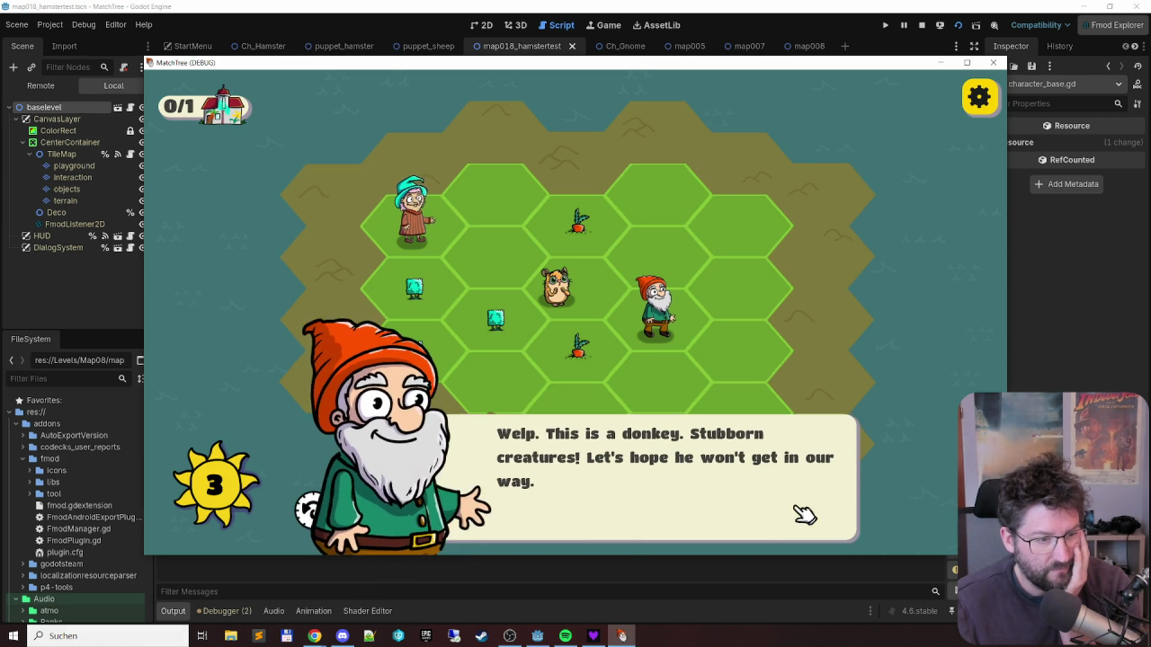
- Dismiss the opening dialogue and move the granny and gnome until audio_manager.gd:166 breaks
left_click(802, 521)
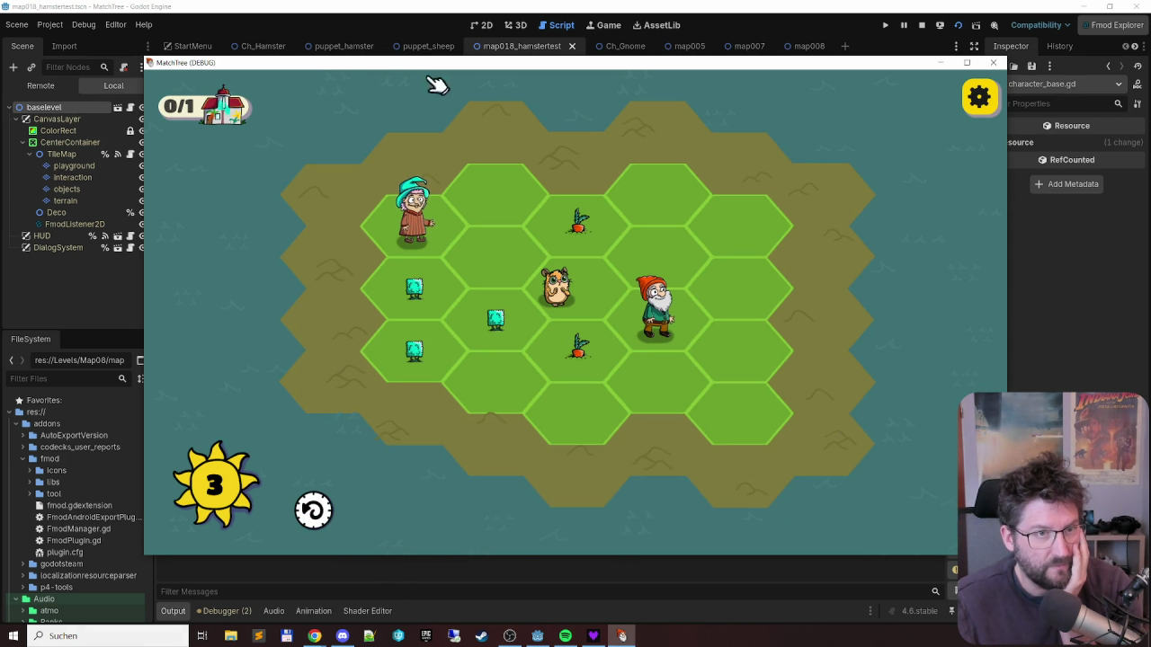
mouse_move(353, 66)
left_mouse_down()
mouse_move(492, 31)
mouse_move(481, 31)
left_mouse_up()
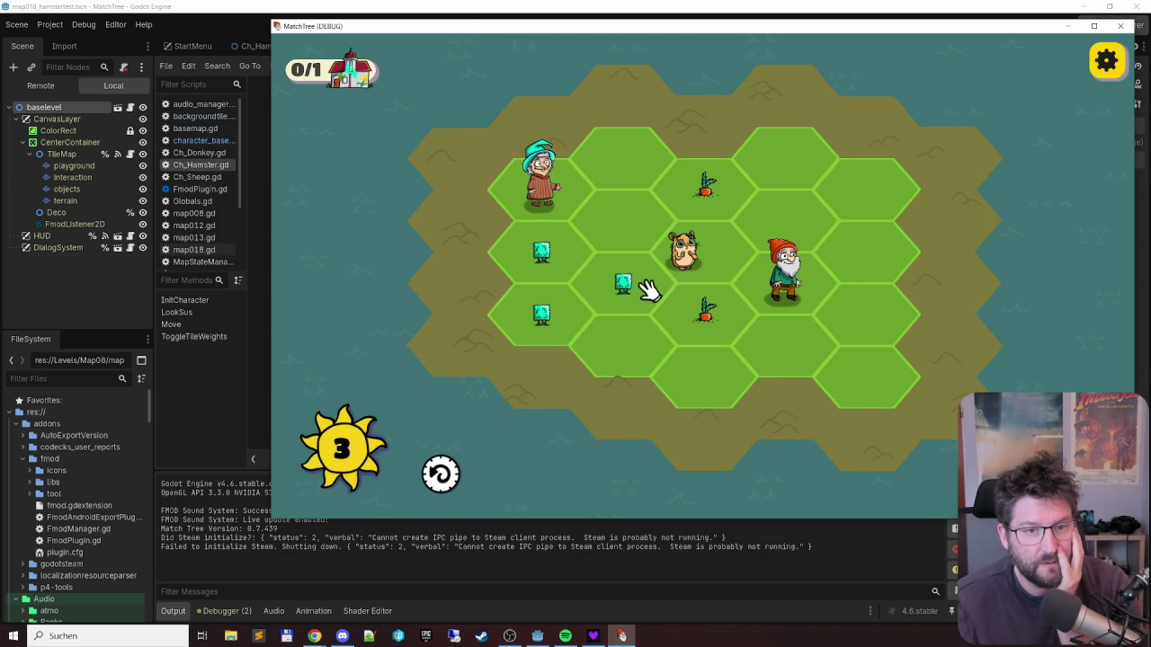
left_click(538, 248)
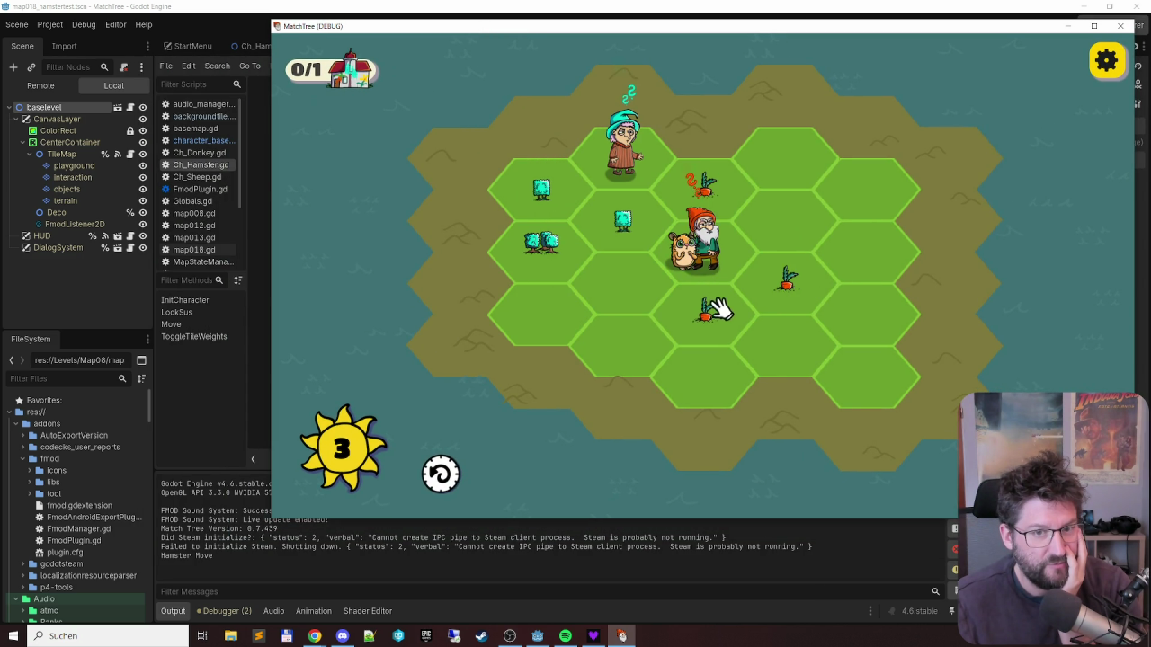
left_click(782, 211)
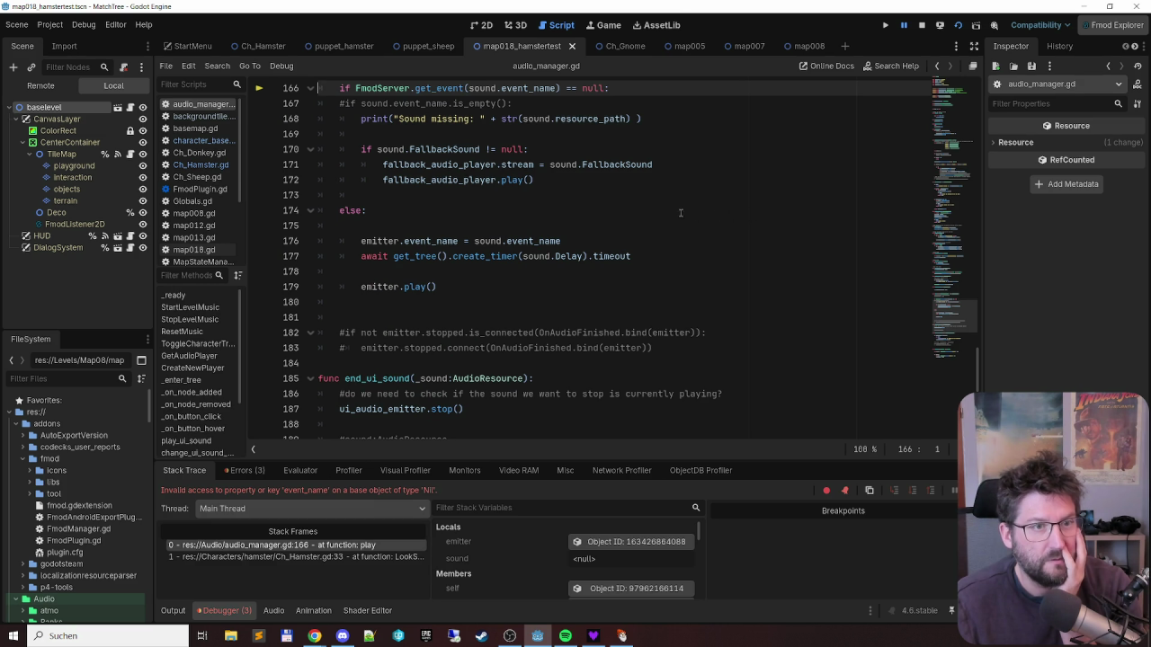
- Jump to the Ch_Hamster.gd:33 HamsterTalk sound call from the stack trace and stop debugging
scroll(674, 212, "up", 2)
scroll(659, 190, "up", 1)
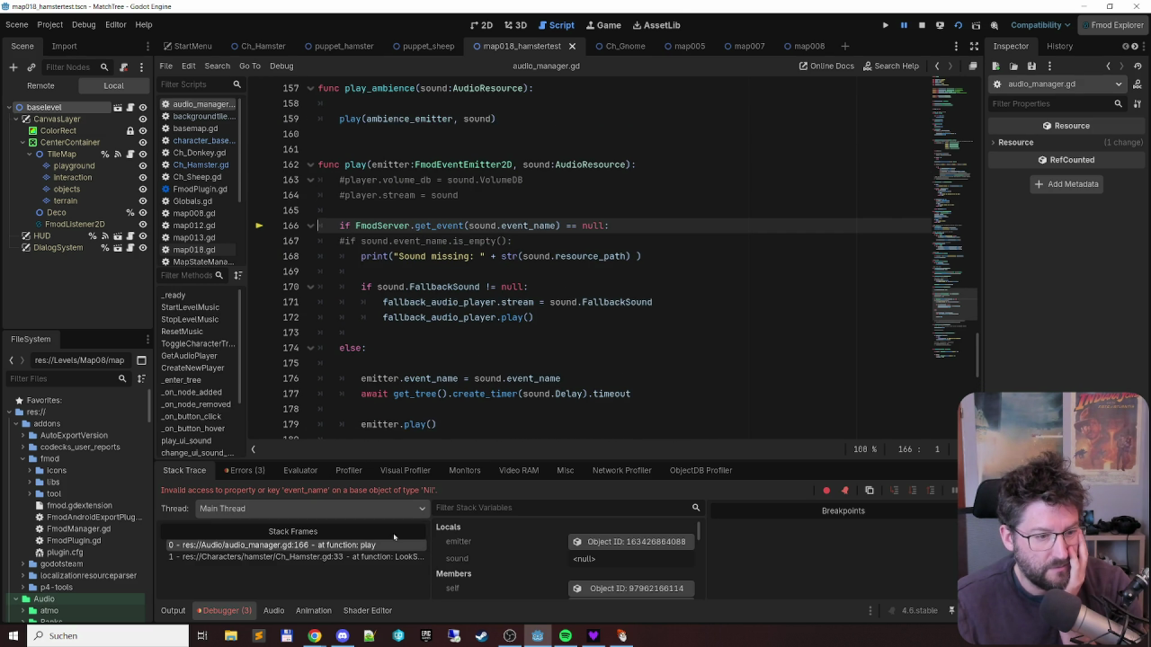
left_click(362, 557)
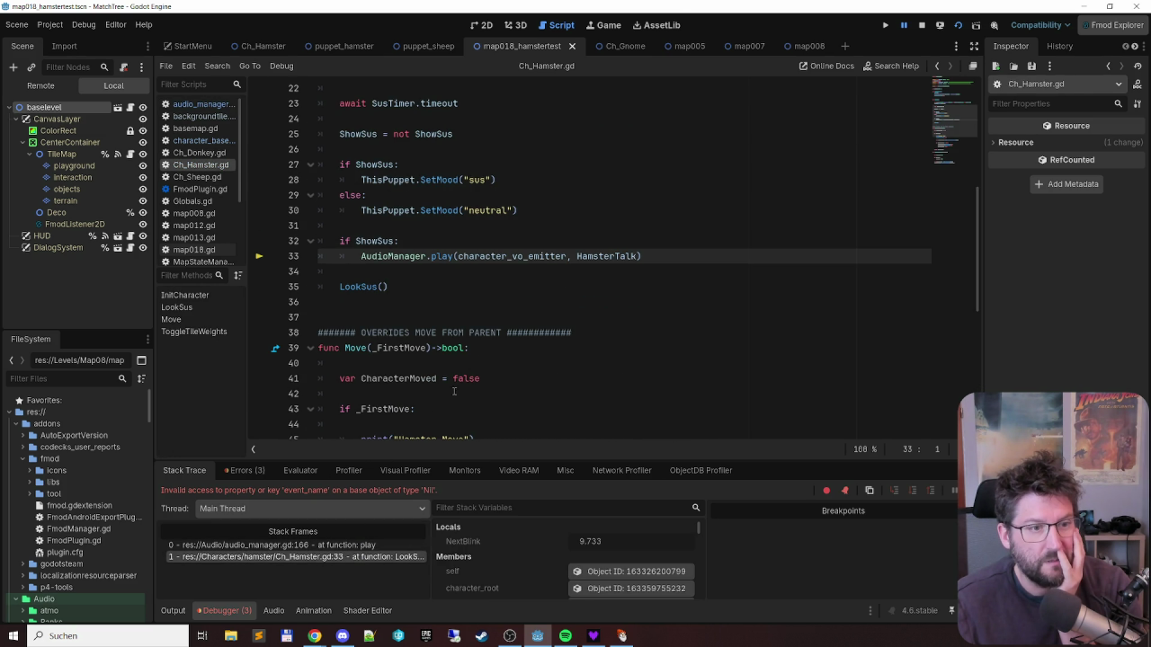
scroll(618, 284, "up", 7)
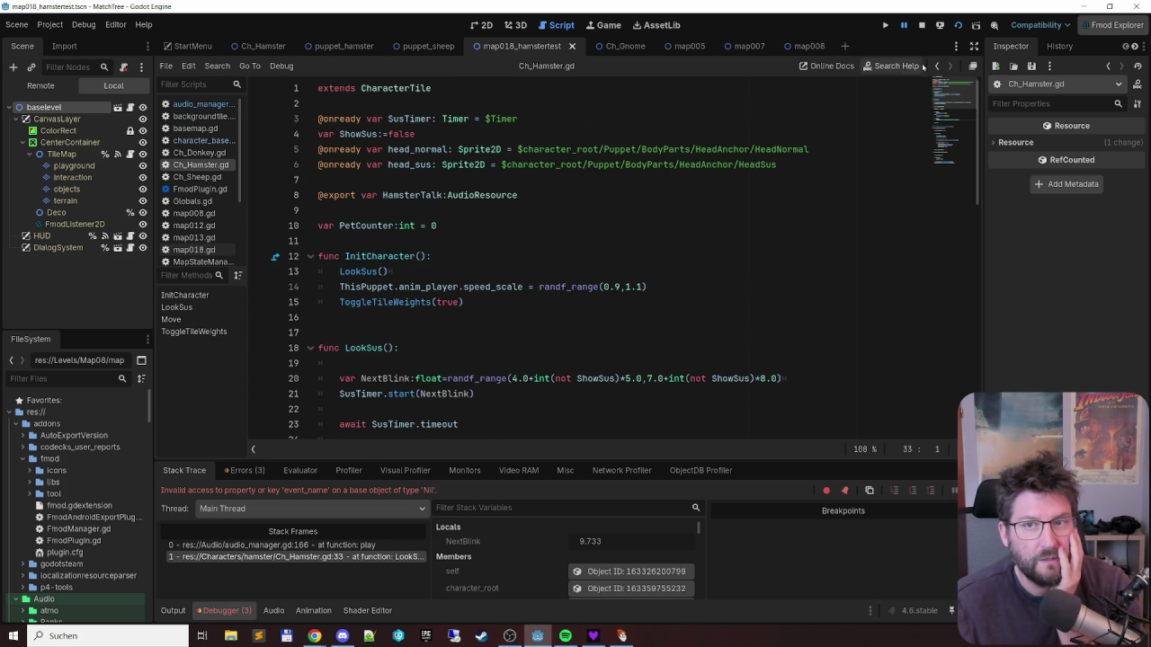
left_click(922, 24)
left_click(506, 195)
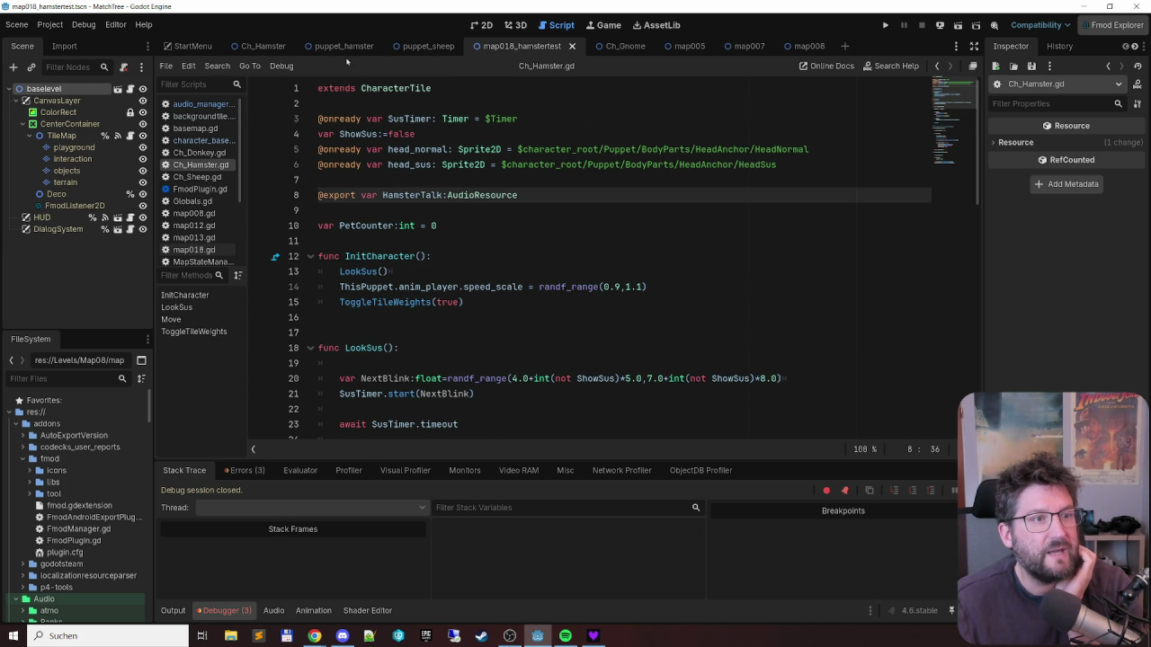
- Open the Ch_Hamster scene, select its root node, and widen the Inspector's property list
left_click(262, 46)
left_click(75, 89)
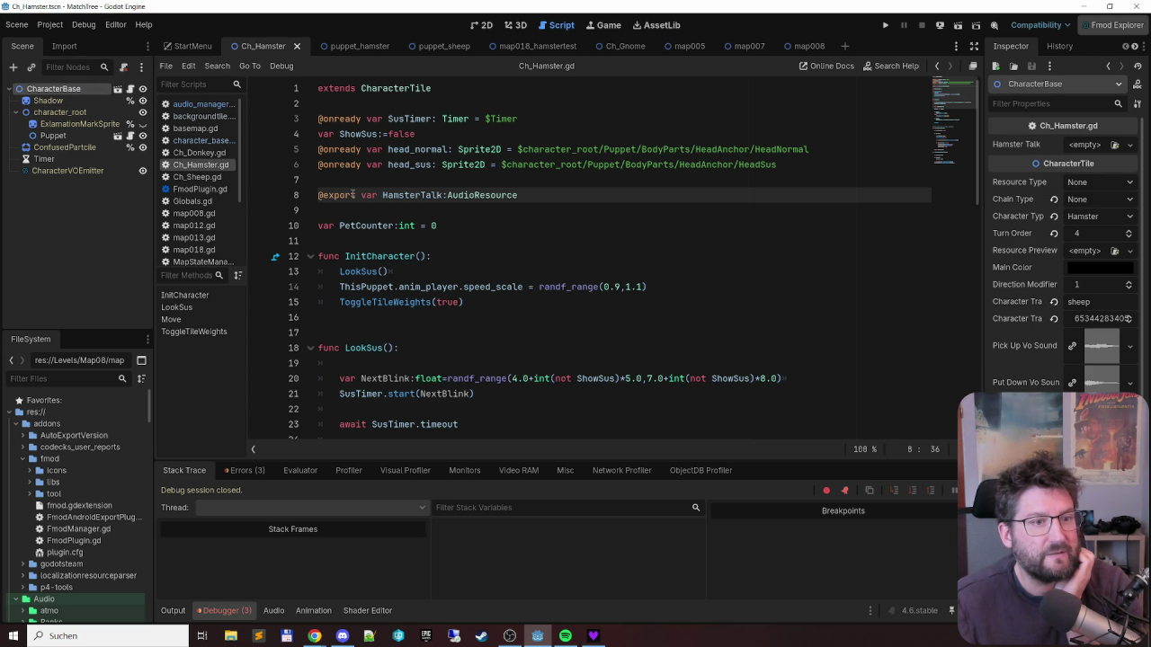
left_click(1094, 148)
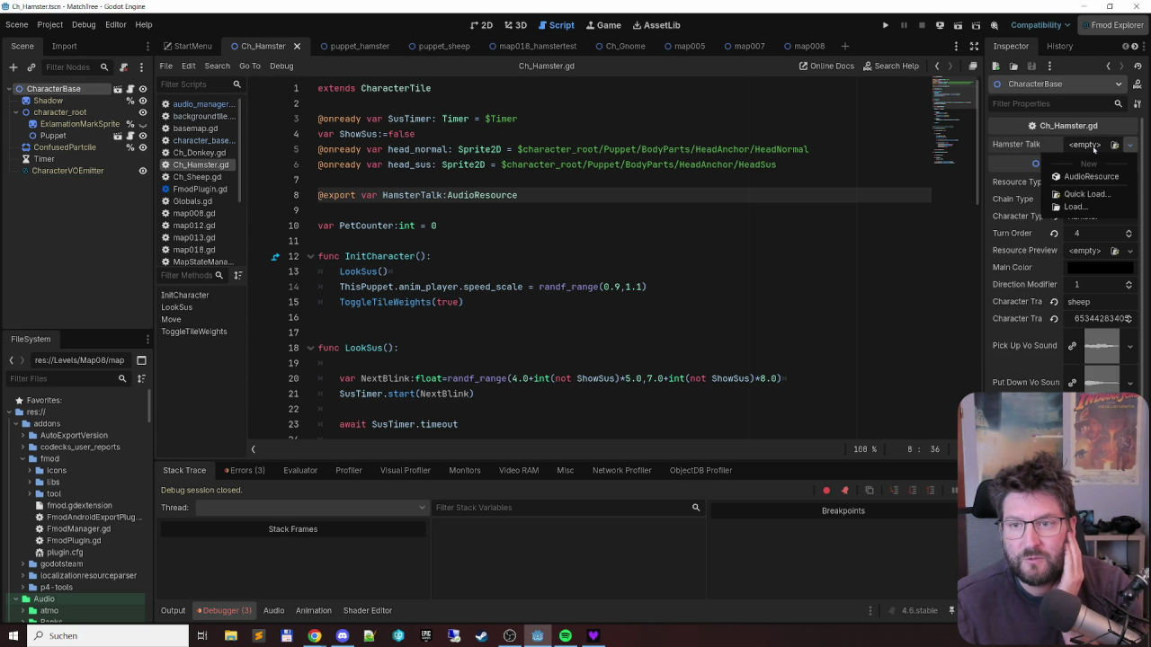
left_click(1092, 149)
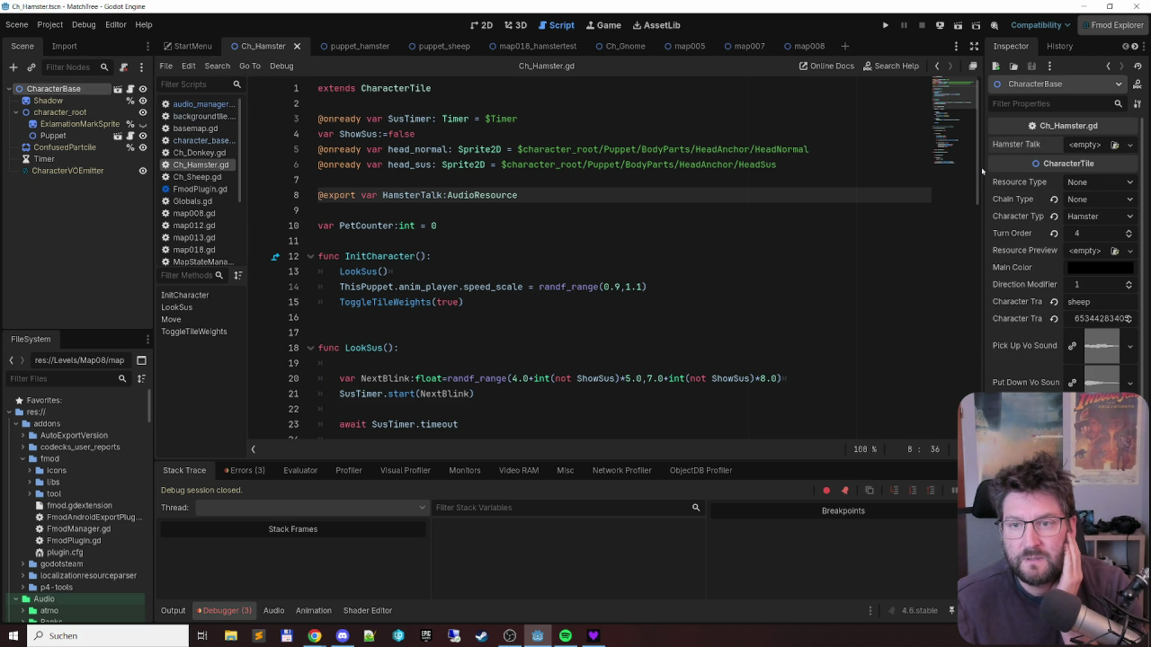
mouse_move(986, 171)
left_mouse_down()
mouse_move(848, 162)
mouse_move(859, 158)
left_mouse_up()
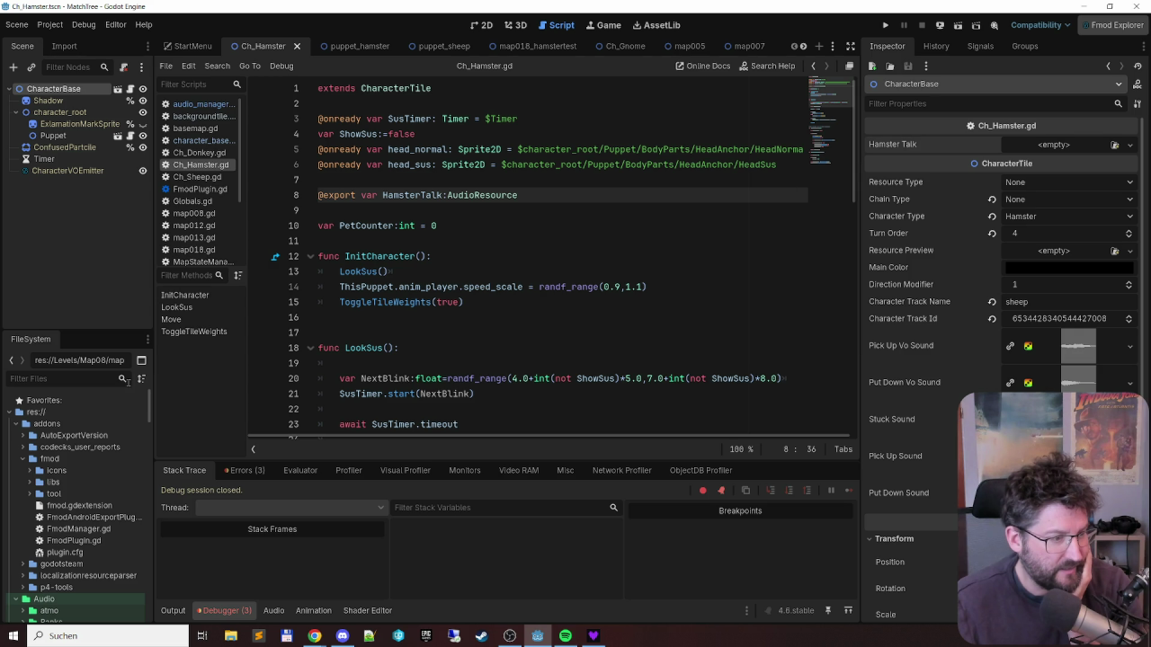
- Locate vo_sheep_baah.tres in the Audio Characters folder of the FileSystem dock
left_click(15, 423)
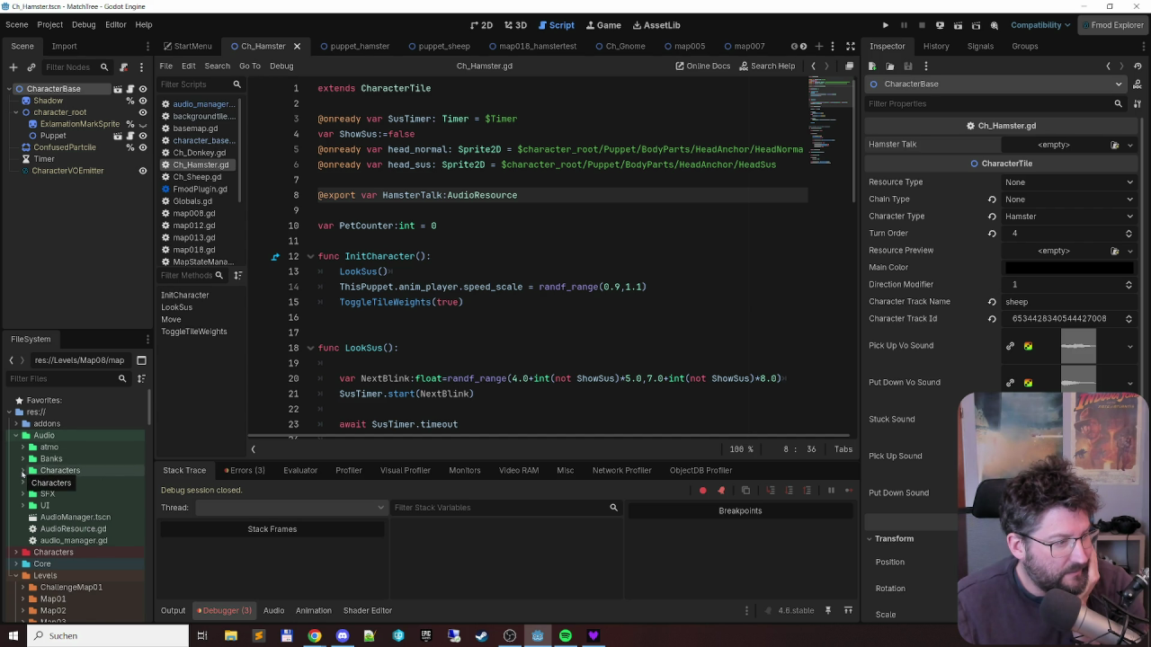
left_click(22, 471)
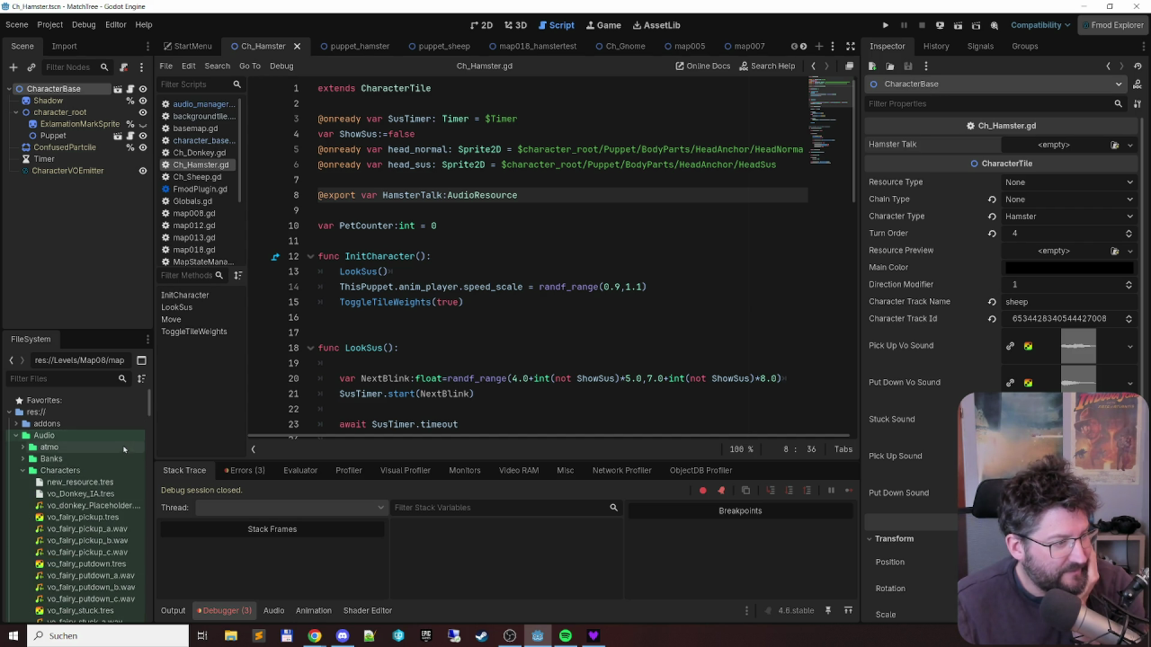
scroll(116, 453, "down", 2)
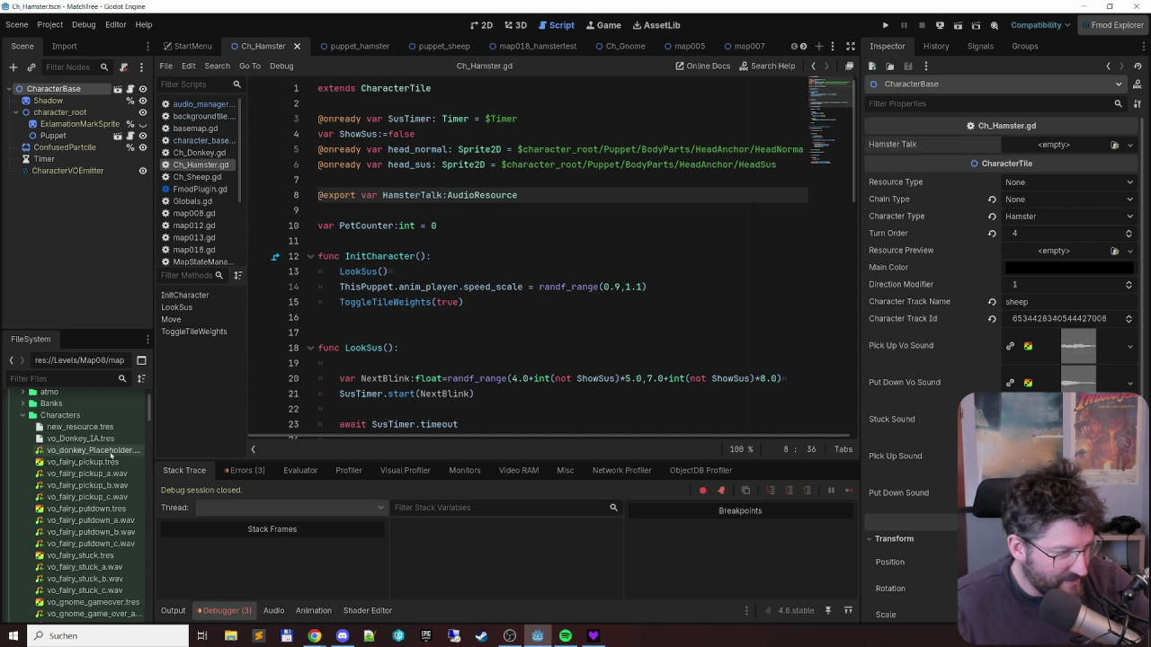
scroll(109, 452, "down", 10)
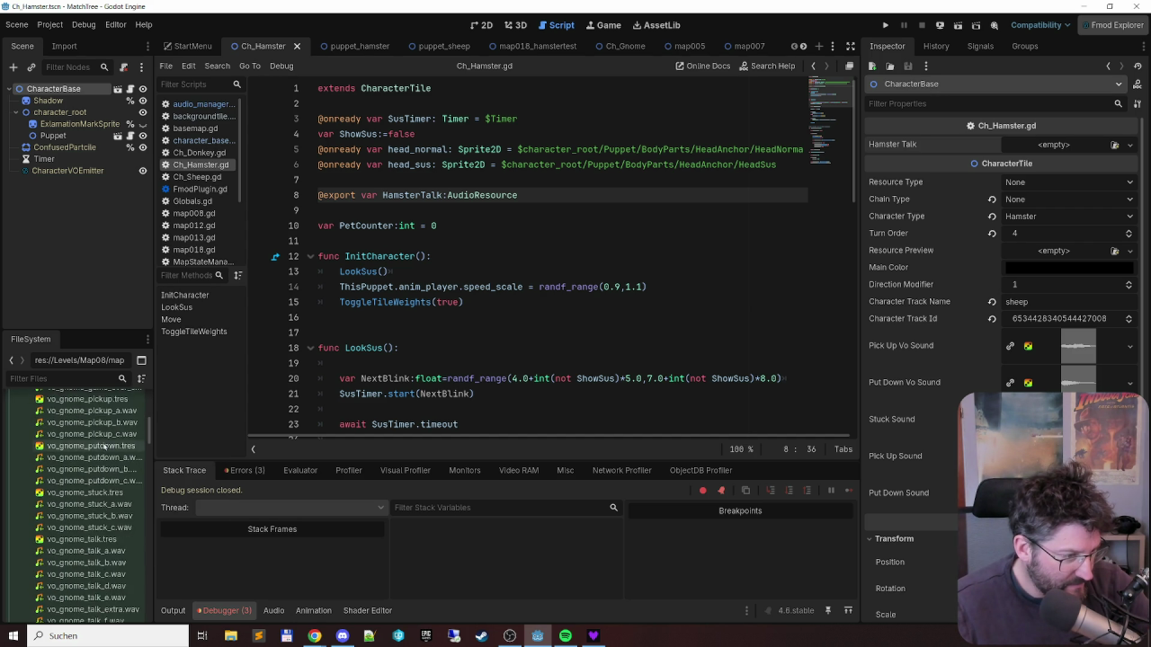
scroll(96, 441, "down", 2)
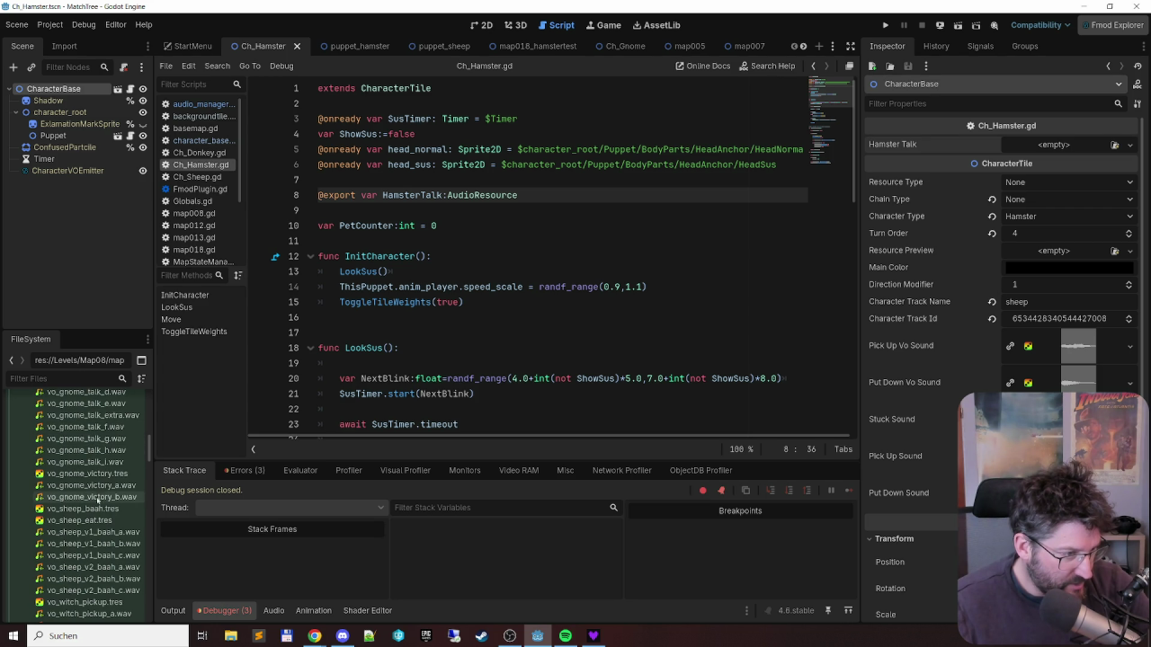
left_click(91, 510)
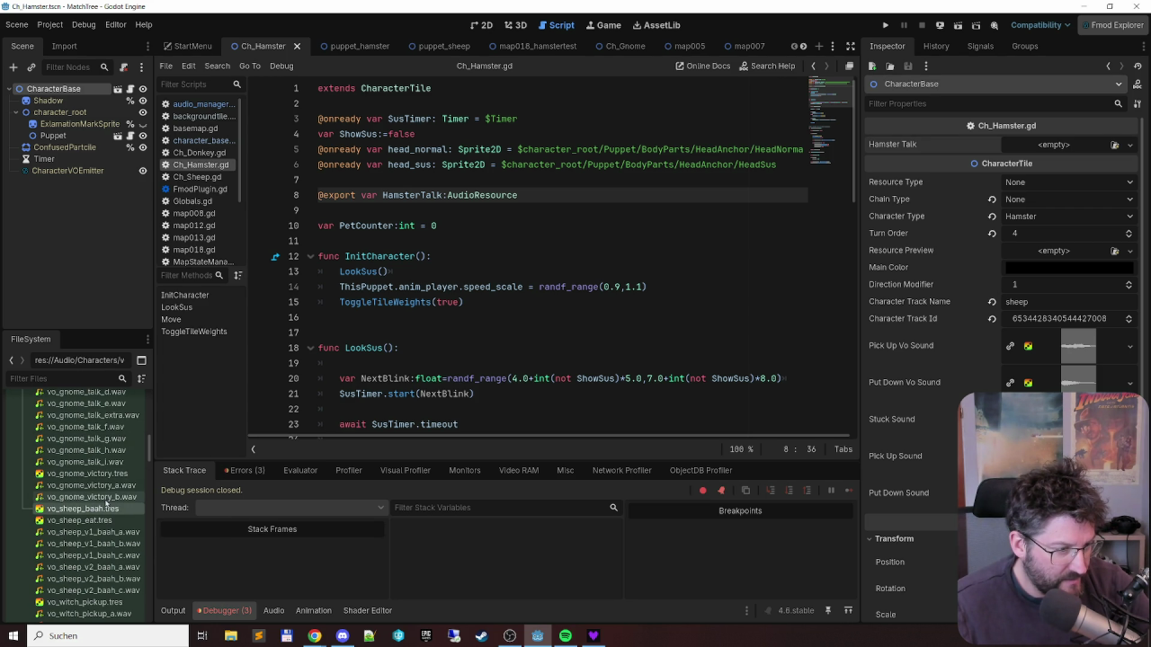
scroll(106, 499, "down", 3)
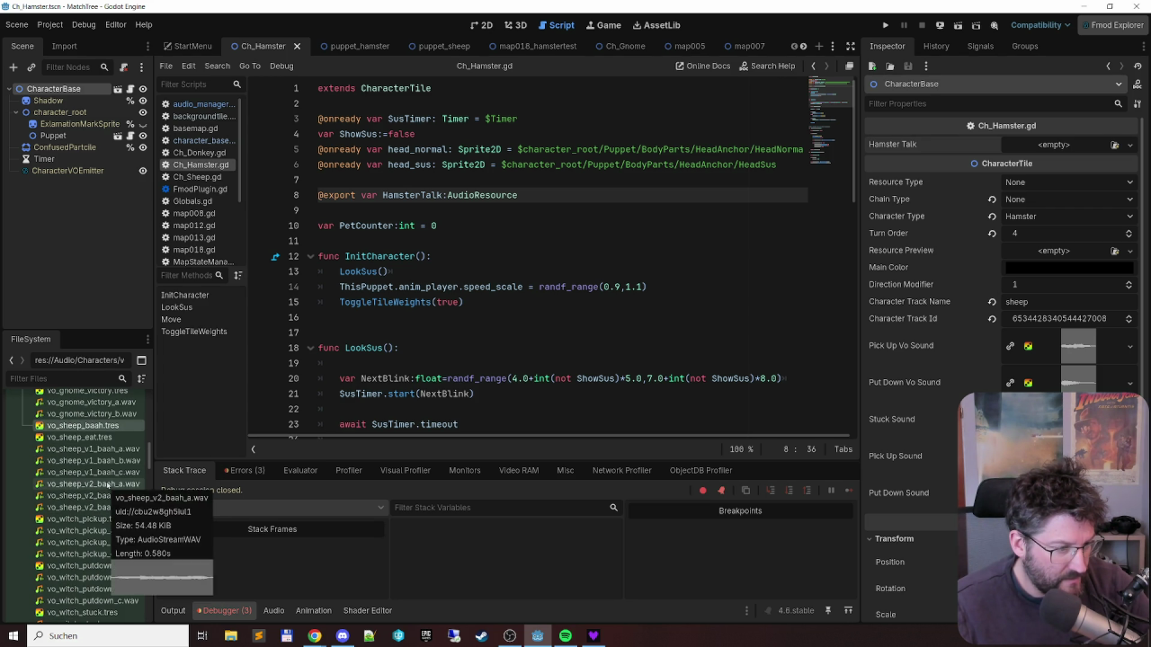
scroll(106, 485, "up", 2)
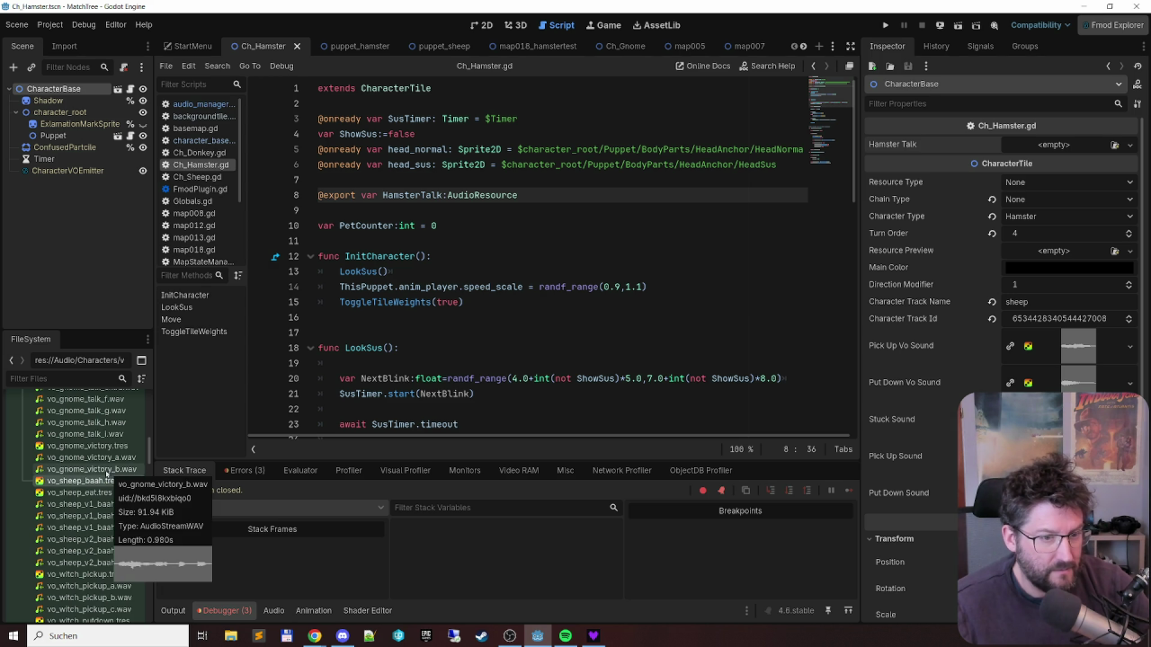
scroll(532, 287, "down", 1)
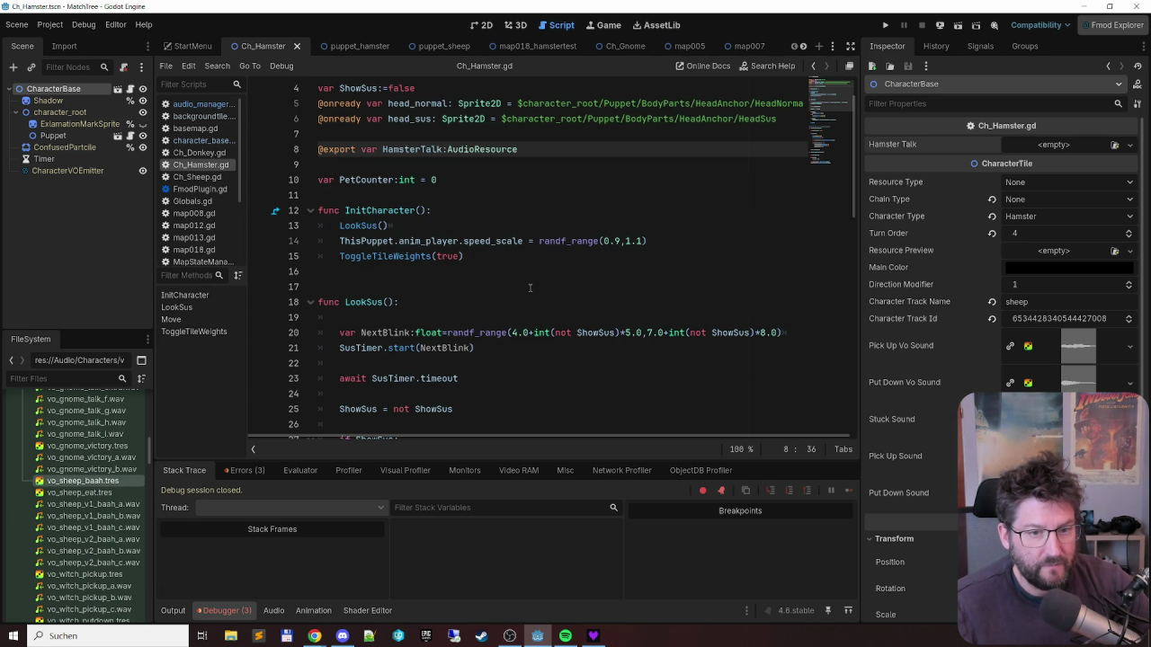
scroll(530, 288, "down", 3)
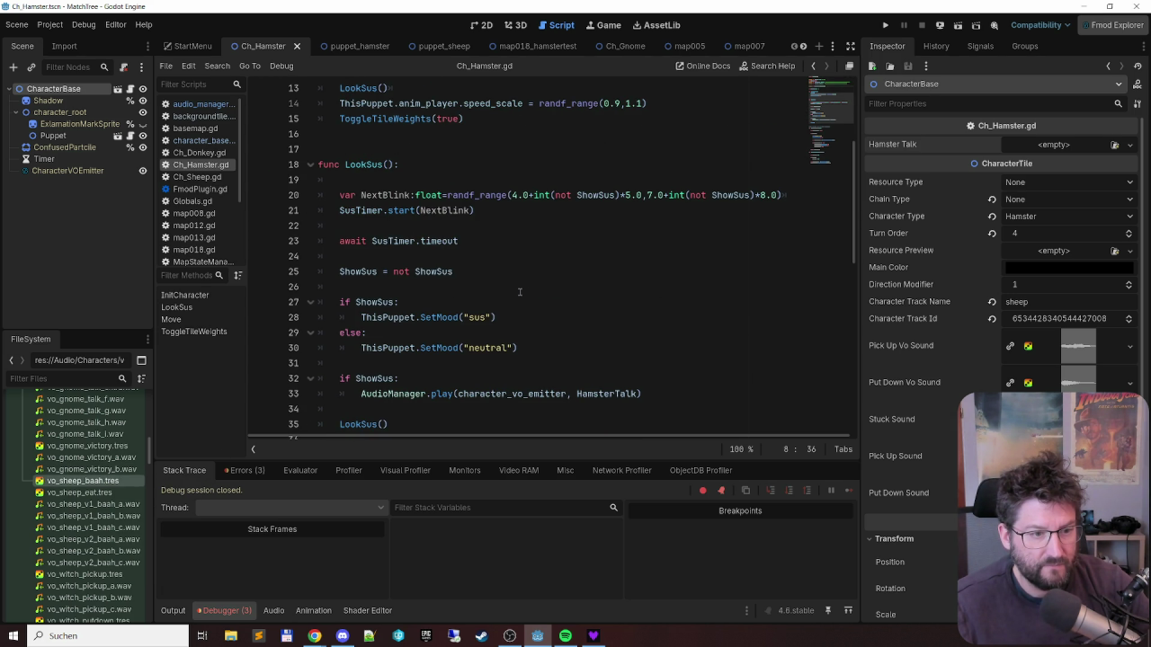
scroll(519, 291, "up", 4)
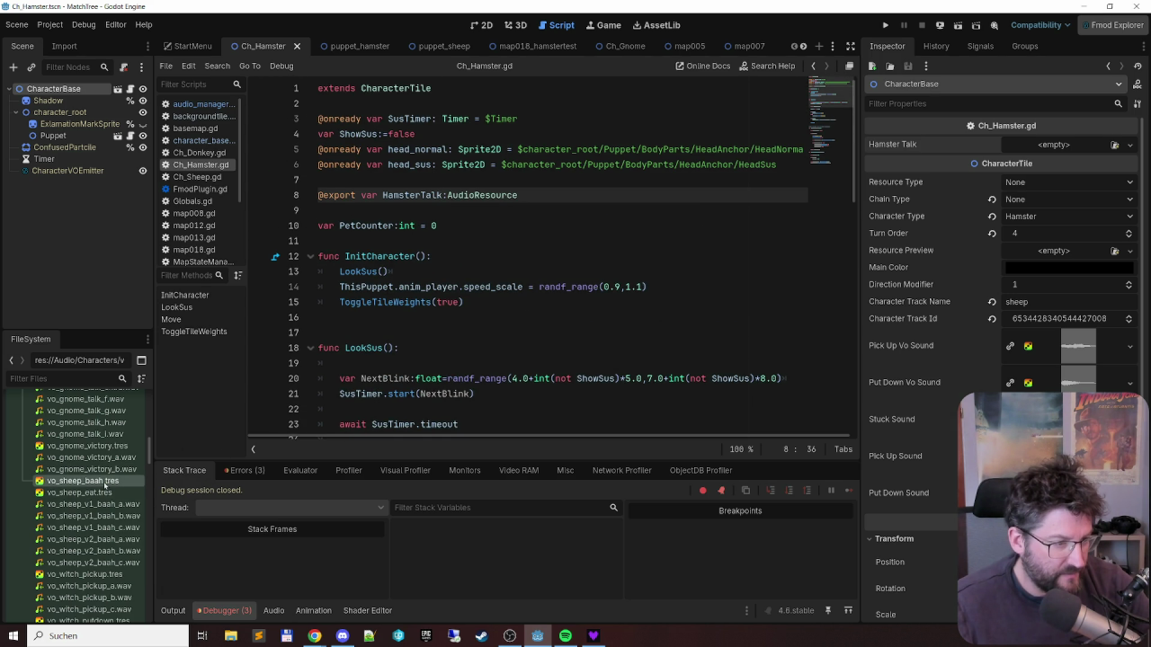
- Drop vo_sheep_baah.tres onto the Hamster Talk property and save the Ch_Hamster scene
left_click_drag(104, 486, 1073, 147)
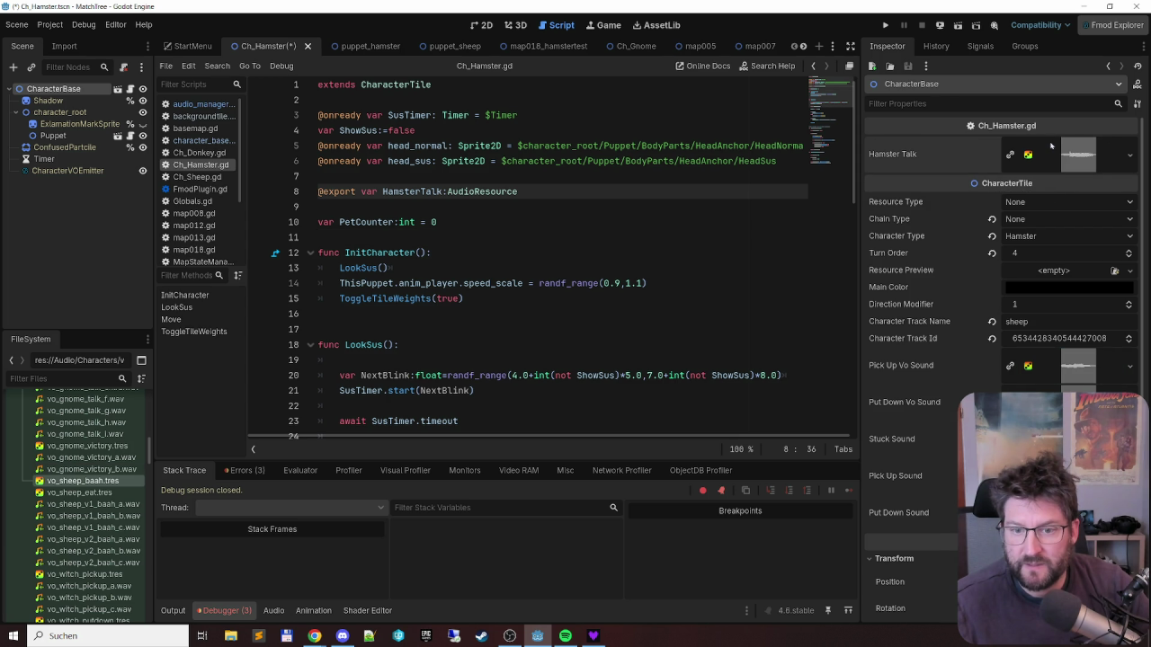
key("ctrl+s")
left_click(526, 46)
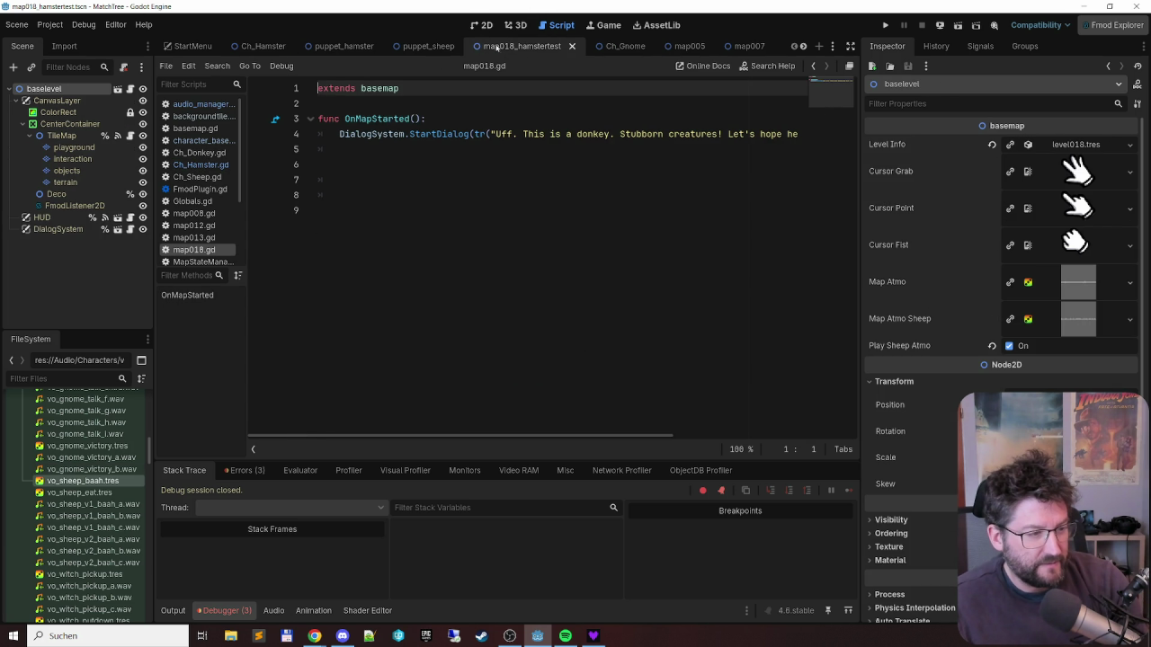
- Run map018_hamstertest with F6, move the gnome and witch, then stop the game
key("F6")
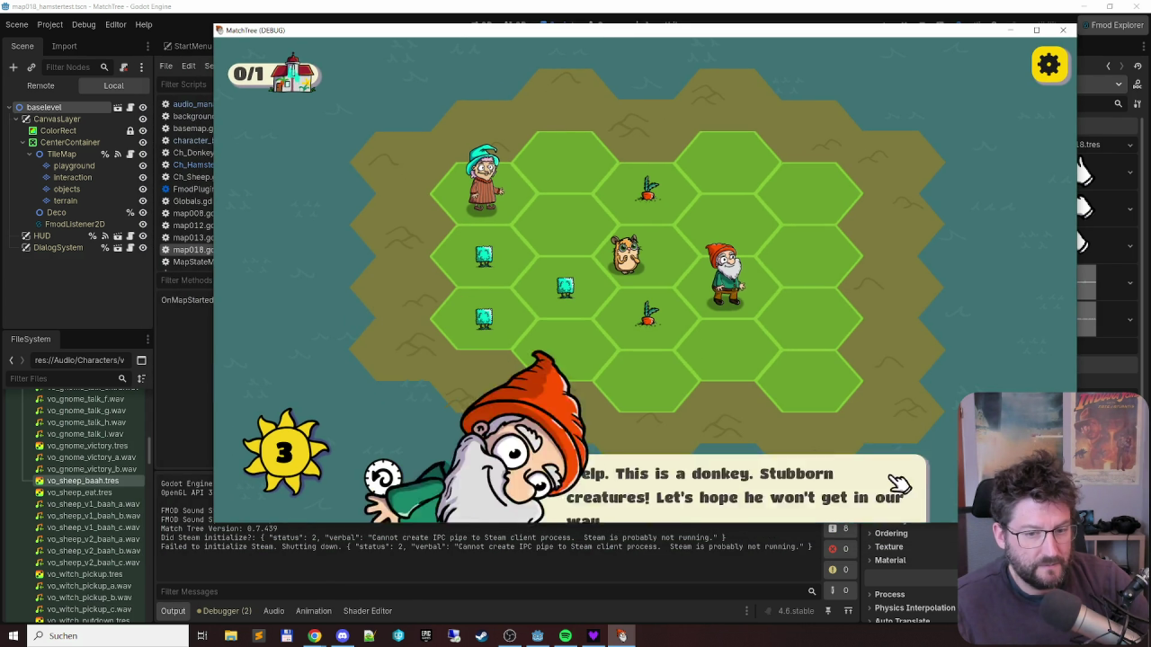
left_click(899, 485)
left_click(484, 248)
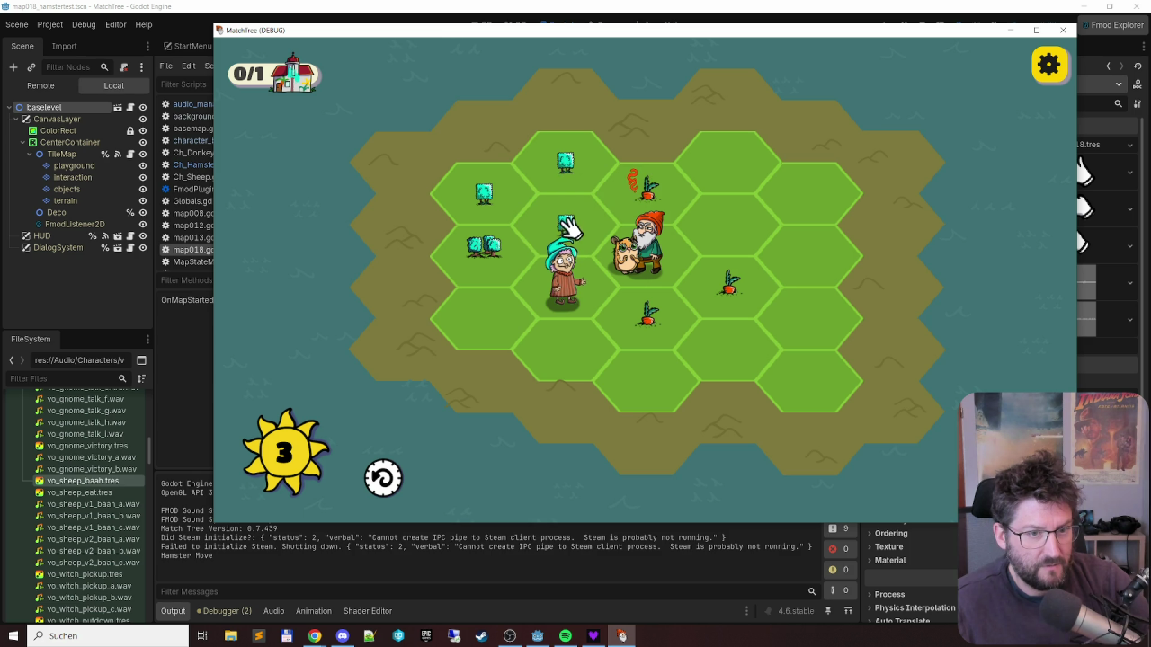
left_click(456, 206)
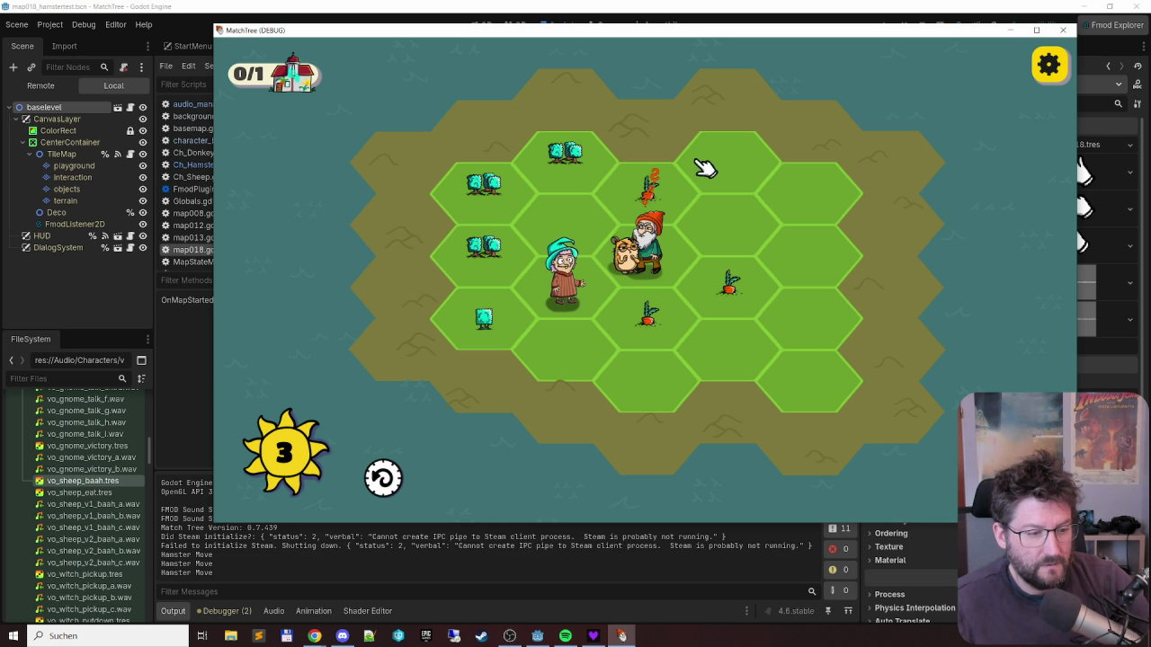
left_click(1062, 29)
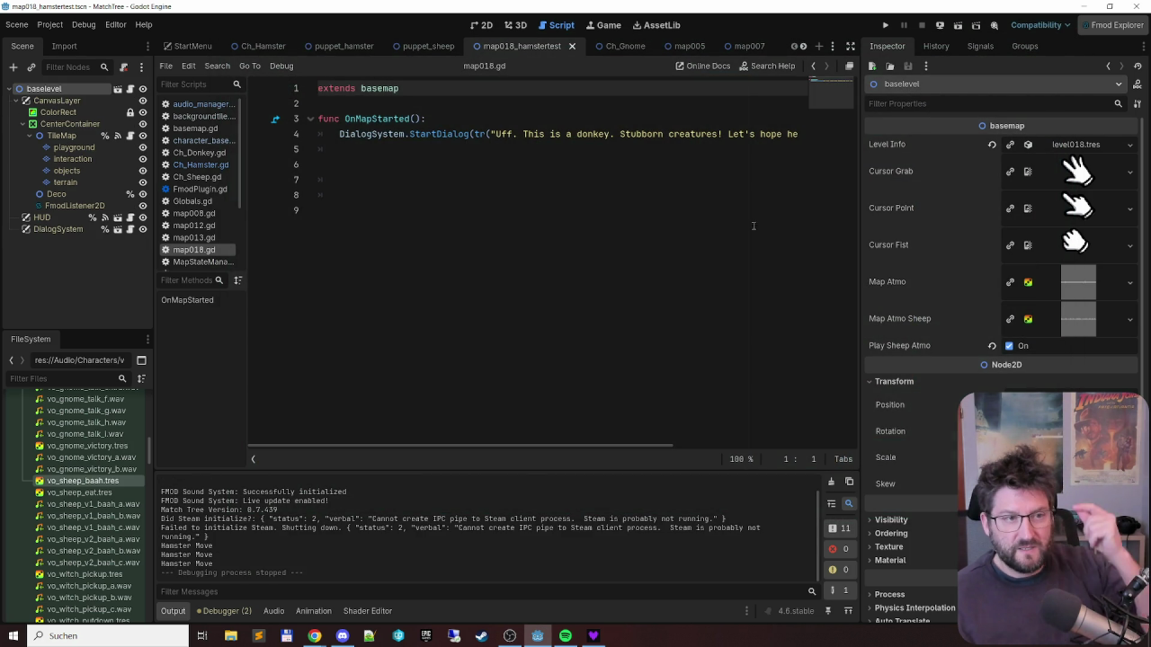
- In Ch_Hamster.gd's Move, insert an empty line above ToggleTileWeights(true) and select that call
left_click(206, 165)
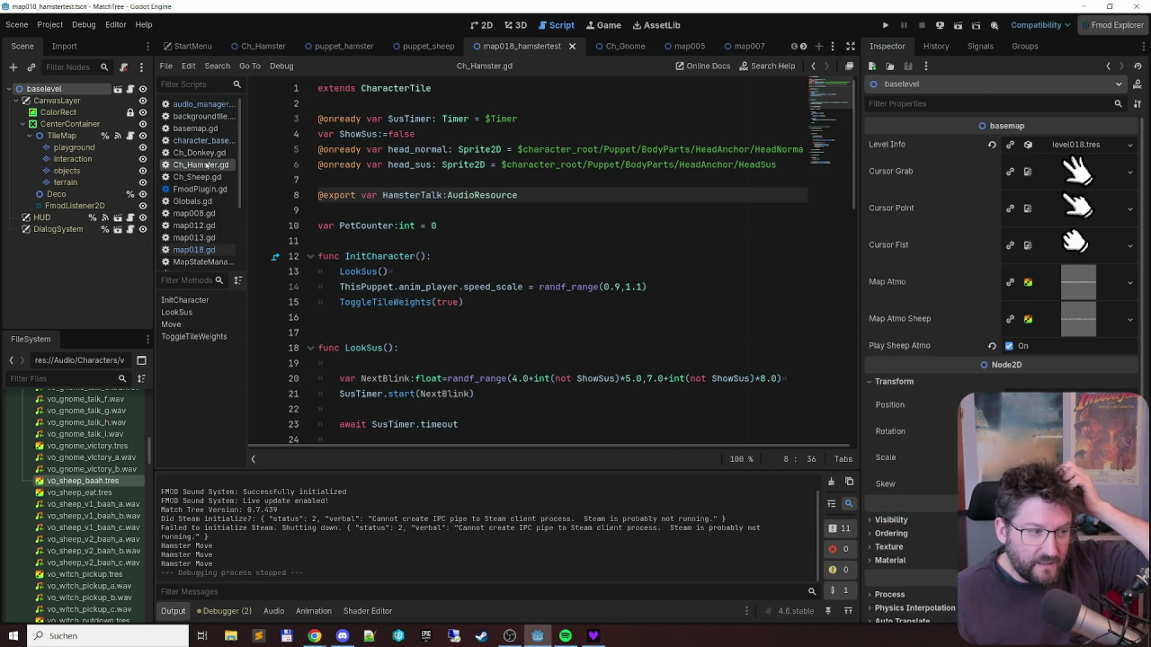
scroll(520, 194, "down", 7)
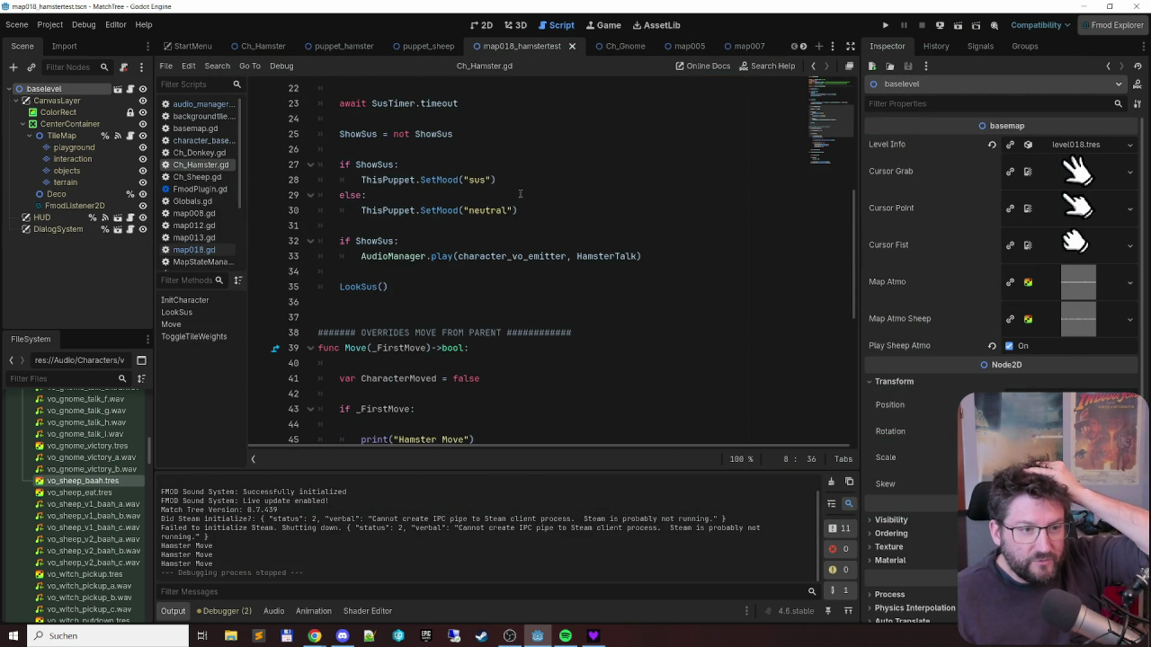
scroll(520, 194, "down", 6)
left_click(501, 177)
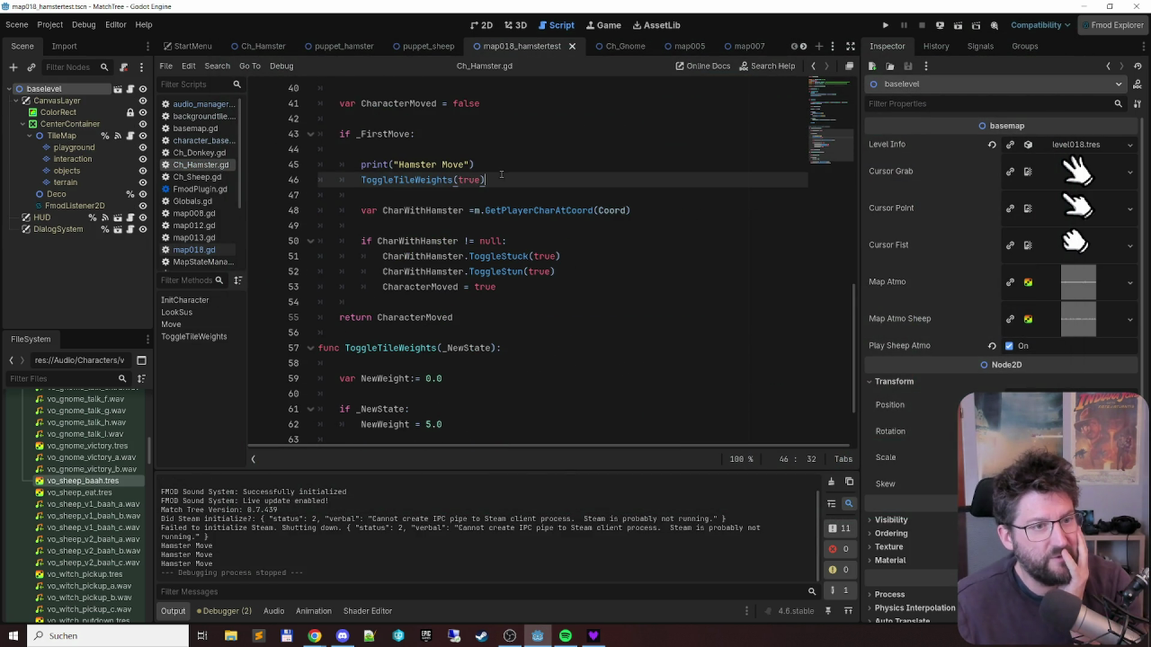
key("Home")
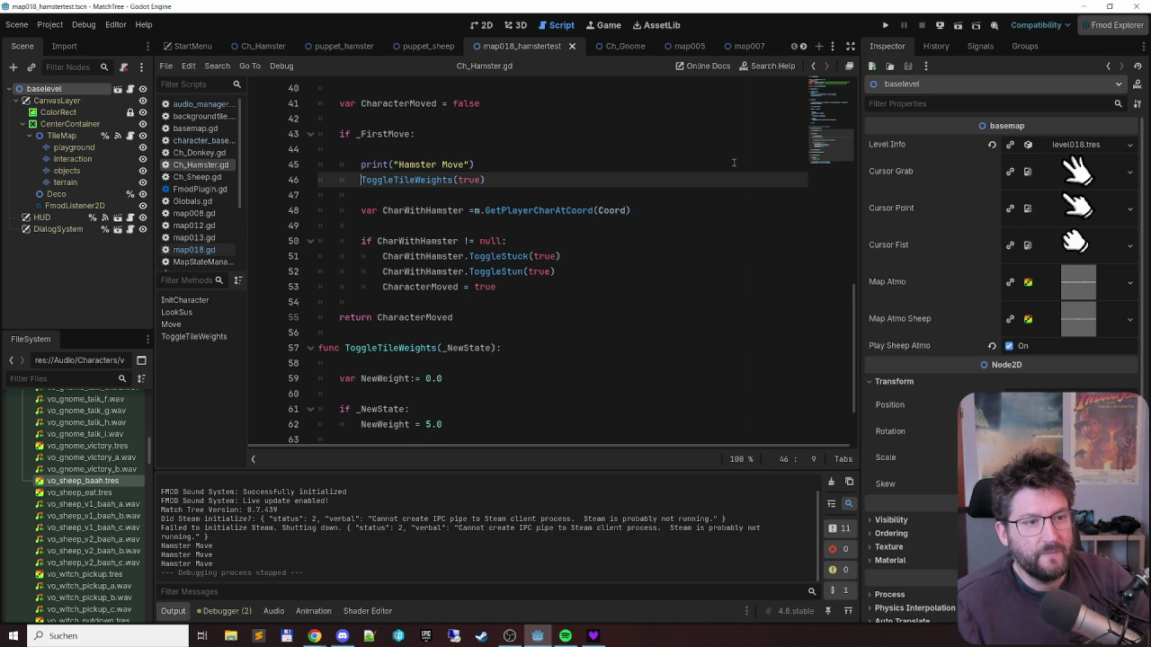
key("Return")
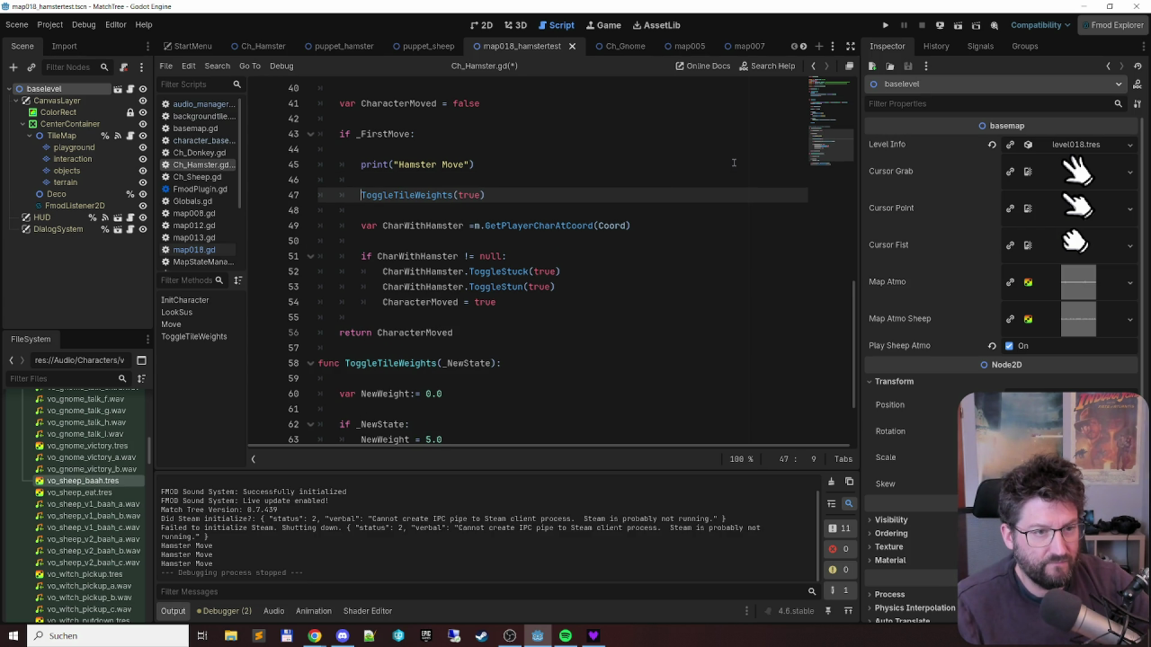
key("shift+End")
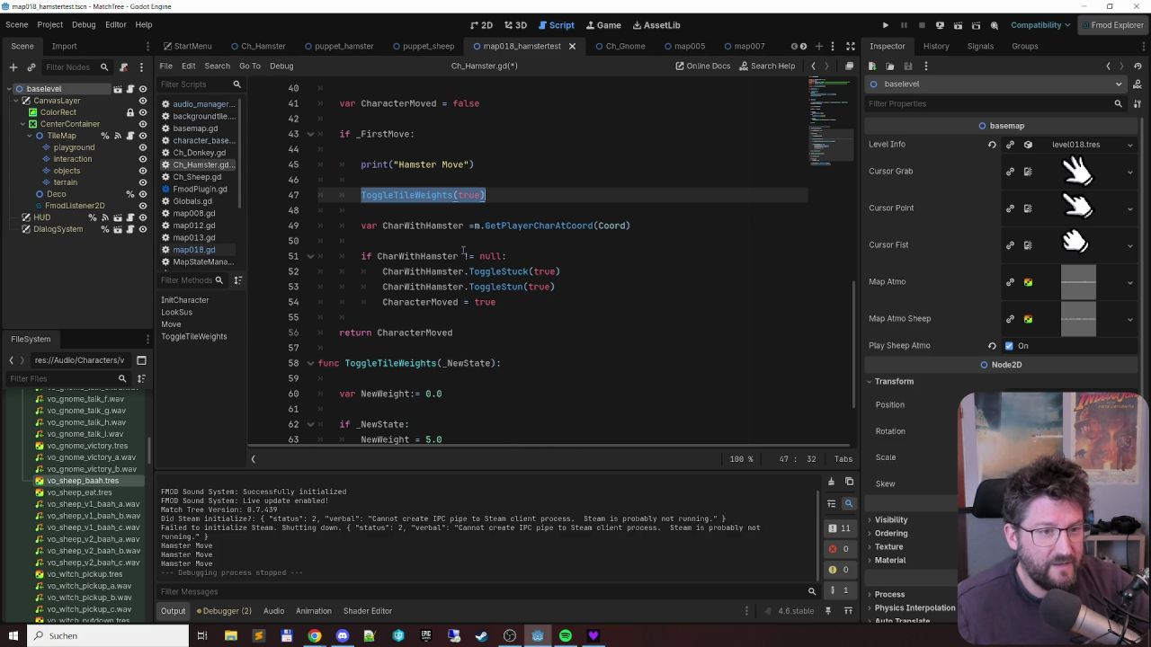
- Look up GetPlayerCharAtCoord, then place the caret after CharacterMoved = true
scroll(495, 199, "down", 2)
left_click(599, 134)
double_click(544, 133)
left_click(468, 134)
scroll(469, 195, "up", 2)
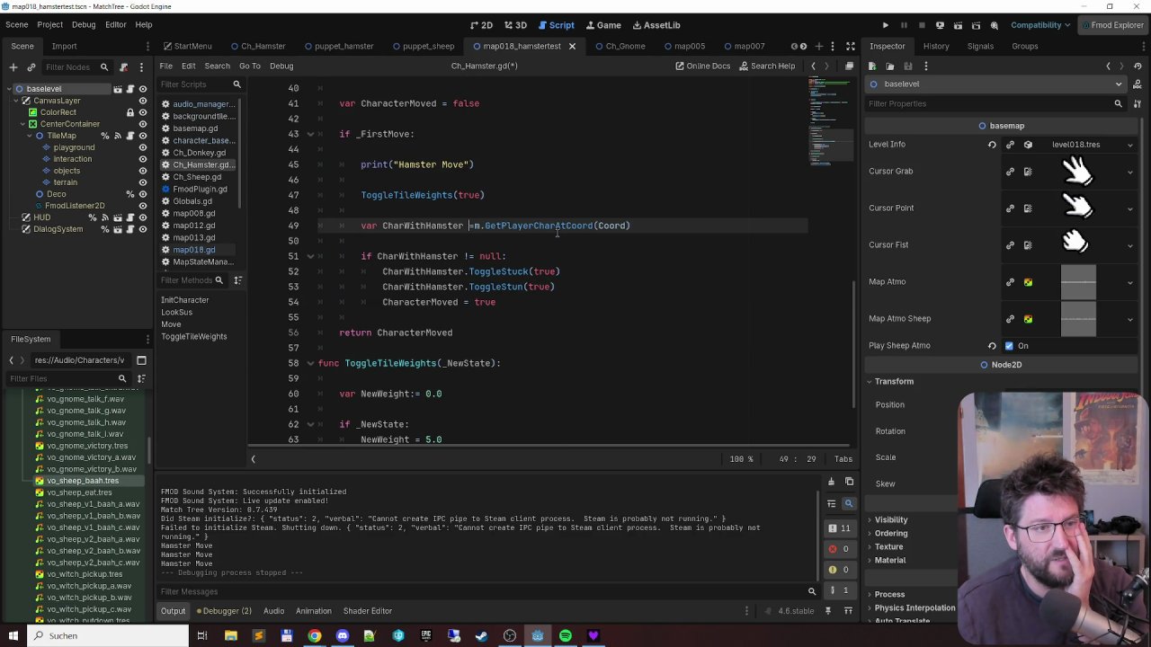
mouse_move(557, 232)
left_click(528, 300)
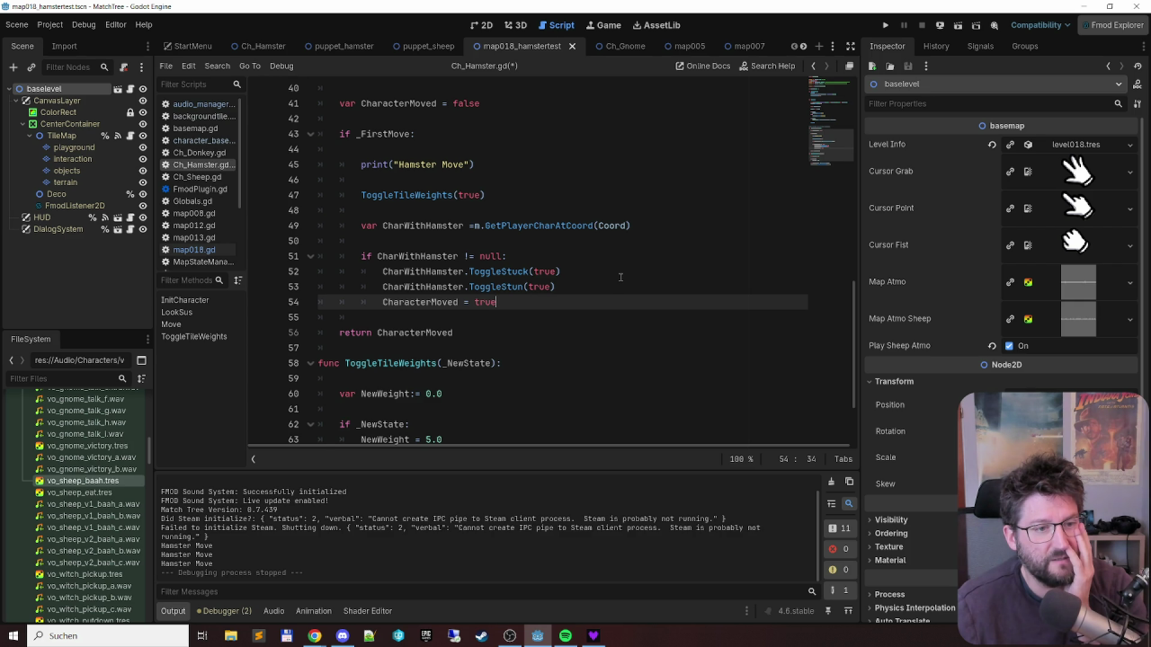
- Copy PetCounter from line 10 and add 'PetCounter = 0' below CharacterMoved = true
scroll(620, 277, "up", 12)
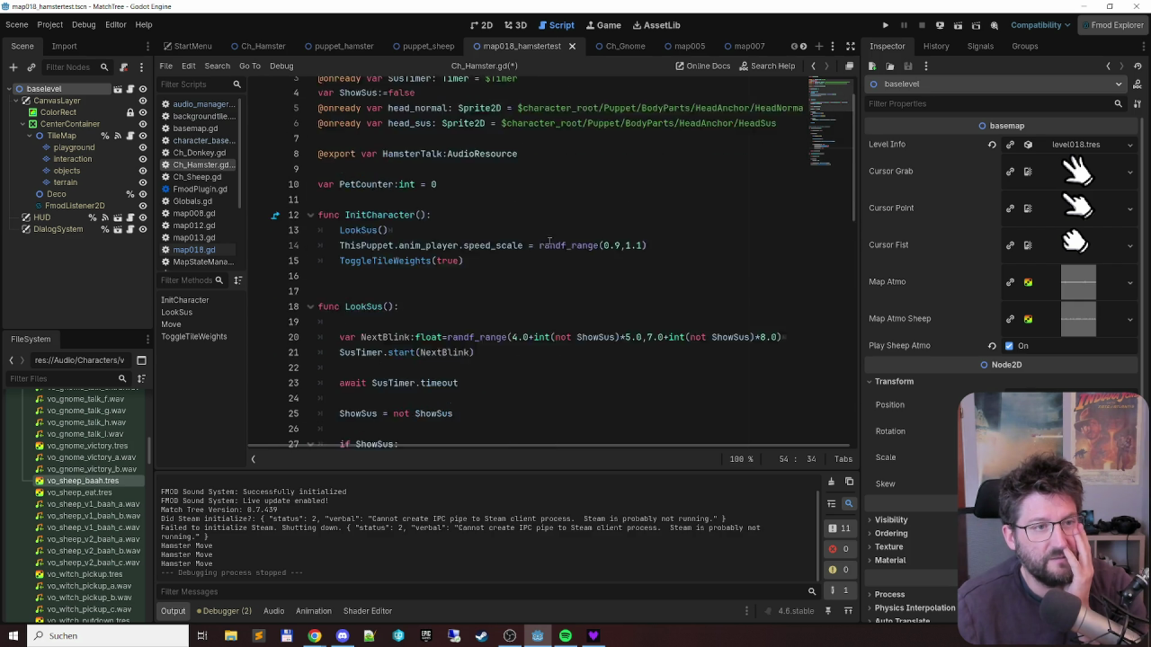
scroll(549, 244, "up", 2)
double_click(366, 226)
key("ctrl+c")
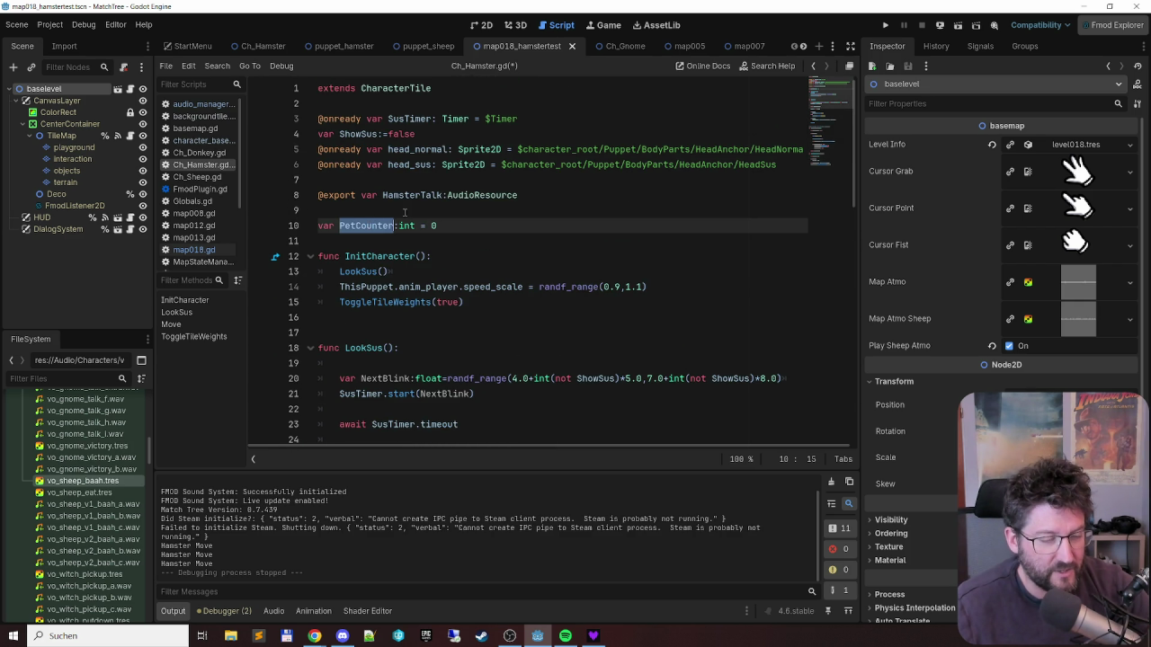
scroll(405, 212, "down", 14)
left_click(564, 259)
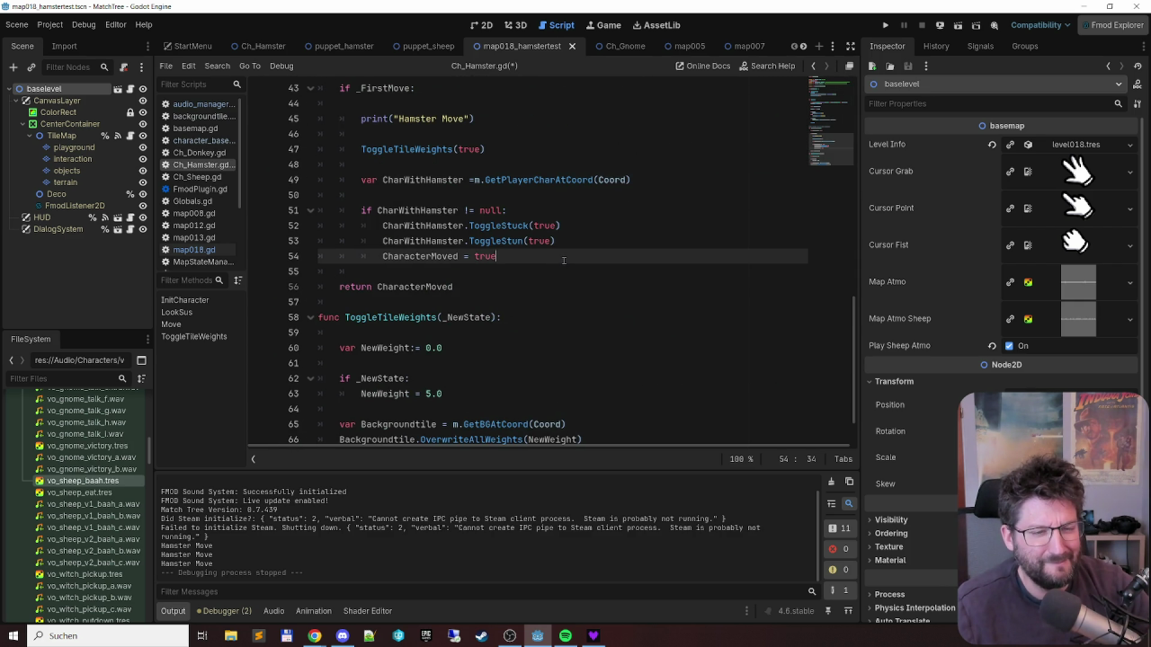
type("#")
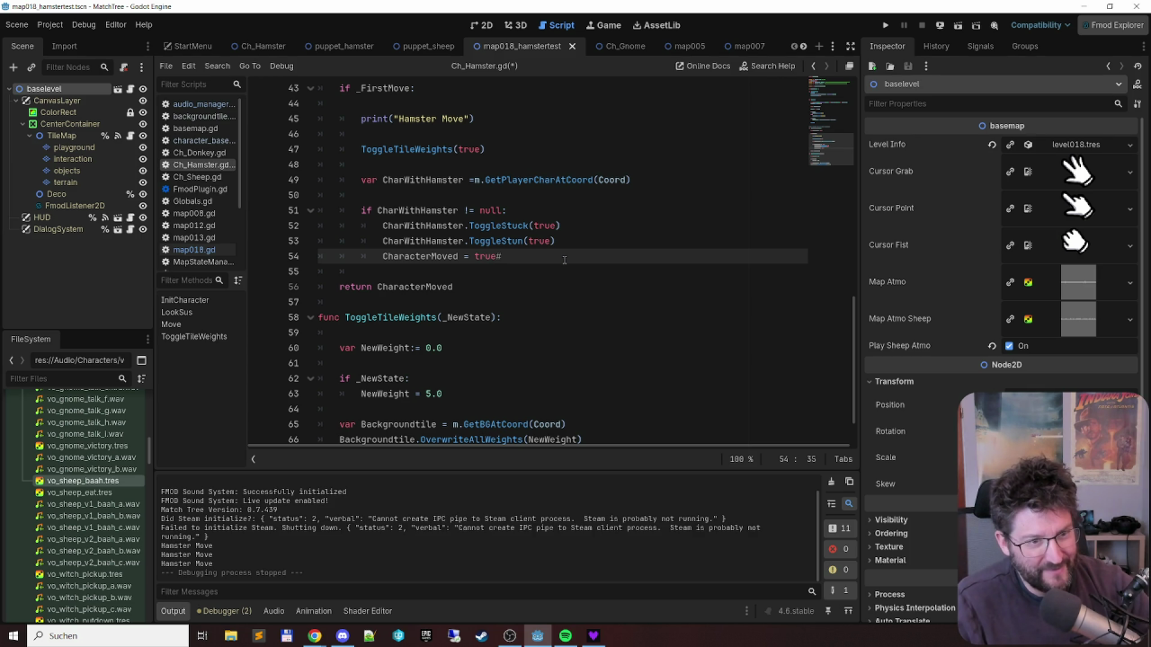
key("BackSpace")
key("Return")
key("ctrl+v")
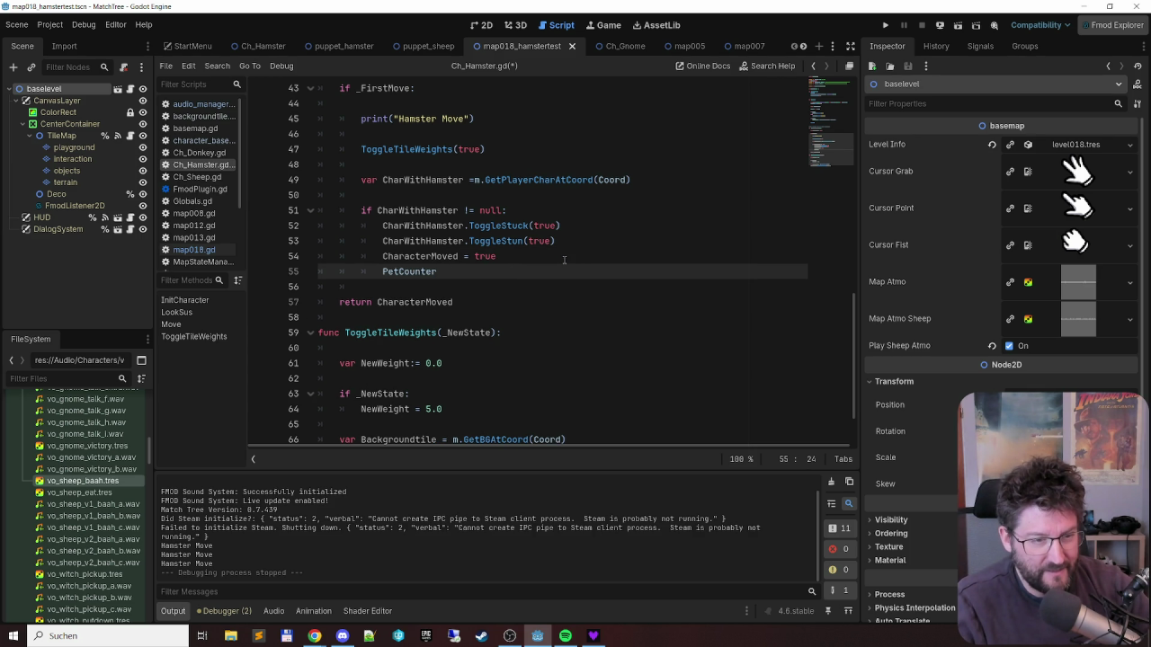
type("= 0")
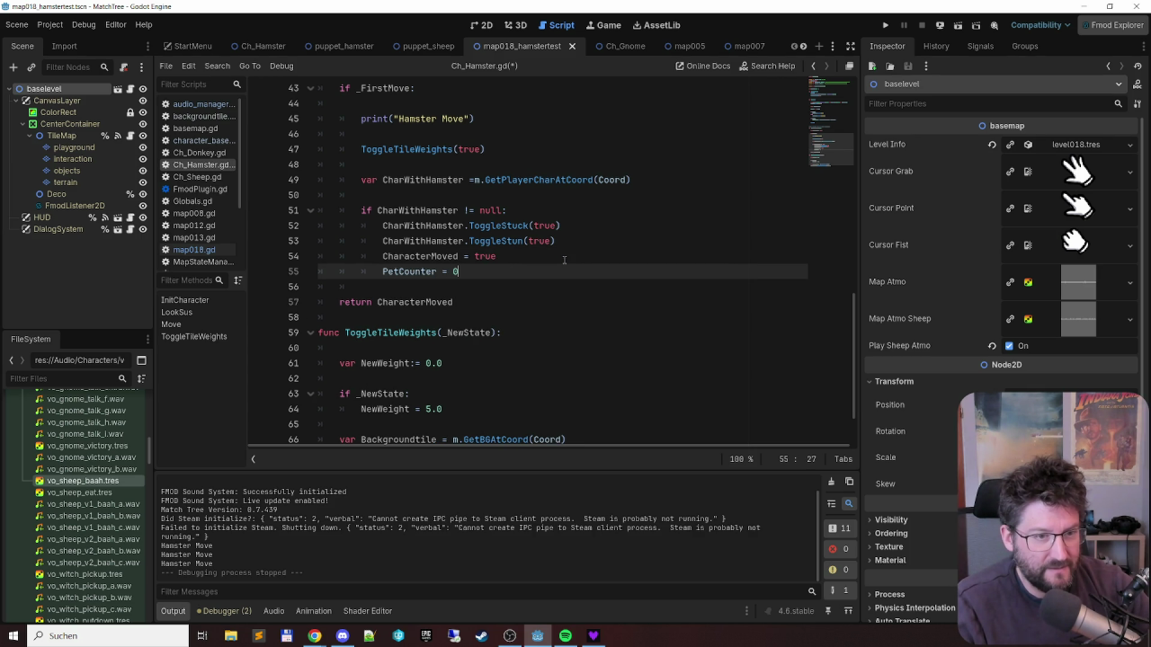
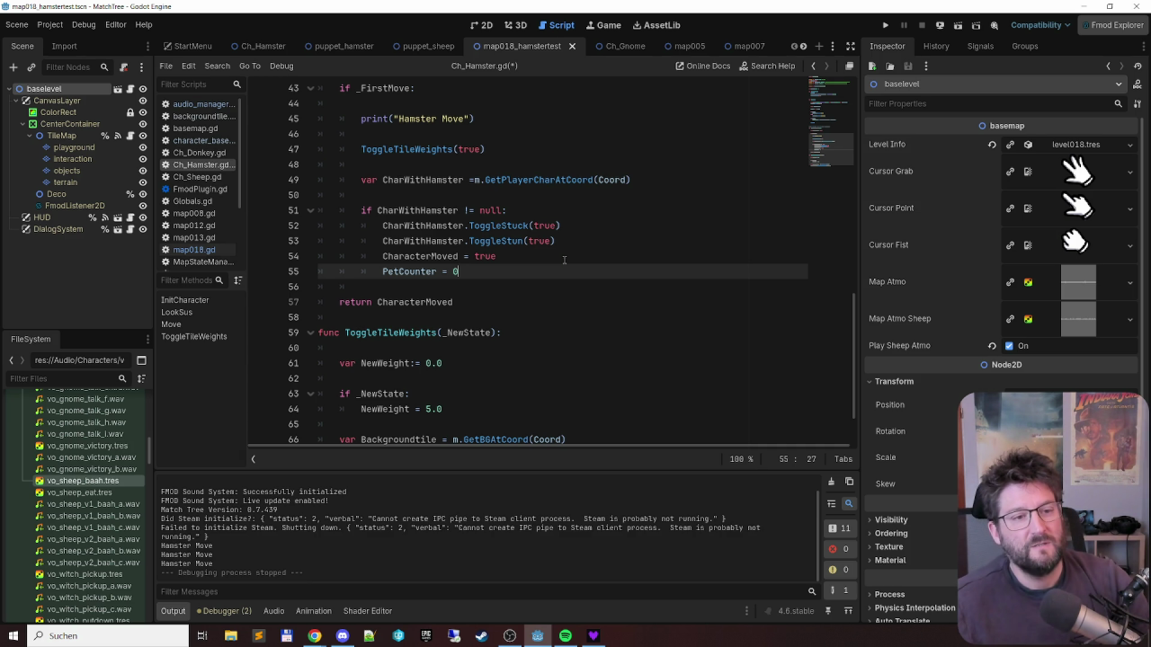
- Change the PetCounter declaration's starting value from 0 to -1 and save the script
scroll(526, 262, "up", 4)
scroll(526, 261, "up", 9)
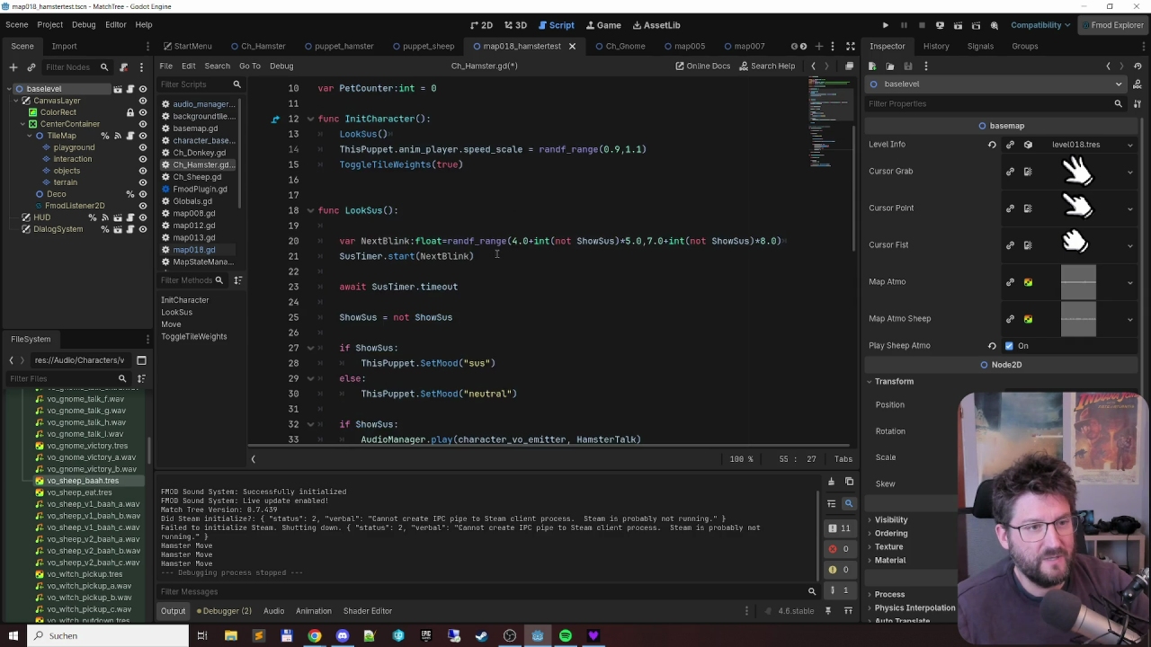
left_click(448, 180)
key("BackSpace")
type("-1")
key("ctrl+s")
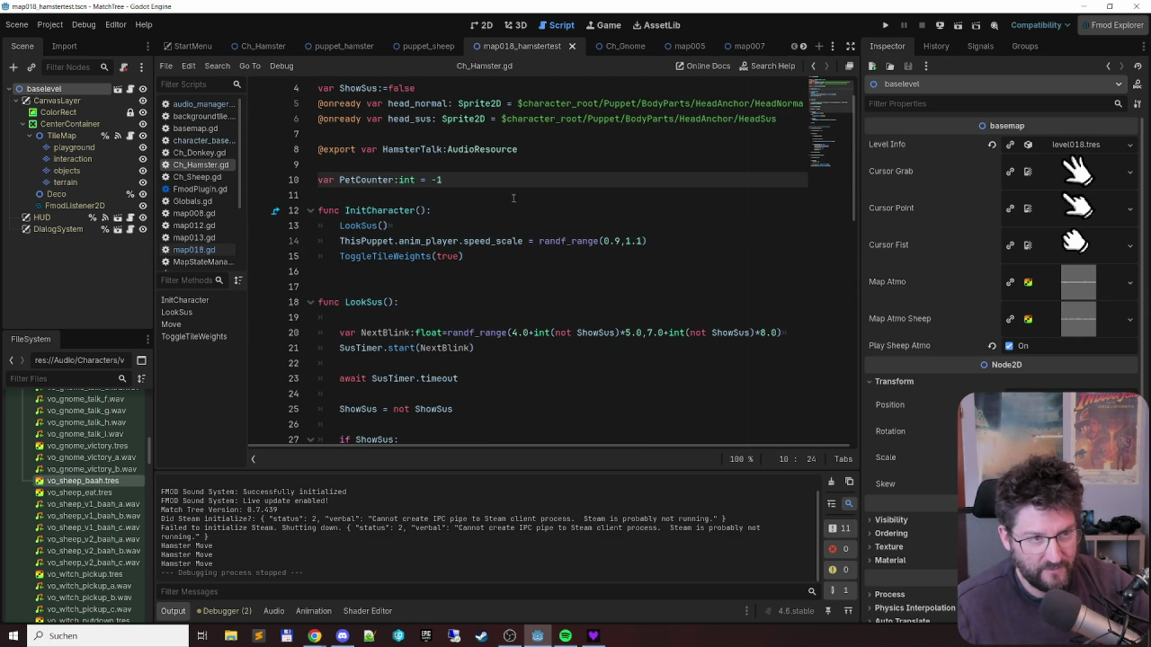
- Return to Move() and place the cursor on empty line 48
scroll(520, 183, "down", 9)
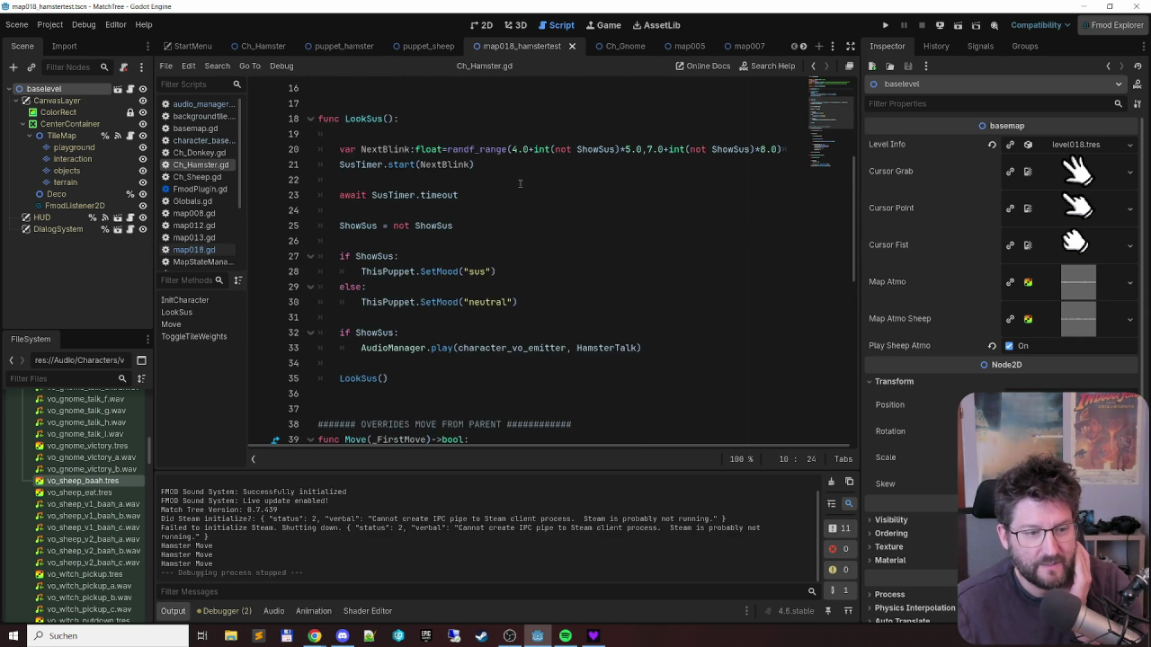
scroll(520, 184, "down", 5)
scroll(520, 184, "up", 2)
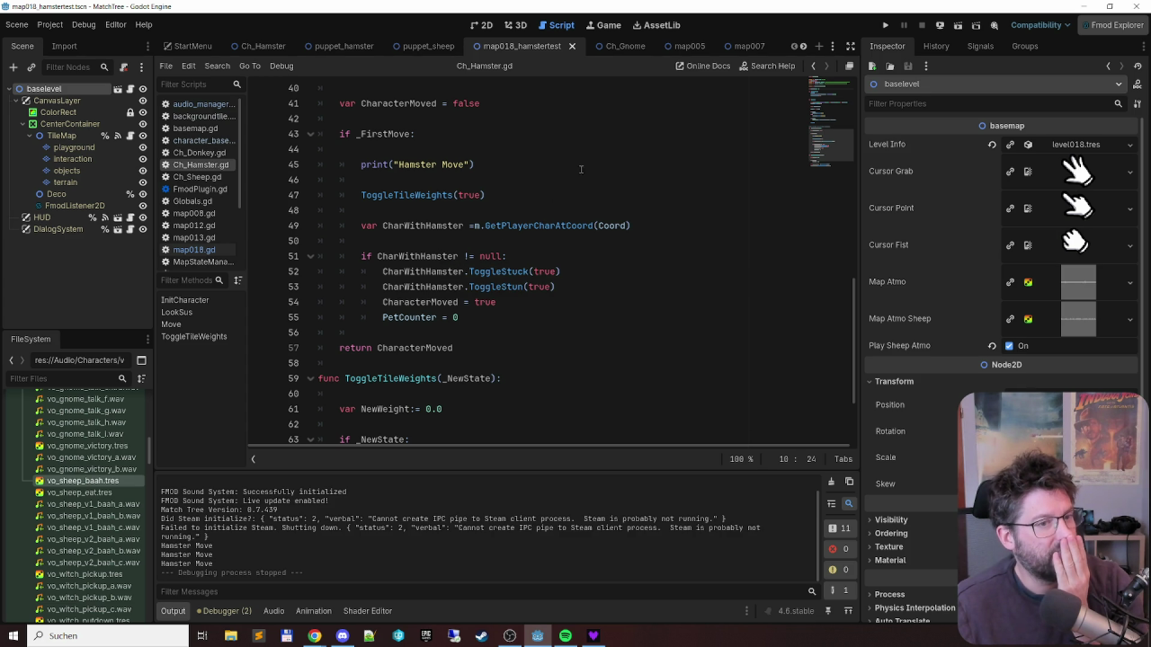
double_click(409, 318)
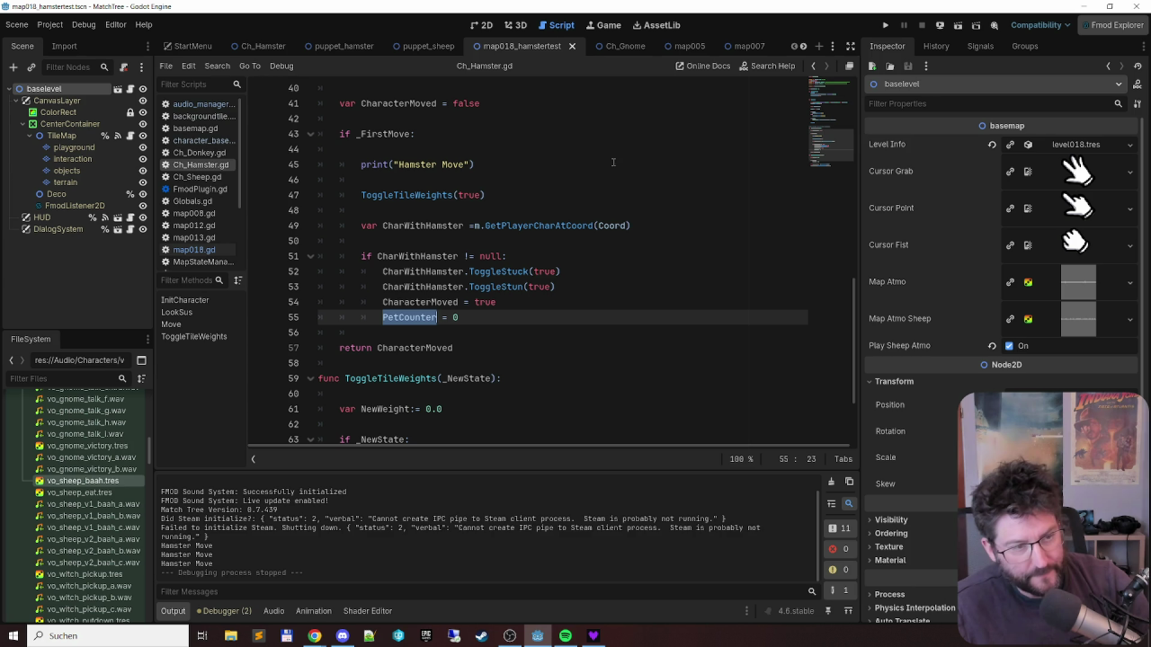
left_click(405, 210)
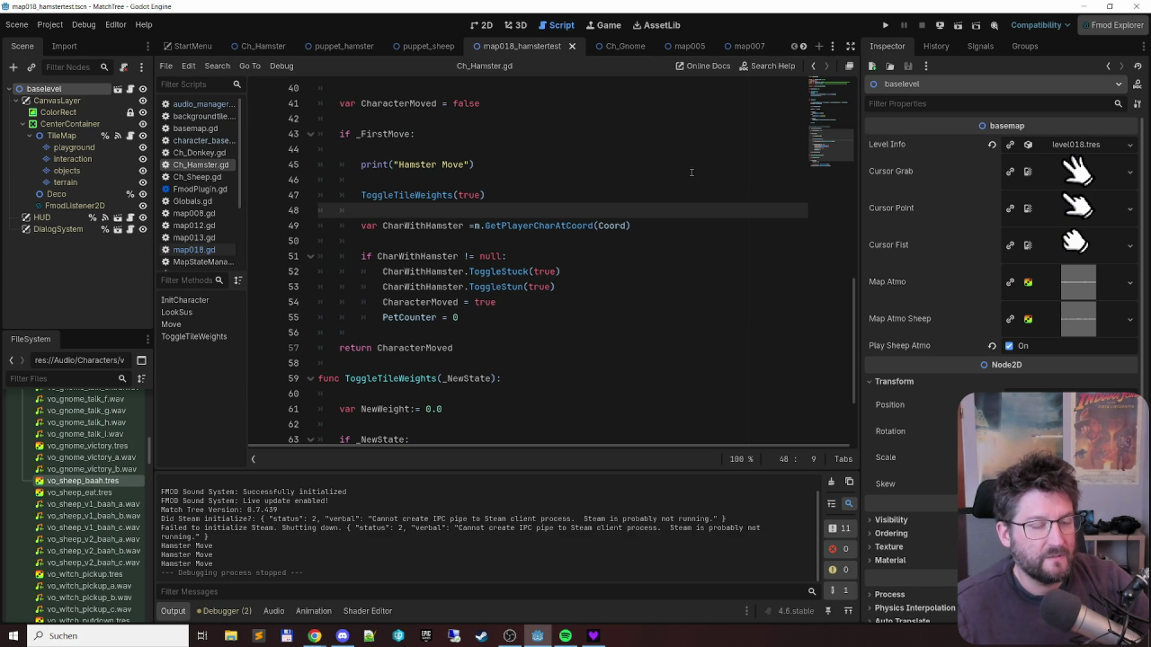
- Write the condition 'if PetCounter == -1:' on line 48
type("if PetCounter")
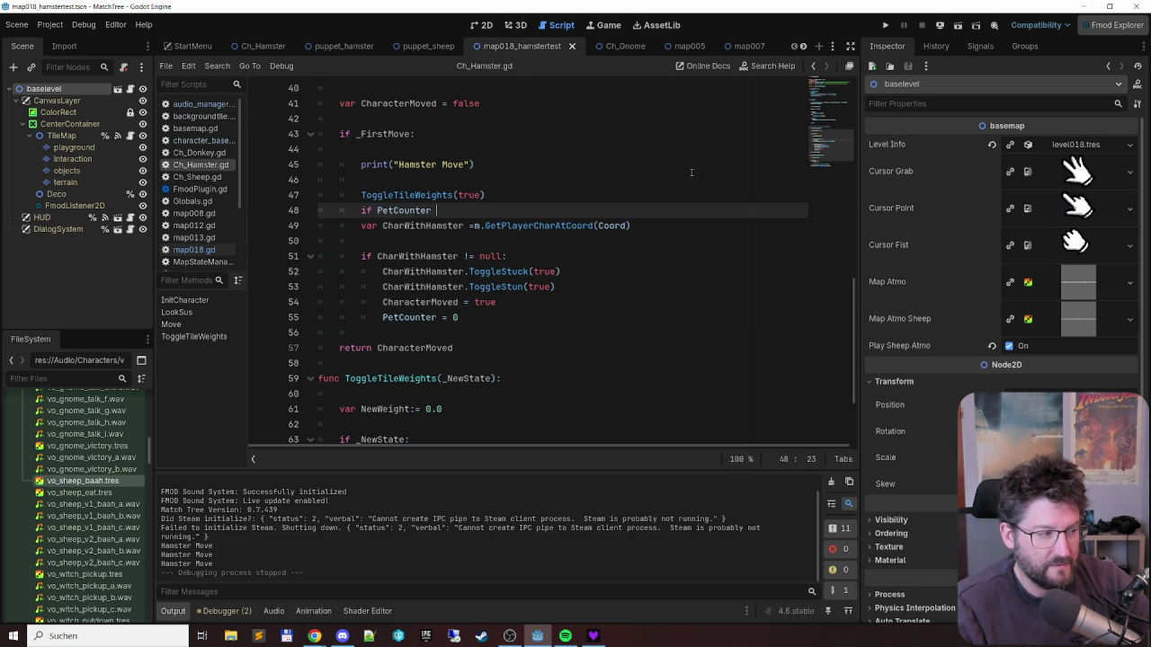
type(">= 0 ")
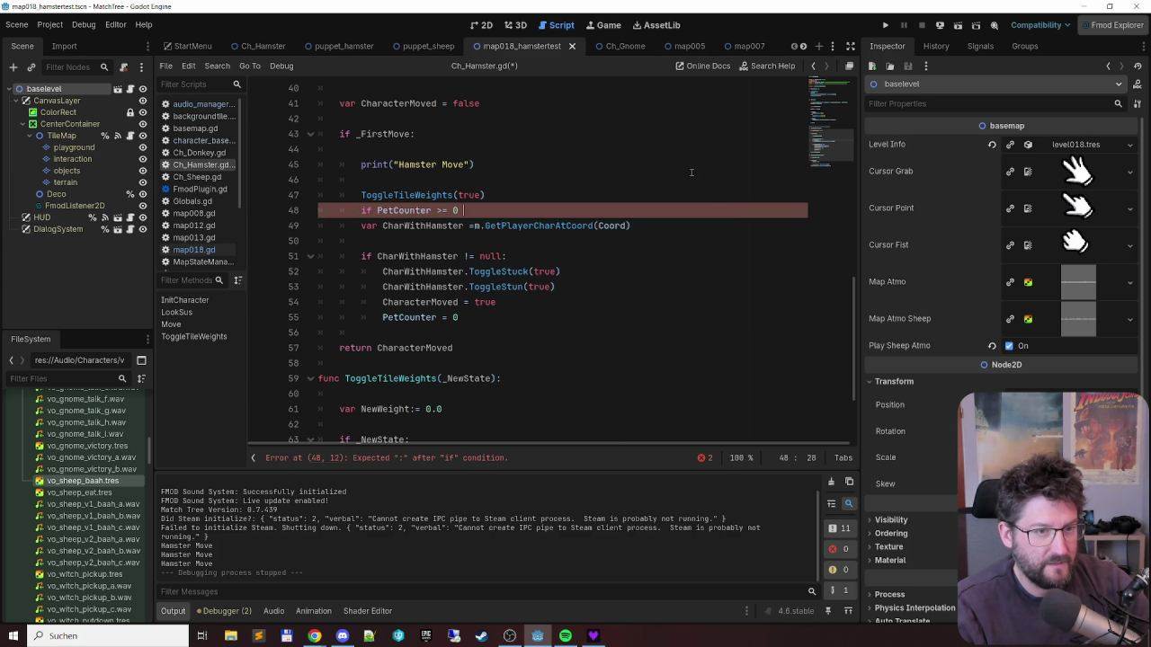
type(":")
key("Down")
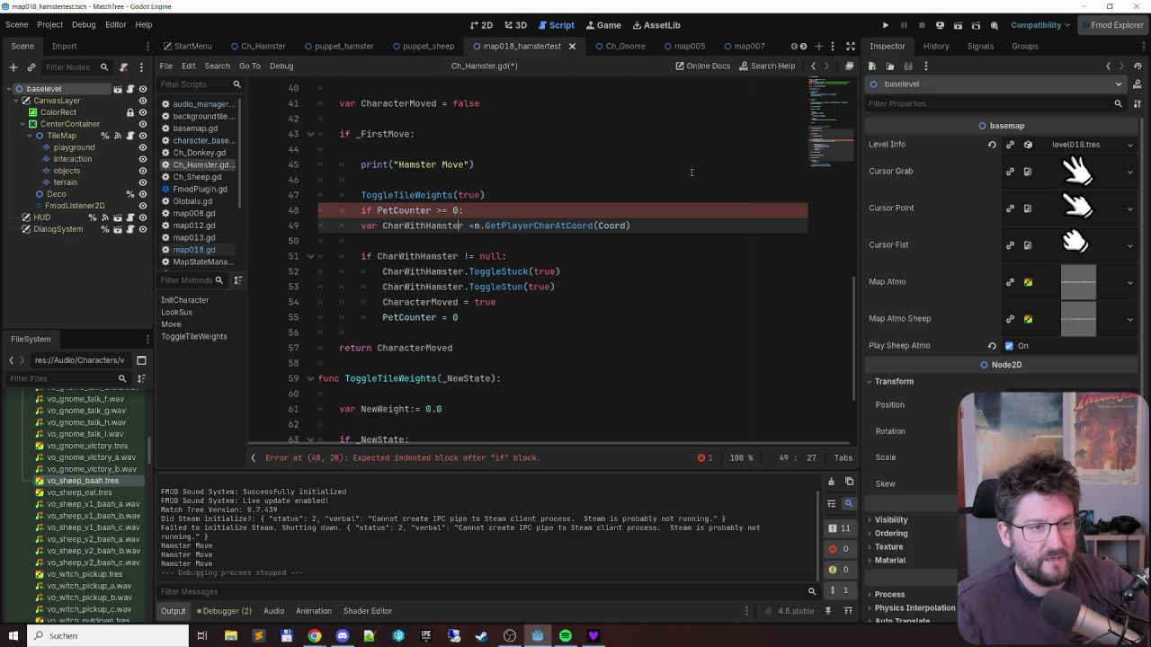
key("Up")
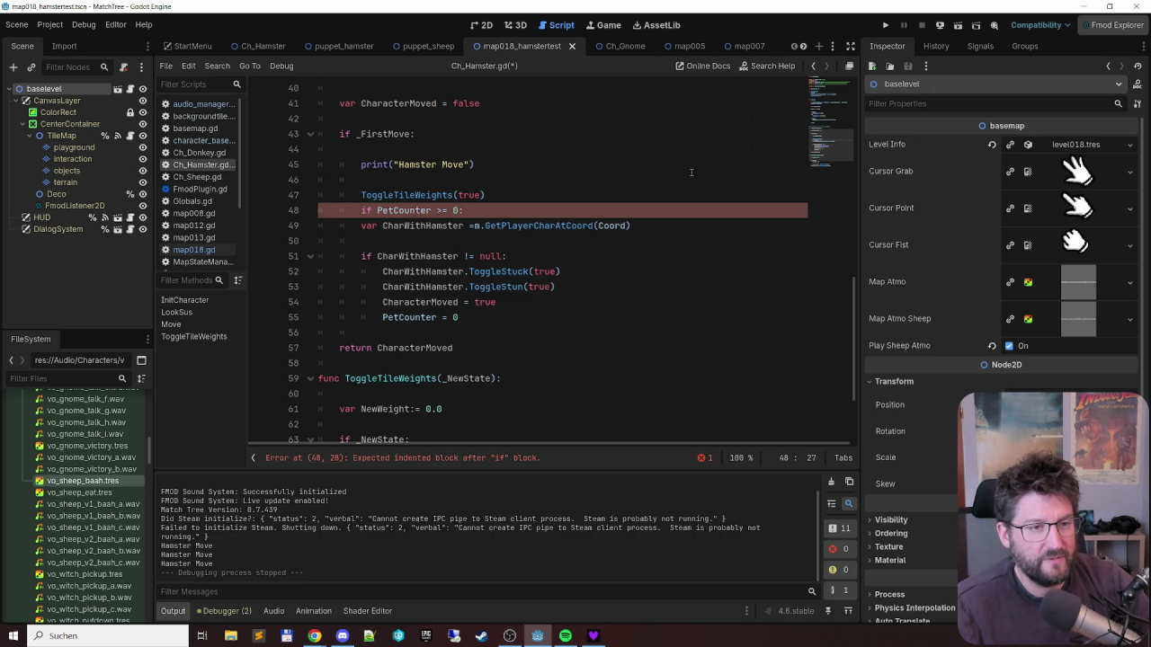
key("ctrl+shift+Left")
key("ctrl+shift+Left")
key("ctrl+shift+Left")
key("ctrl+shift+Right")
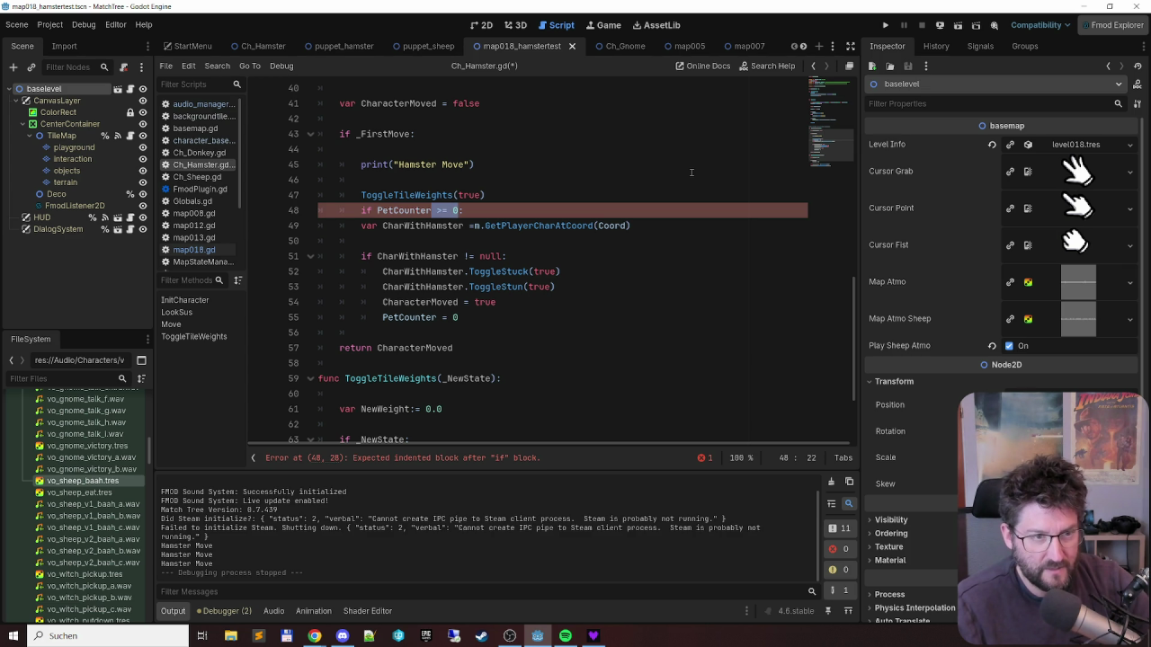
type("== .1")
key("BackSpace")
key("BackSpace")
type("-1")
- Indent lines 49–55, the CharWithHamster lookup through PetCounter = 0, under the new condition
key("Down")
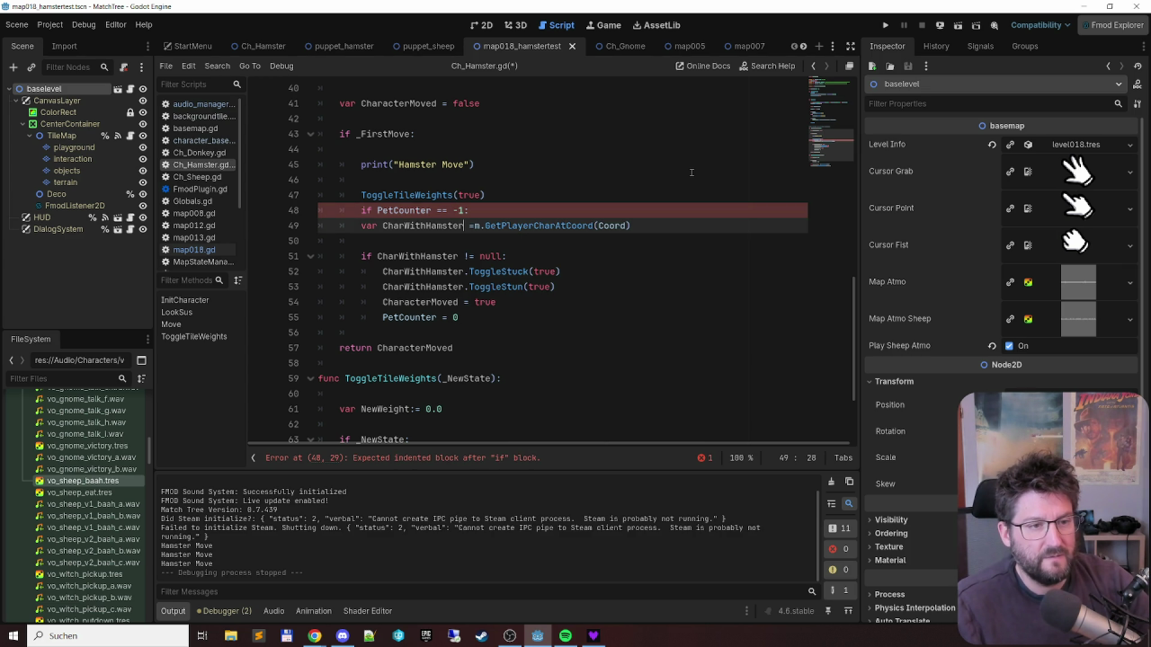
key("shift+Down")
key("shift+Down")
key("shift+Down")
key("shift+End")
key("Tab")
key("Down")
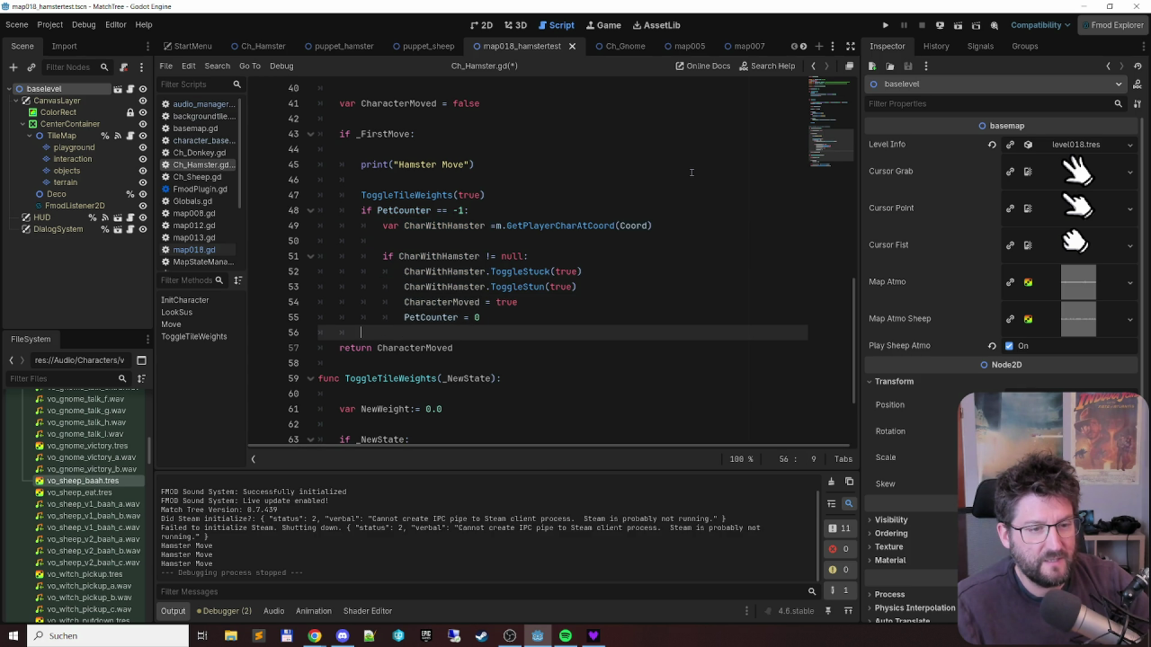
key("Up")
key("Up")
key("Up")
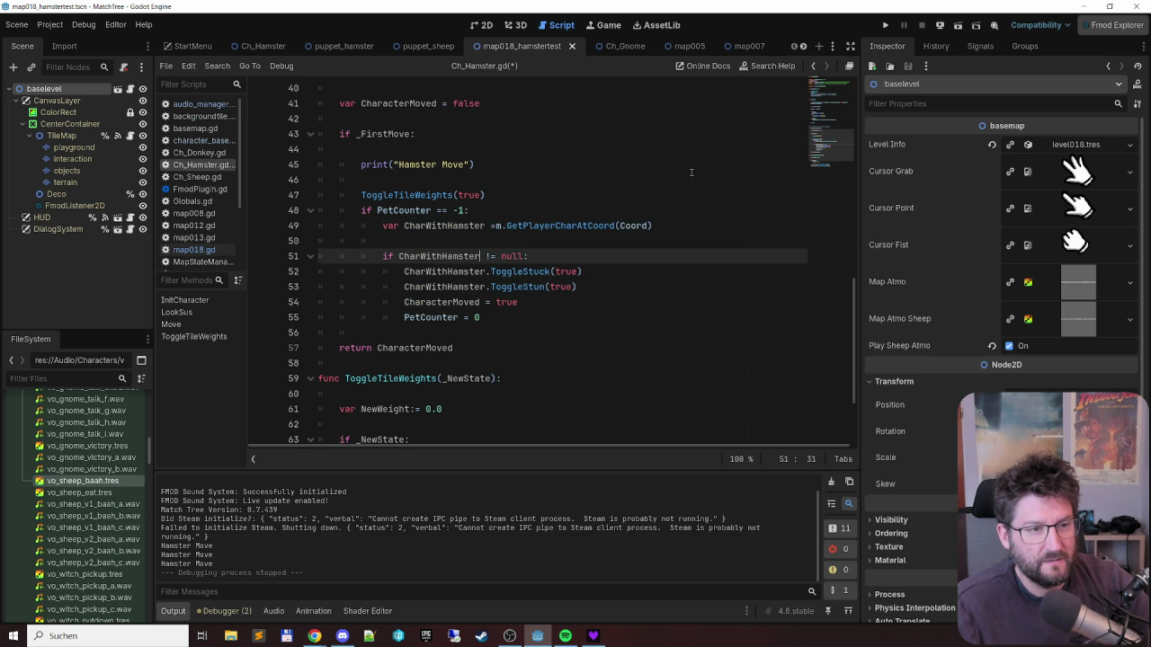
key("Down")
key("Down")
key("Down")
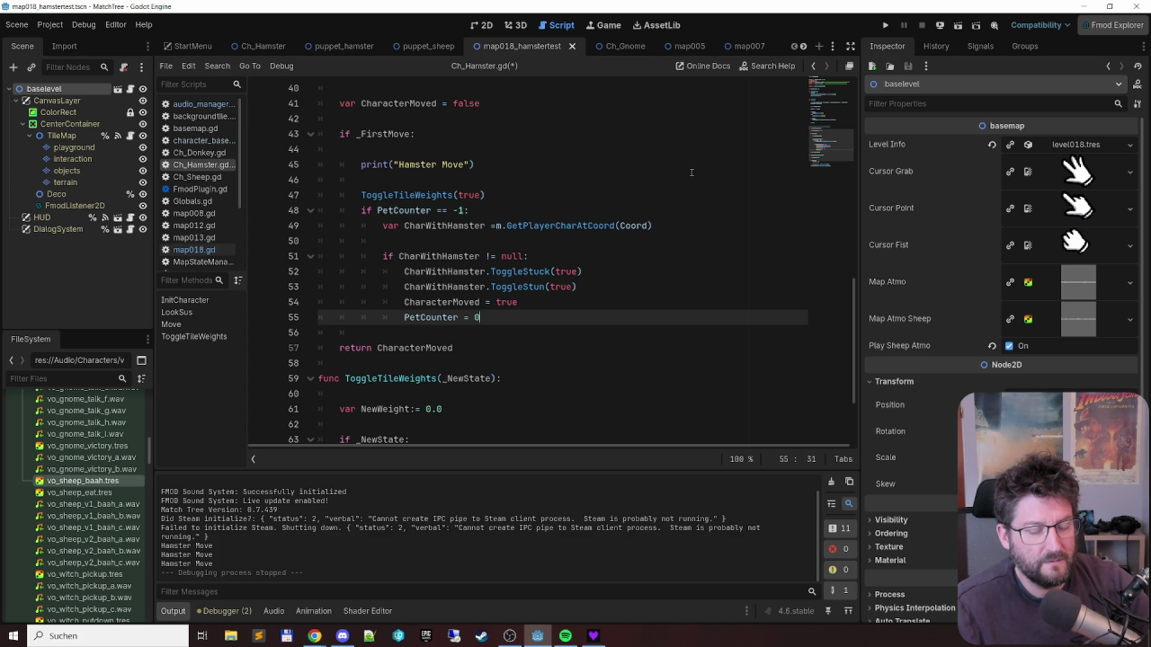
- Add an else branch containing 'PetCounter +=1', then begin turning else into elif
key("Return")
key("BackSpace")
key("BackSpace")
type("else:")
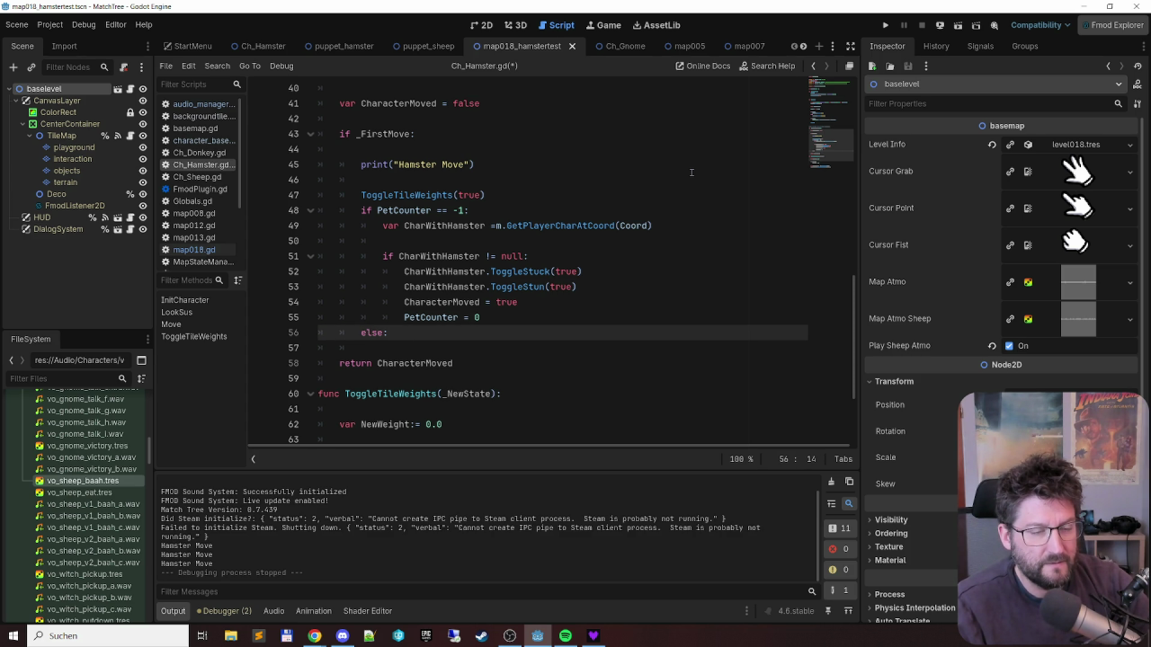
key("Return")
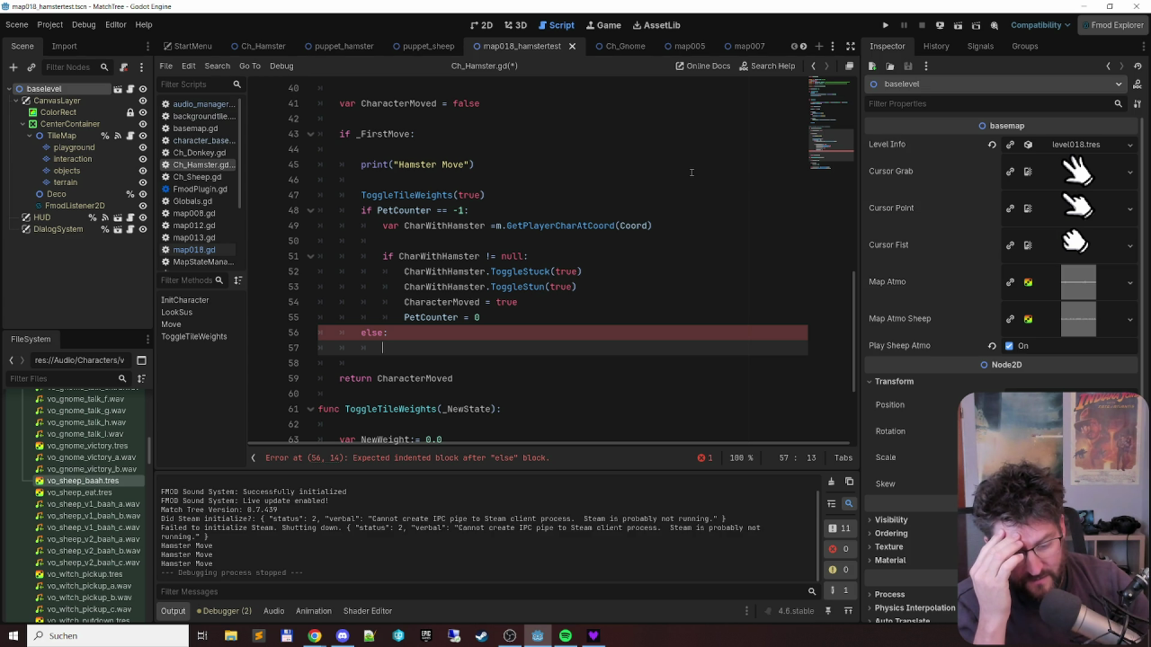
type("Pet")
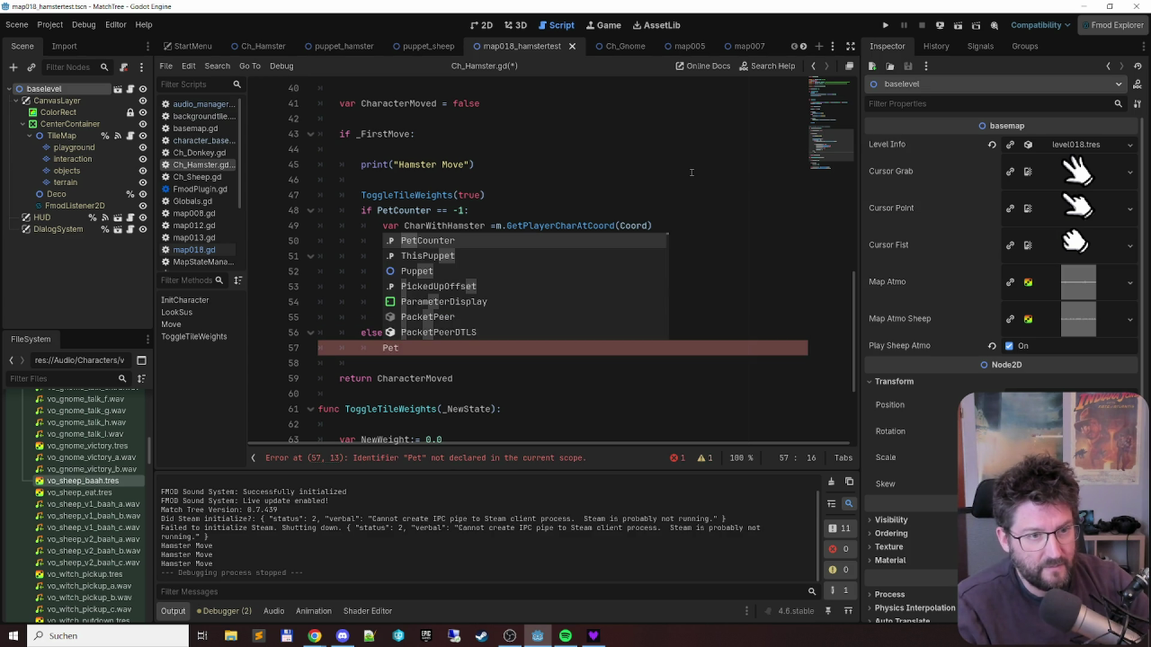
key("Return")
type("+=1")
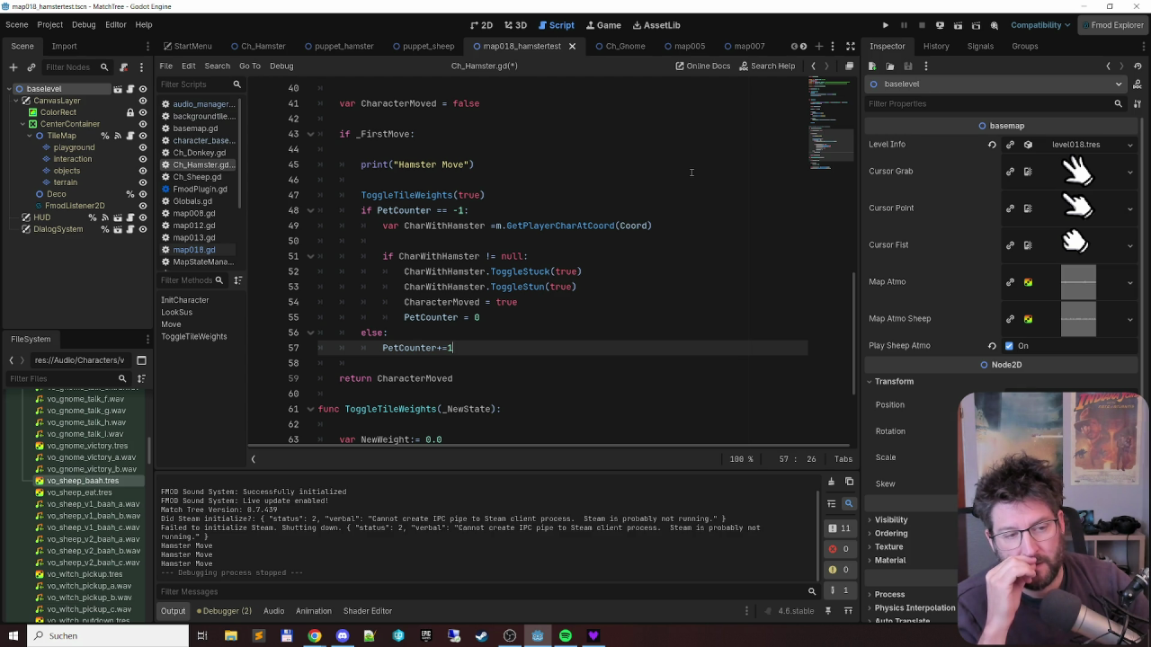
key("Up")
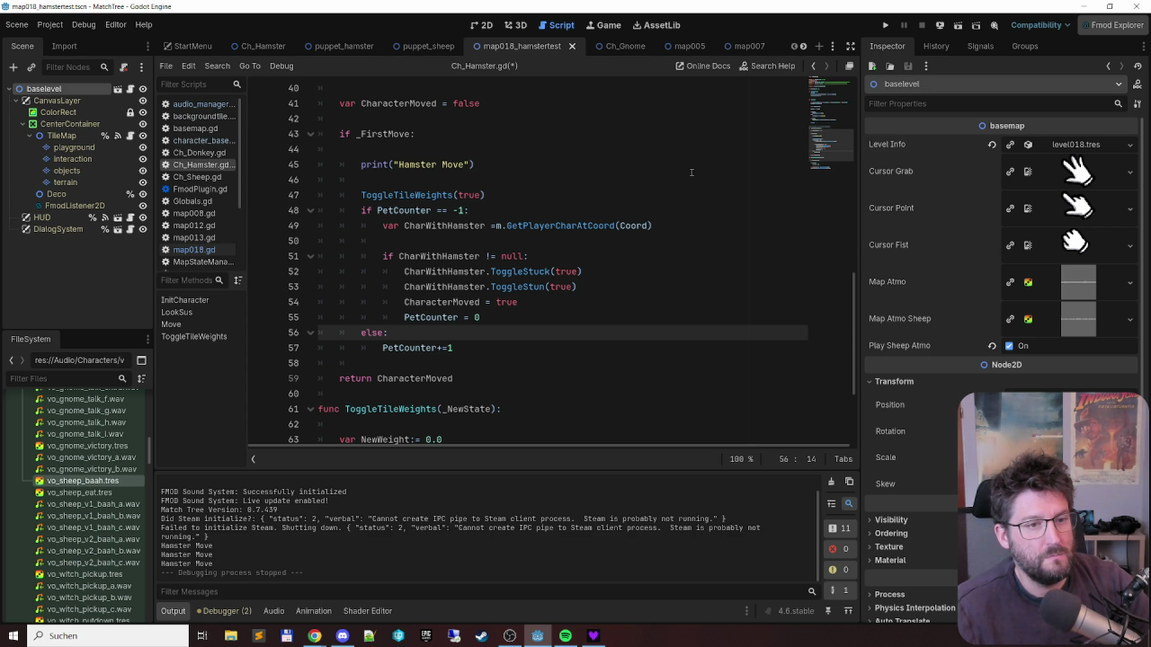
key("BackSpace")
key("BackSpace")
key("BackSpace")
- Make the branch 'elif PetCounter >= 3:' with 'pass # add code to move hamster to new field'
type("if")
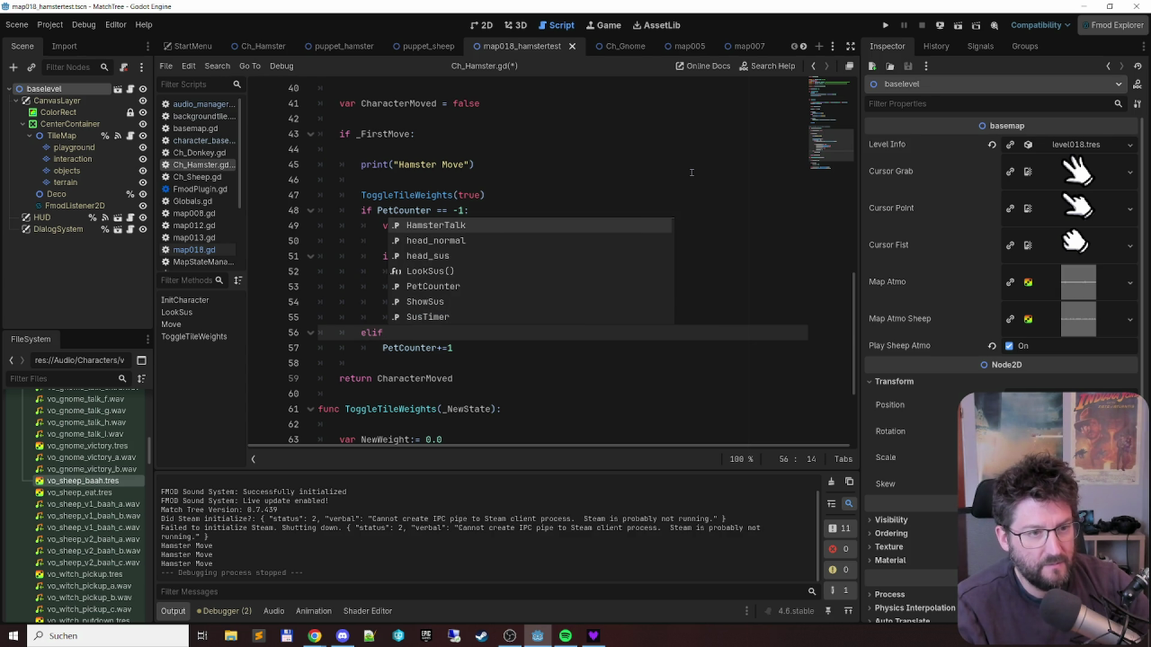
type(" PetCounter <")
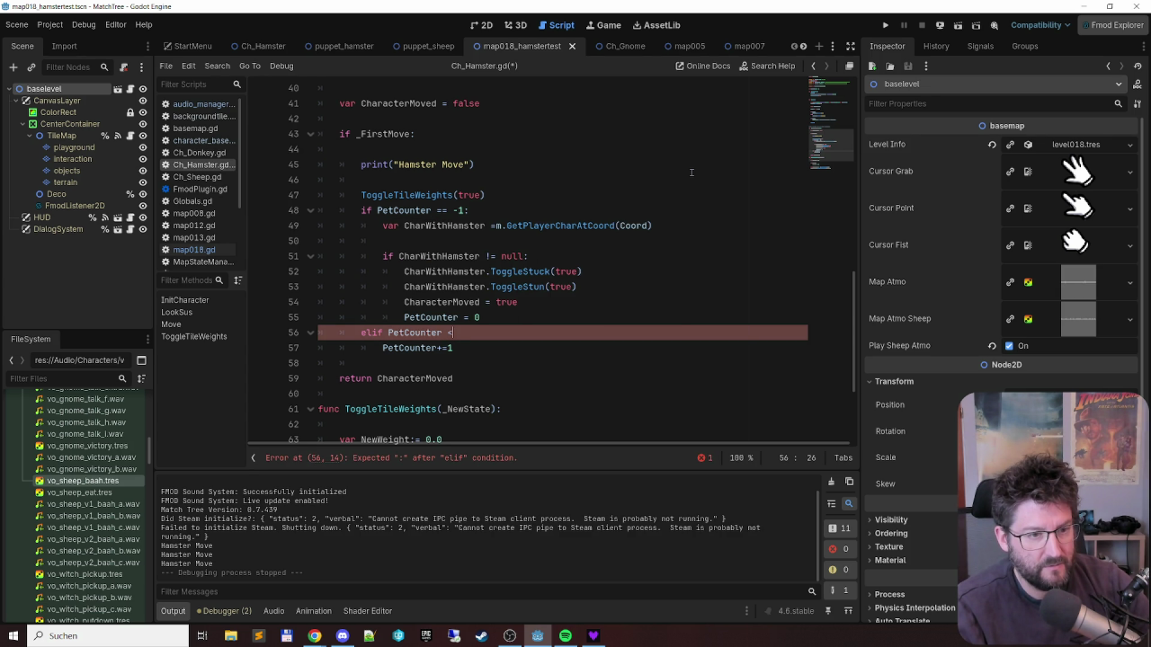
key("BackSpace")
type(">= 3:")
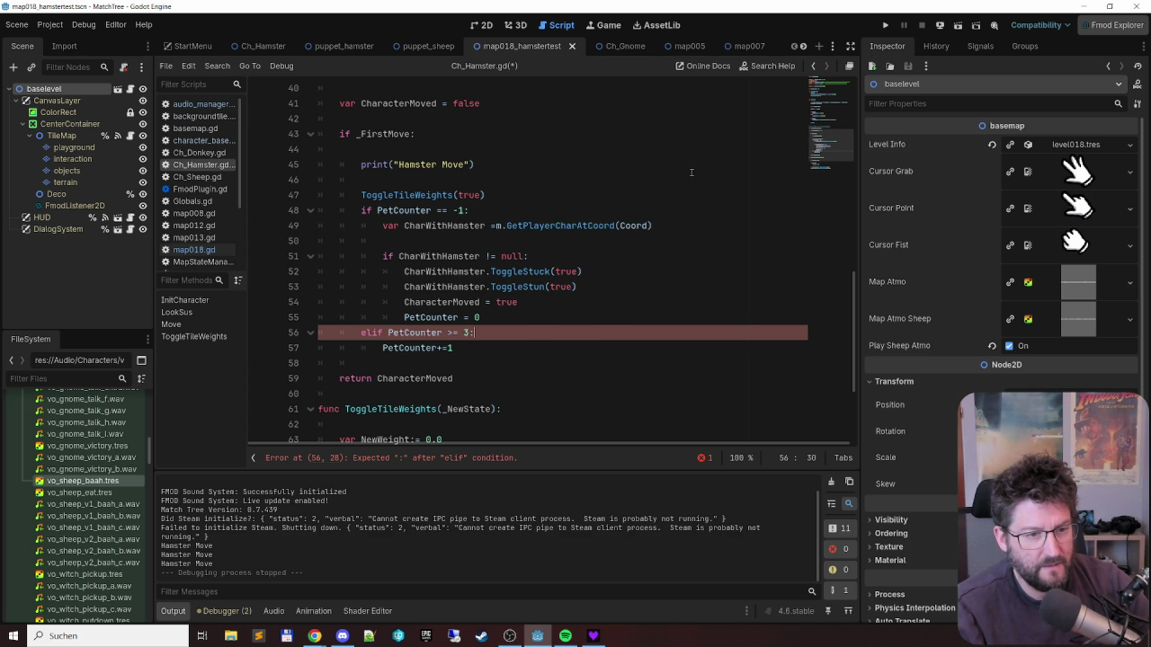
key("Return")
key("BackSpace")
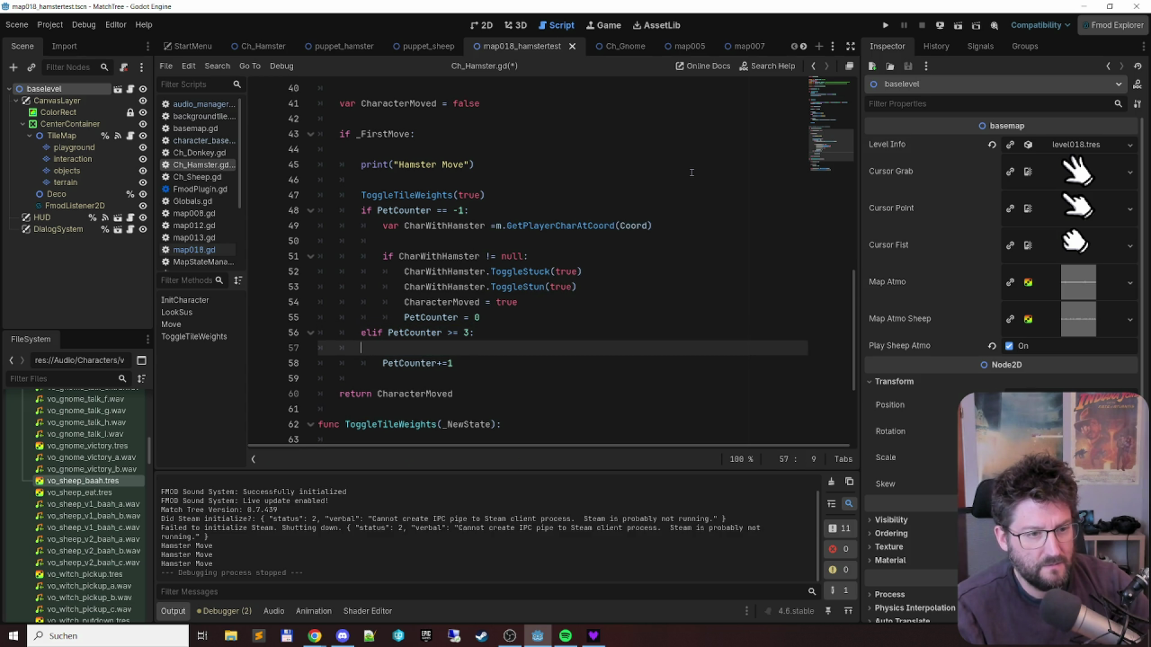
key("Tab")
type("p")
key("BackSpace")
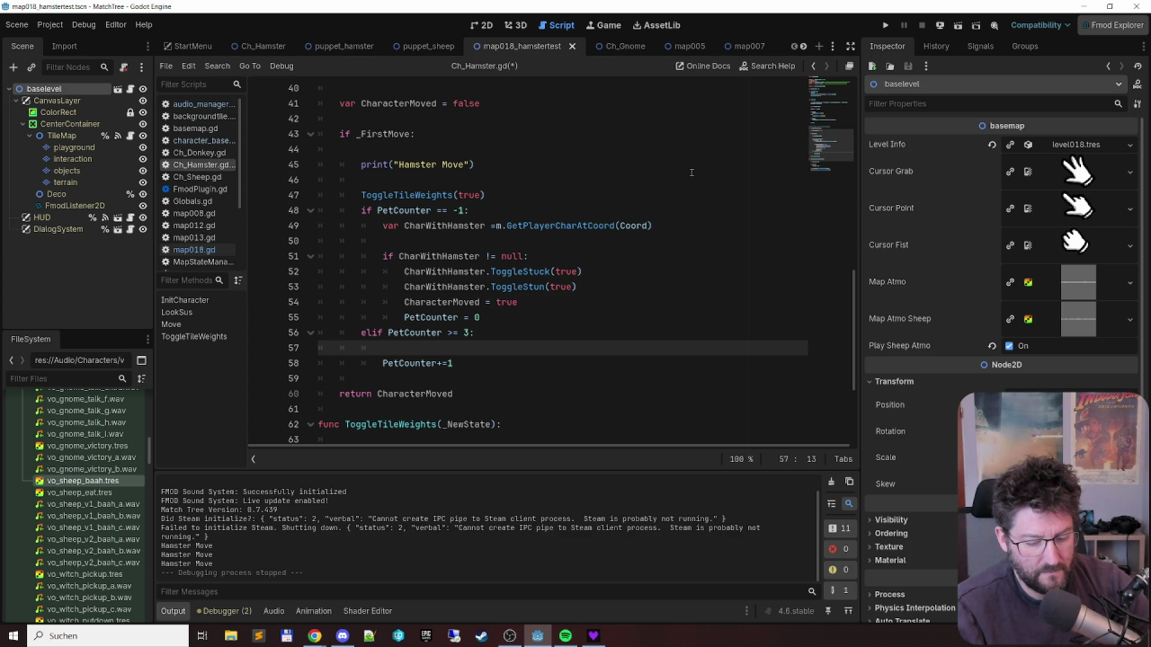
key("BackSpace")
type("pa")
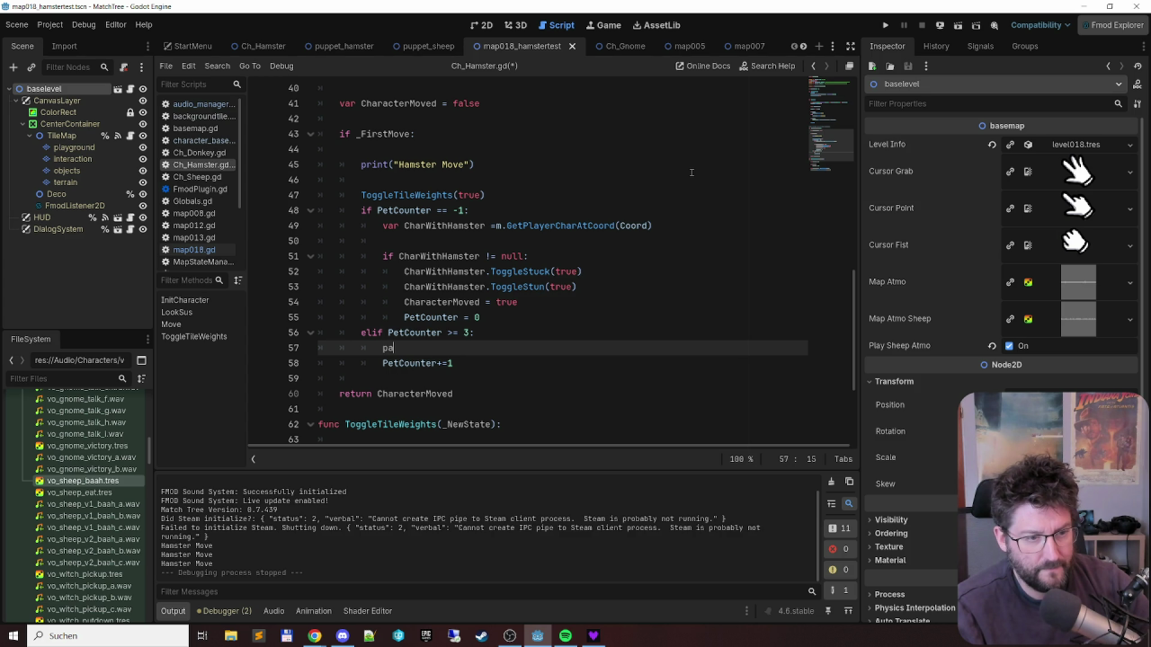
type("ss # add code ")
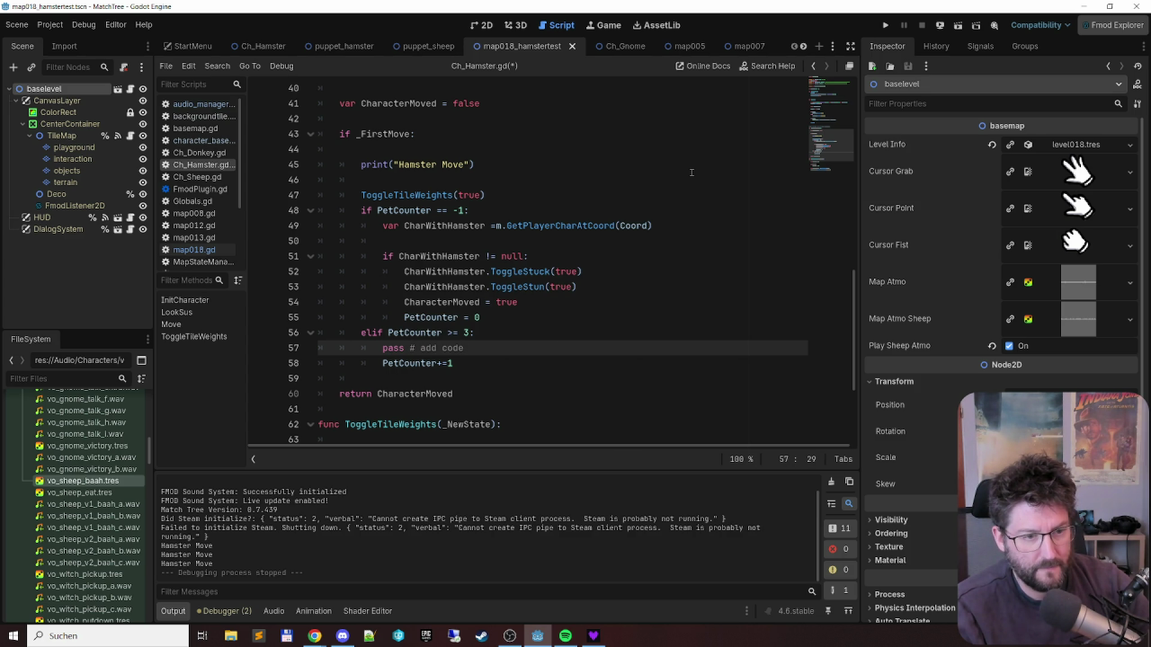
type("to move hamster to new field")
key("Return")
- Insert an 'else:' line above the PetCounter +=1 increment
key("Down")
key("Up")
type("else:")
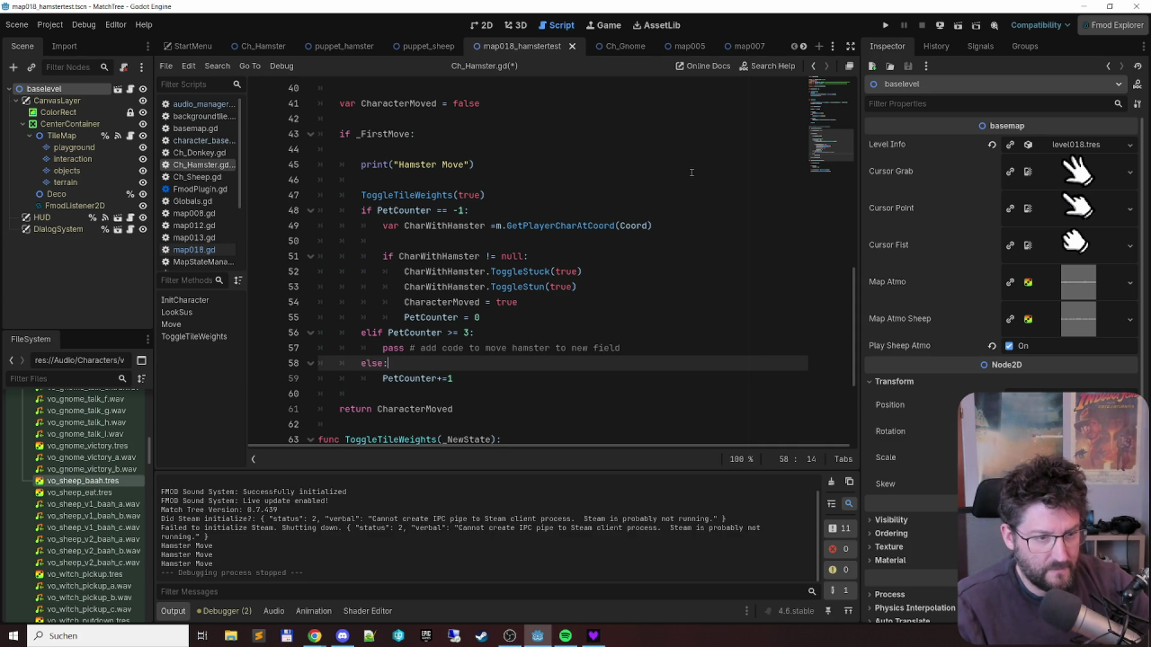
key("Up")
key("Up")
key("Up")
key("Down")
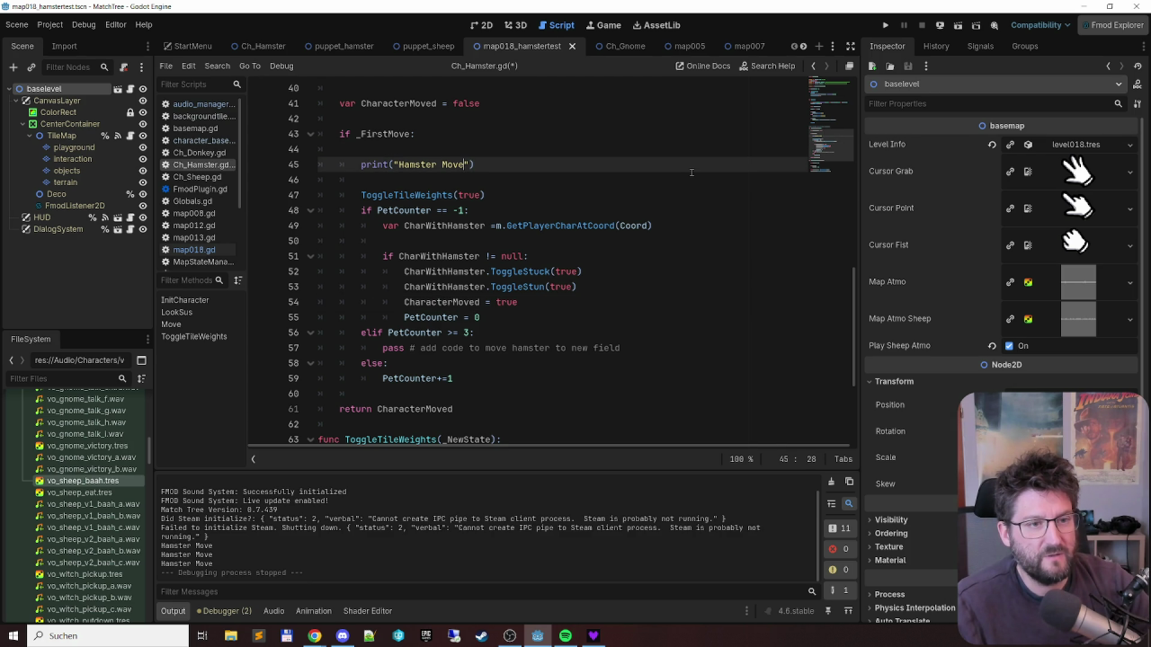
- Make the line 45 print output "Hamster Petcounter: " plus str(PetCounter), and save
key("ctrl+shift+Left")
type("Petcounter\"")
type(": ")
type(" +")
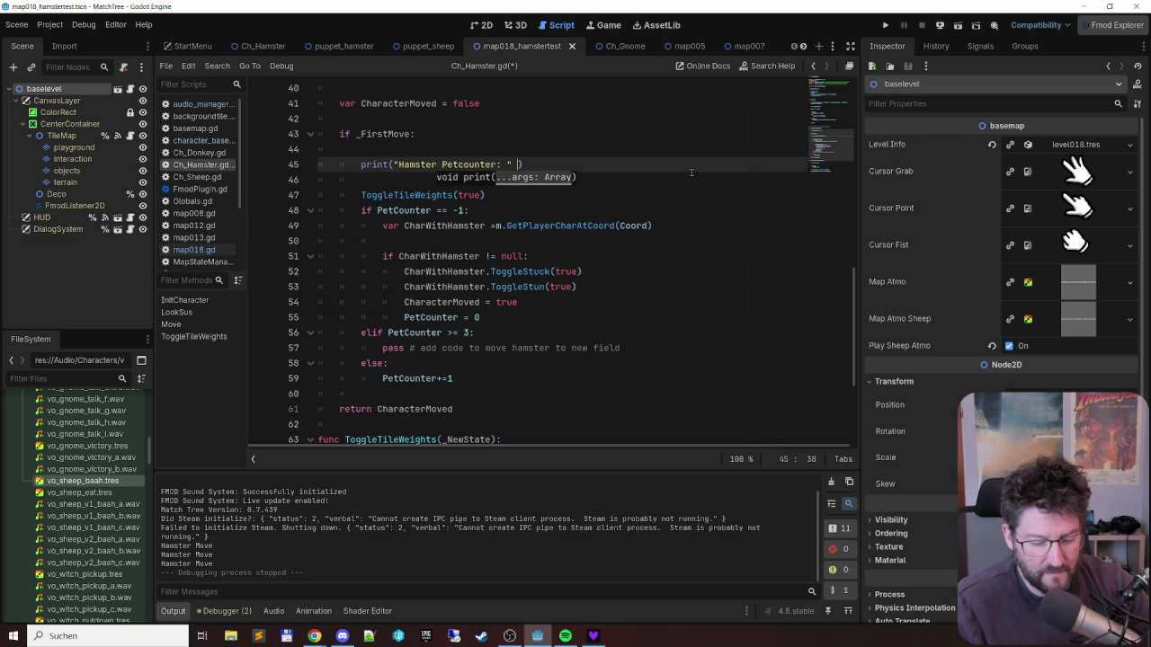
type("i")
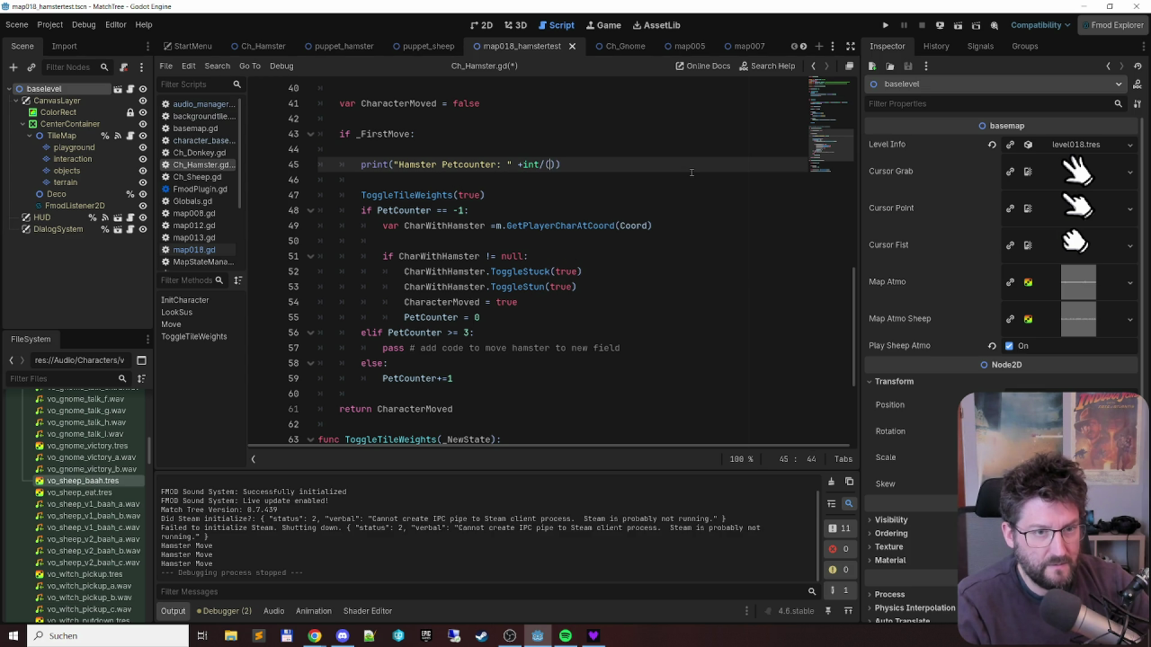
key("BackSpace")
type("str(")
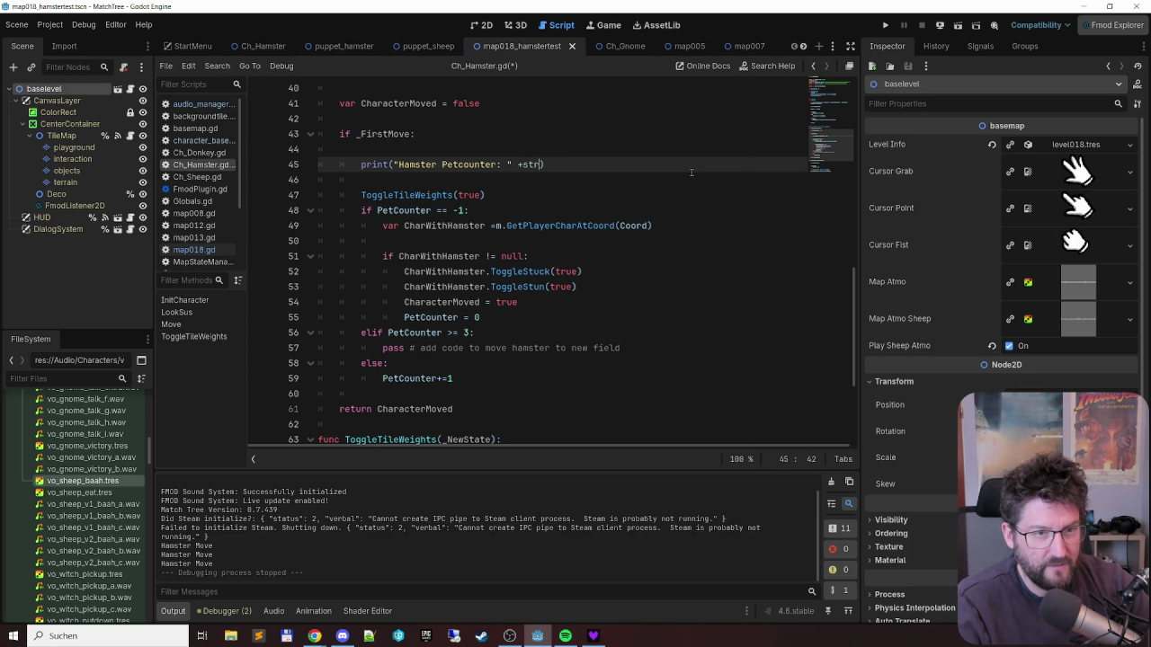
type("PetCounter")
key("ctrl+s")
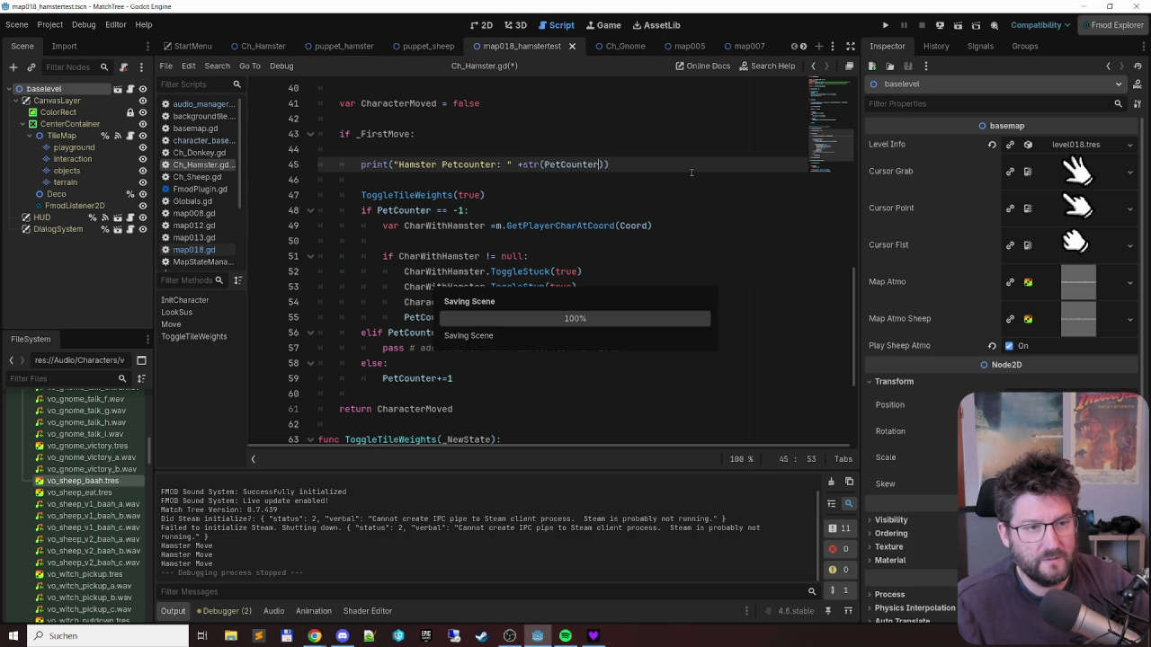
key("Down")
key("Down")
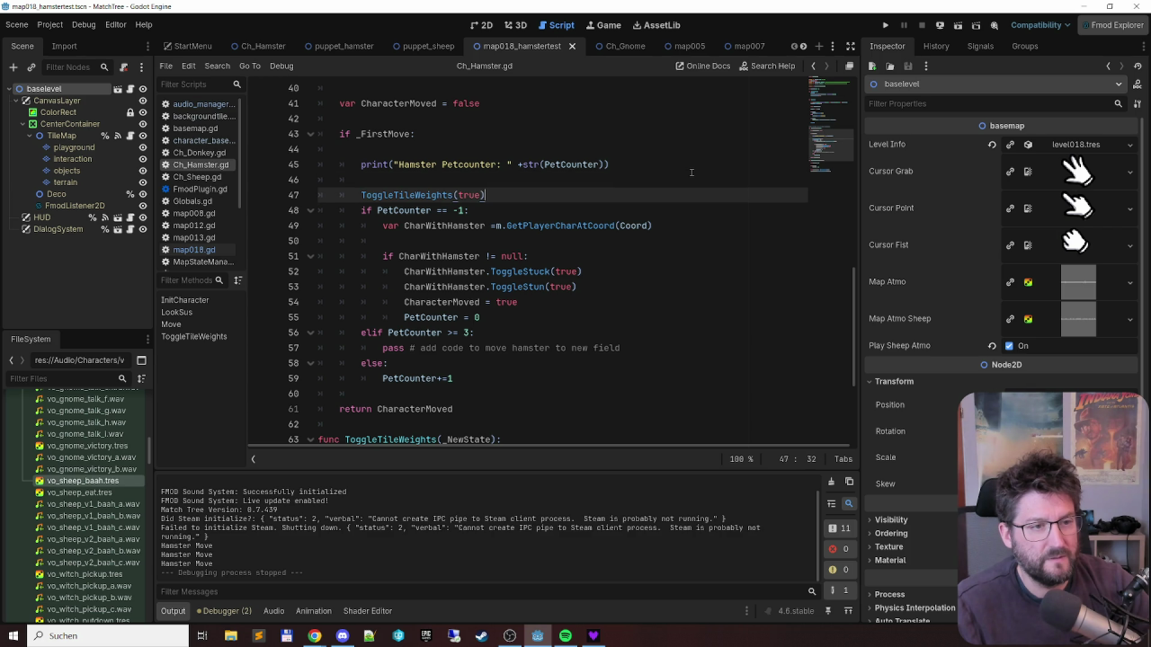
- Add a blank line before the PetCounter check and comment out ToggleTileWeights(true)
key("Down")
key("Return")
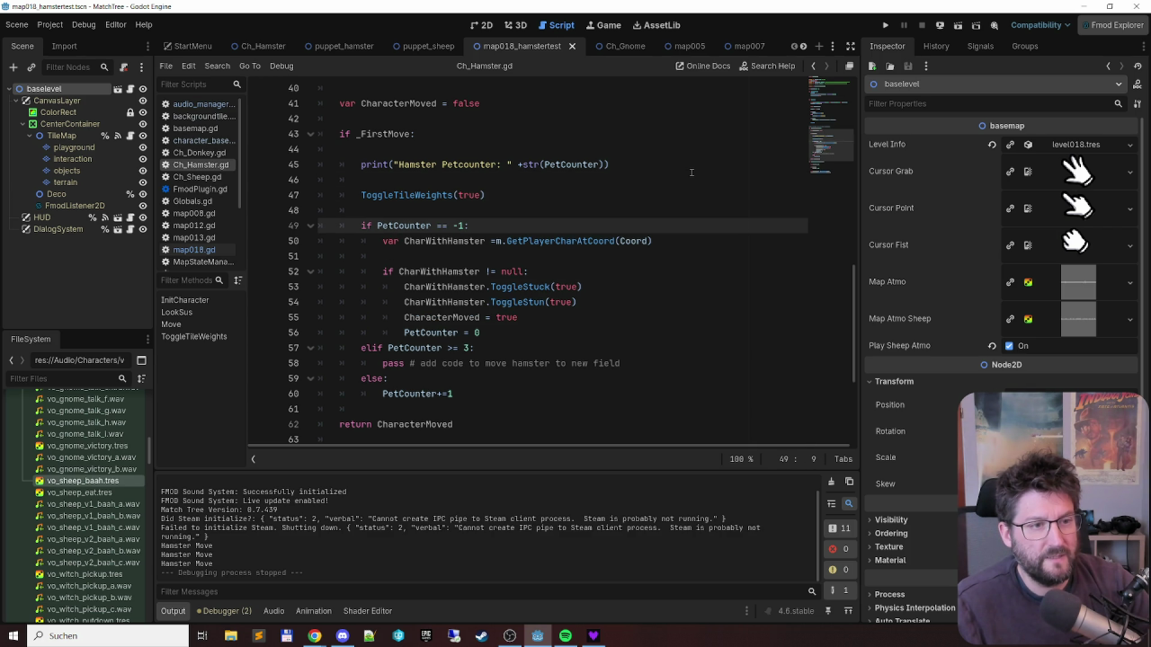
key("Up")
key("Up")
key("ctrl+k")
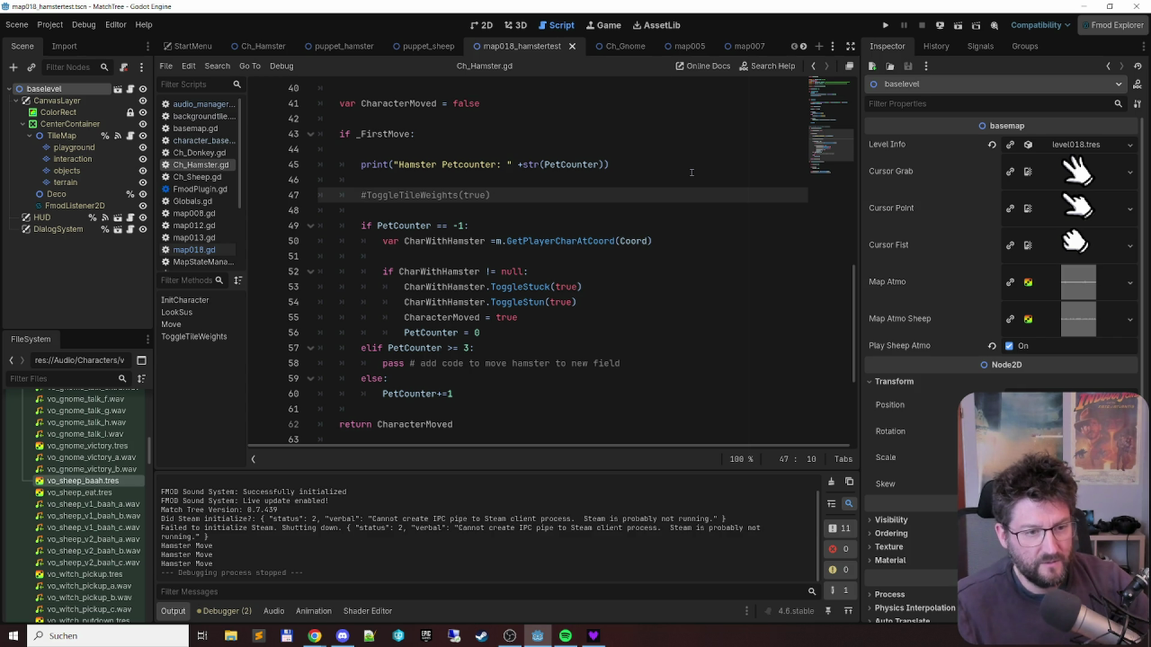
key("Down")
key("Down")
key("Down")
key("ctrl+Right")
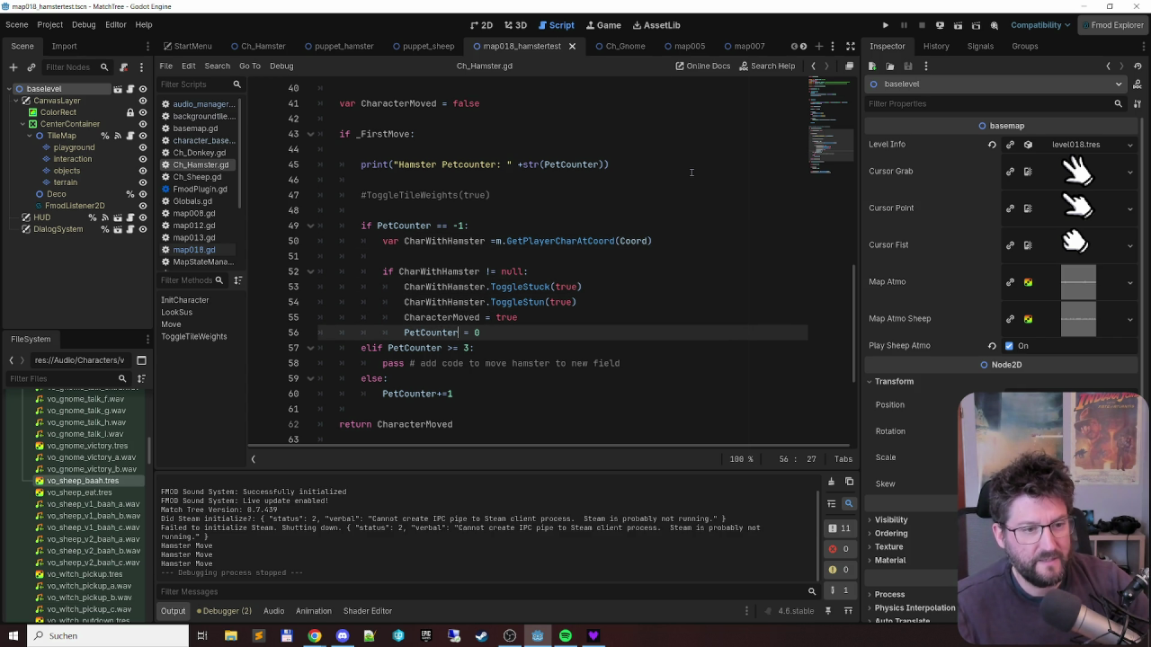
key("ctrl+shift+Left")
- Replace pass in the >= 3 branch with 'PetCounter = -1', then save and run the game
key("Down")
key("Down")
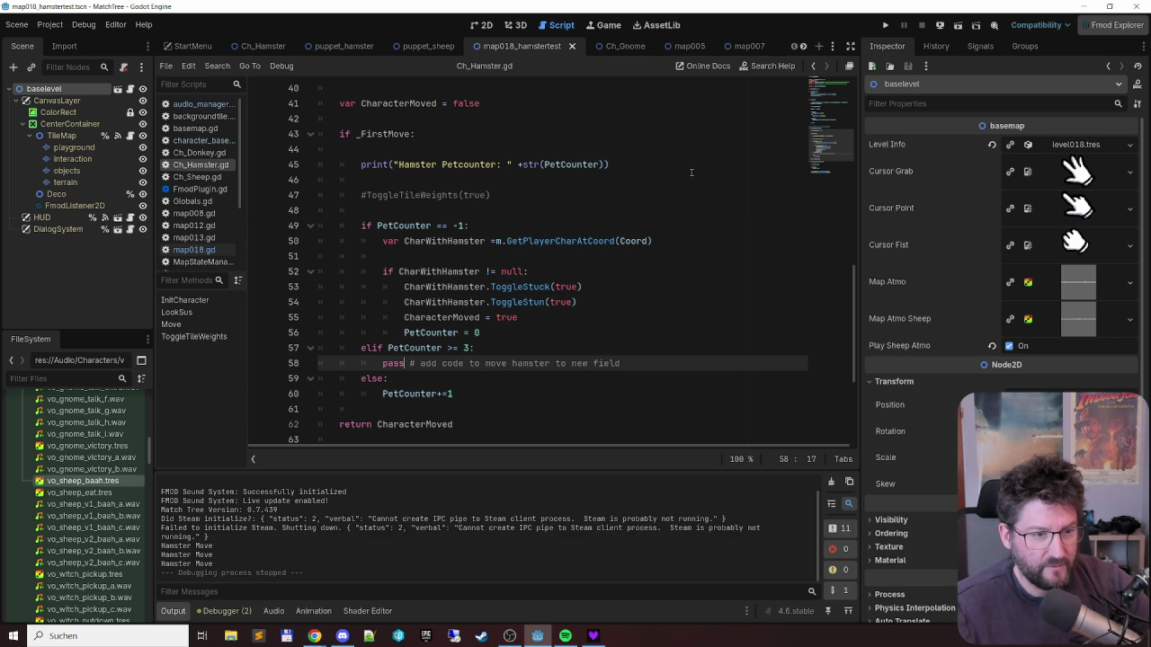
key("BackSpace")
key("BackSpace")
key("BackSpace")
key("Delete")
key("End")
key("Return")
type("PetCounter =")
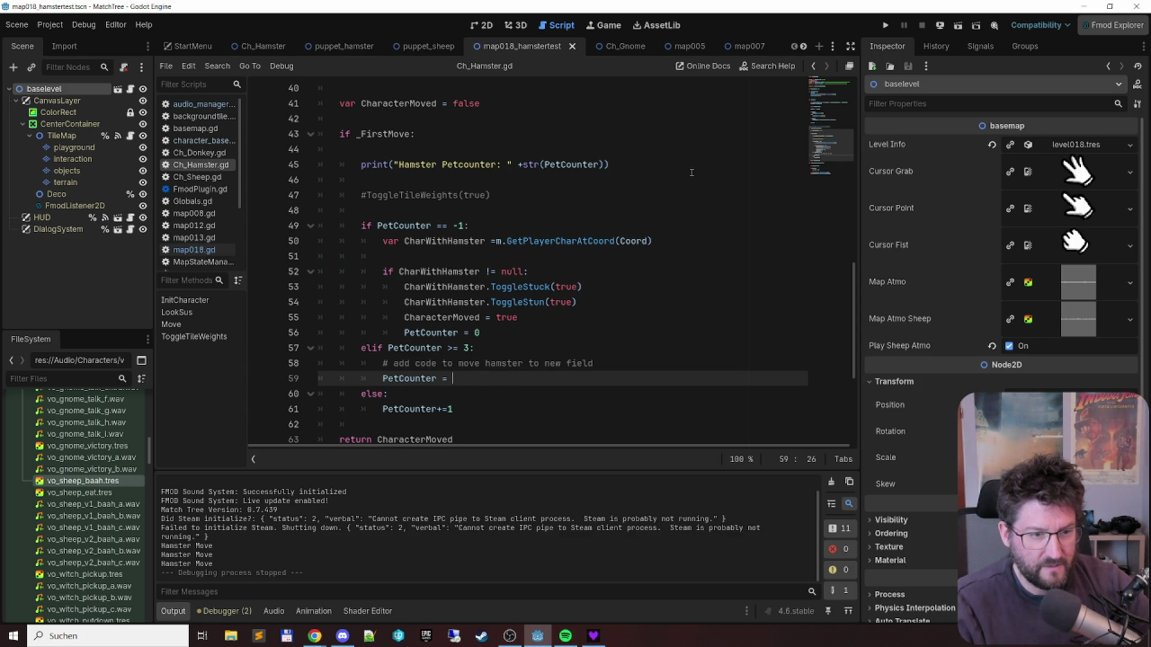
key("BackSpace")
type("#=")
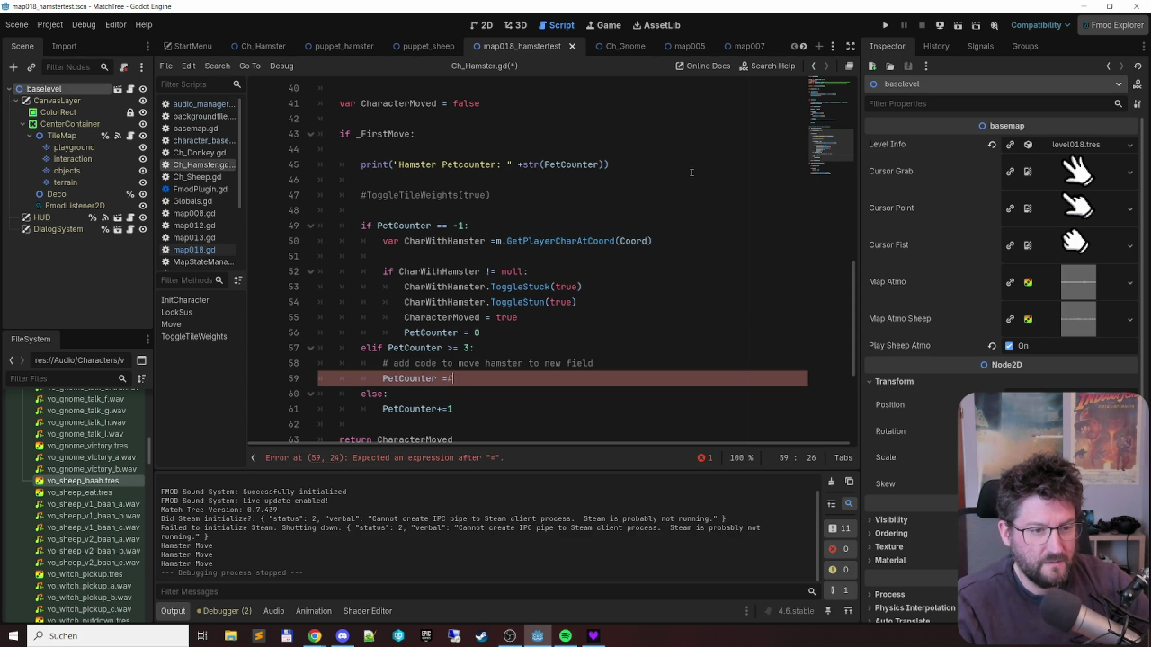
key("BackSpace")
key("BackSpace")
type("-1")
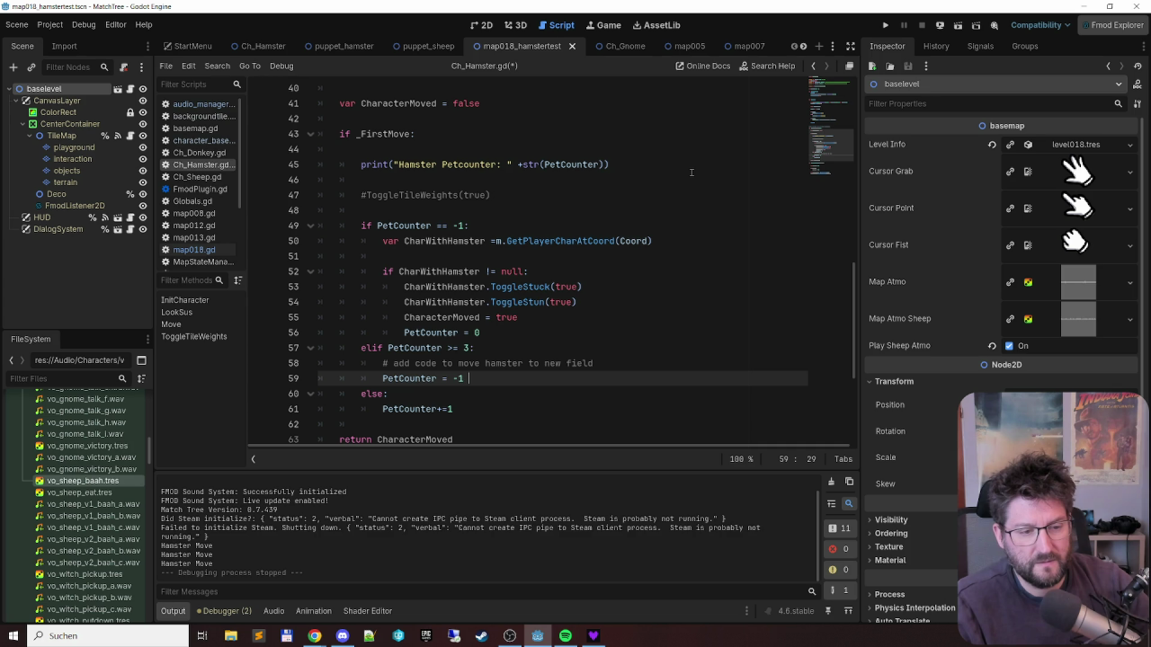
key("ctrl+s")
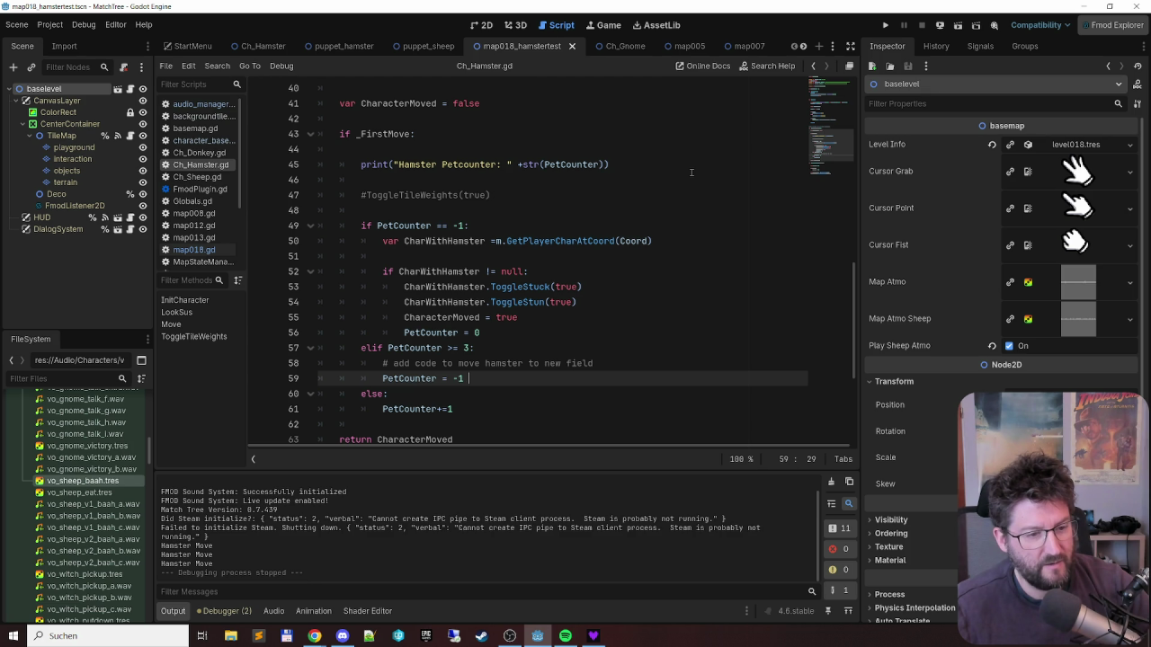
key("F6")
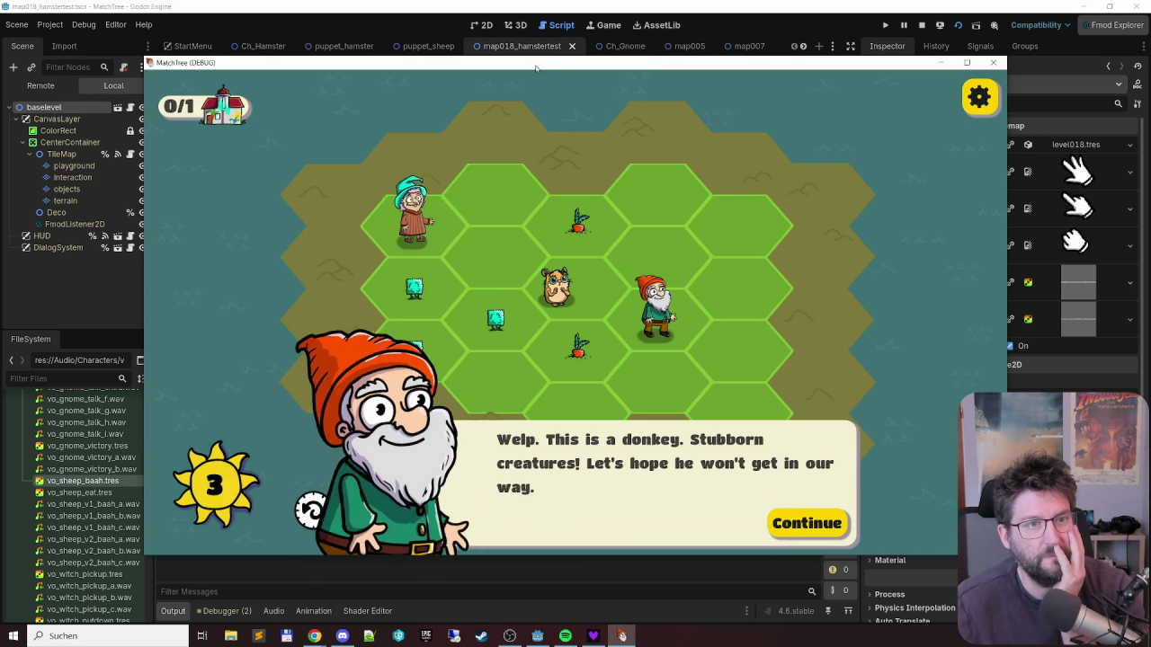
- Dismiss the gnome's dialogue and take turns moving the witch and placing trees
left_click_drag(536, 66, 622, 37)
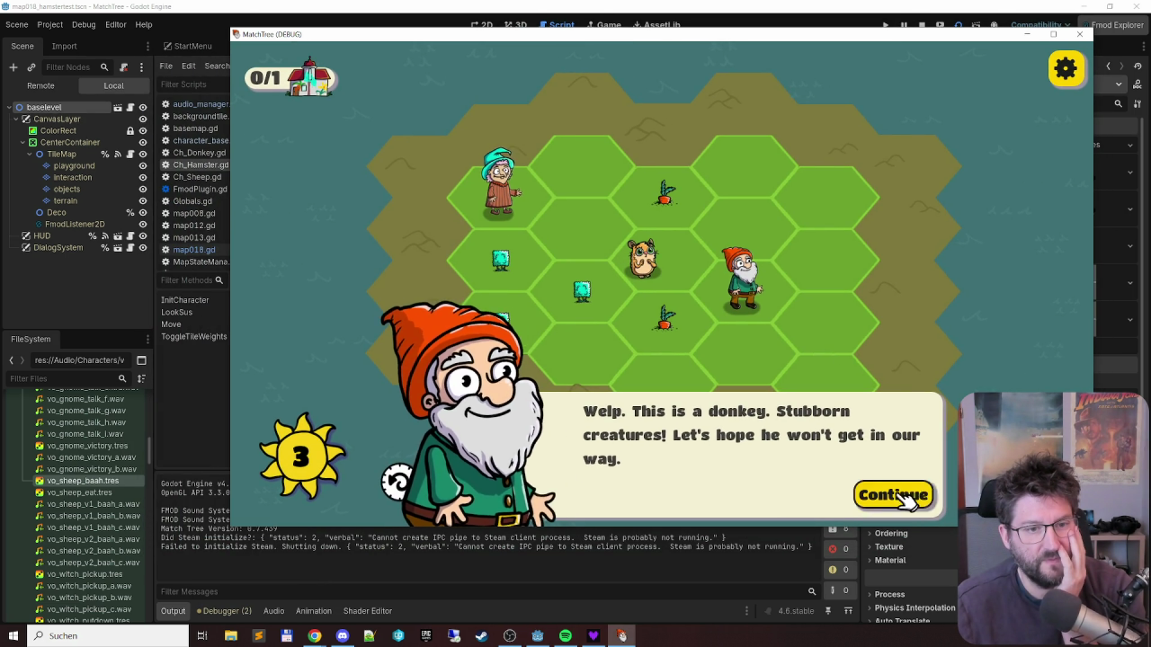
left_click(908, 497)
left_click(477, 308)
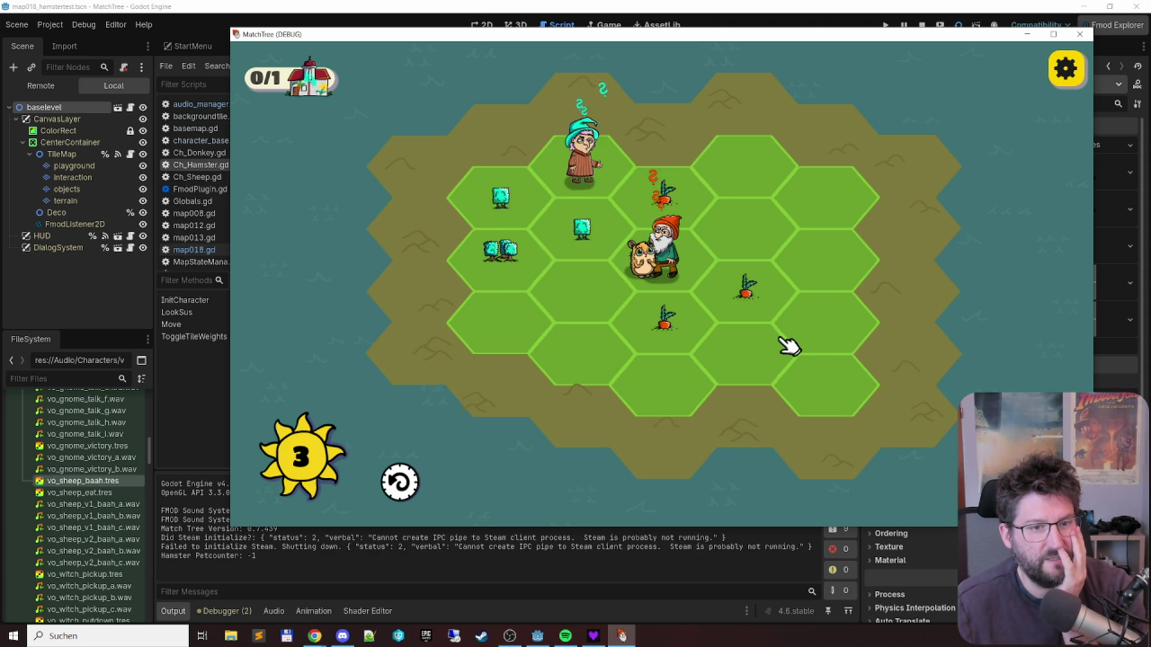
left_click(582, 157)
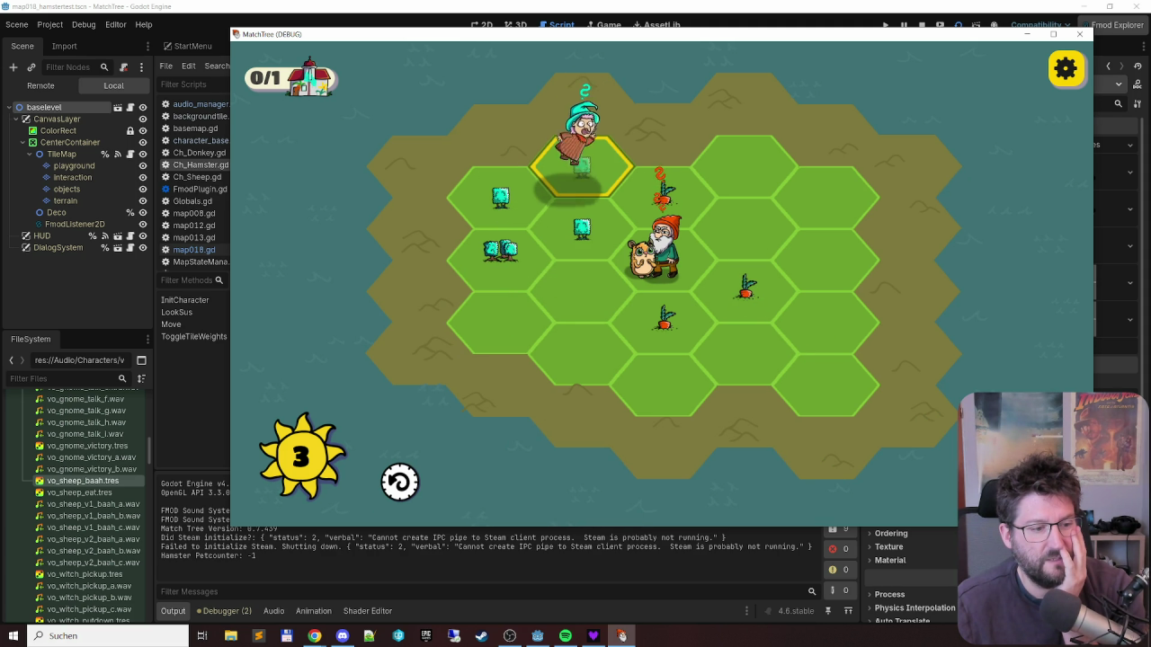
left_click(584, 306)
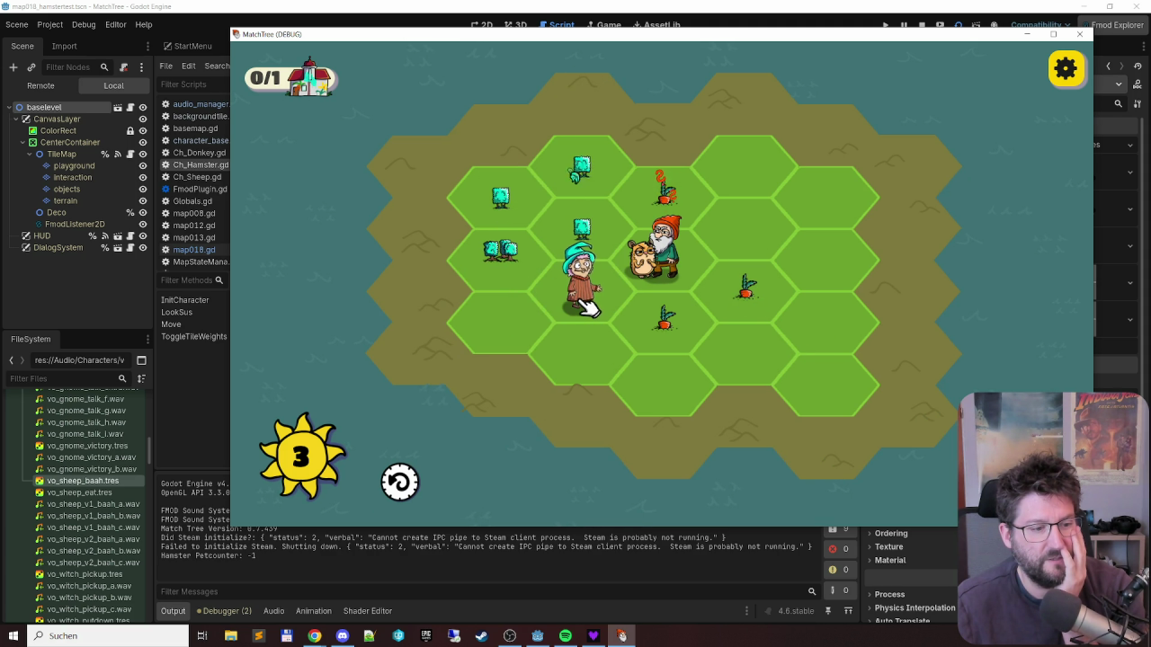
left_click(497, 208)
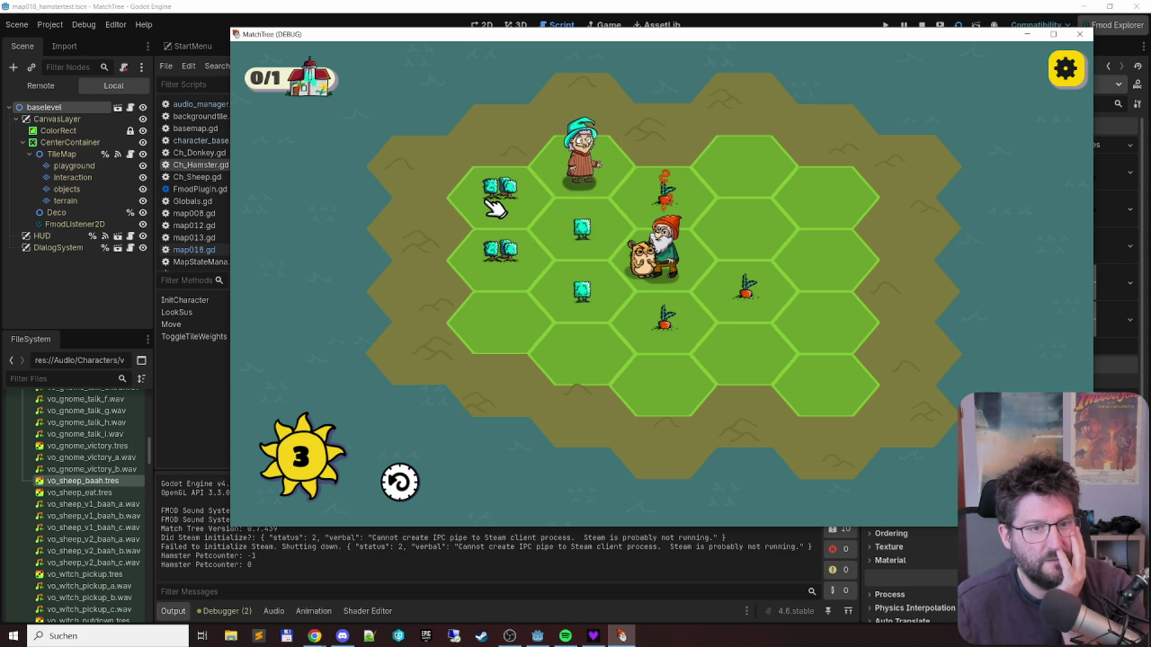
left_click(580, 155)
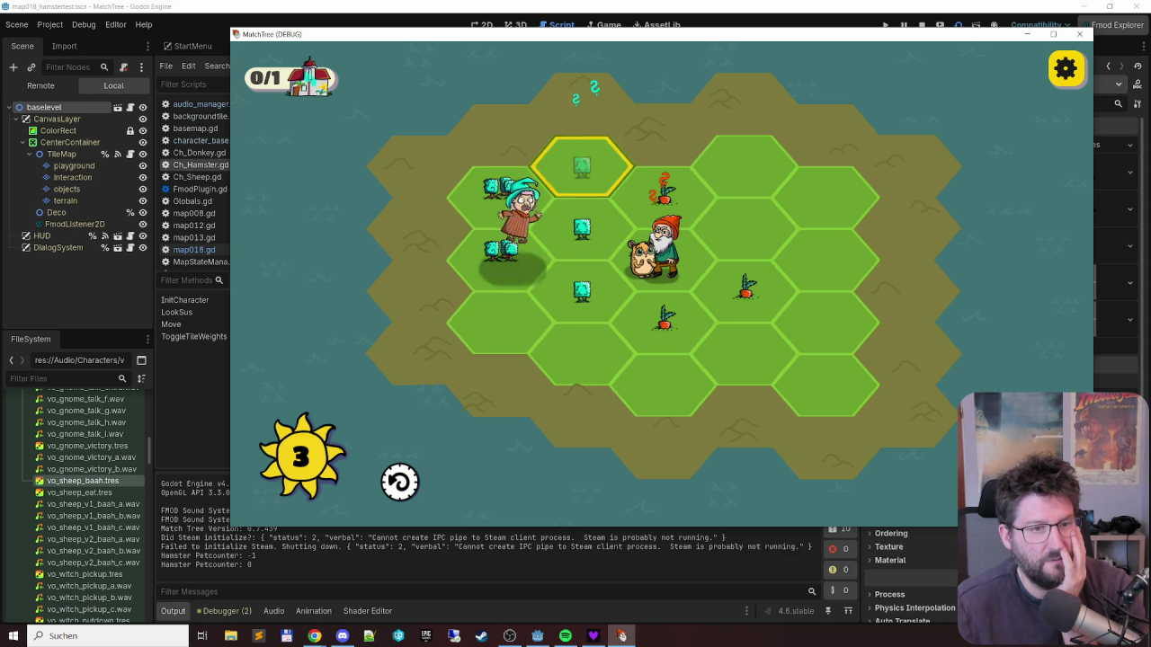
left_click(516, 314)
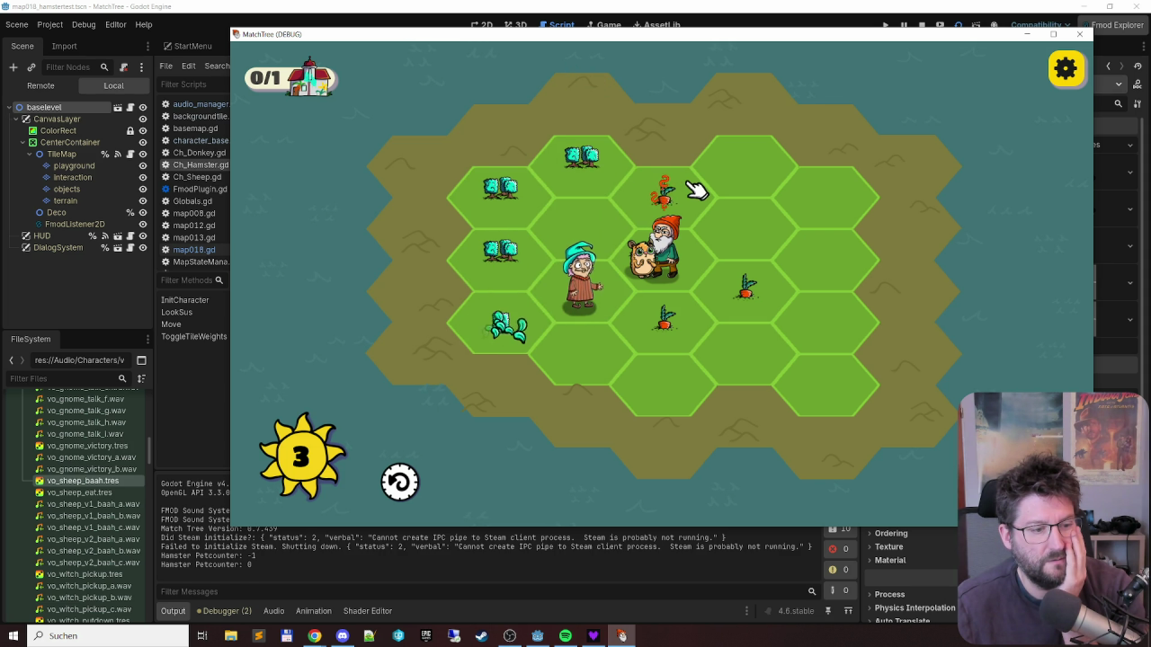
- Merge a tree and several sprouts into neighbouring plants on the hex board
left_click(586, 164)
left_click(501, 223)
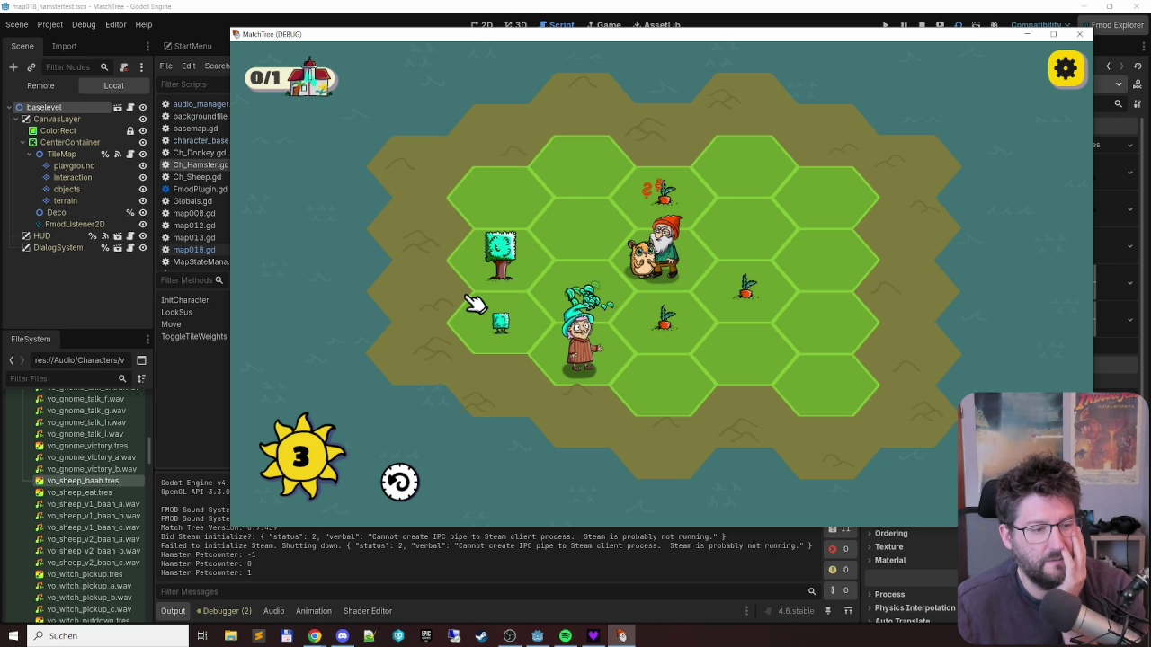
left_click(589, 355)
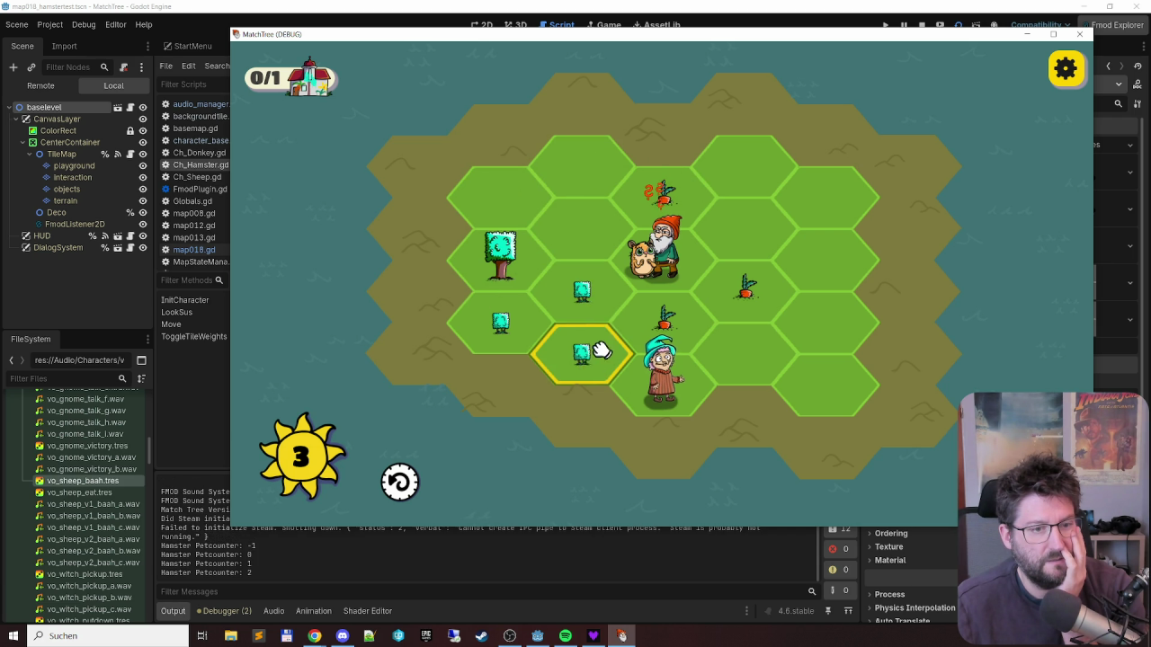
left_click(491, 340)
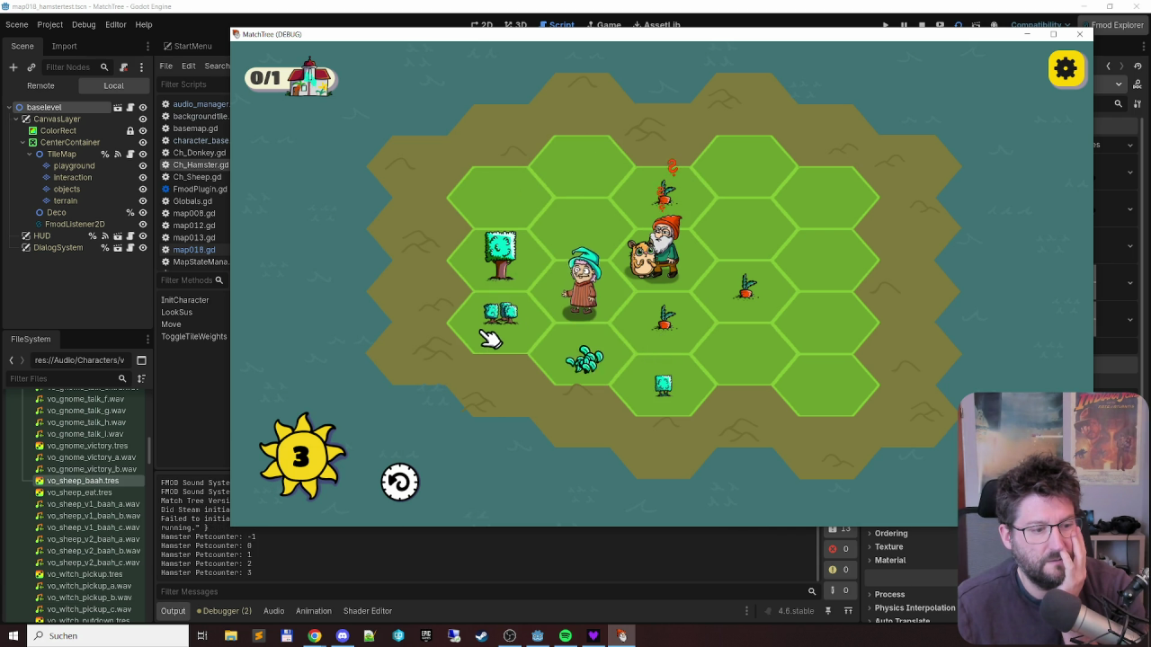
left_click(668, 367)
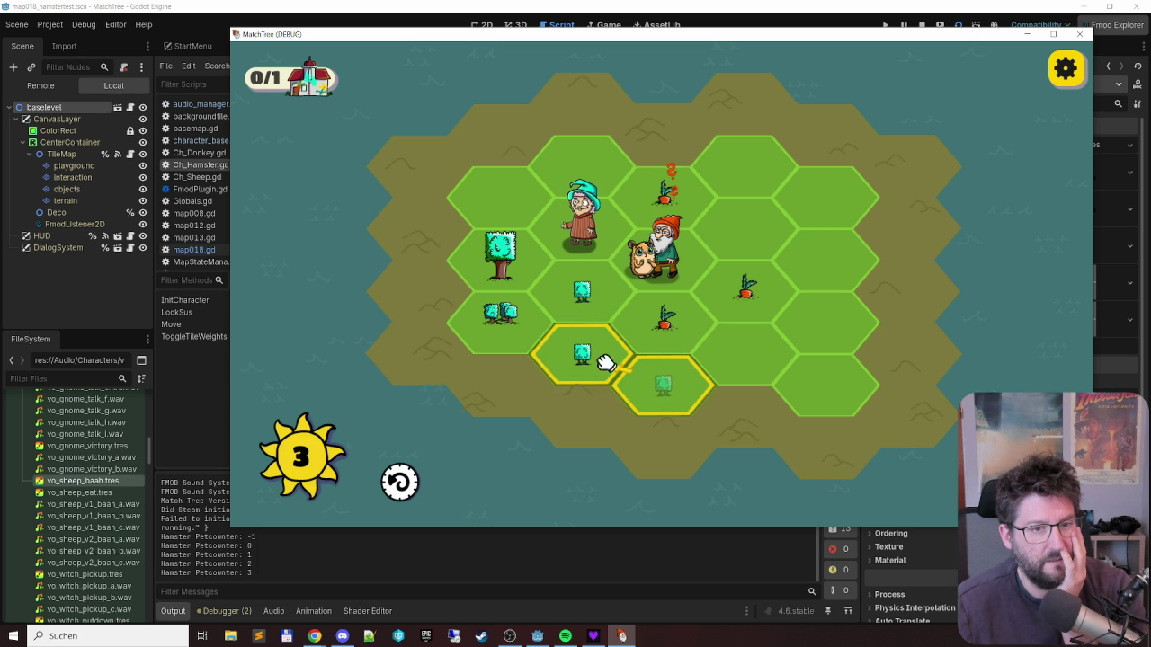
left_click(578, 300)
- Stop the running game and return to the script editor
key("e")
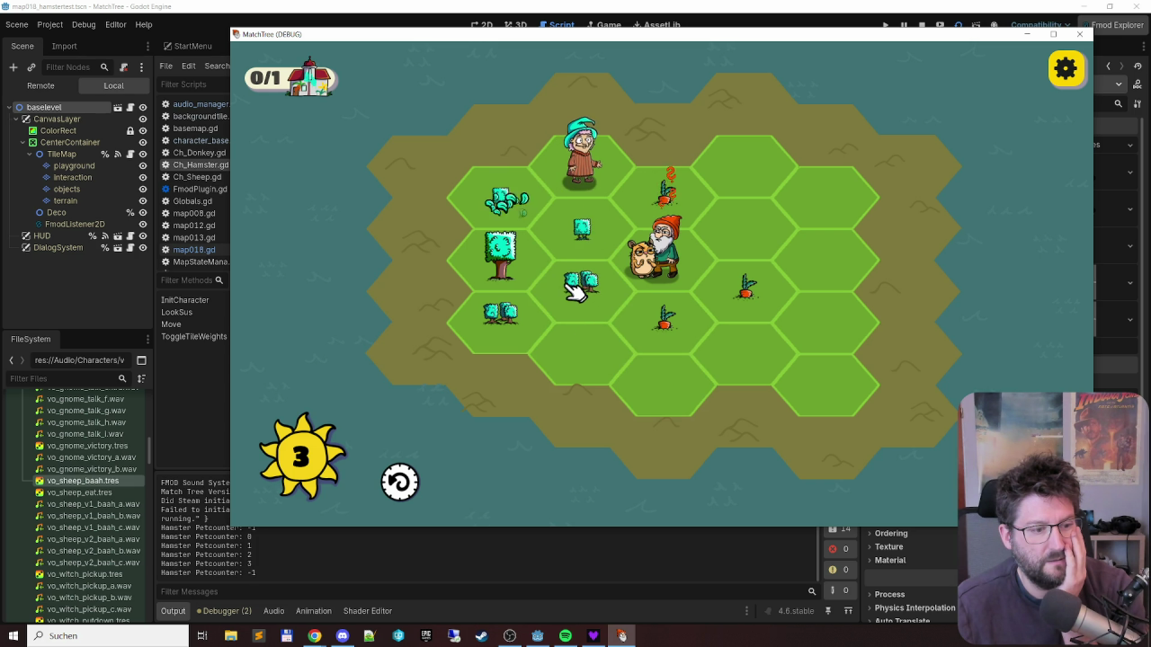
key("s")
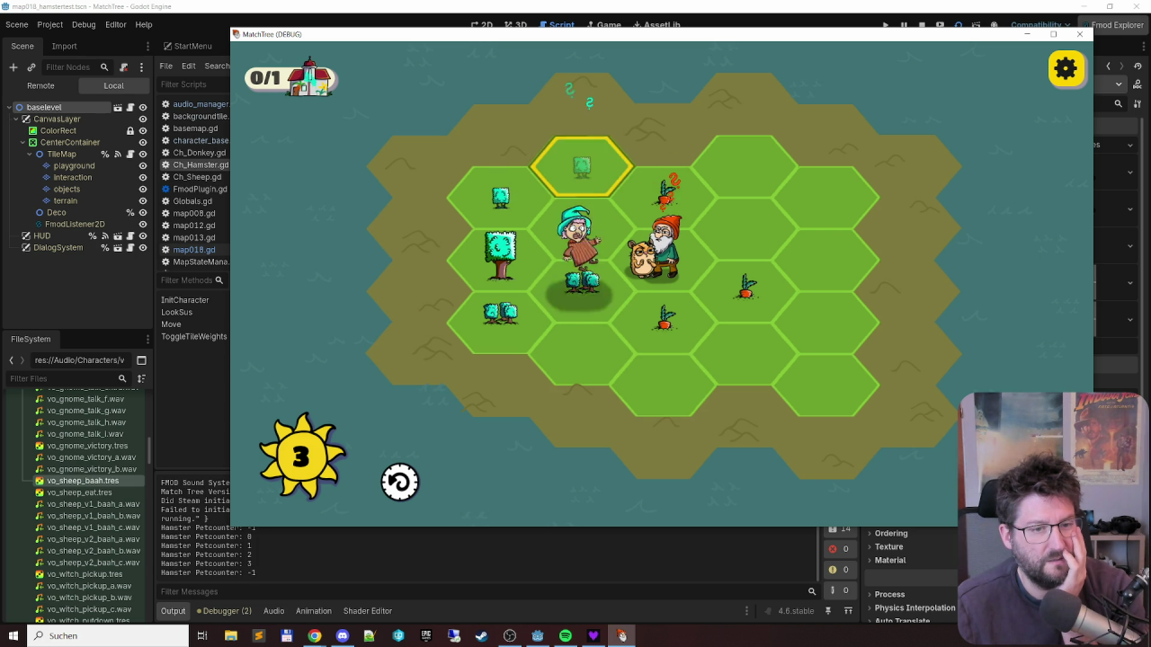
key("d")
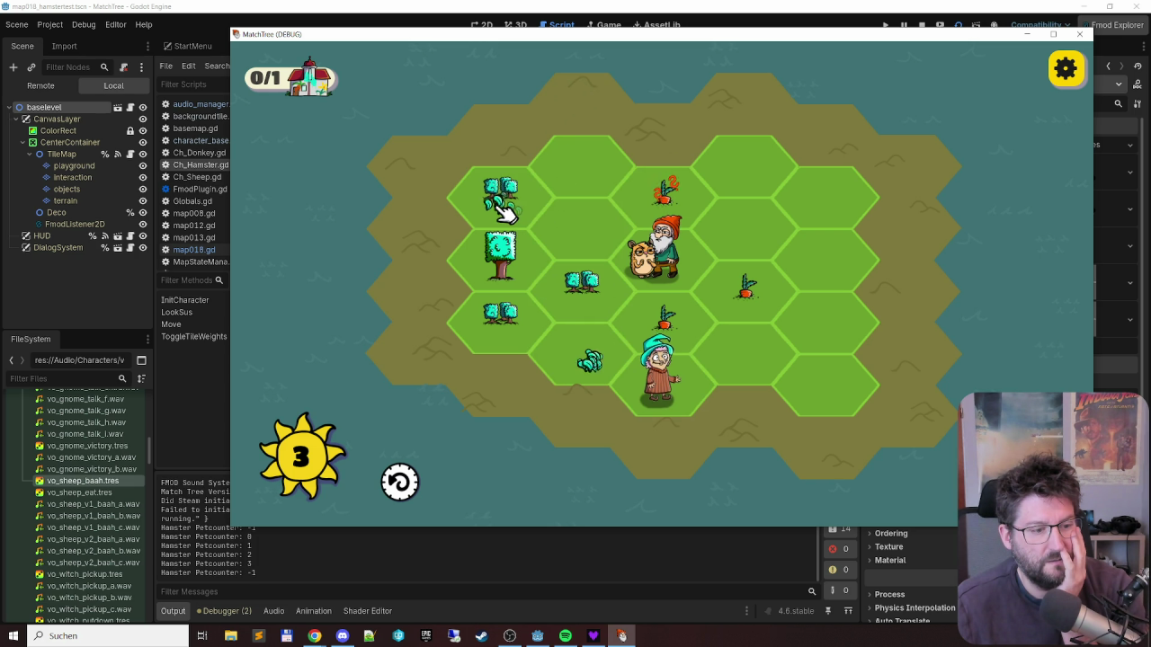
key("e")
key("e")
left_click(1079, 33)
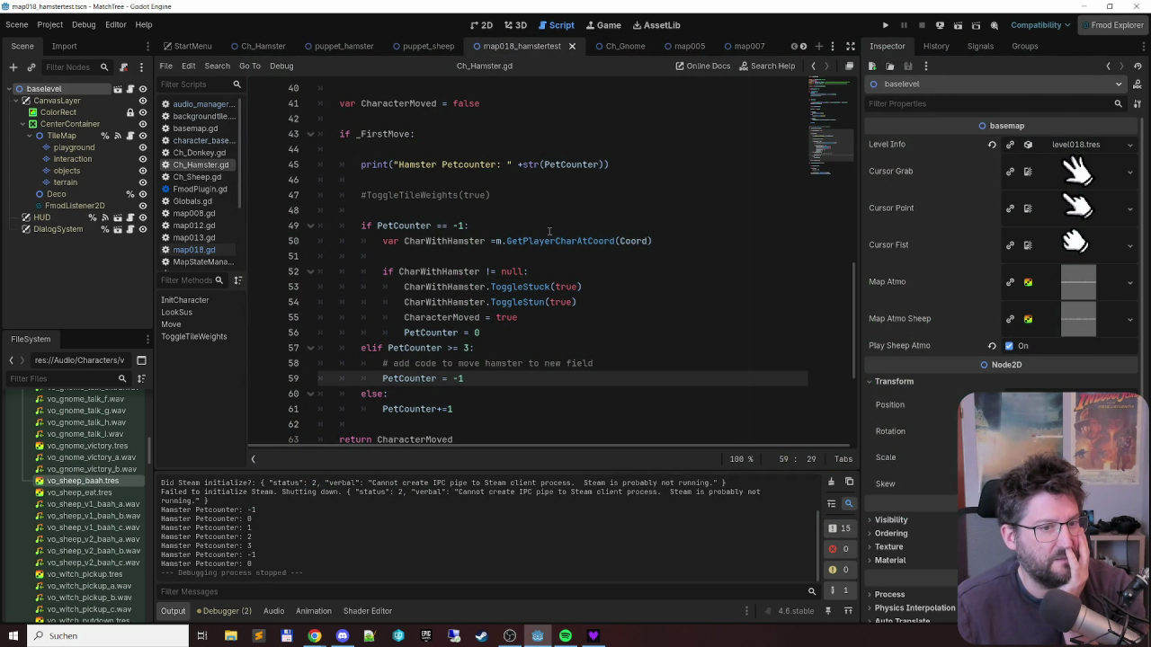
- Move the Hamster Petcounter print from line 45 to just above return CharacterMoved, save, and rerun
left_click(551, 164)
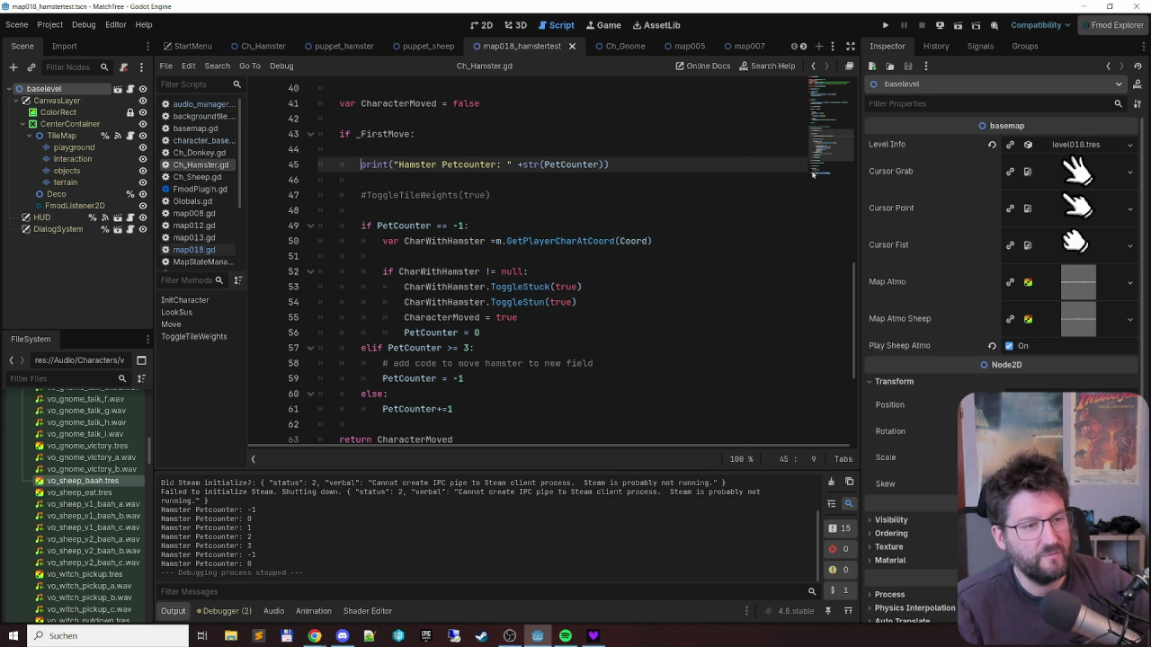
key("Home")
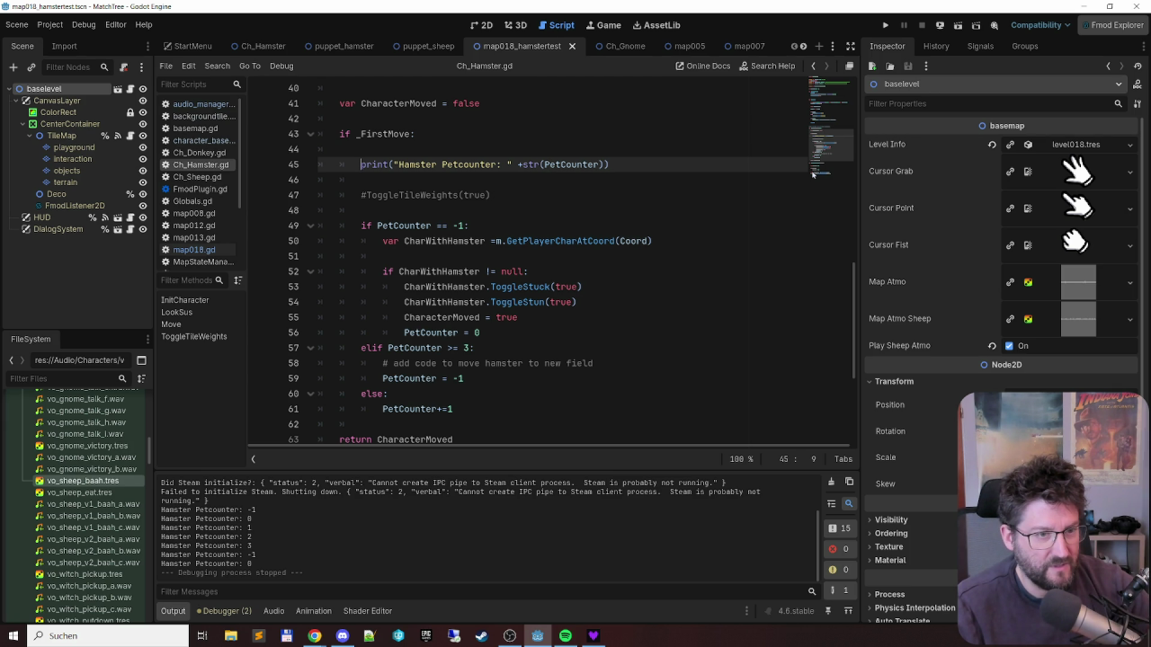
key("shift+End")
key("ctrl+c")
key("BackSpace")
key("shift+Down")
key("shift+Down")
key("BackSpace")
key("Down")
key("Down")
key("Down")
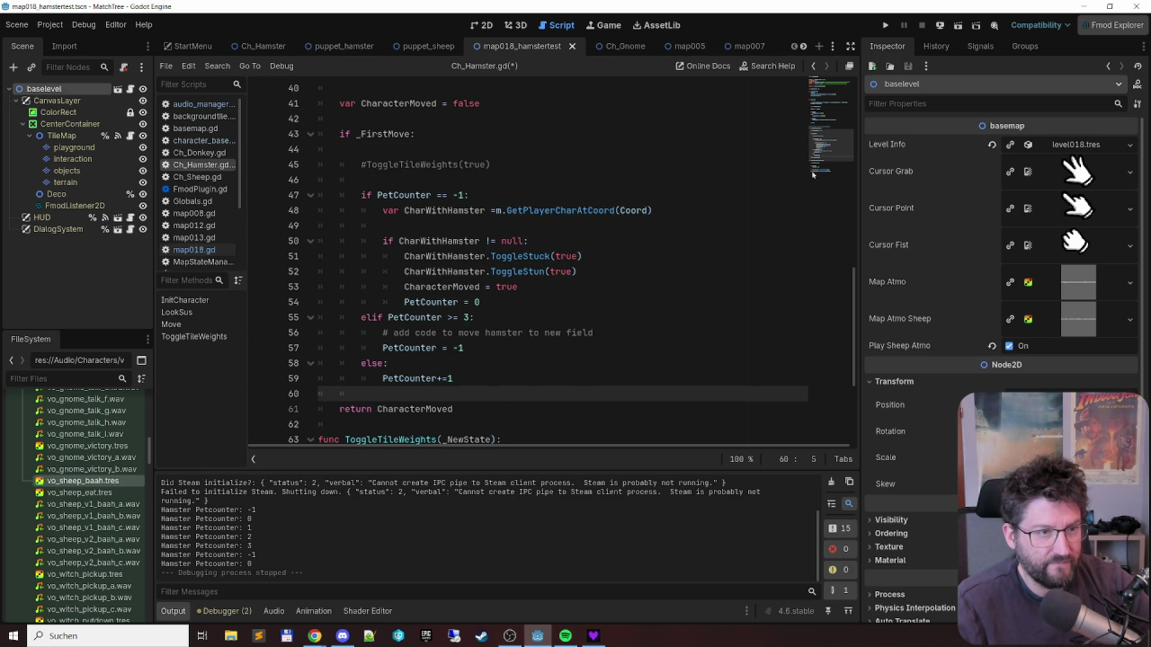
key("ctrl+v")
key("Return")
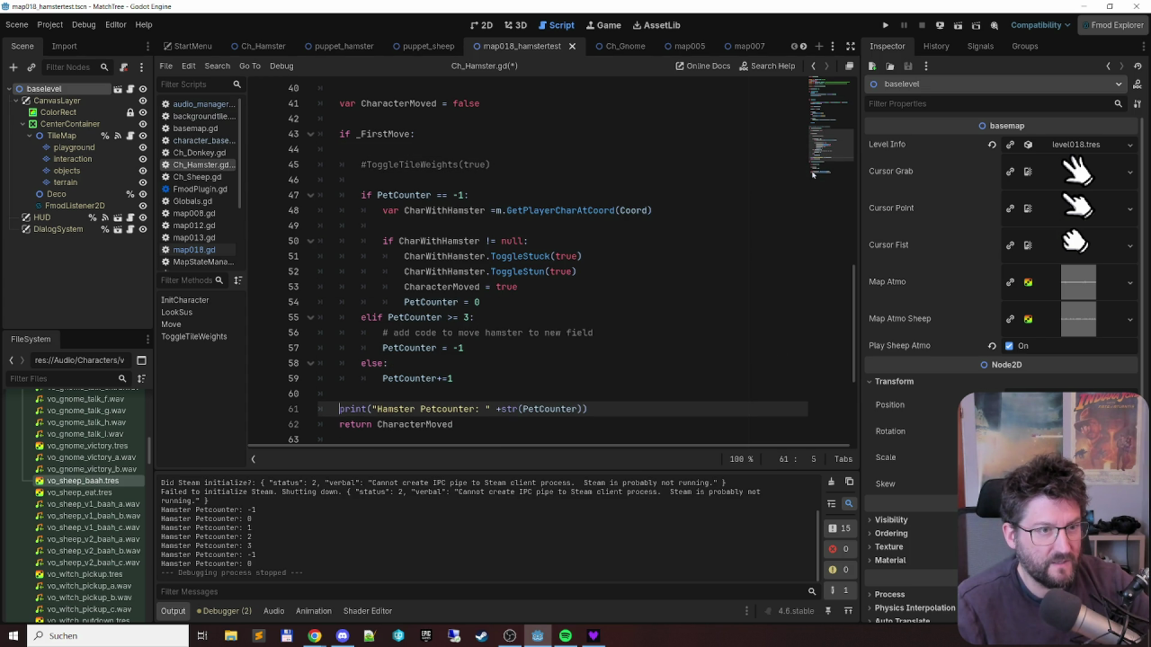
key("ctrl+s")
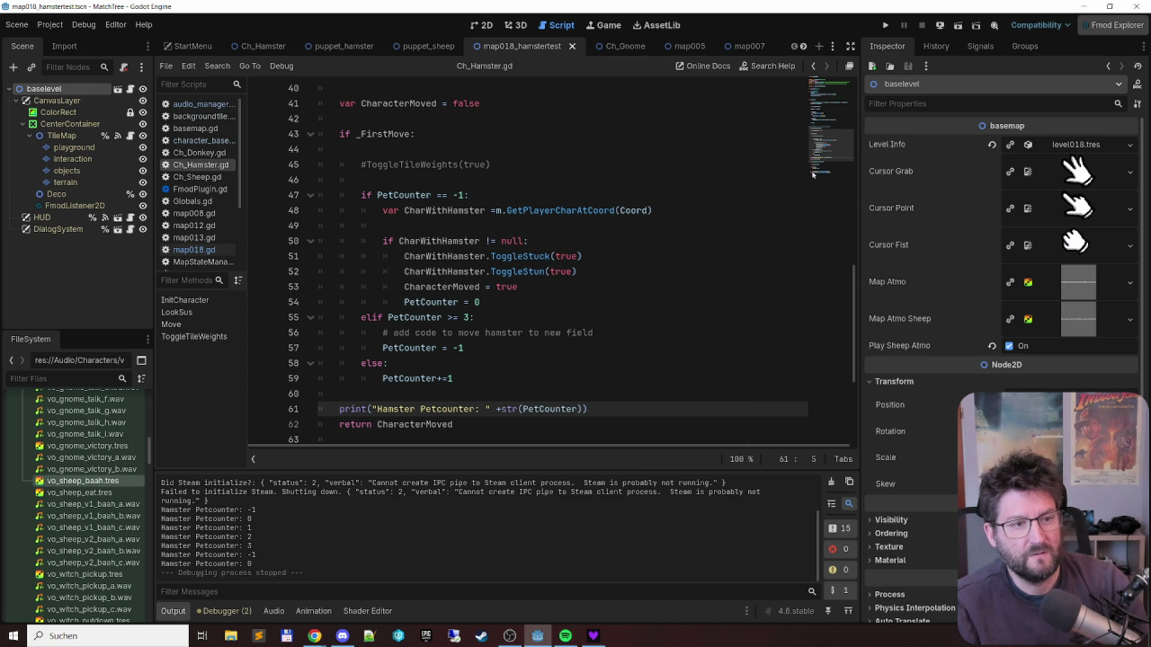
key("F5")
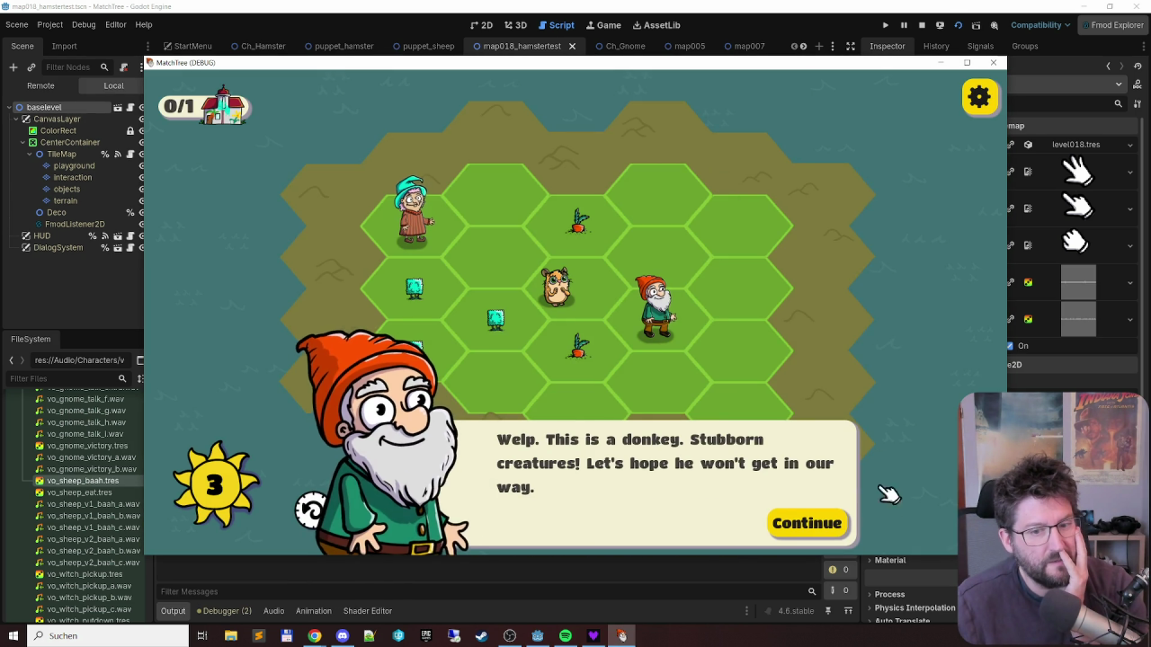
- Play one turn, stop the game, and indent the Hamster Petcounter print one level deeper
left_click(813, 521)
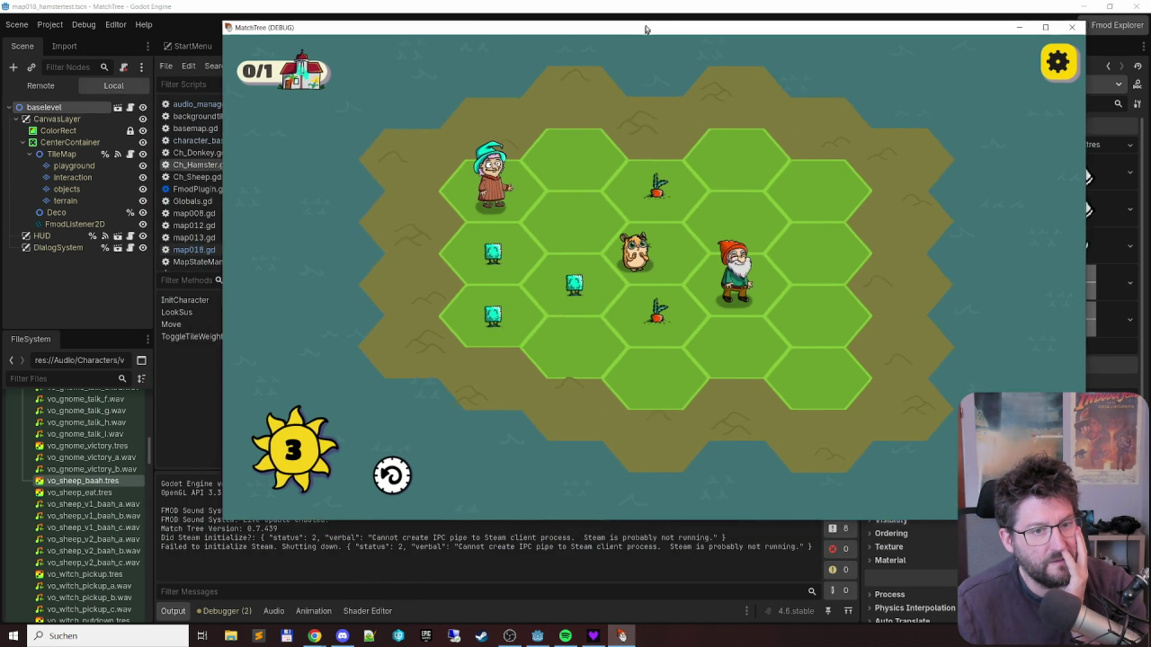
left_click(585, 273)
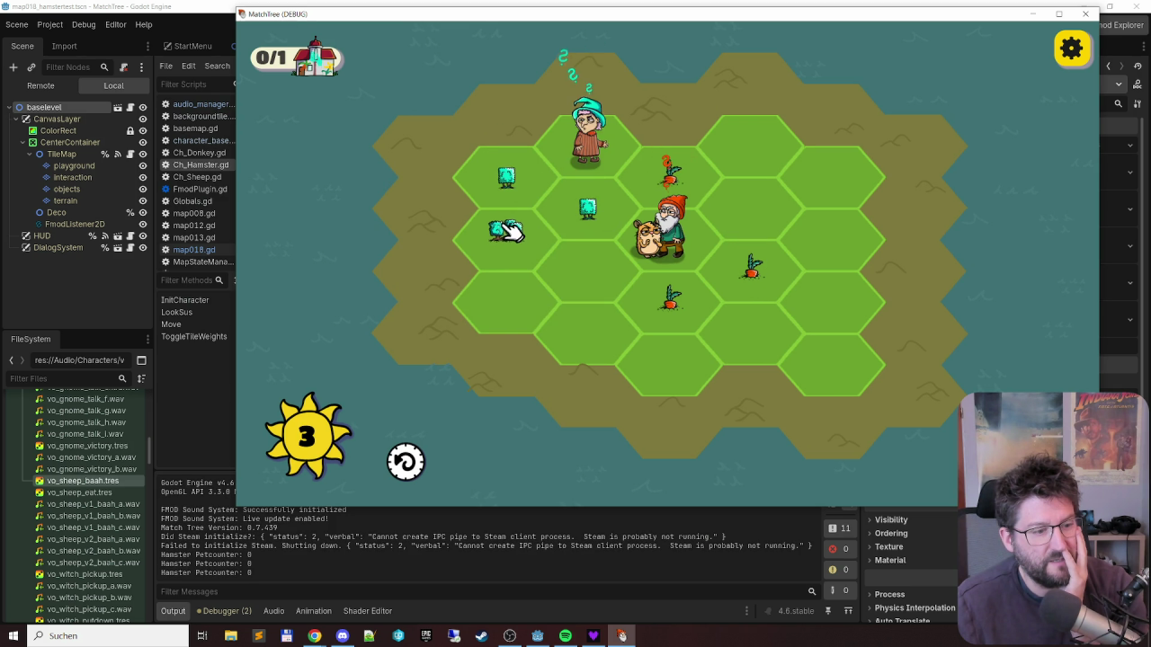
left_click(1085, 14)
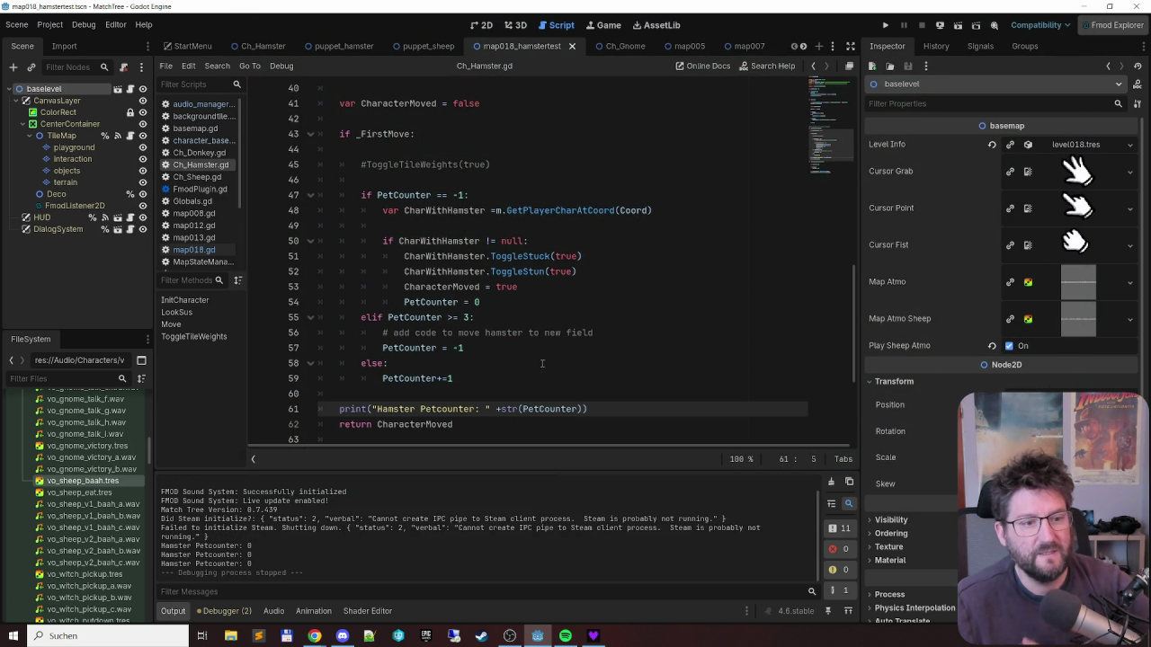
key("Home")
key("Tab")
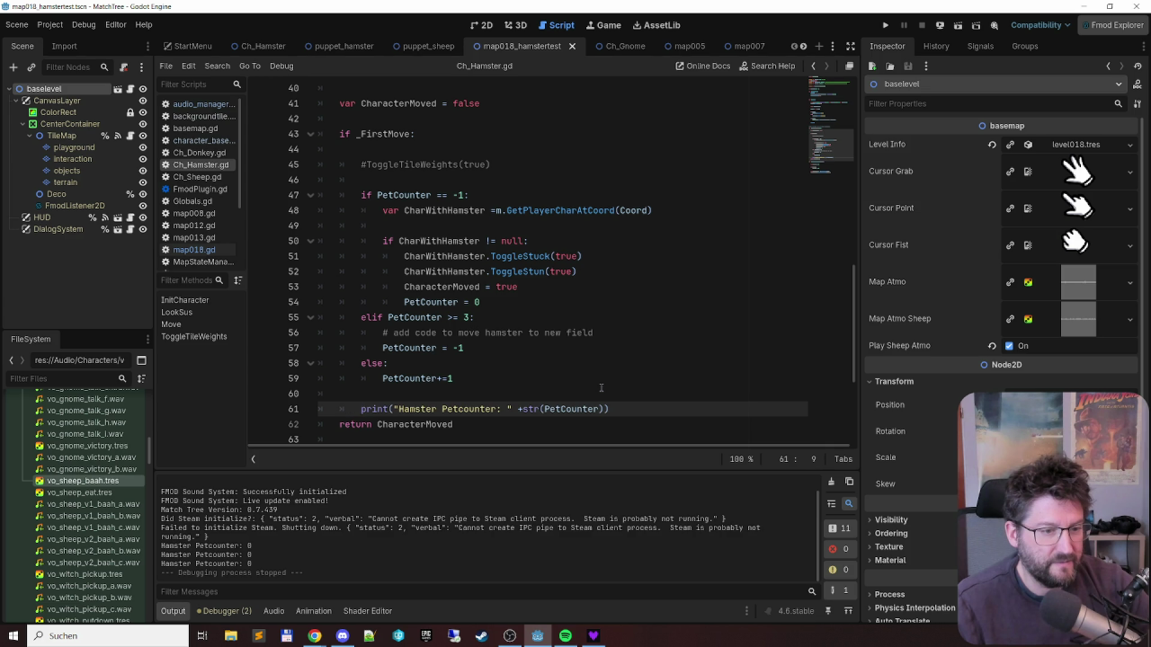
- Rerun the game and play turns until the logged pet counter goes 0–3 then -1, then stop
key("F6")
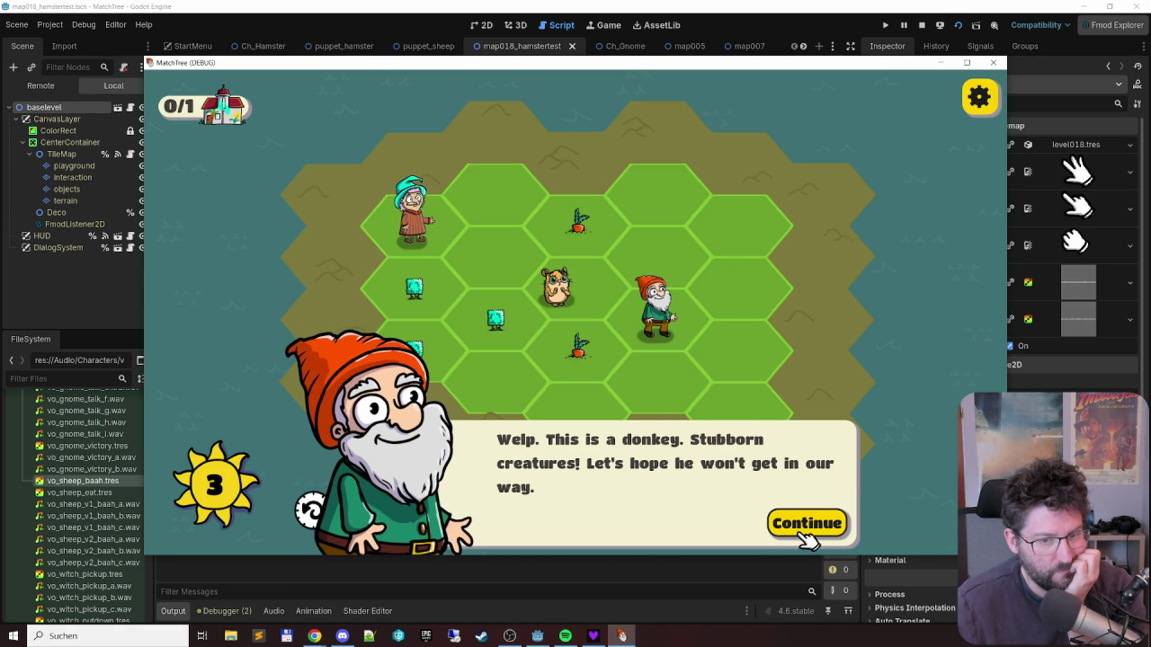
left_click(799, 525)
left_click_drag(644, 63, 706, 8)
left_click(552, 260)
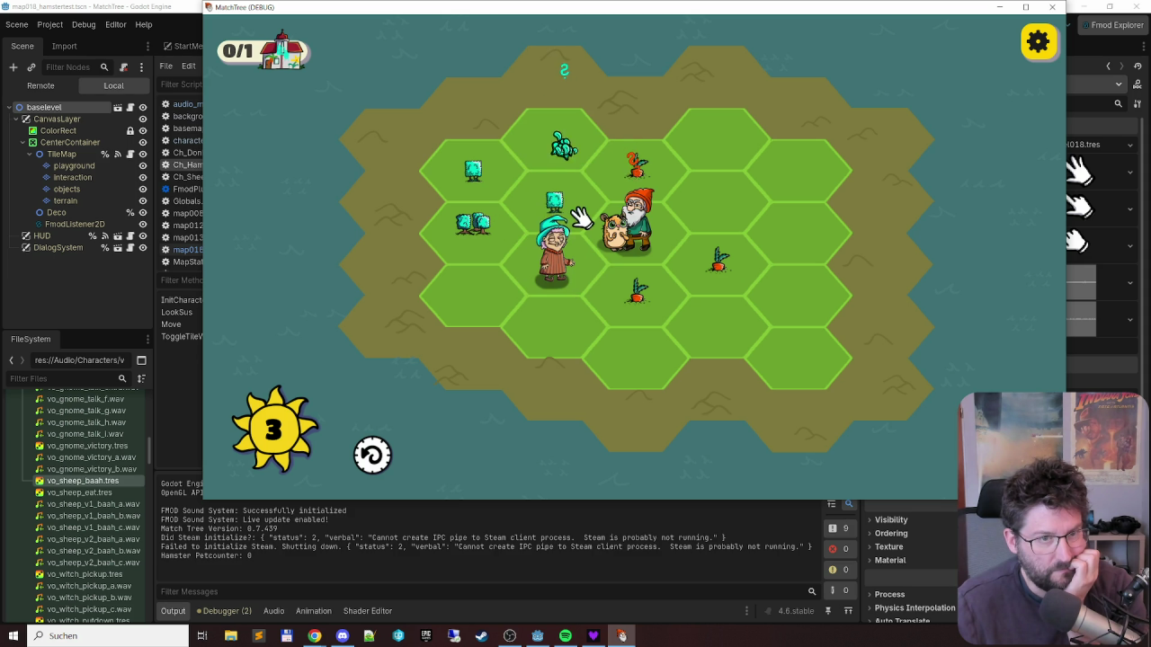
left_click(454, 183)
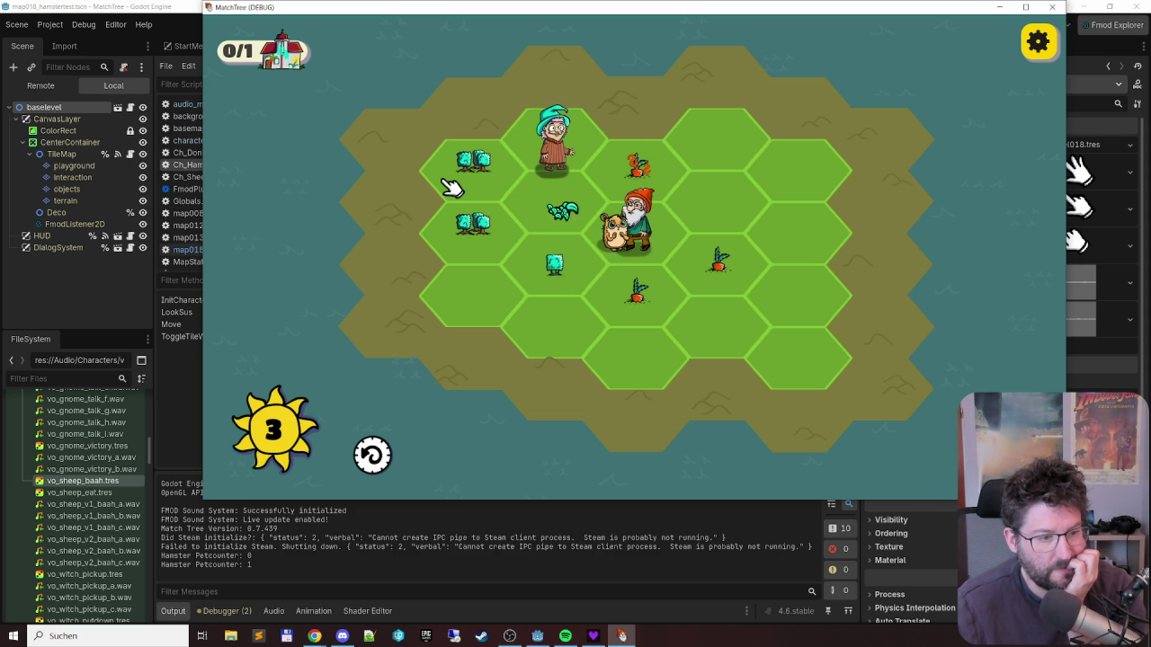
left_click(536, 267)
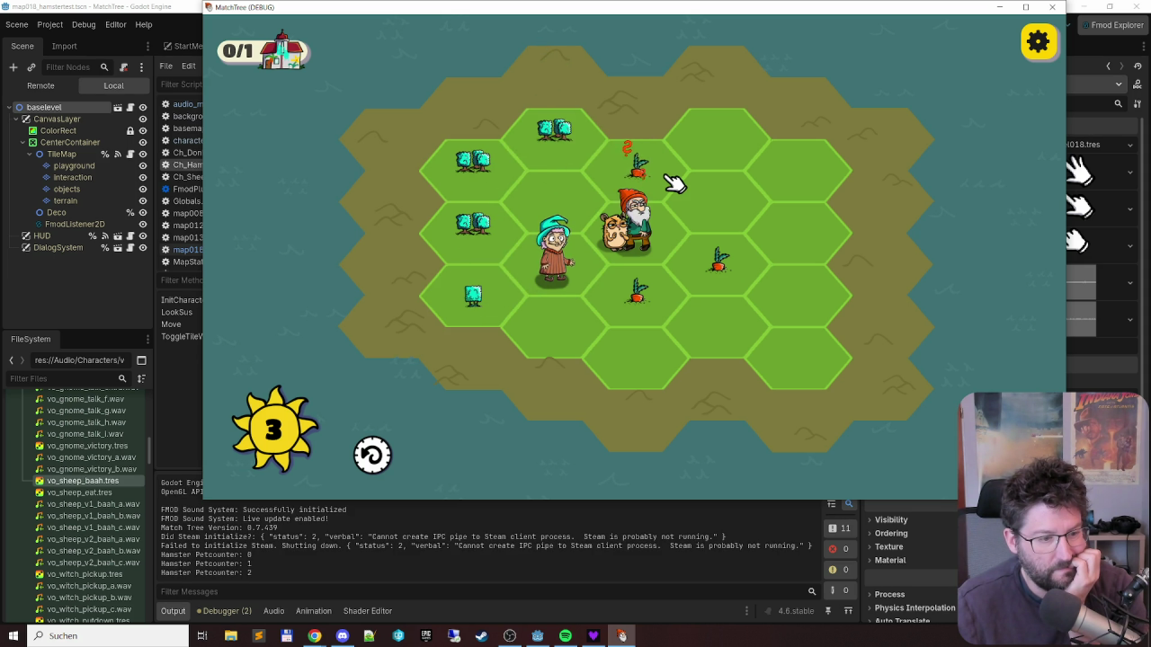
left_click(477, 235)
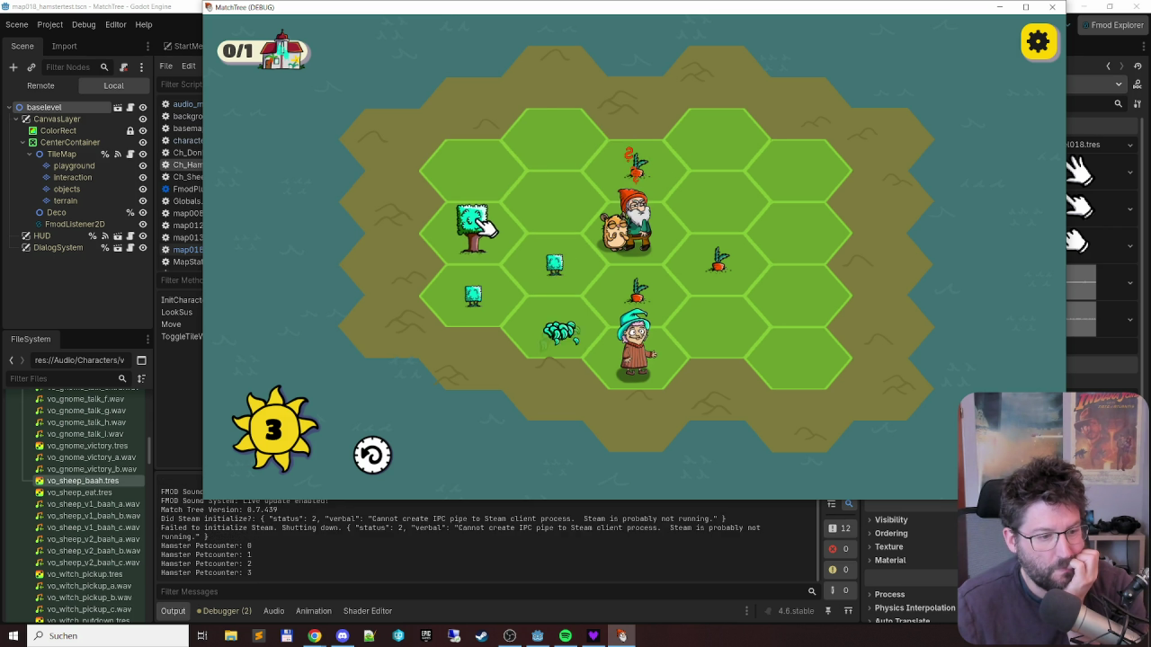
left_click(567, 292)
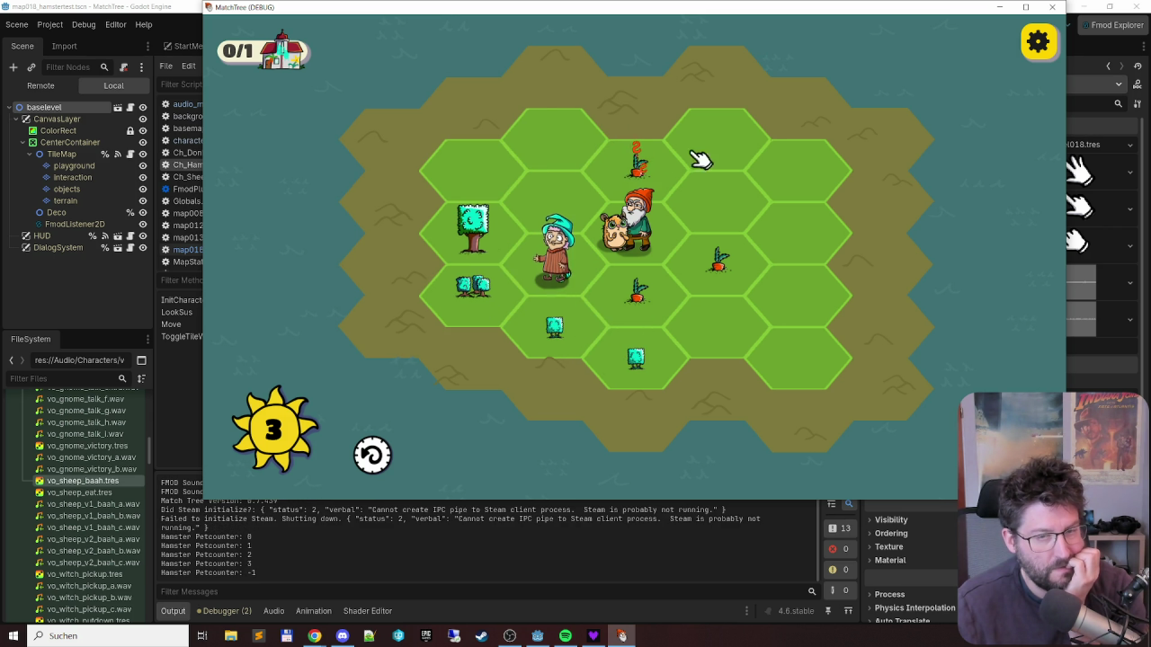
left_click(1050, 7)
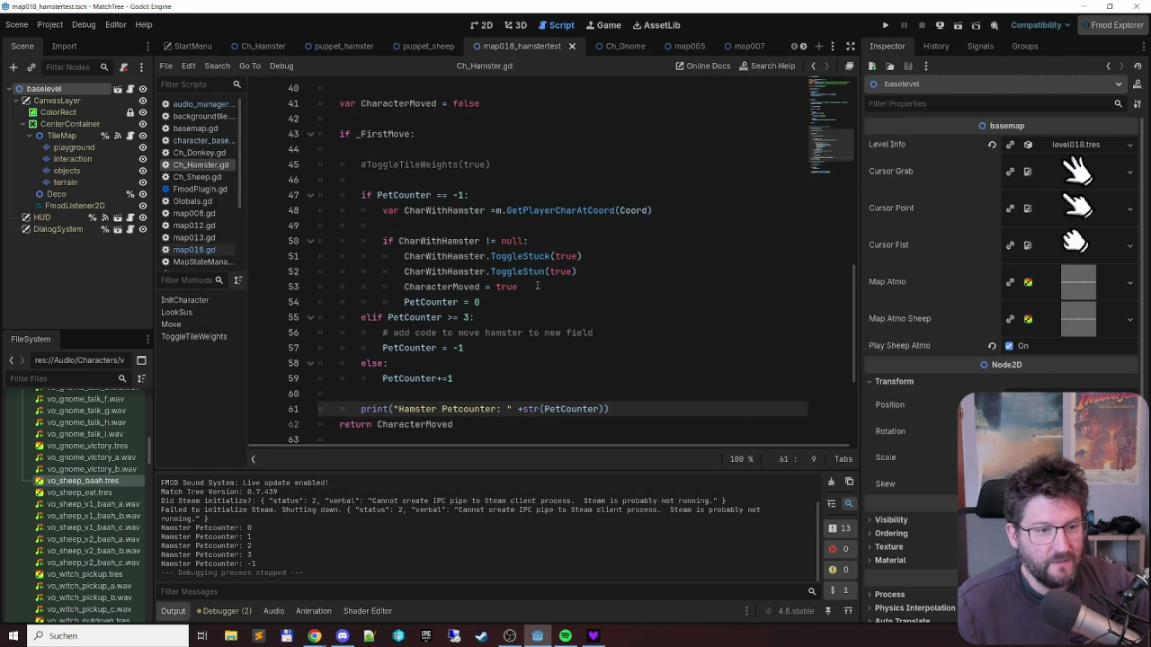
- Change the stun branch reset on line 54 to 'PetCounter = 1' and save the script
scroll(540, 280, "down", 2)
scroll(540, 280, "down", 2)
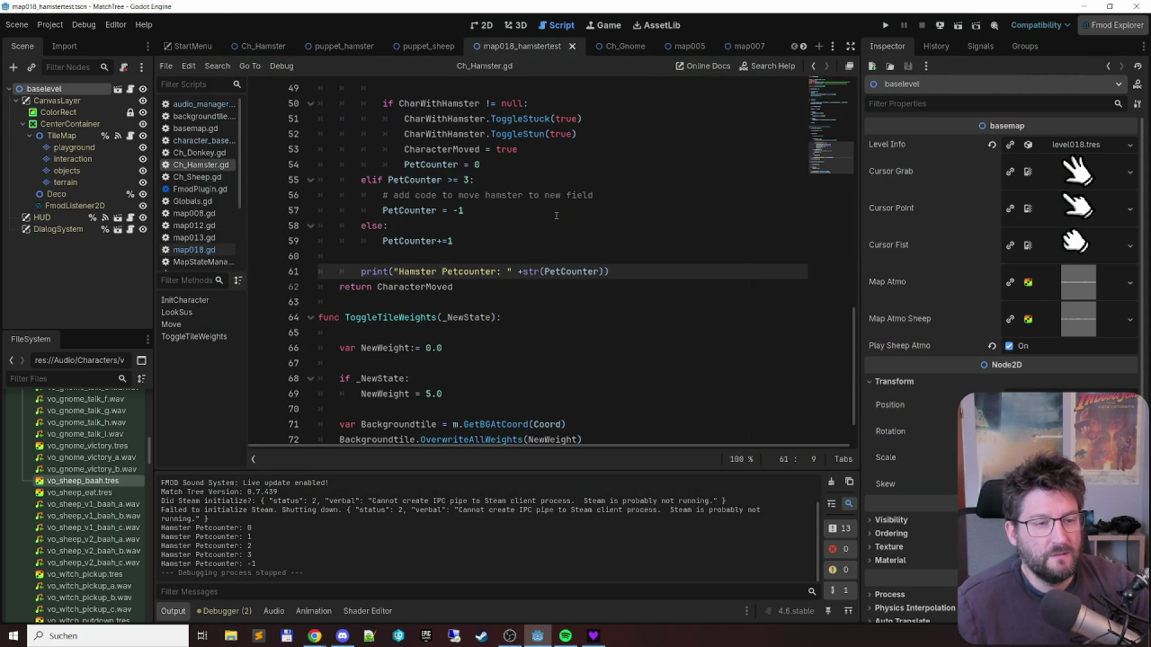
scroll(556, 214, "up", 4)
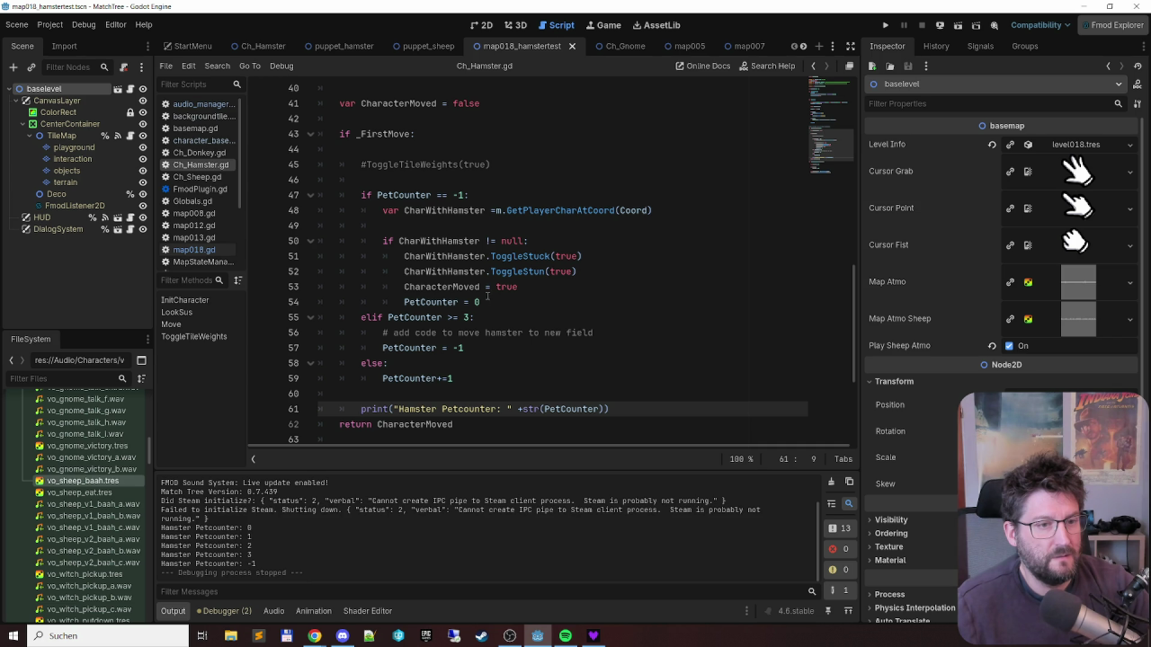
left_click(488, 297)
key("BackSpace")
type("1")
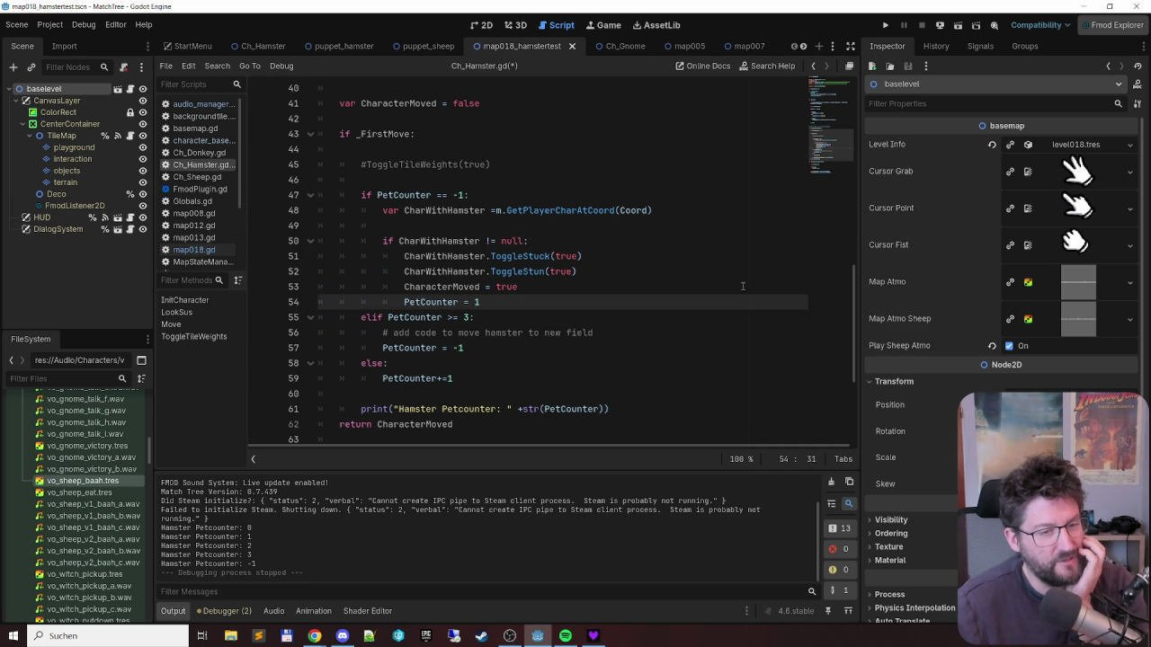
left_click(689, 318)
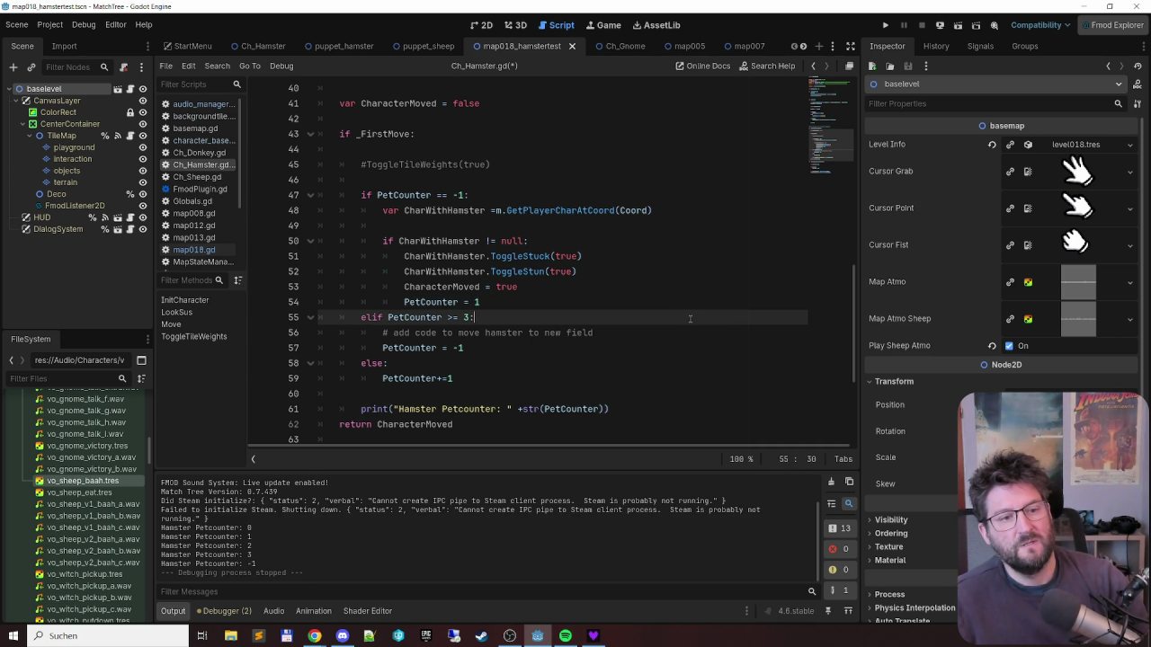
key("Down")
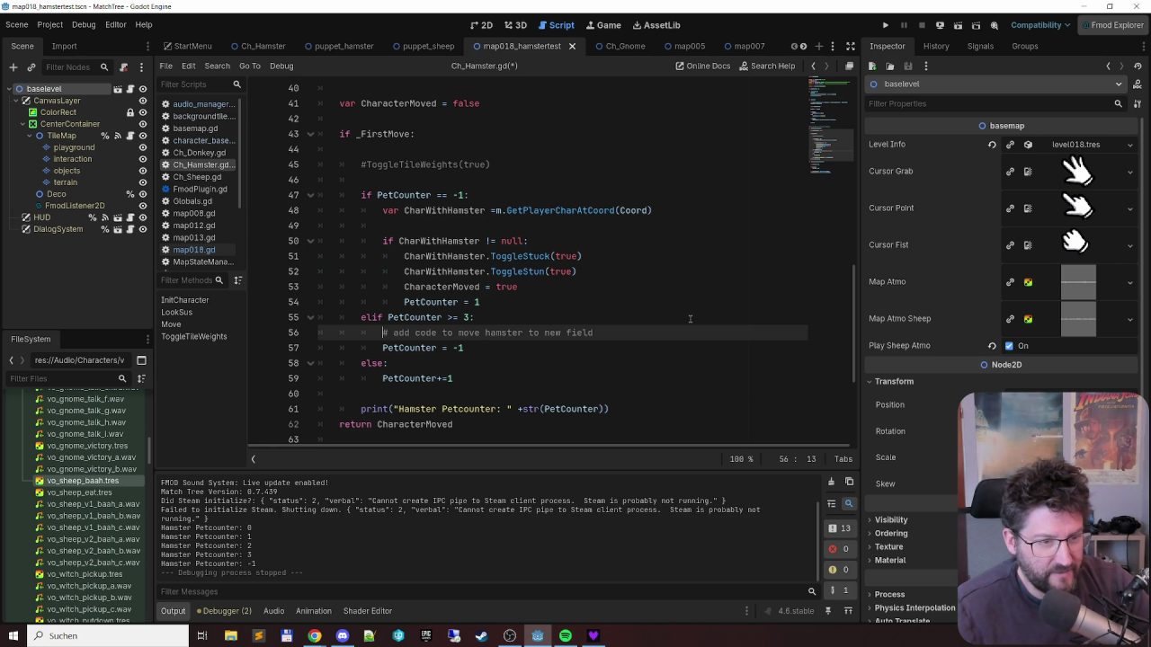
key("ctrl+s")
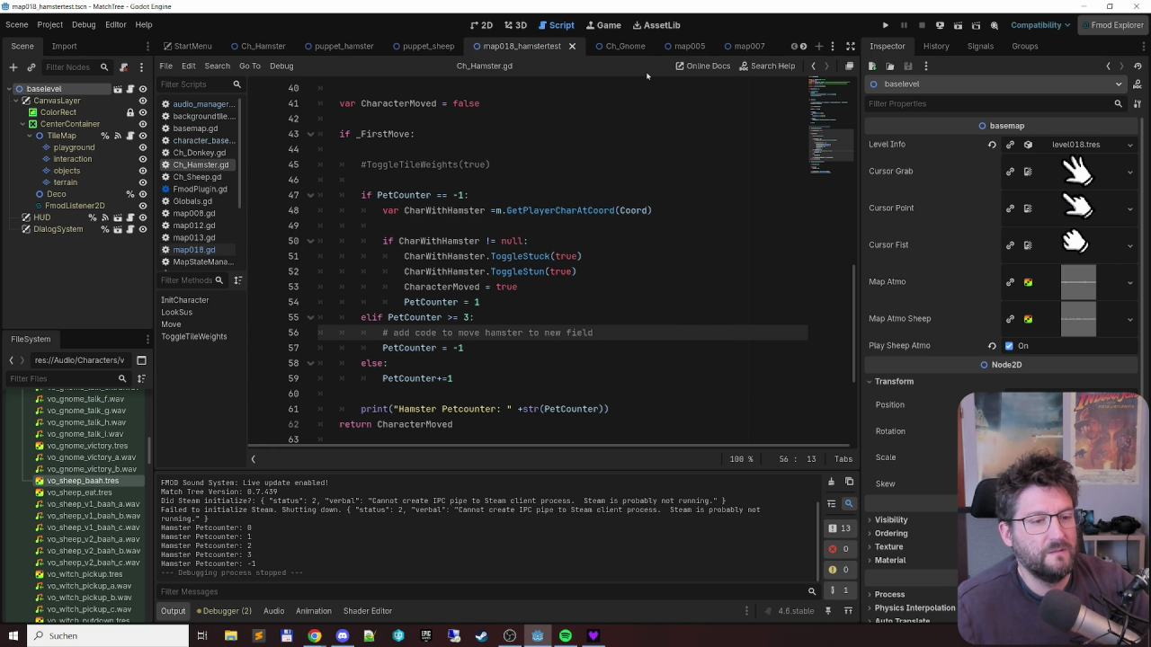
- Add 'var PossibleFreeTiles = m.GetAllFreeCells()' under the comment in the >= 3 branch
key("Return")
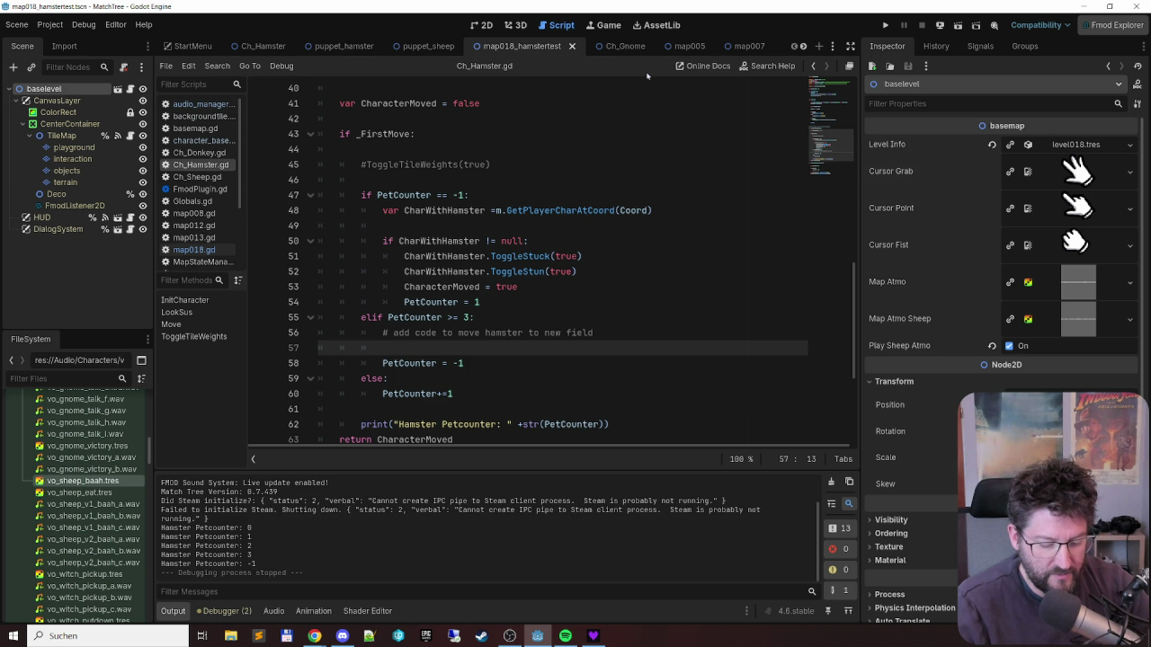
type("var NewF")
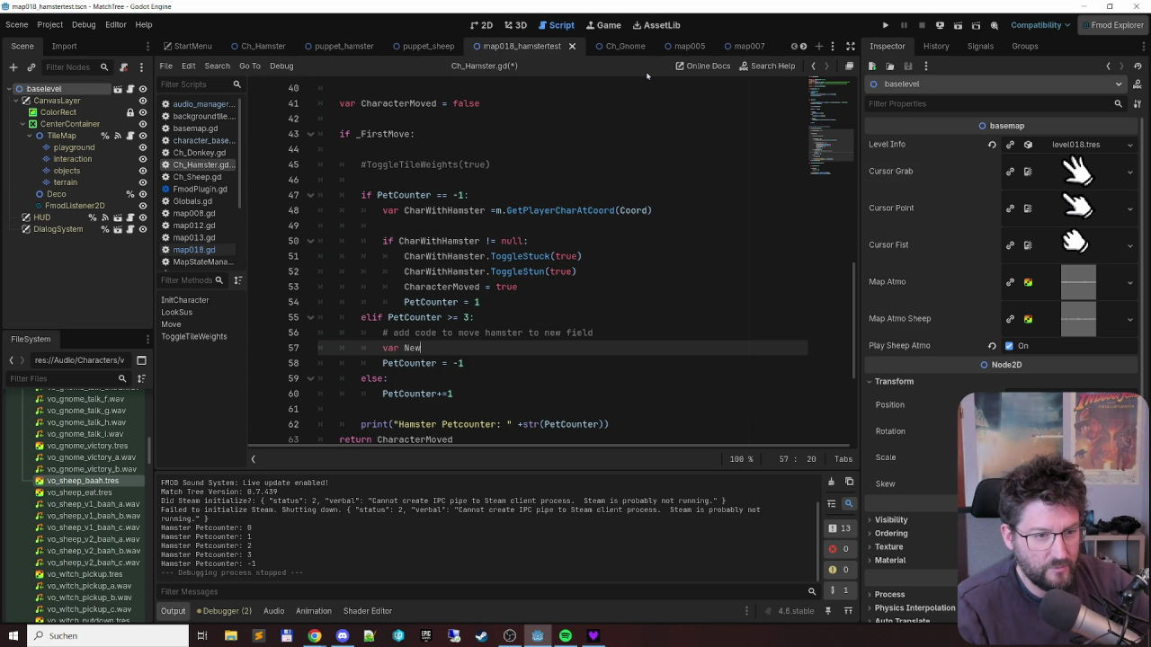
type("reeTile =")
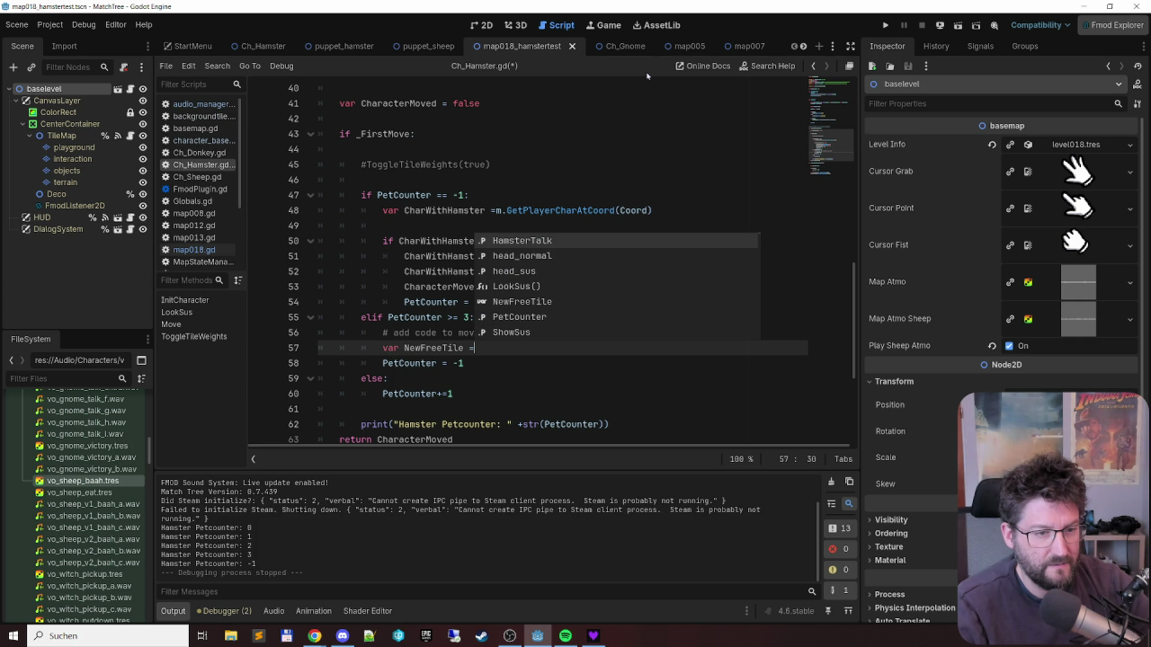
key("shift+Left")
key("shift+Left")
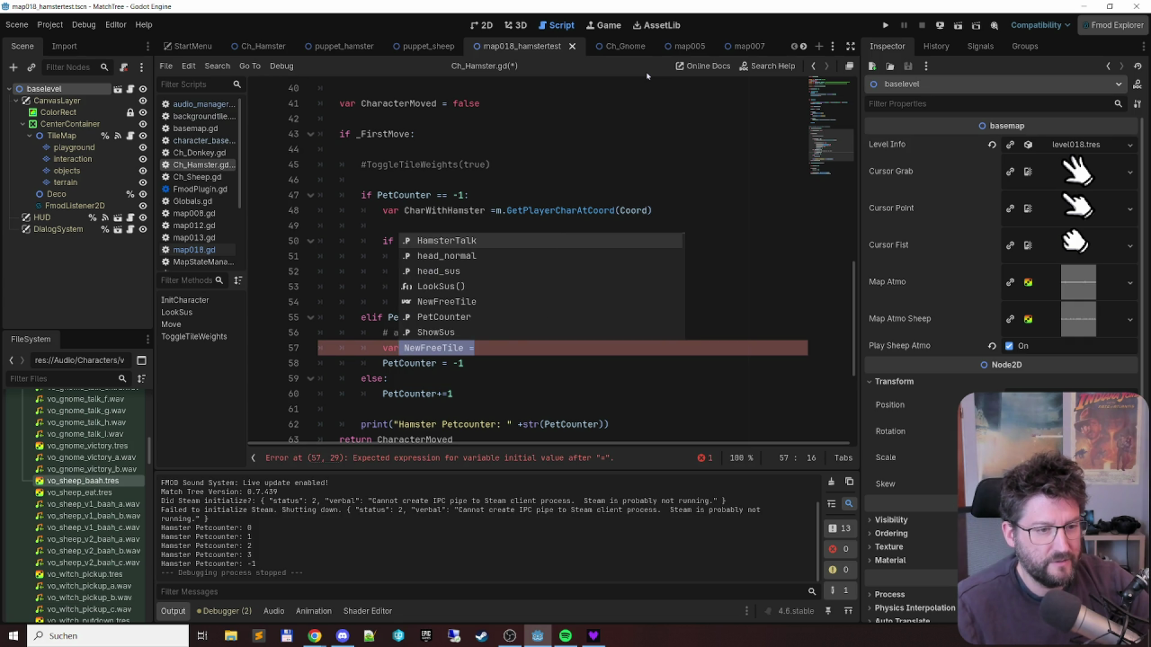
key("ctrl+shift+Left")
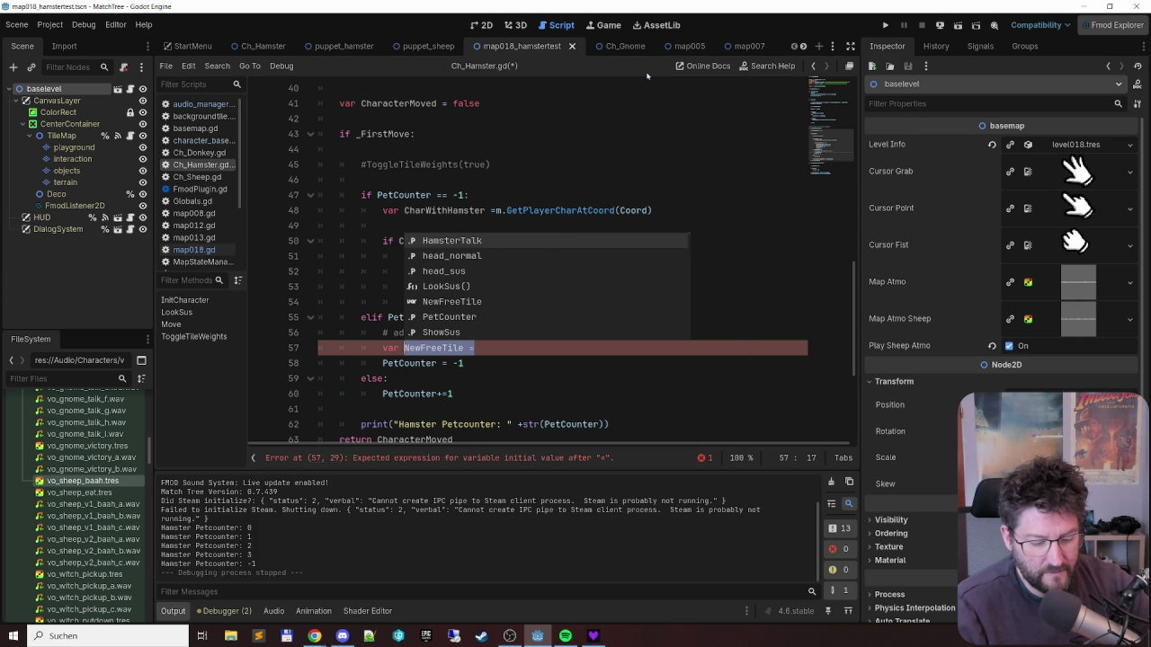
type("Possible")
key("ctrl+shift+Left")
key("Right")
type("Free")
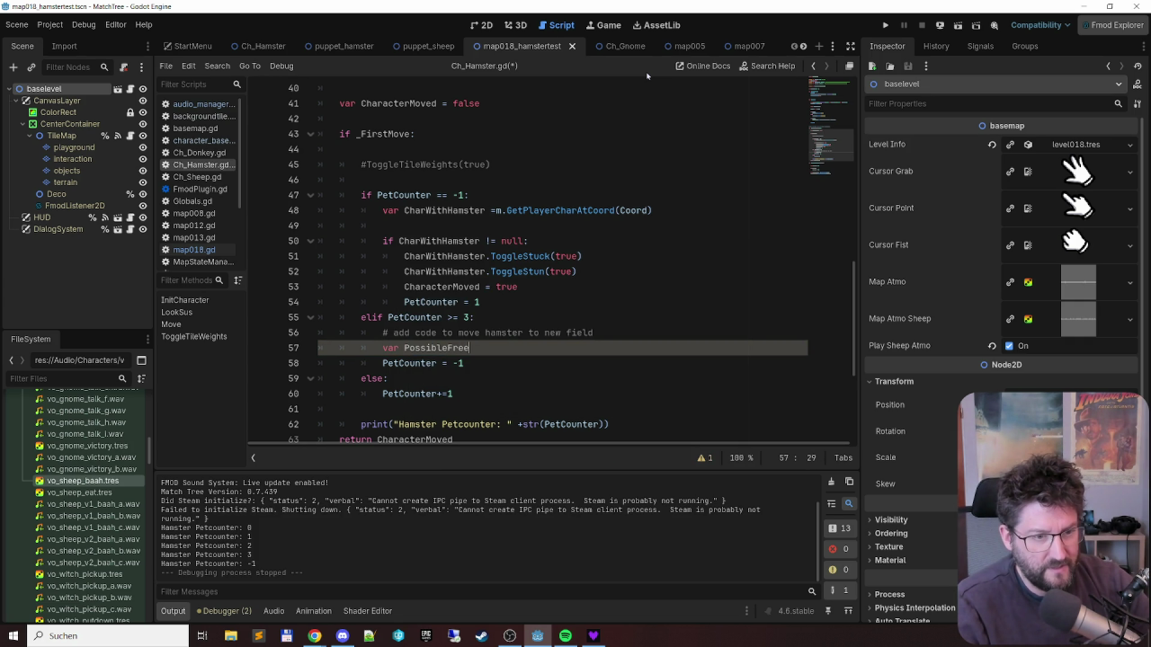
type("Tiles = ")
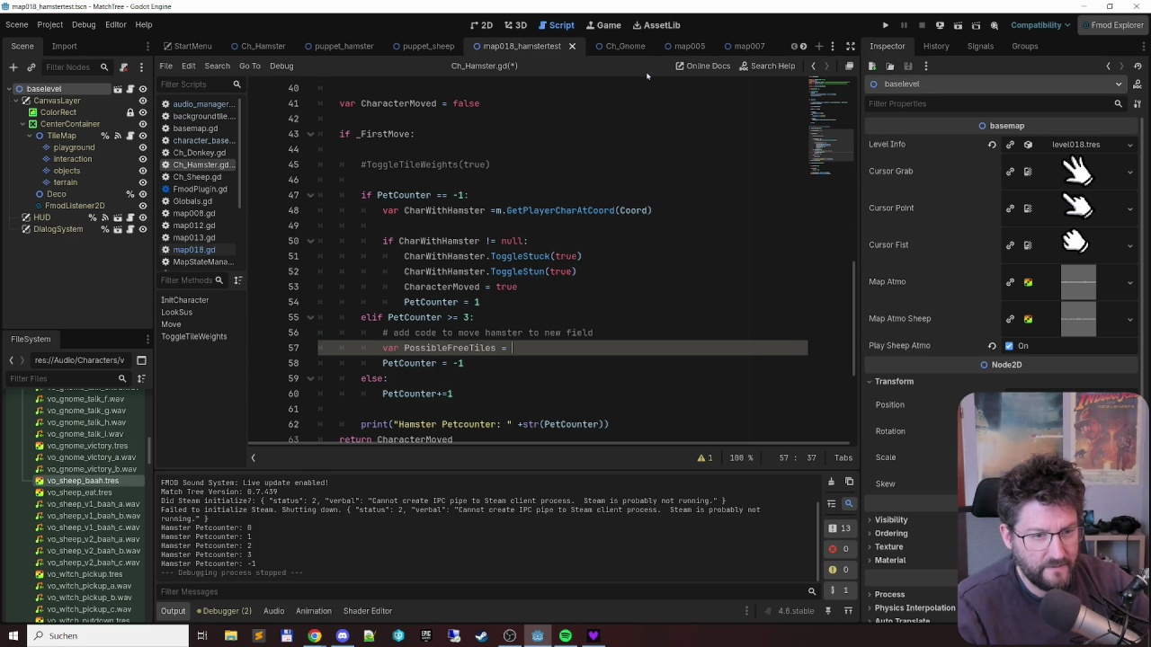
type("m.get")
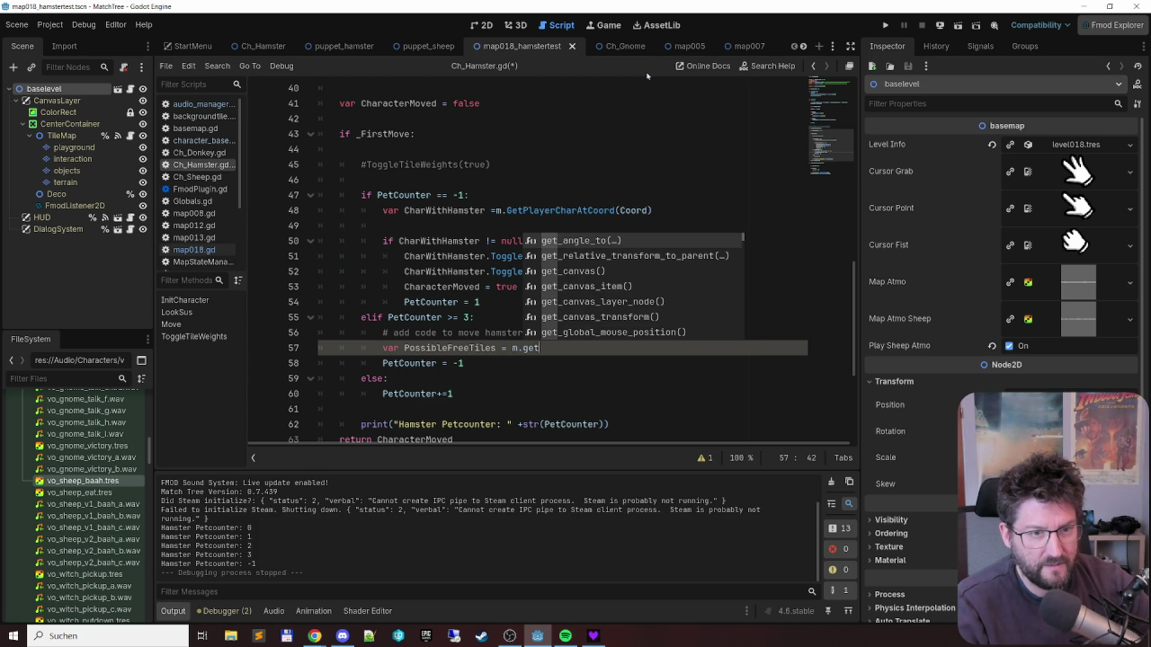
key("BackSpace")
key("BackSpace")
key("BackSpace")
type("Get")
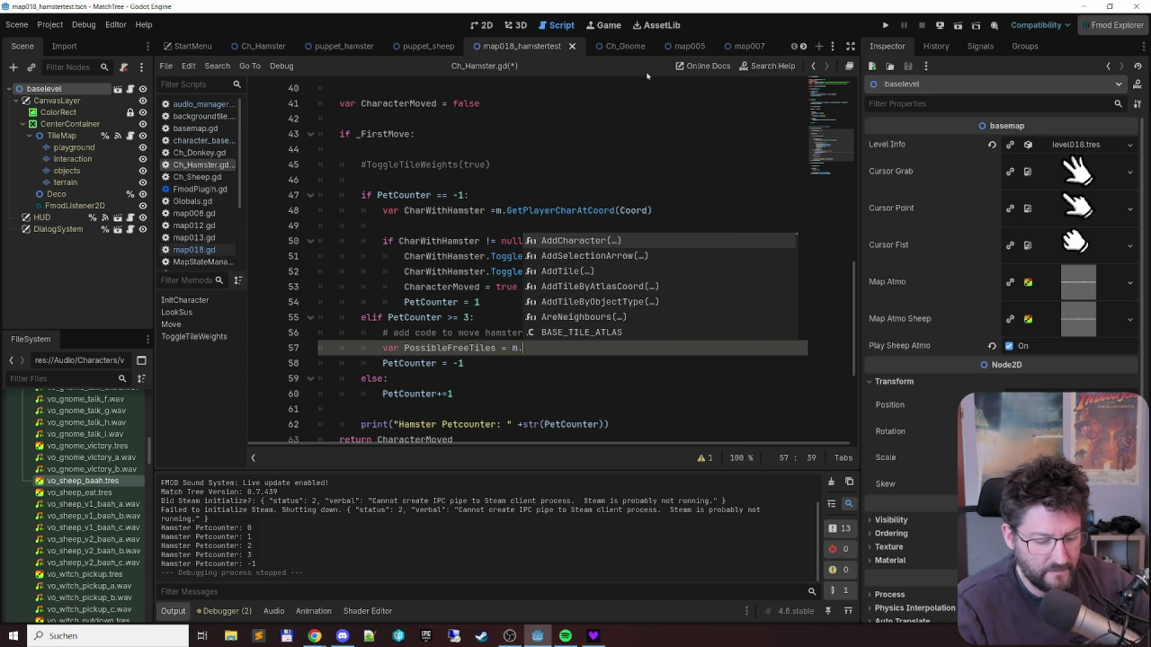
key("Return")
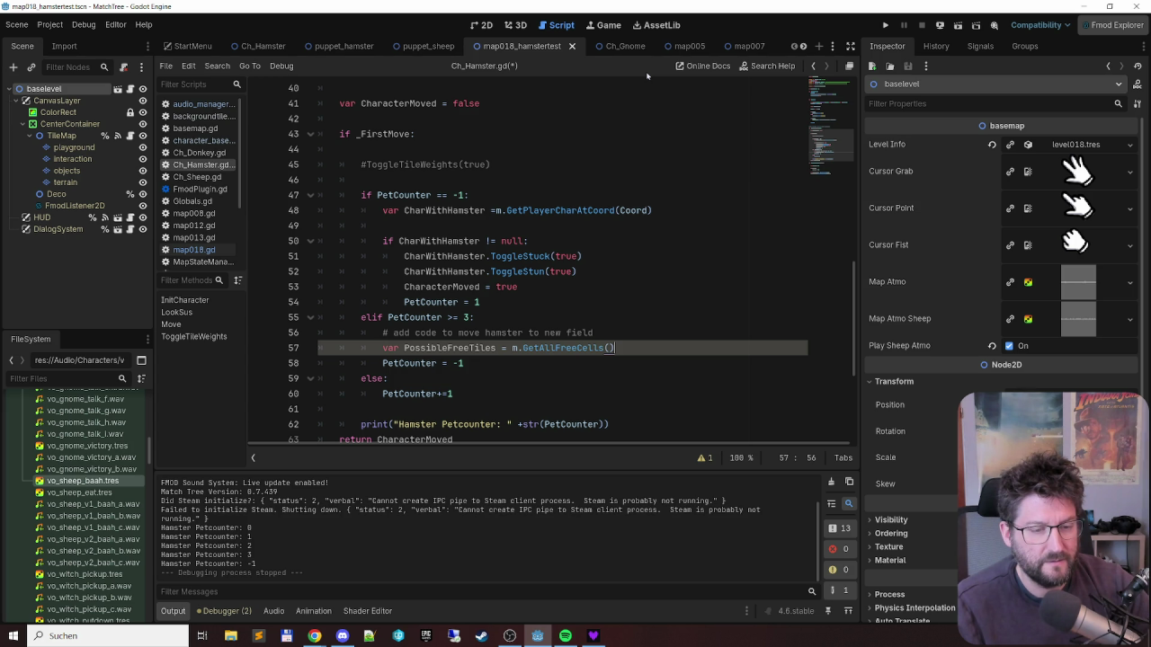
- Open an empty line 58 below the declaration, discarding a partial 'Possi'
key("Return")
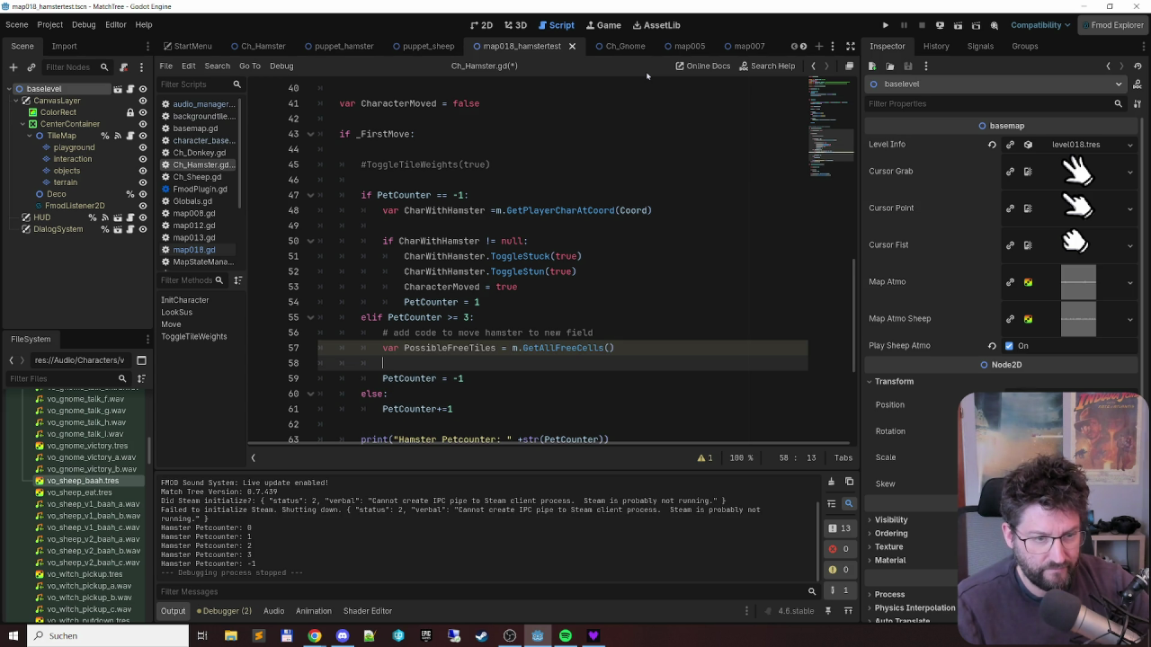
type("Possi")
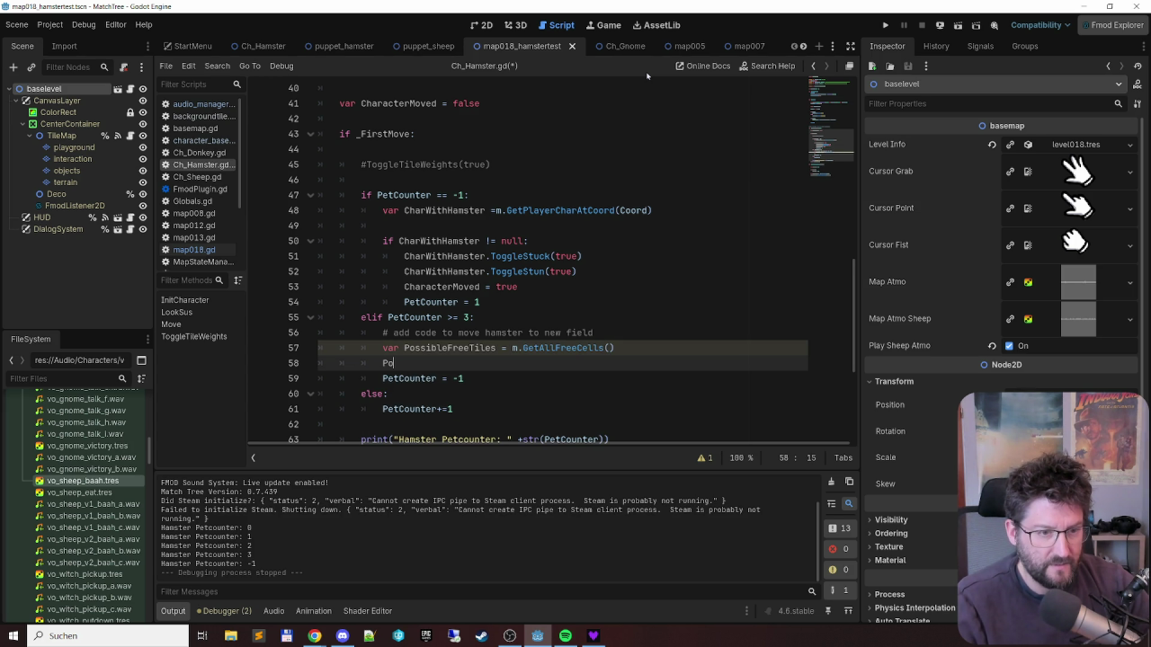
key("ctrl+shift+Left")
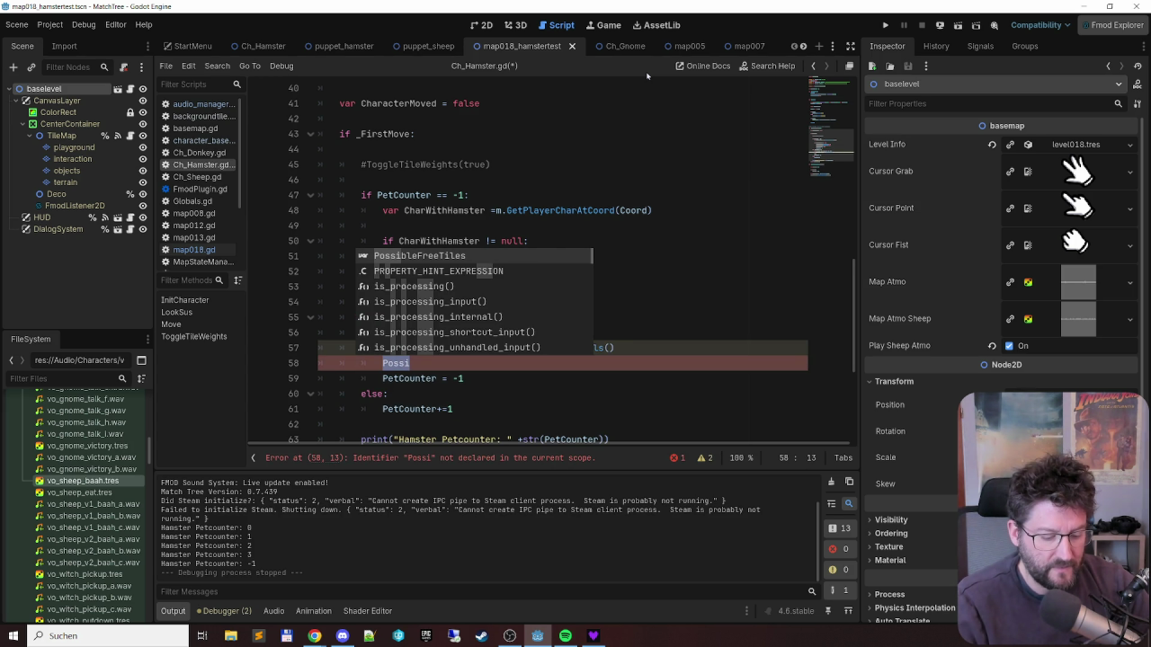
key("BackSpace")
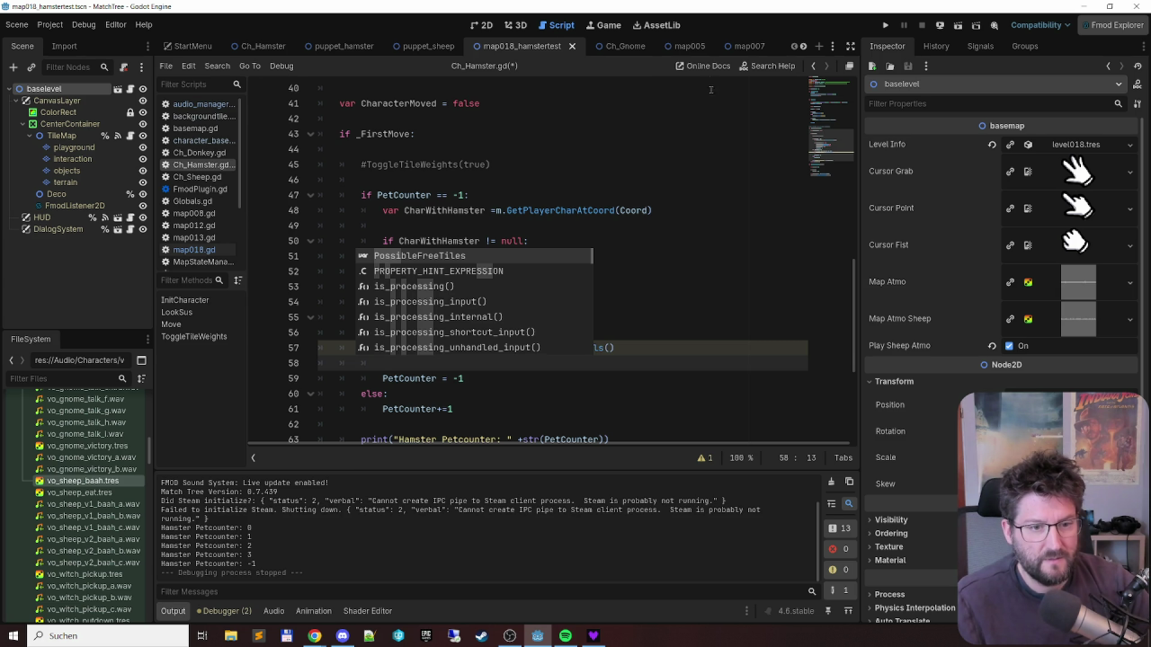
left_click(612, 196)
left_click(485, 362)
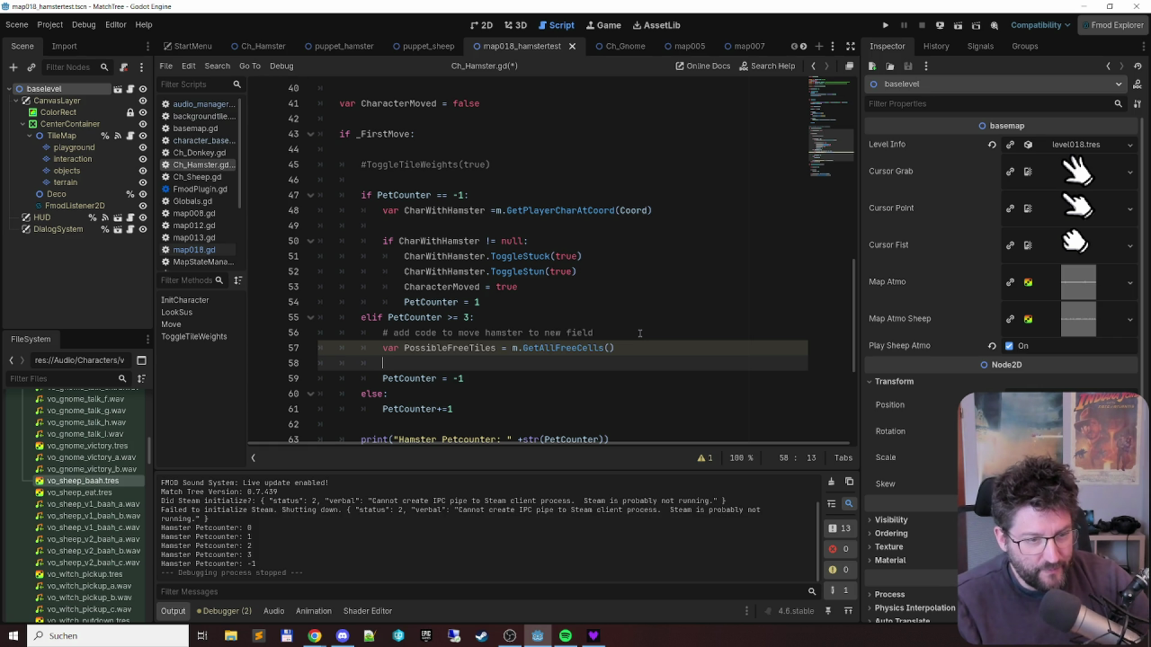
- Move the caret back up to the PossibleFreeTiles declaration line
key("Up")
- Insert 'if not PossibleFreeTiles.is_empty():' below the free-cells declaration
key("ctrl+Right")
key("Right")
key("ctrl+shift+Right")
key("End")
key("Return")
key("Return")
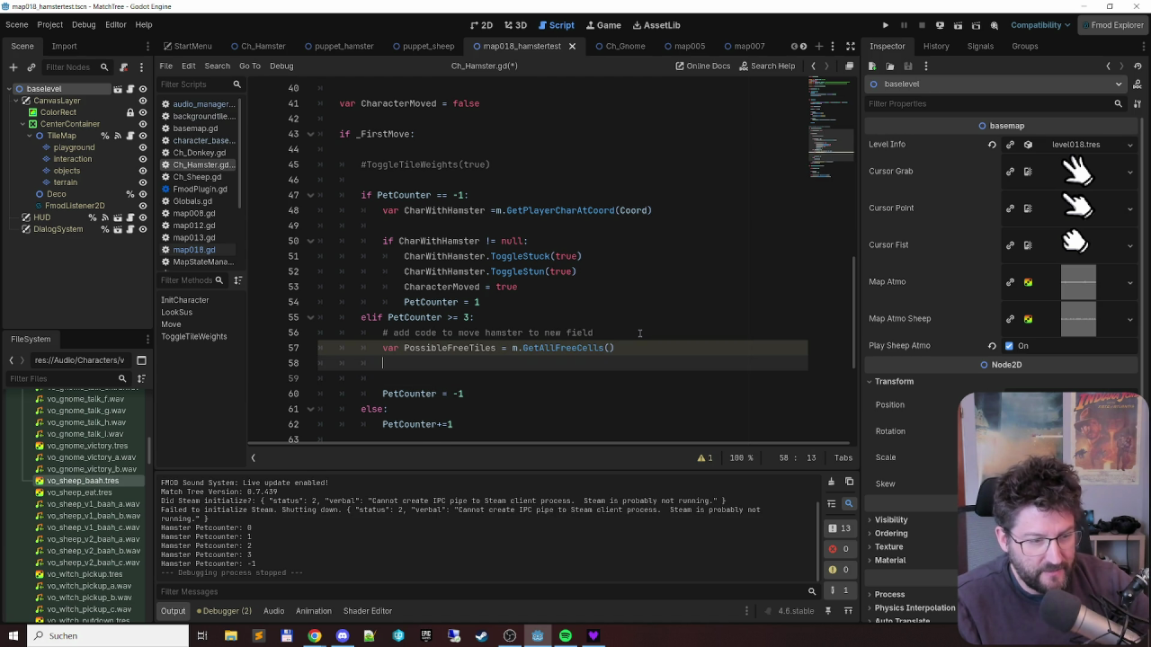
type("if PossibleFreeTiles")
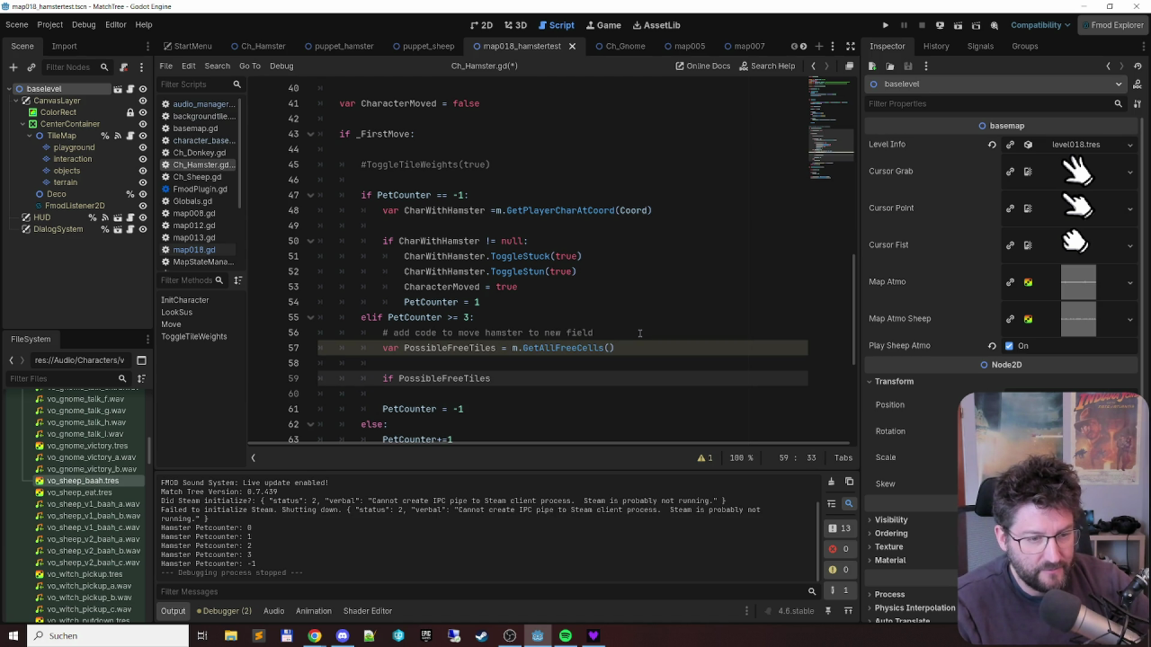
type(".em")
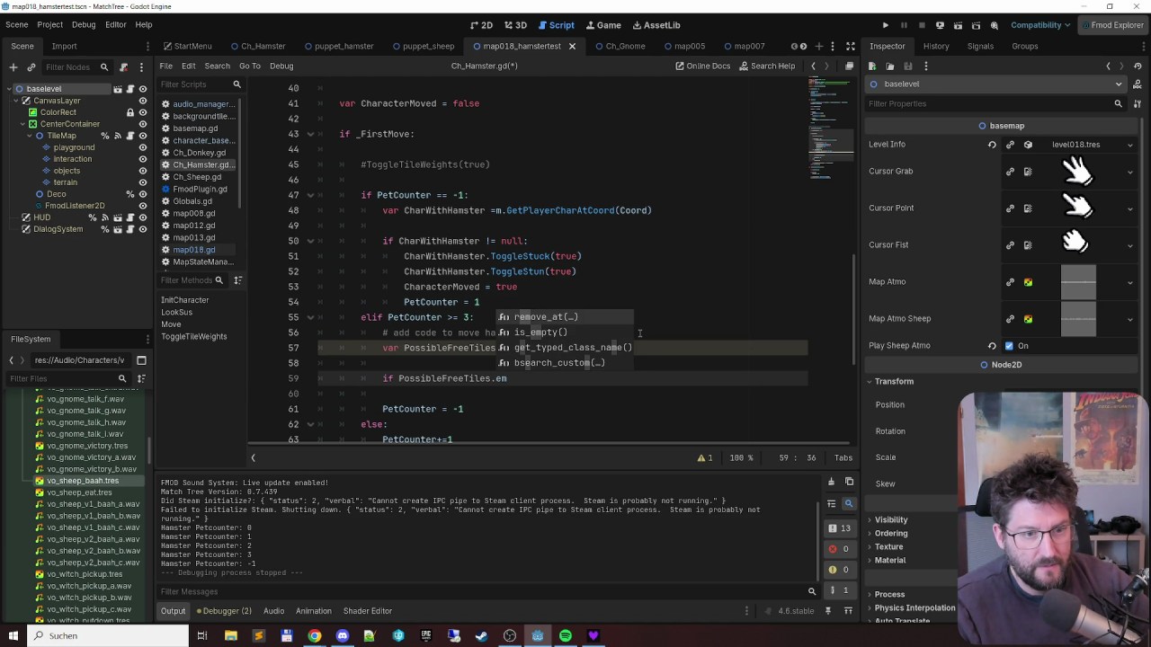
key("Down")
key("Return")
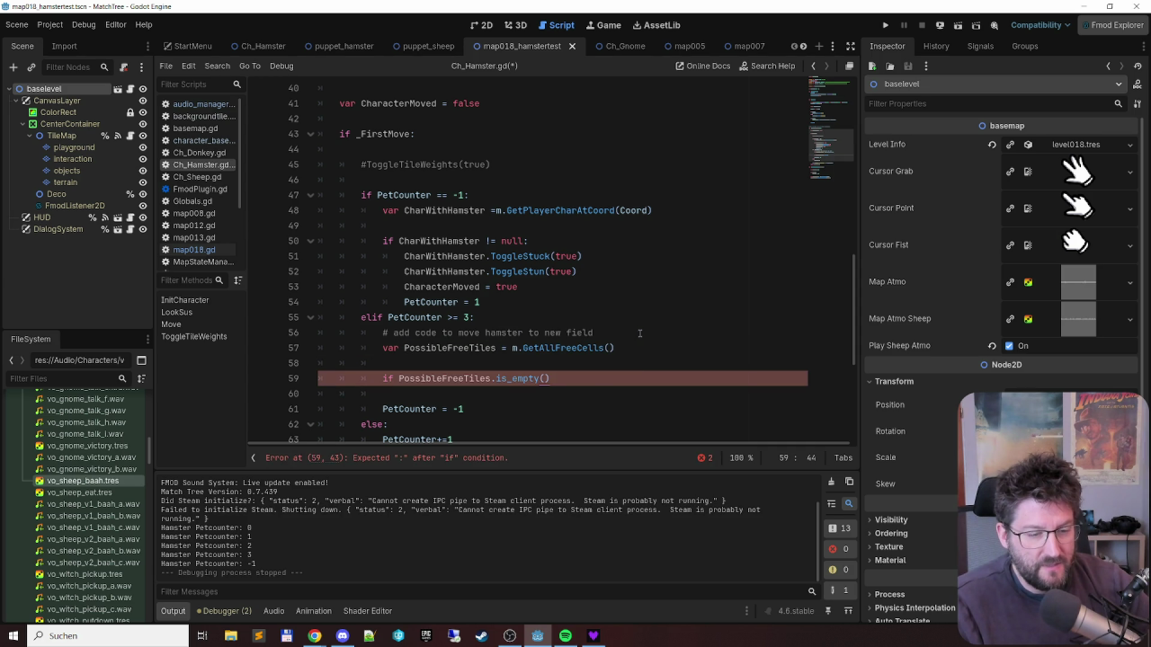
type(":")
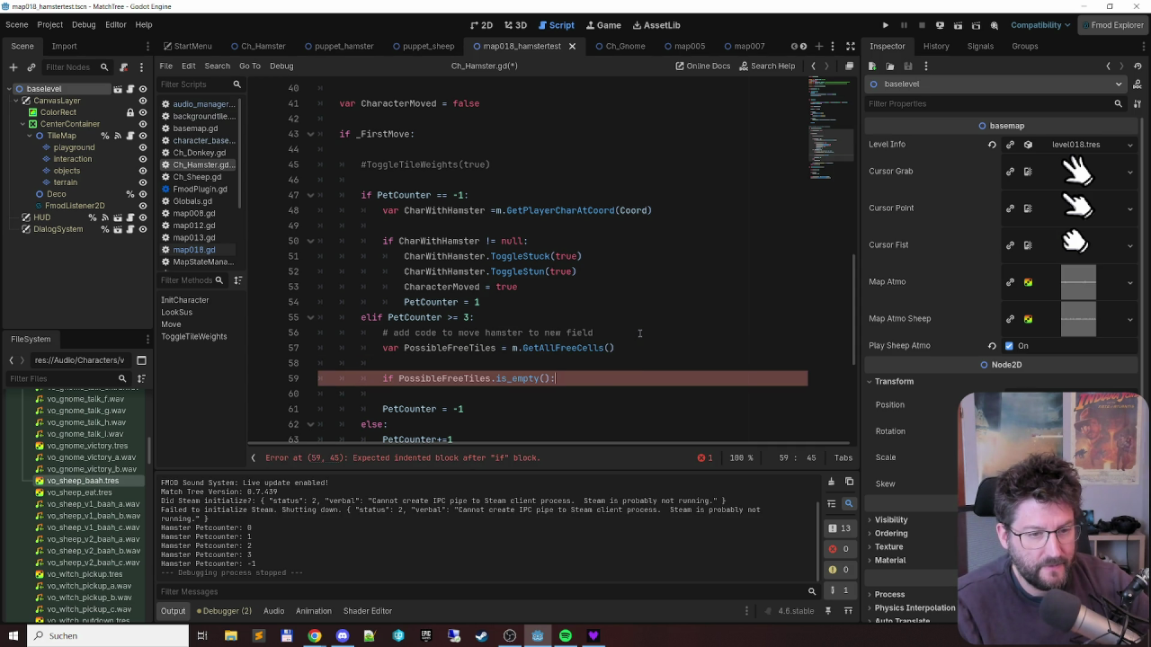
key("ctrl+Left")
key("ctrl+Left")
key("ctrl+Left")
key("Right")
key("Right")
key("Right")
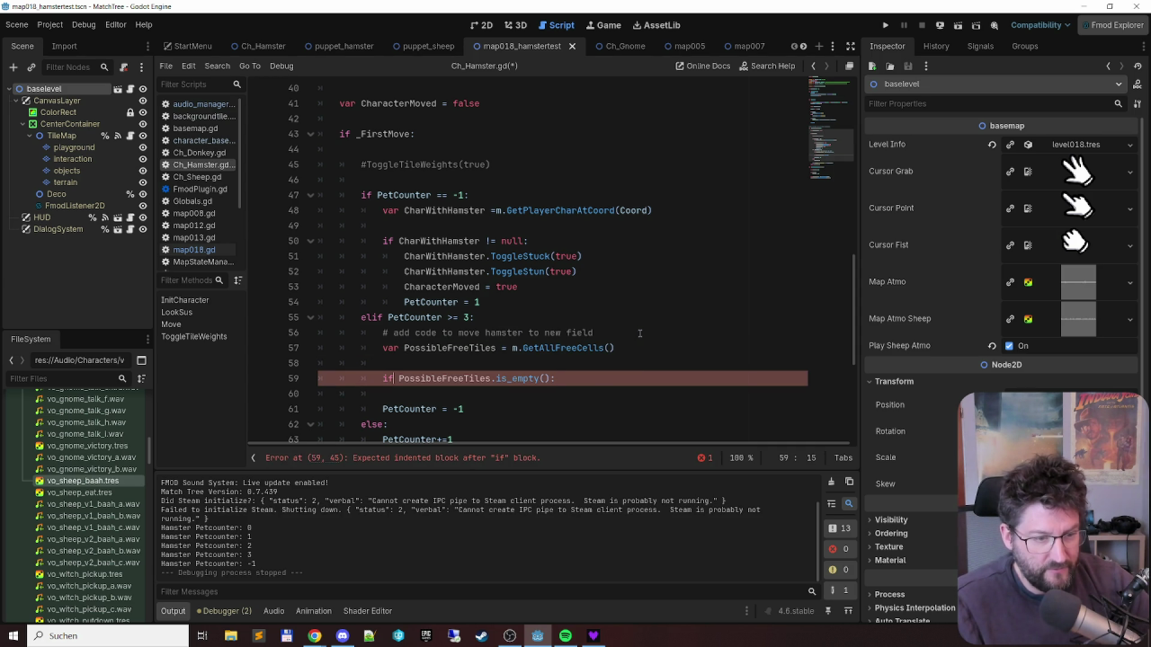
type("not")
key("End")
- Indent 'PetCounter = -1' into the new if block
key("Return")
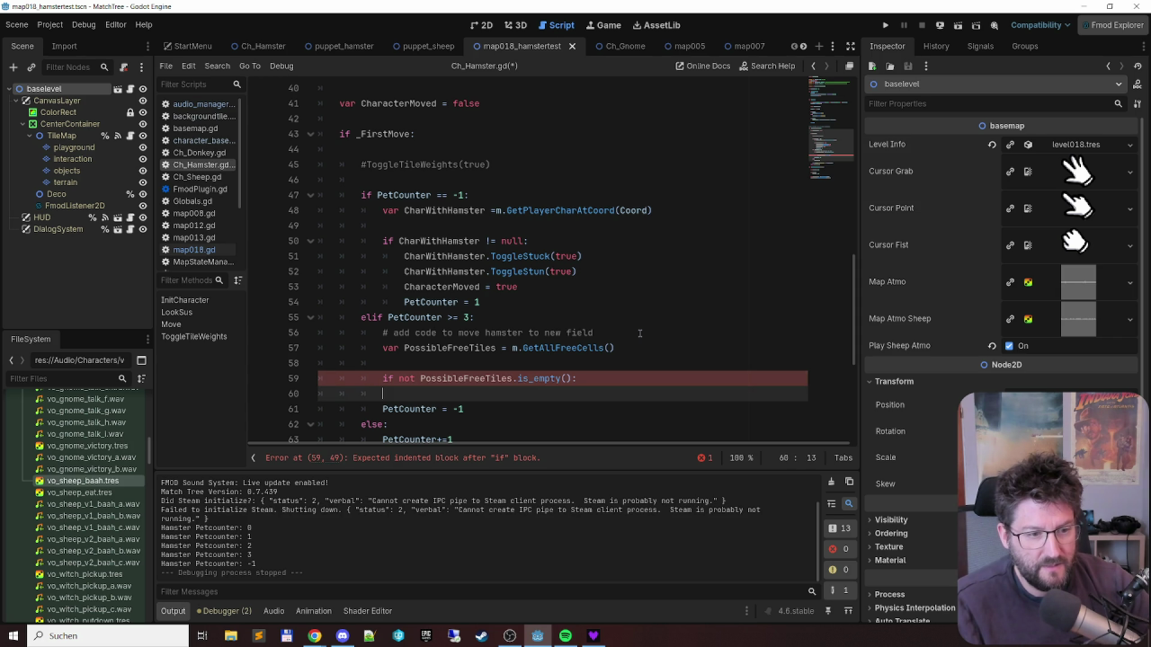
key("Down")
key("Tab")
key("Up")
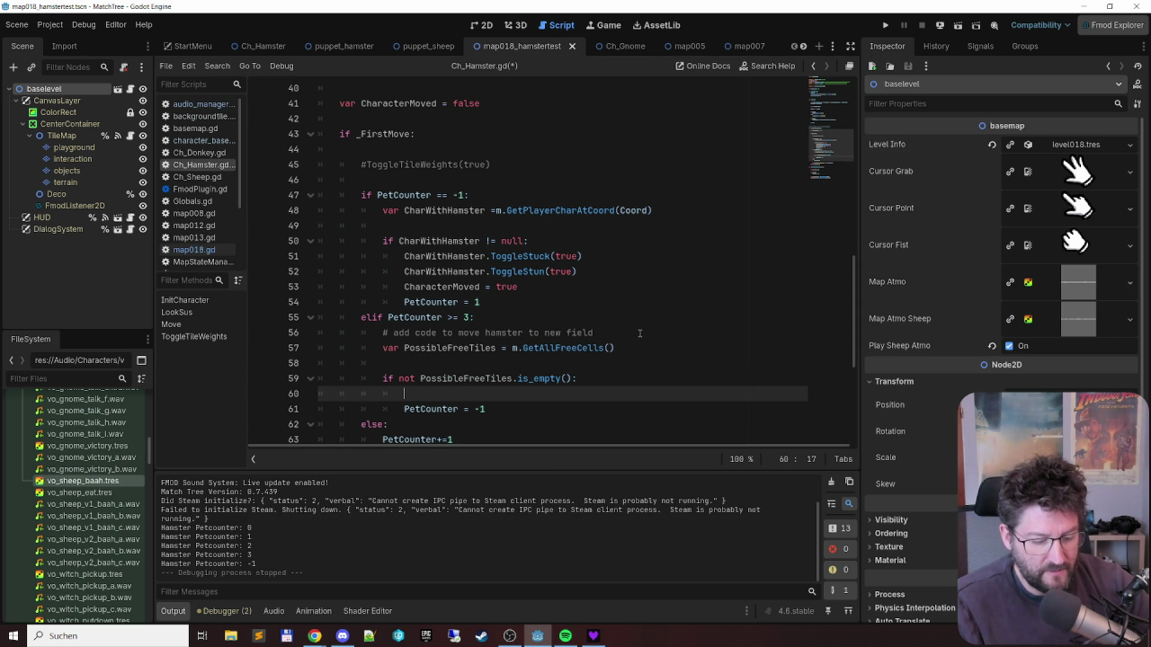
- Begin 'var NewTile := PossibleFreeTiles' inside the if block
type("var ")
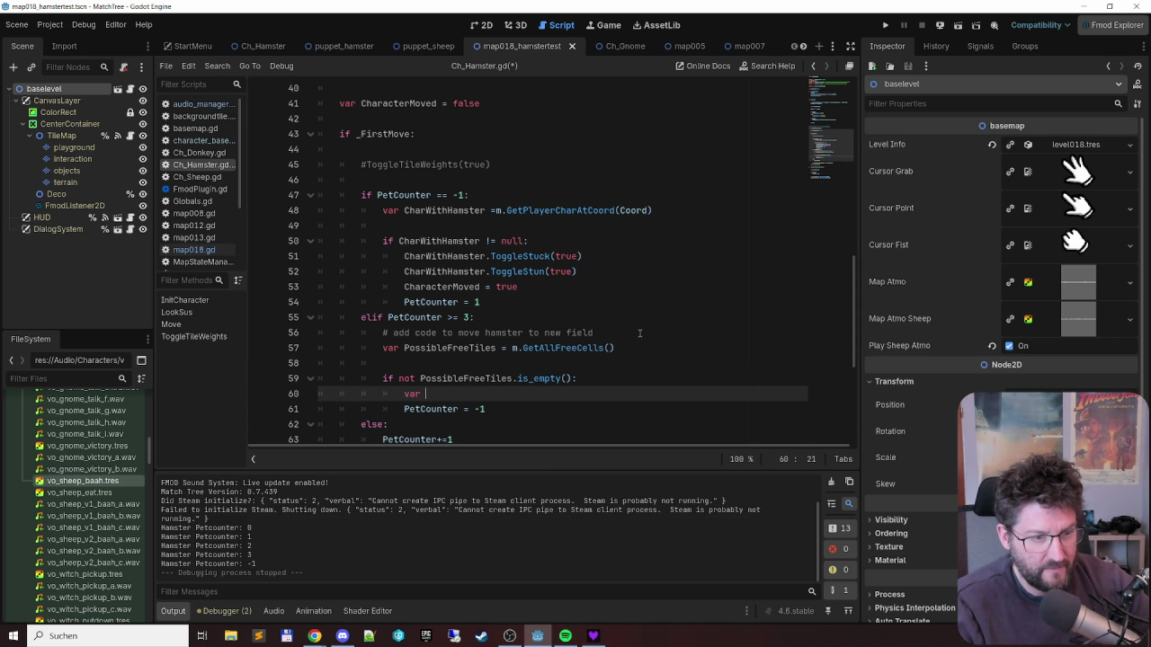
type("NewTile ")
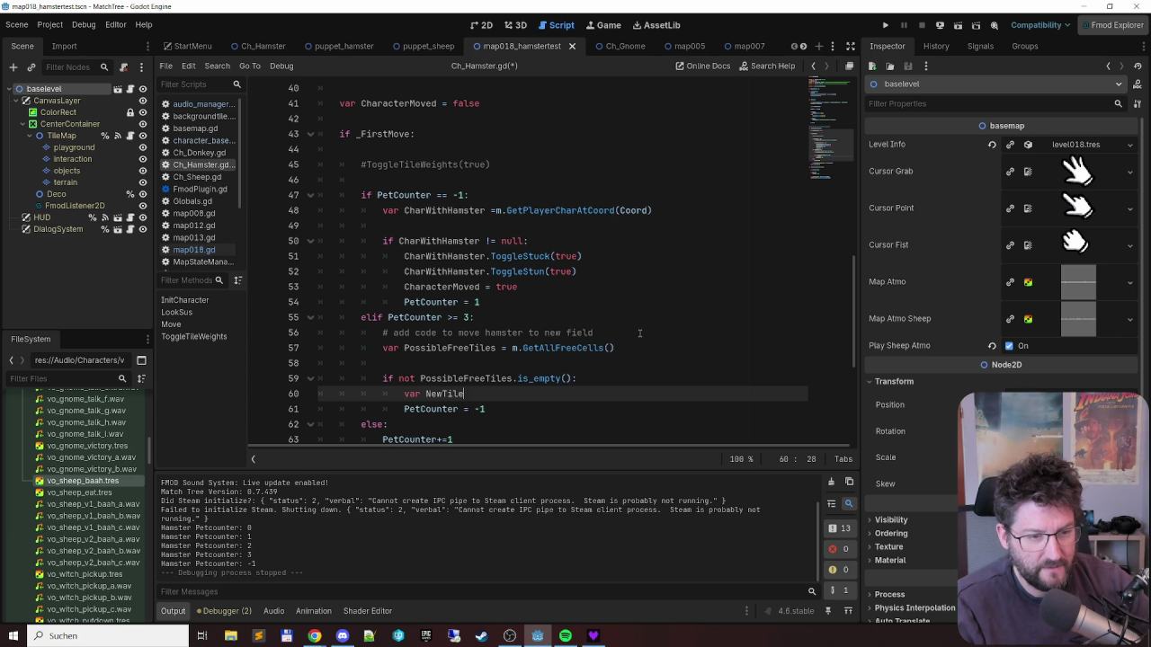
type("=")
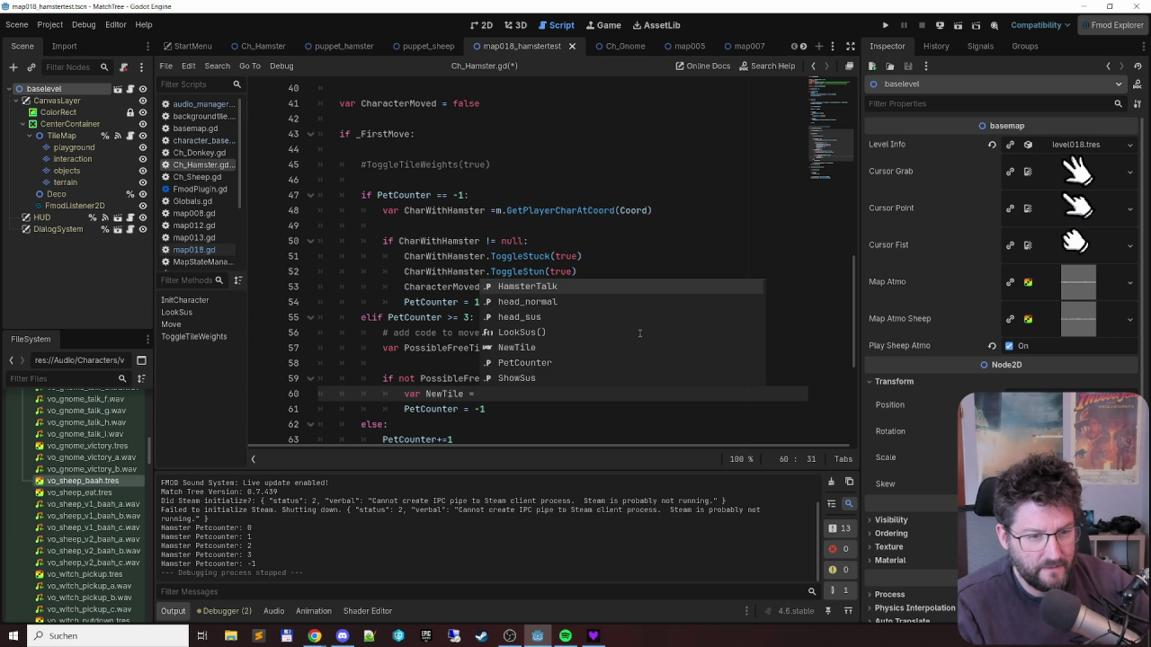
key("BackSpace")
key("BackSpace")
type(":= ")
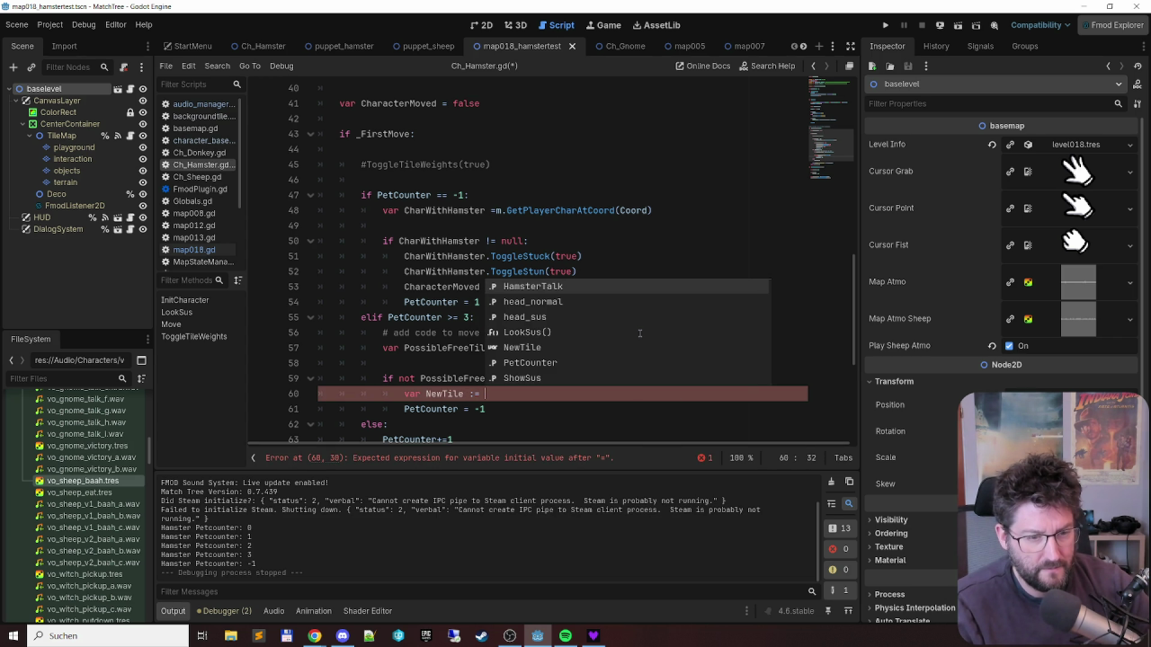
type("Pos")
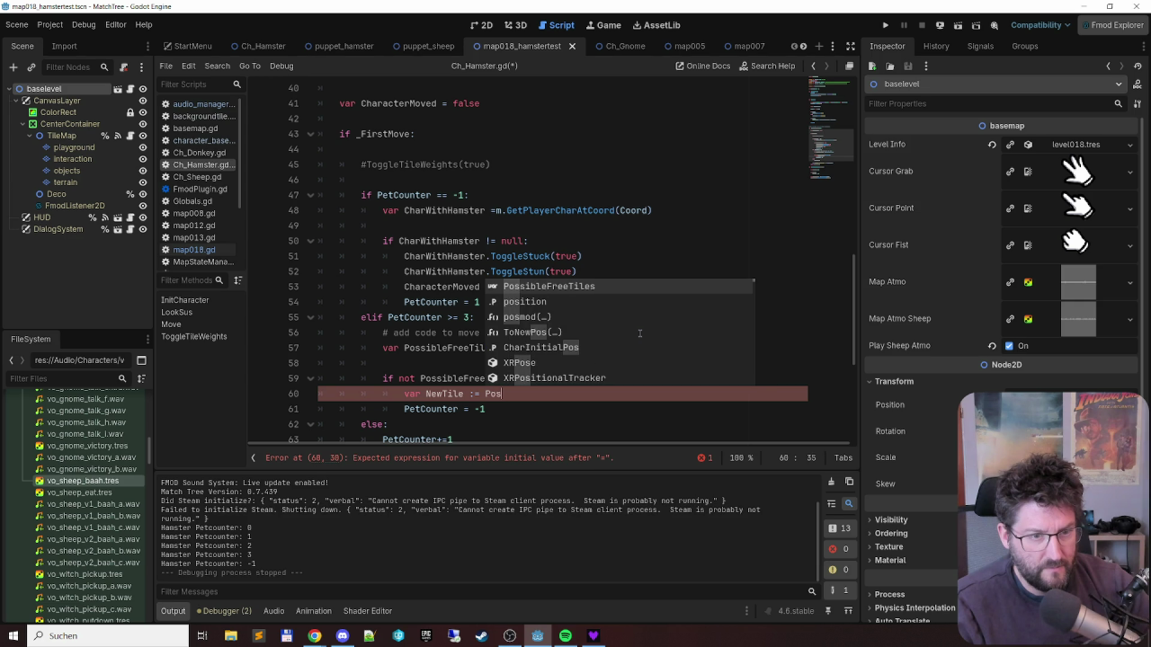
key("Return")
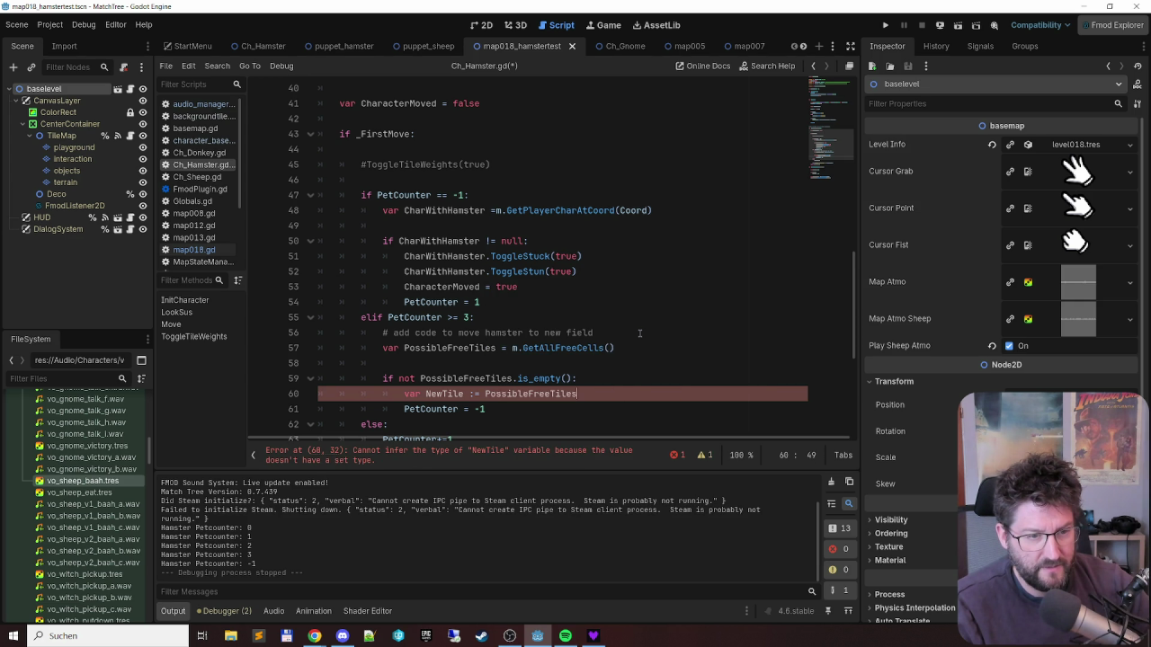
- Make PossibleFreeTiles use ':=' and set NewTile to PossibleFreeTiles.pick_random()
key("Up")
key("Up")
key("Up")
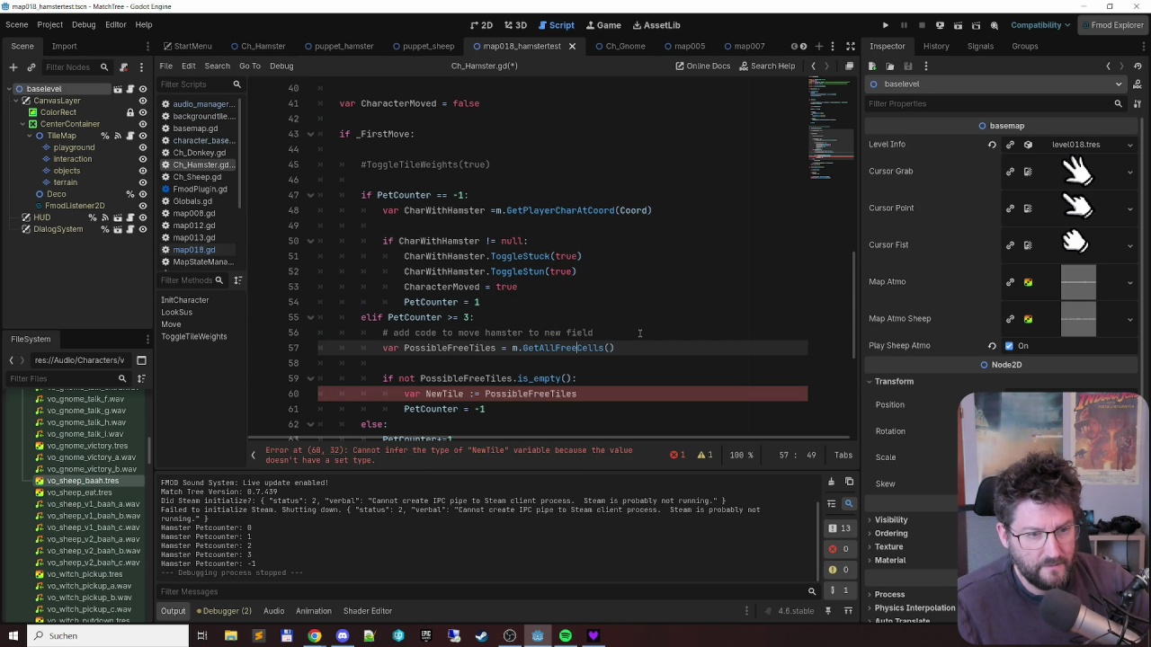
key("Left")
key("Left")
key("Left")
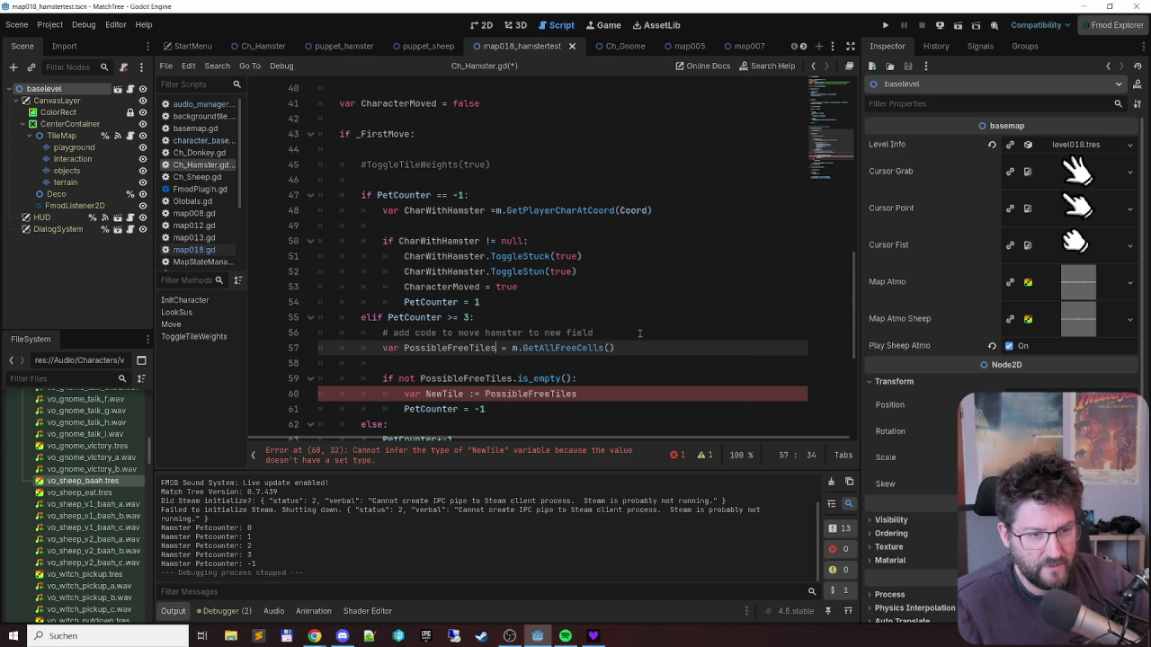
type(":")
key("Down")
key("Down")
key("Down")
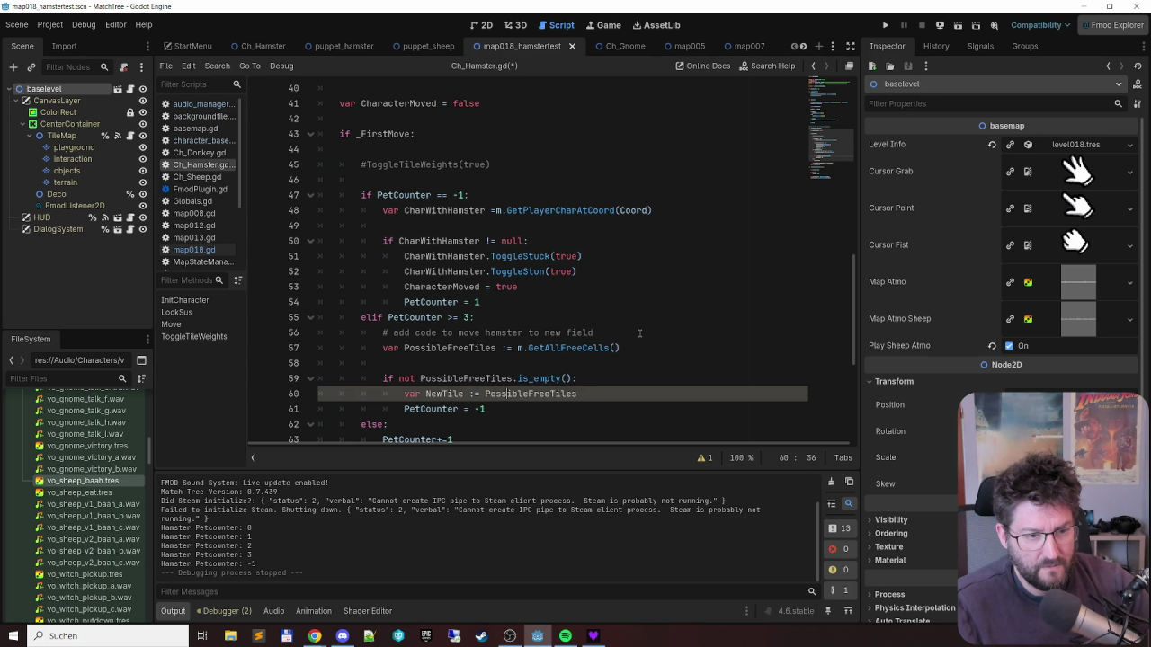
type(".")
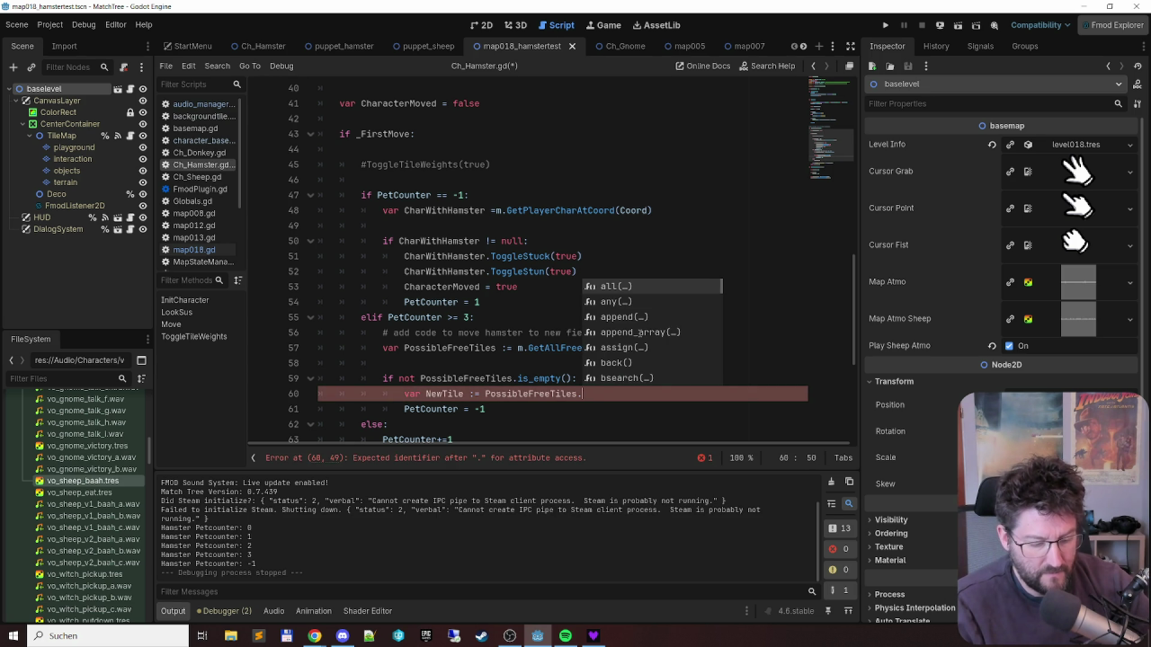
type("rn")
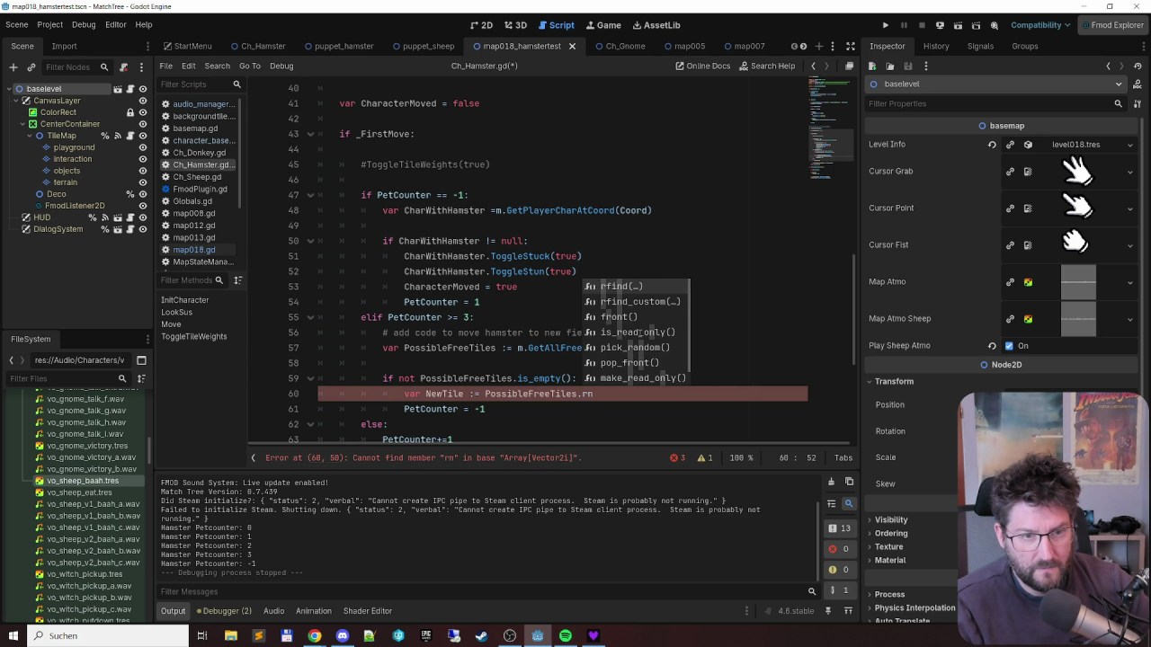
type("a")
key("BackSpace")
key("BackSpace")
type("an")
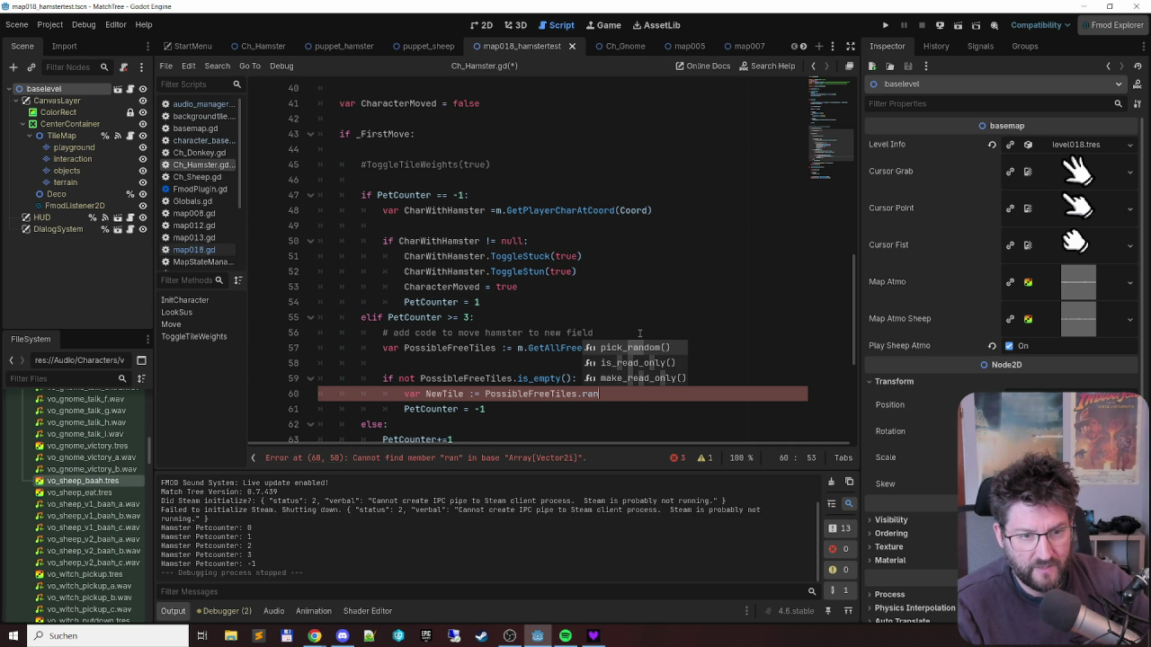
key("Return")
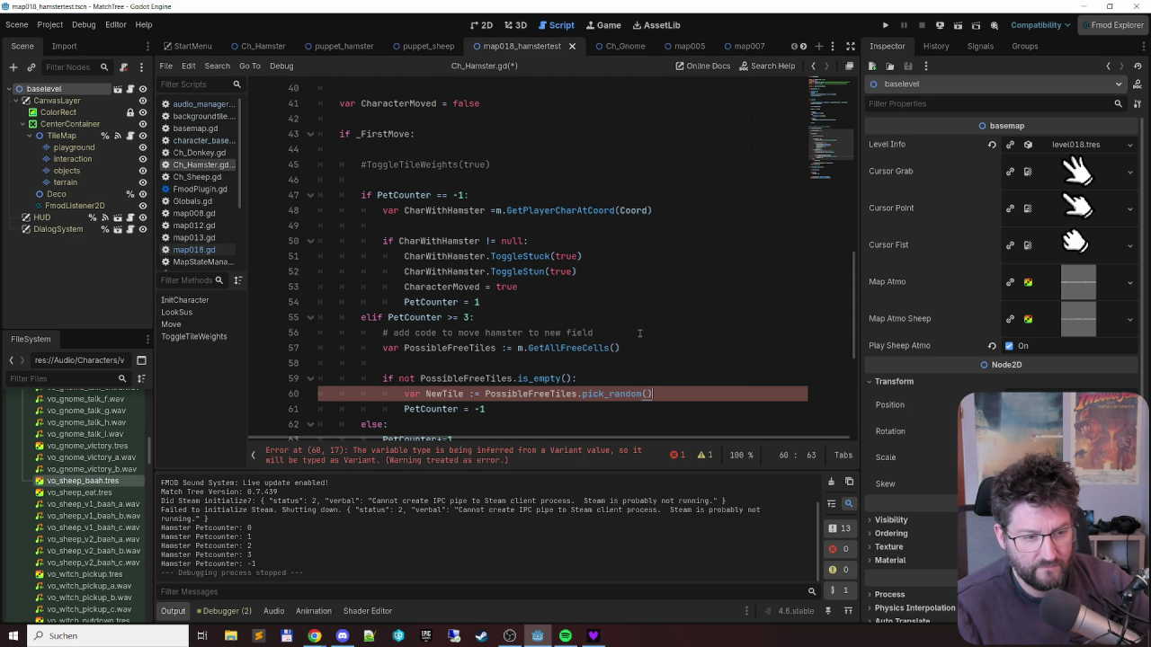
- Remove the ':' from the NewTile assignment so it uses plain '='
key("Home")
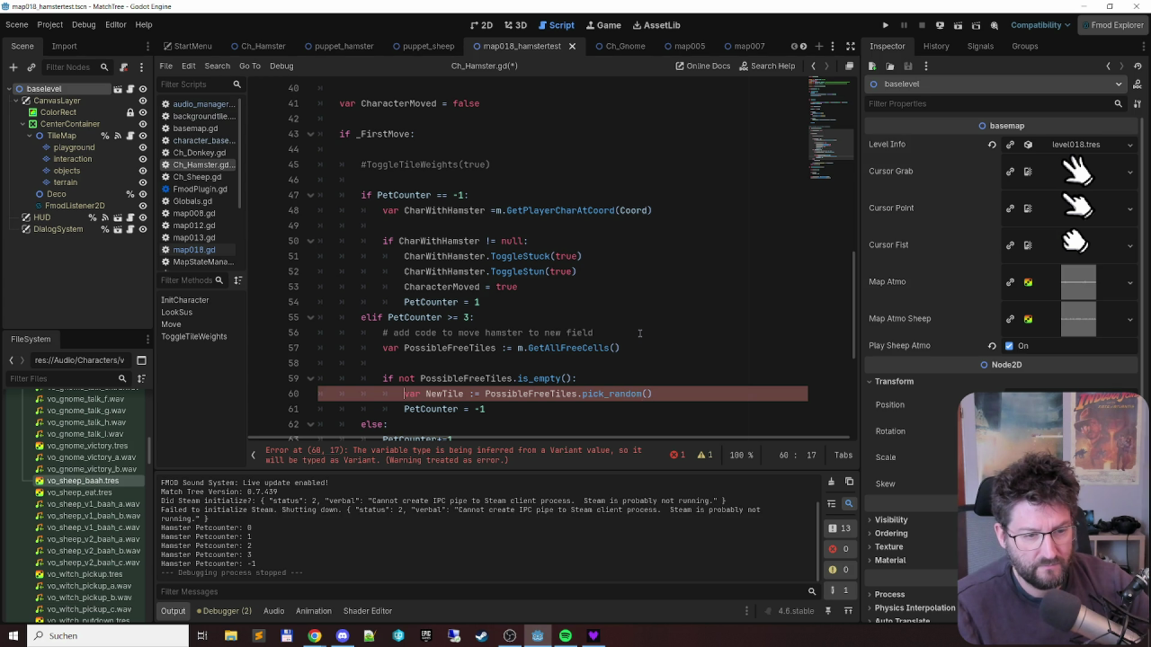
key("ctrl+Right")
key("ctrl+Right")
key("Right")
key("Right")
key("Delete")
key("End")
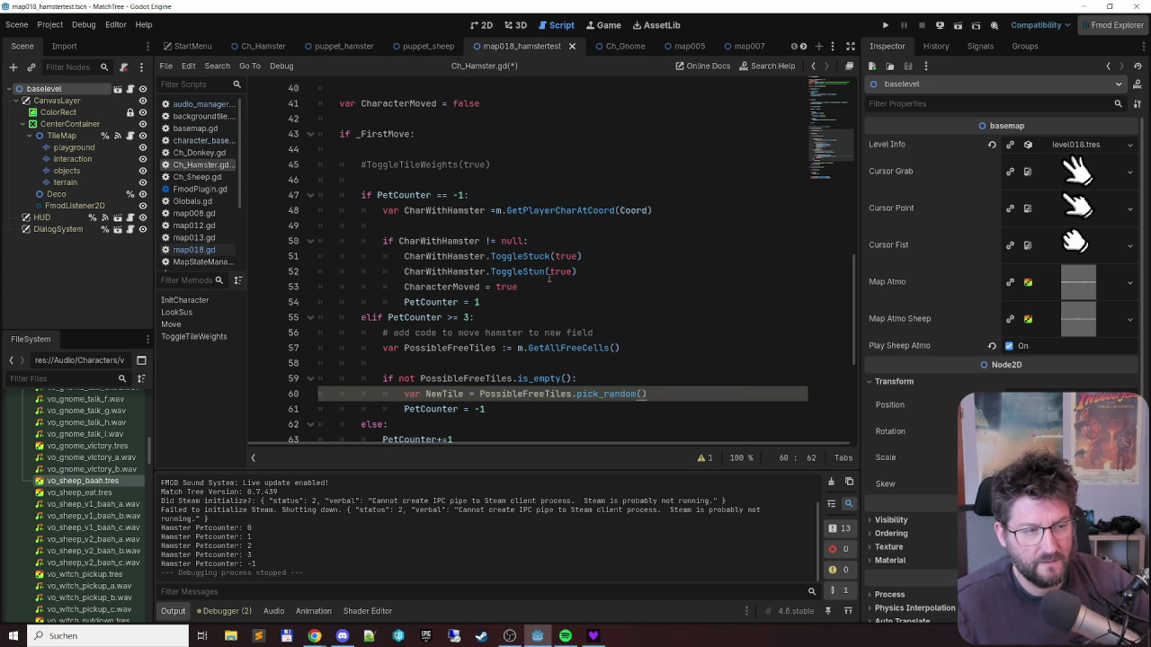
- Add an empty line below the pick_random line and switch to Ch_Sheep.gd
scroll(640, 333, "down", 5)
scroll(618, 184, "up", 3)
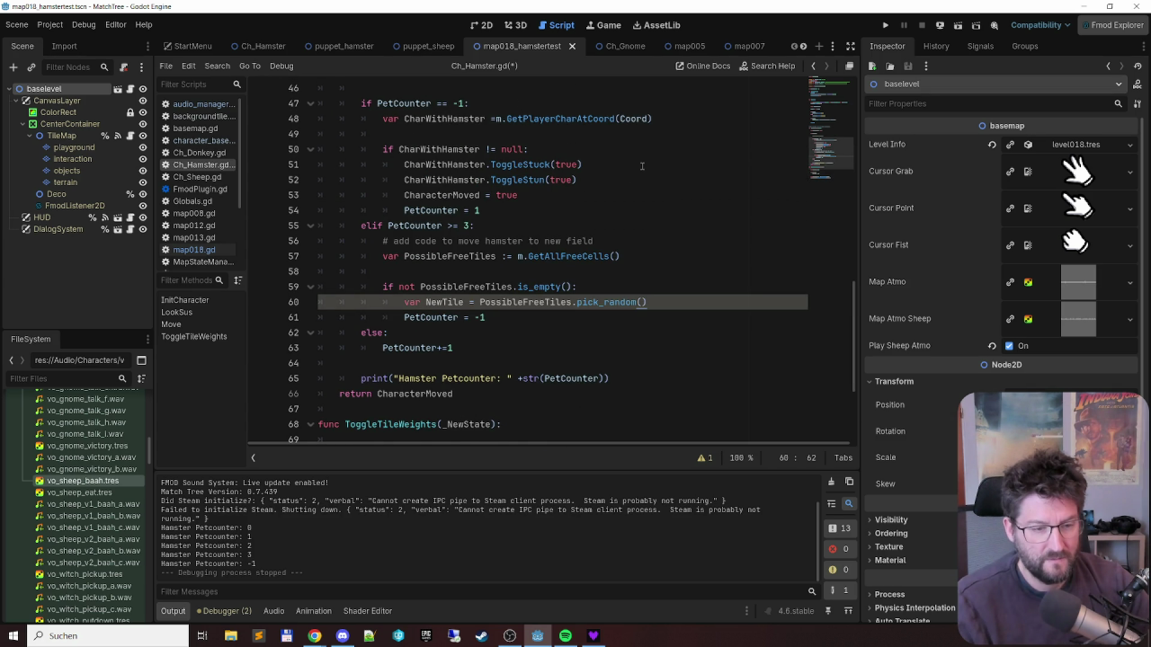
key("Return")
type("Move")
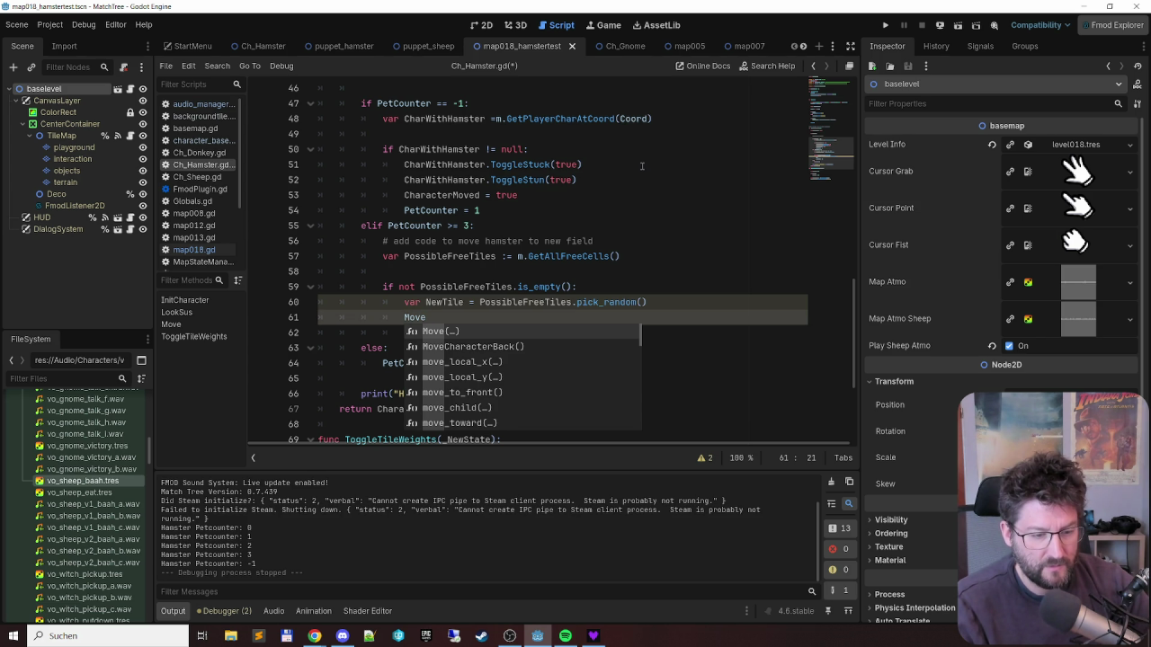
type("t")
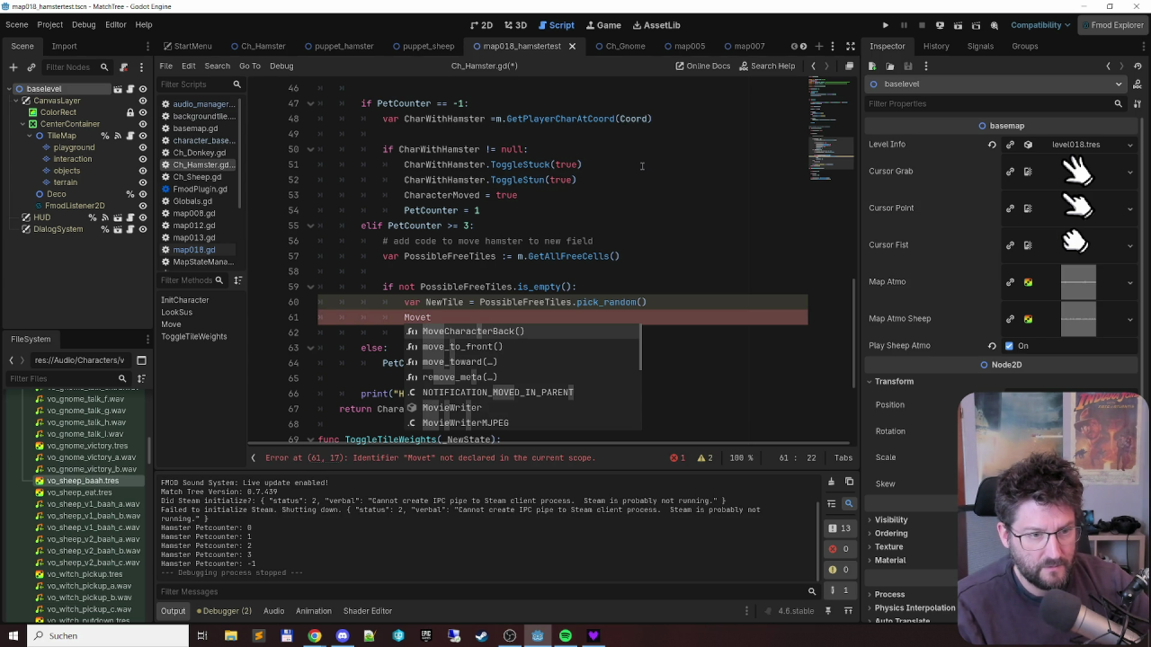
key("BackSpace")
key("BackSpace")
key("BackSpace")
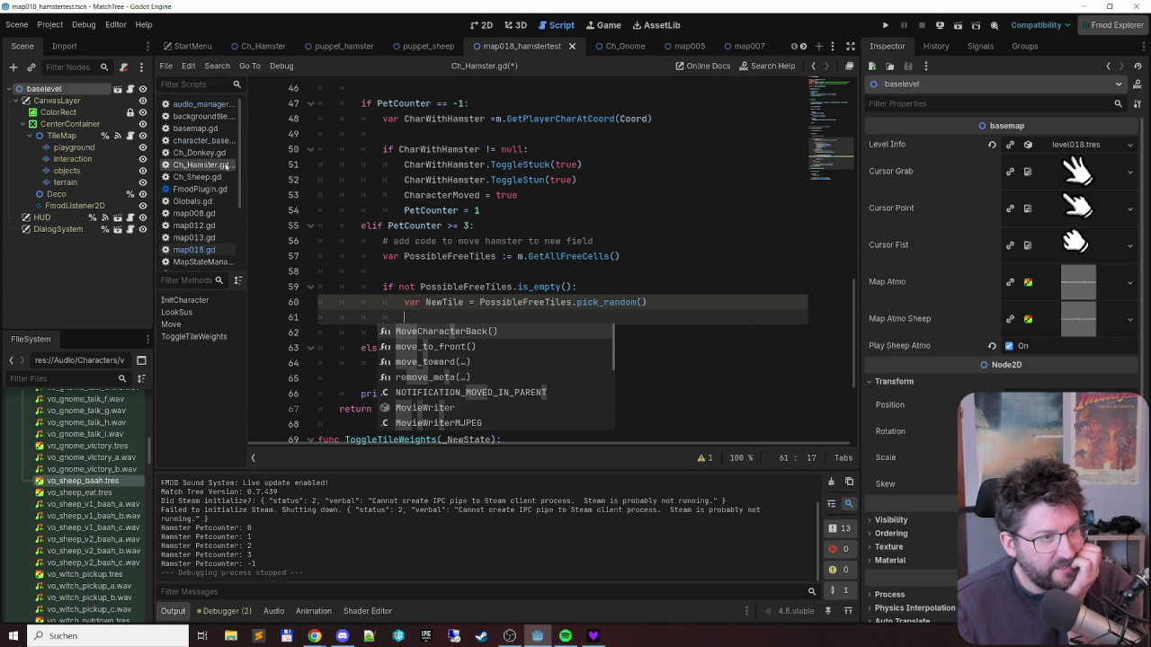
left_click(222, 177)
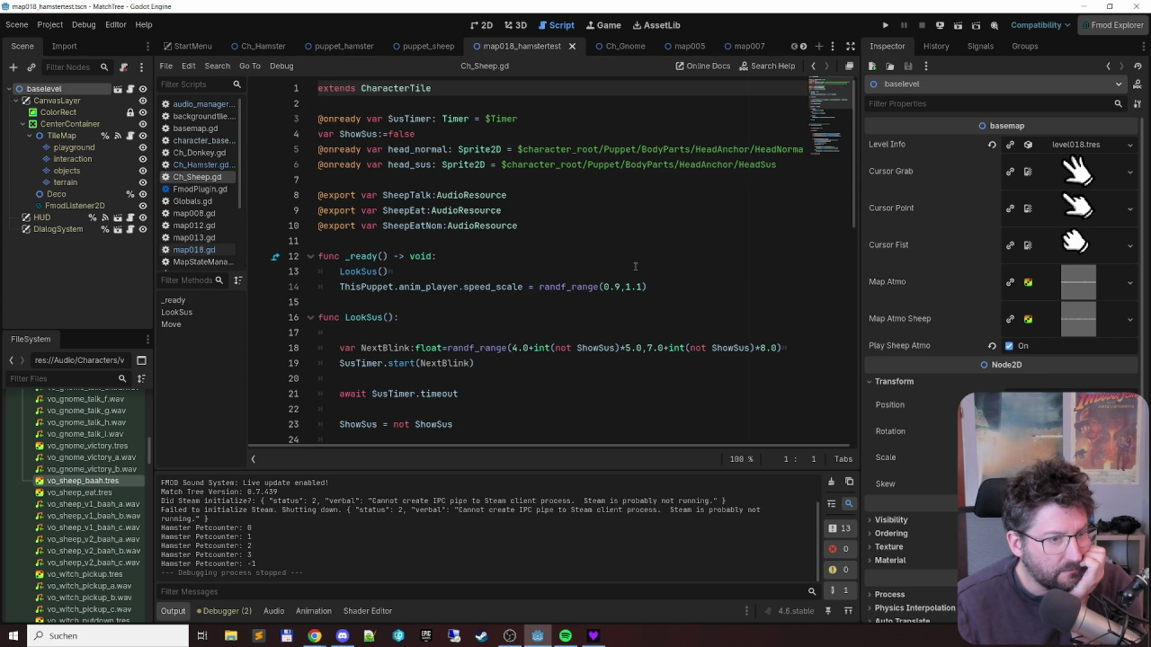
- Back in Ch_Hamster.gd, write 'ToNewPos(Coord, NewTile)' on line 61 and save
scroll(635, 266, "down", 12)
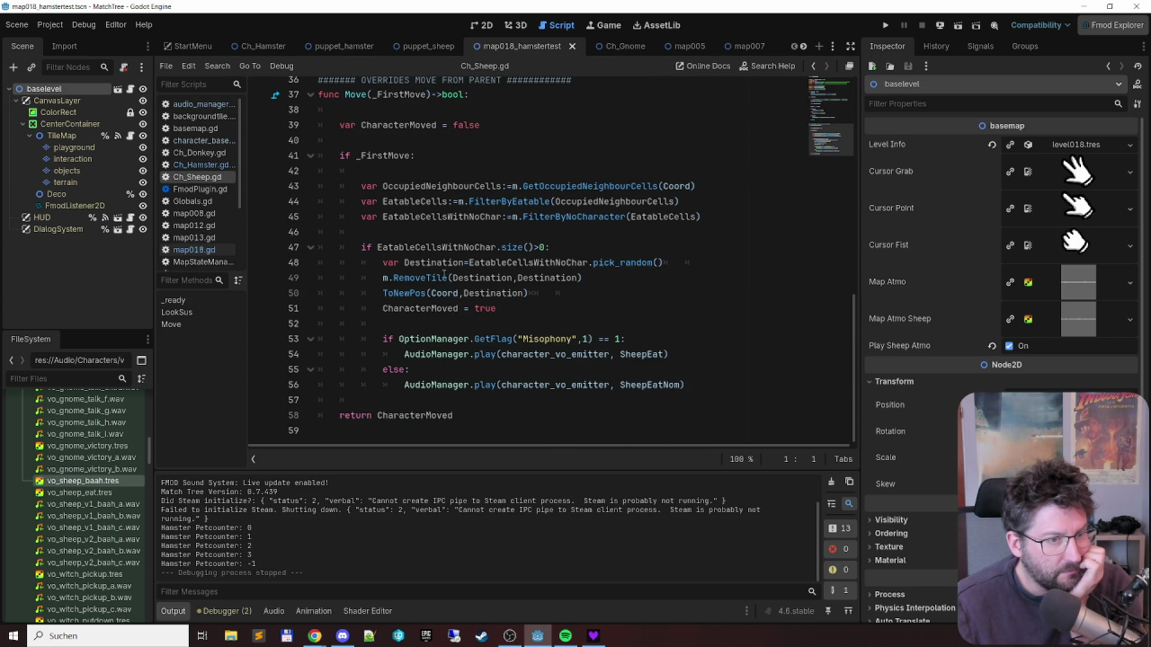
left_click(196, 165)
key("Escape")
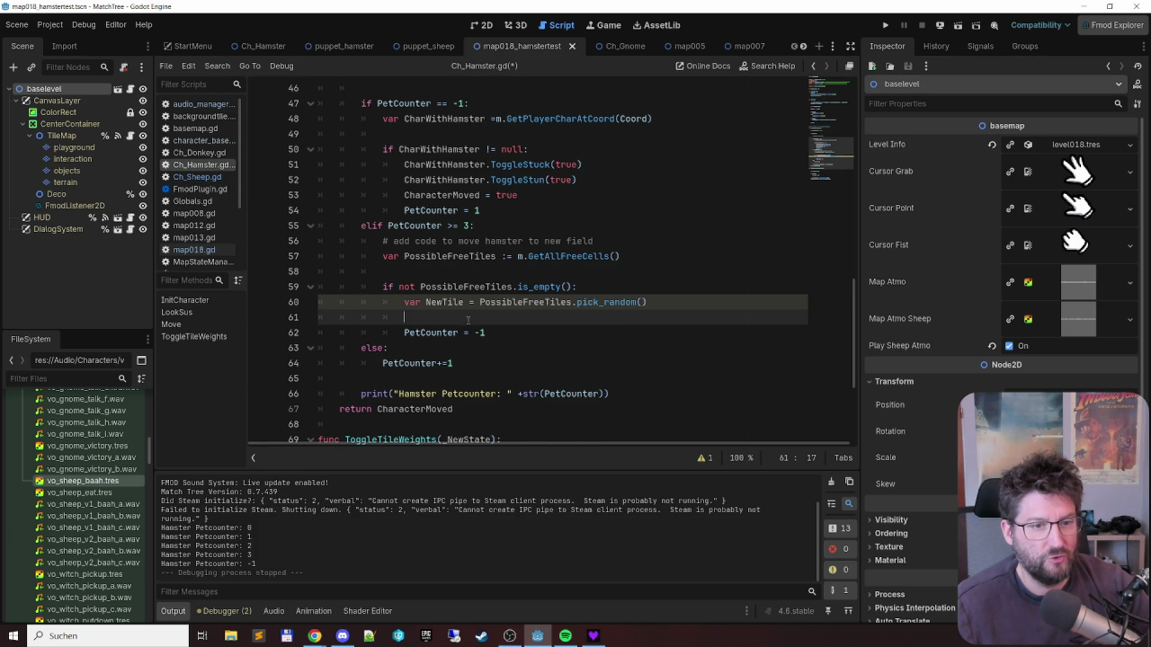
type("To")
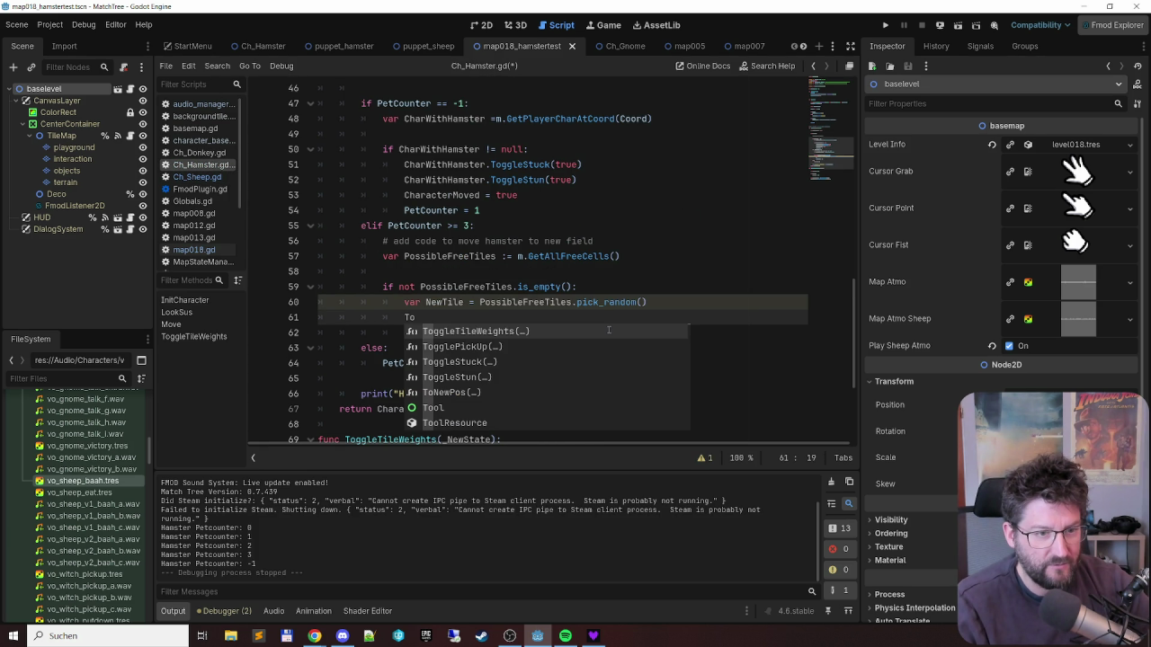
type("NewPos(")
key("Escape")
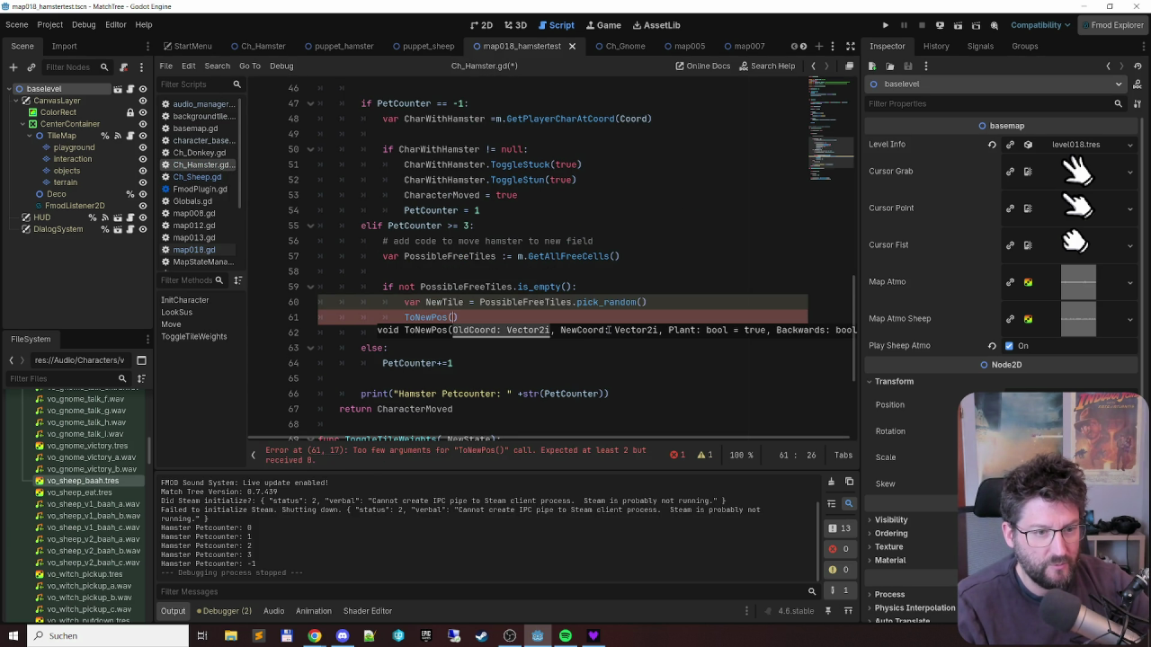
type("Coo")
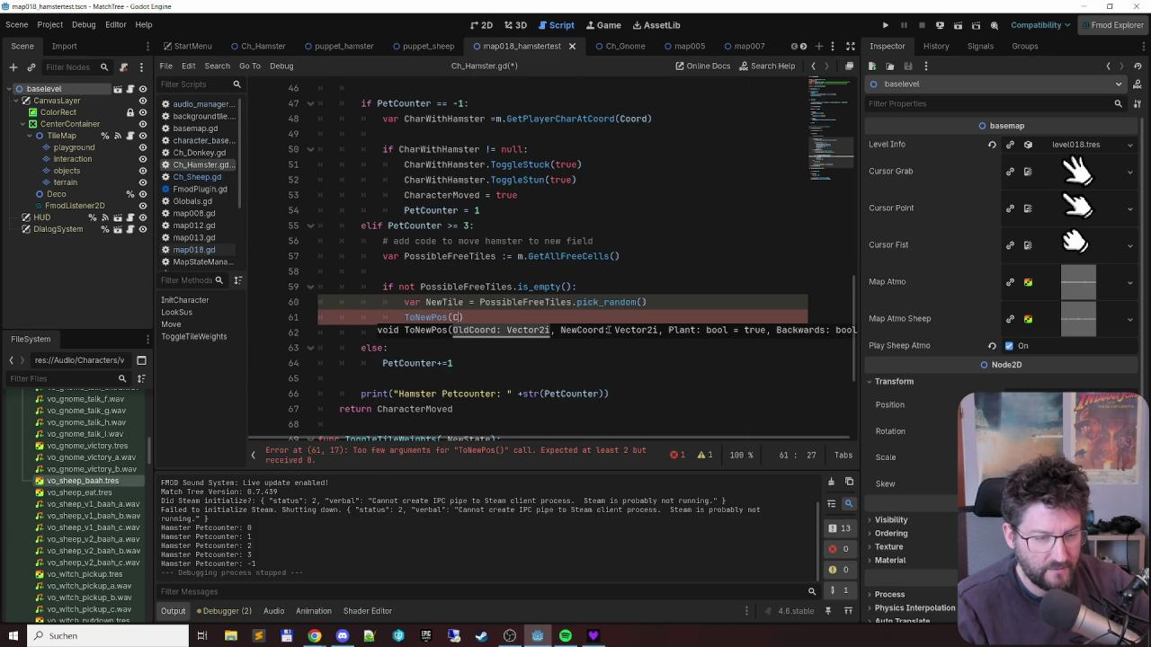
type("rd,")
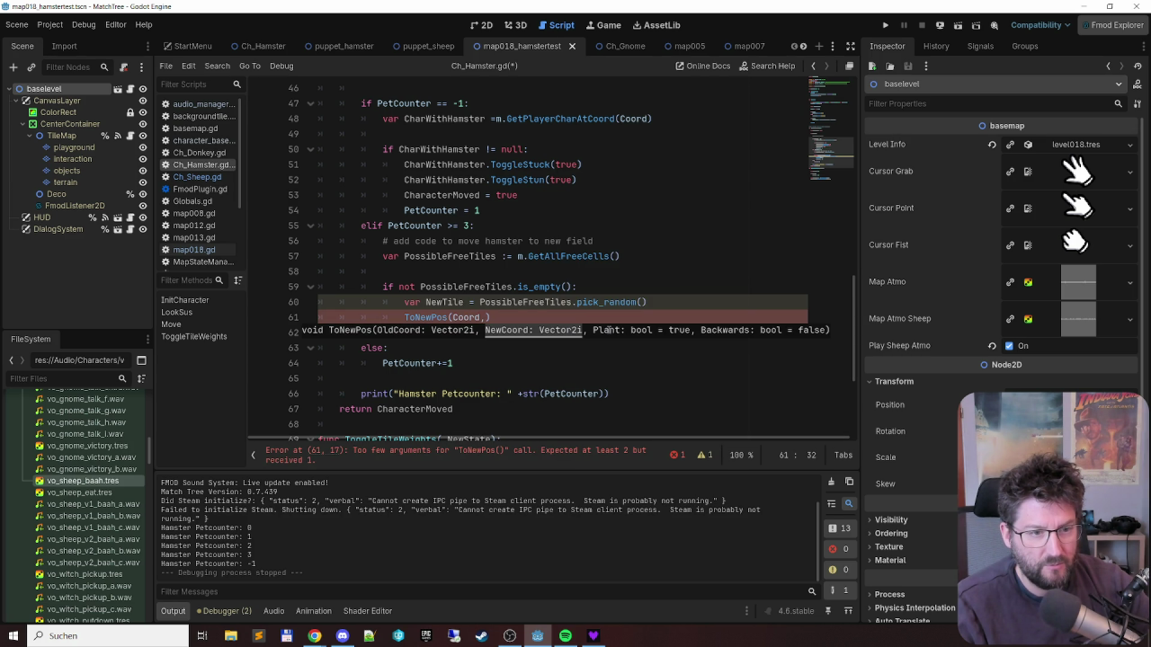
type(" New")
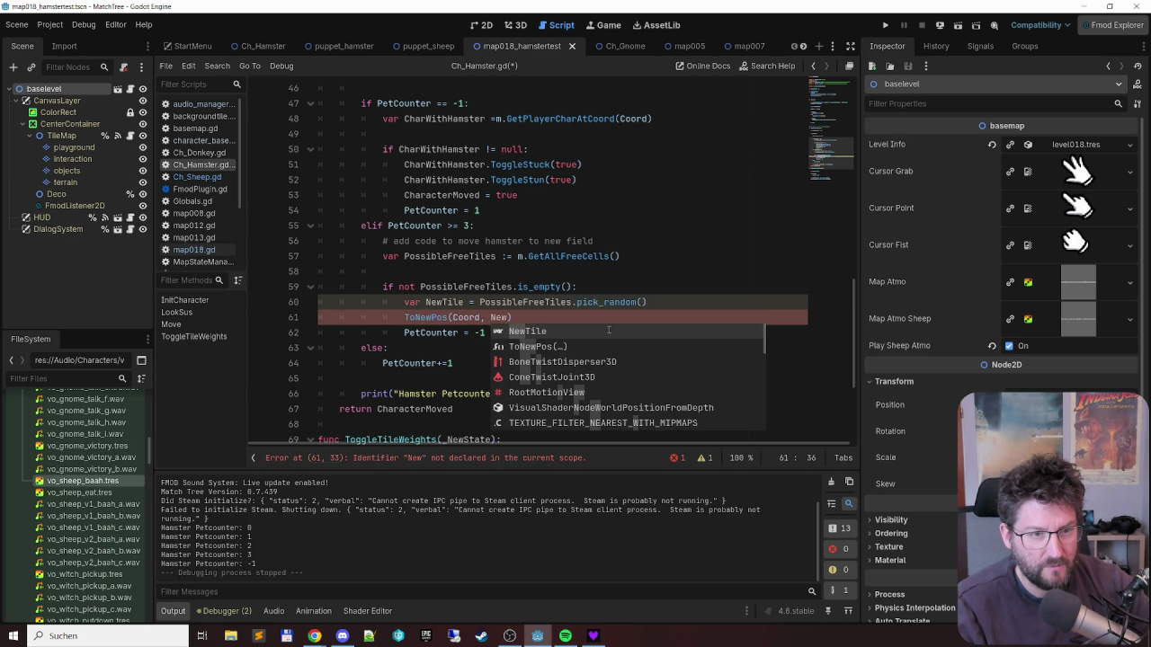
key("Return")
key("ctrl+s")
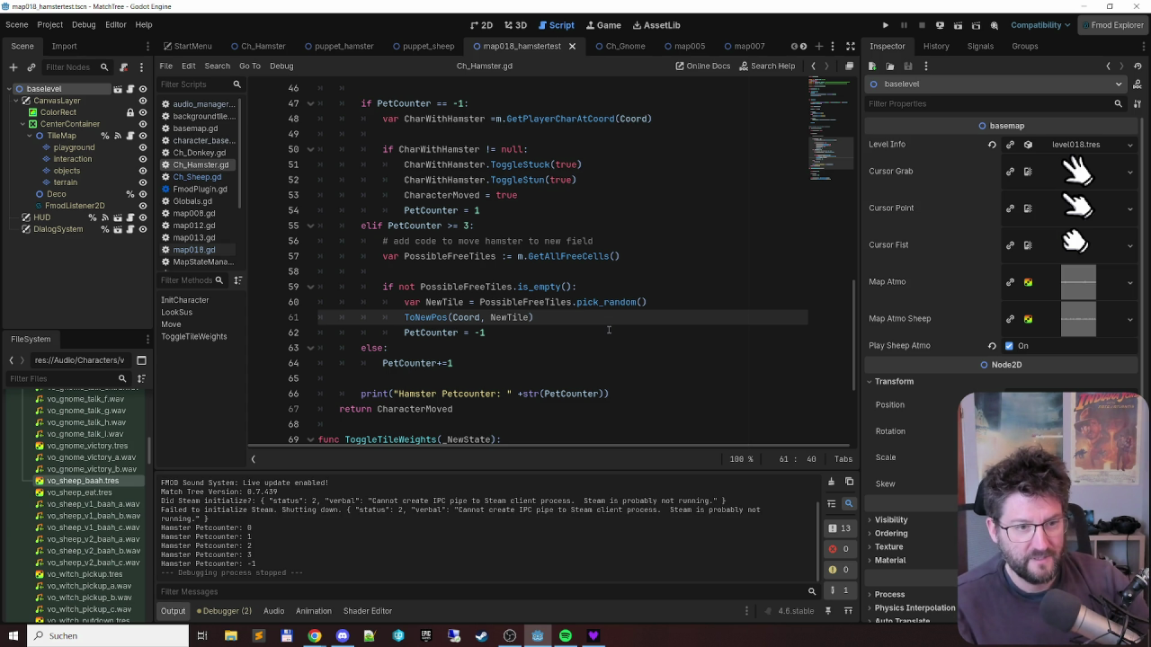
key("Home")
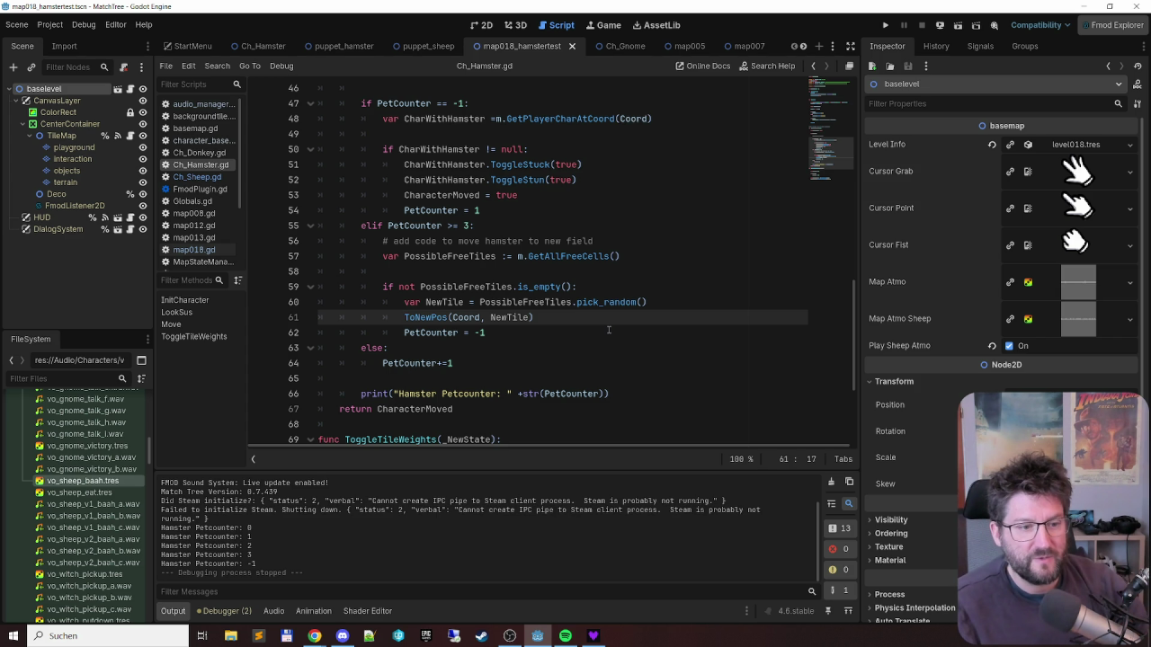
scroll(630, 329, "down", 2)
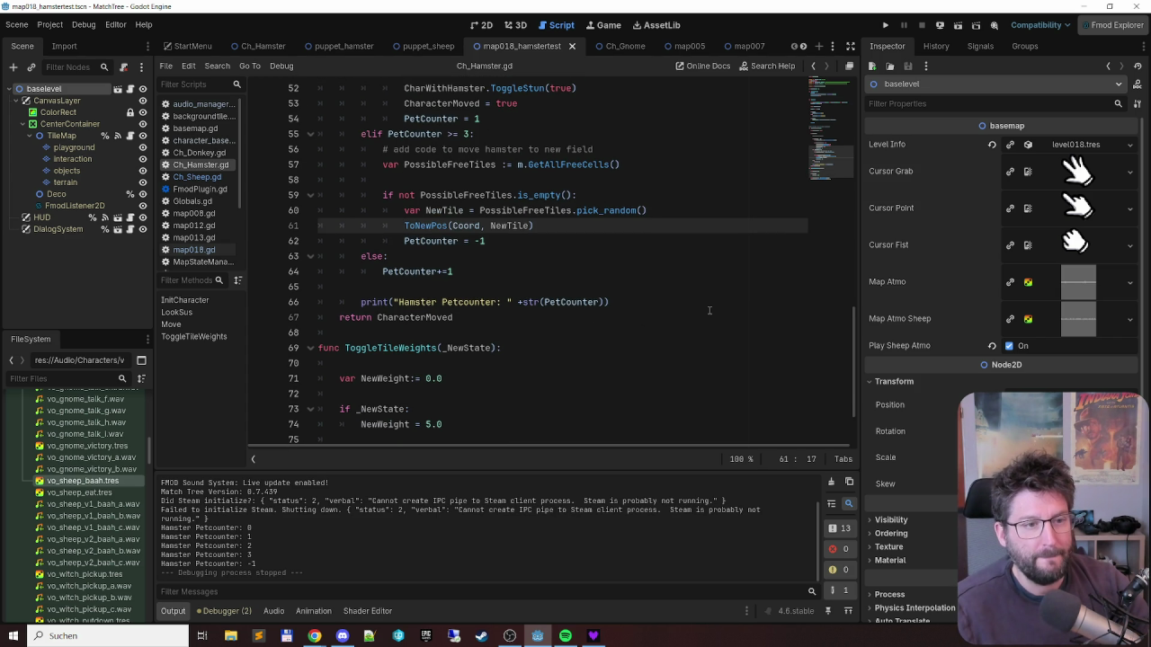
- Insert 'ToggleTileWeights(false)' on a new line above the ToNewPos call
key("End")
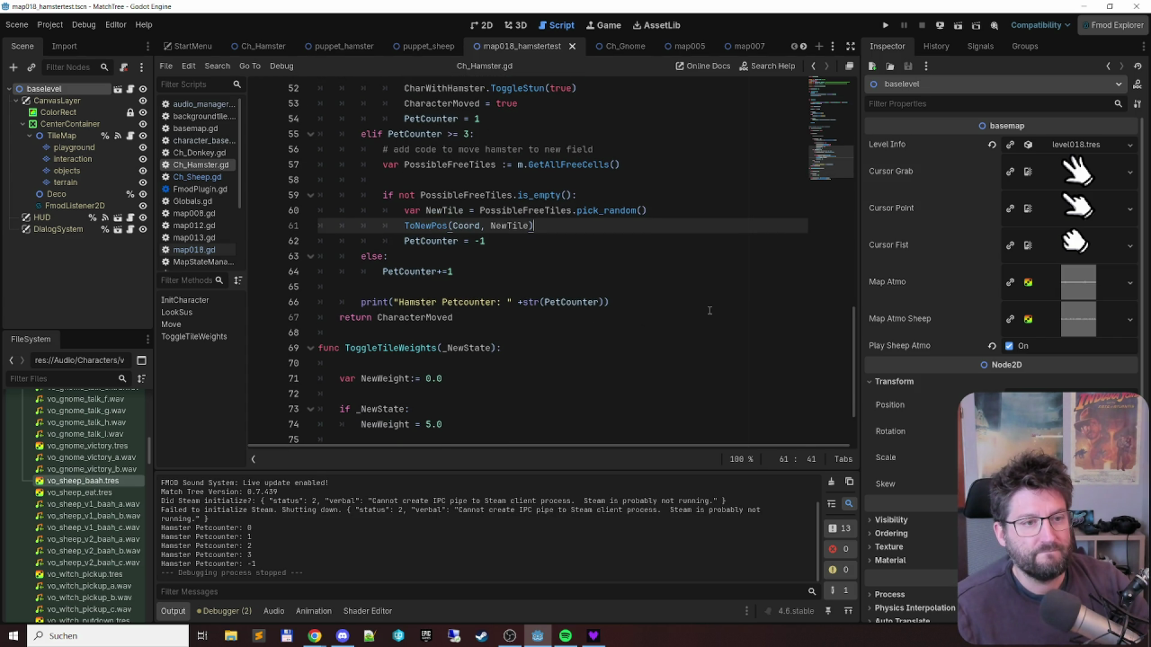
key("ctrl+shift+Return")
type("ToggleT")
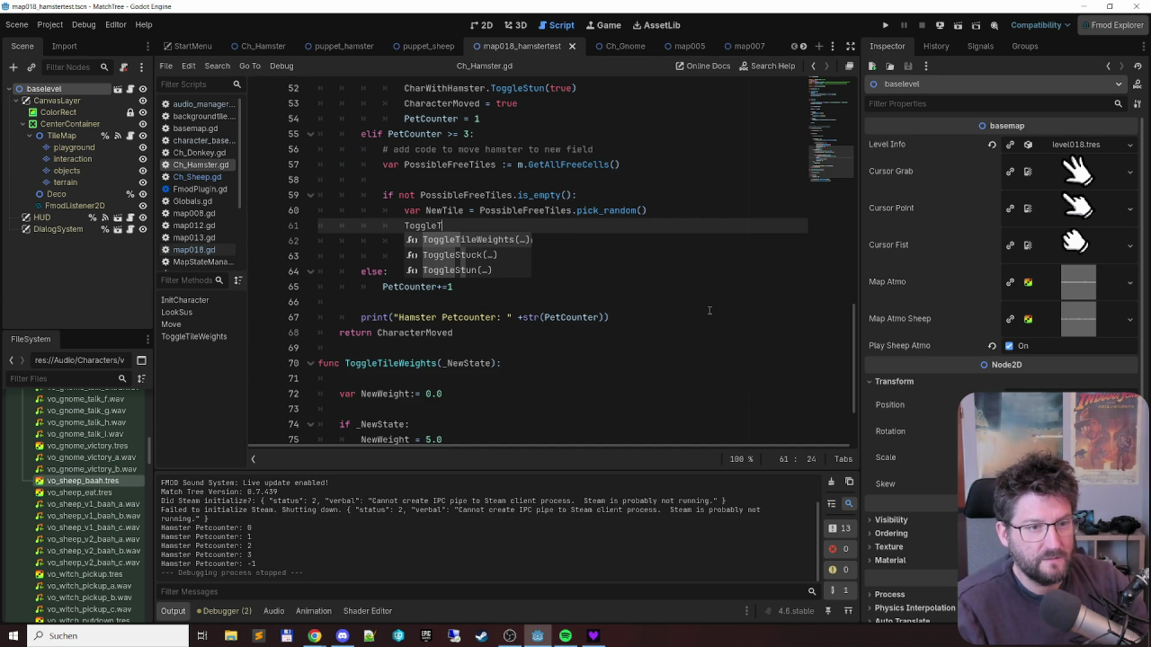
key("Return")
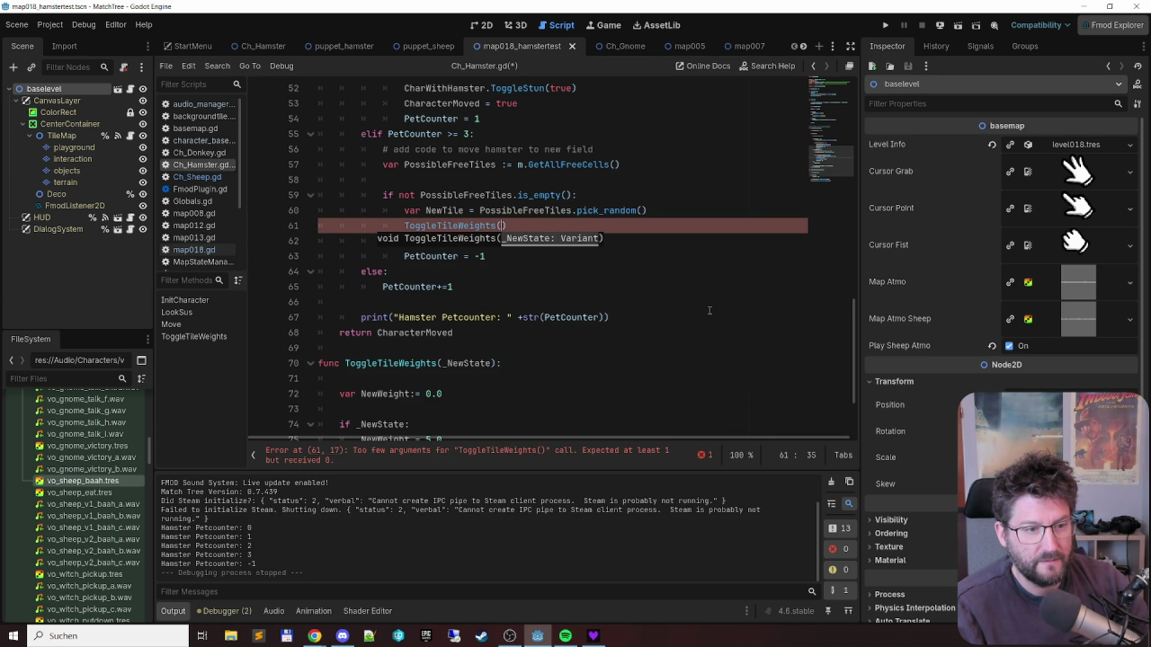
scroll(629, 342, "down", 1)
scroll(630, 342, "down", 1)
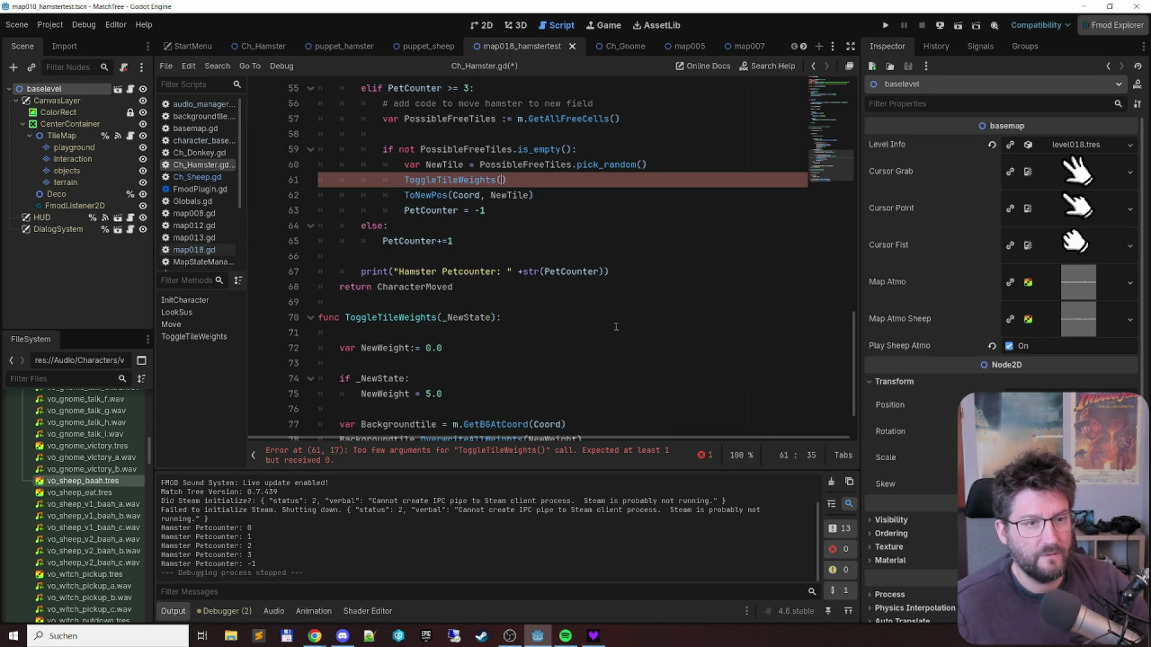
scroll(630, 308, "down", 1)
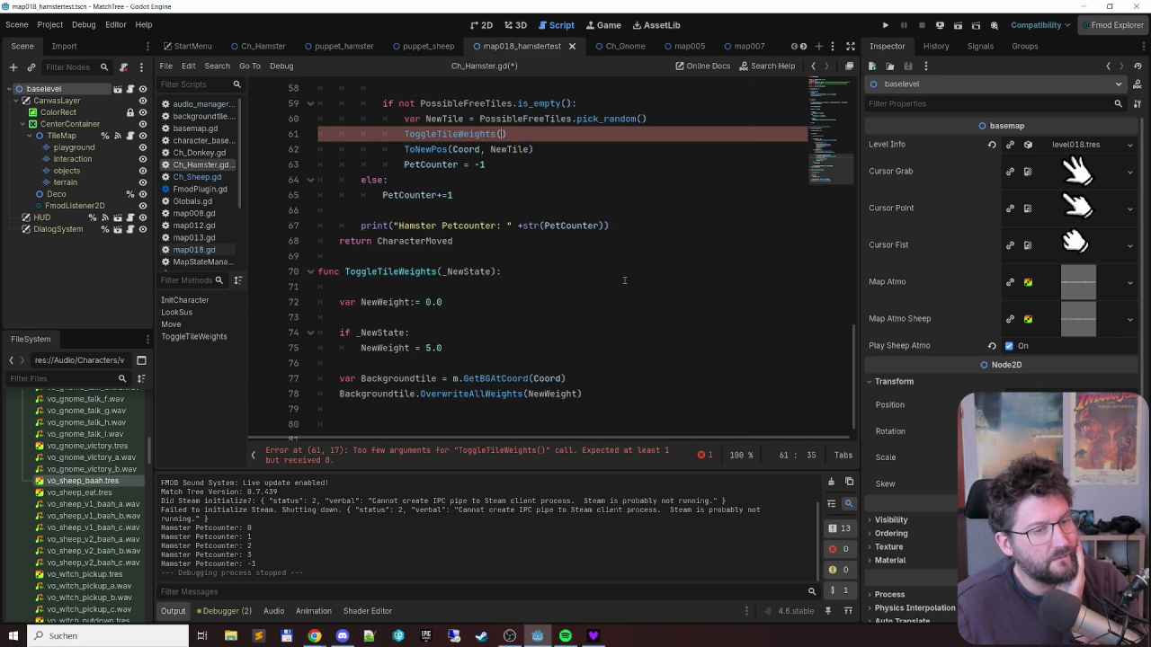
scroll(623, 273, "up", 1)
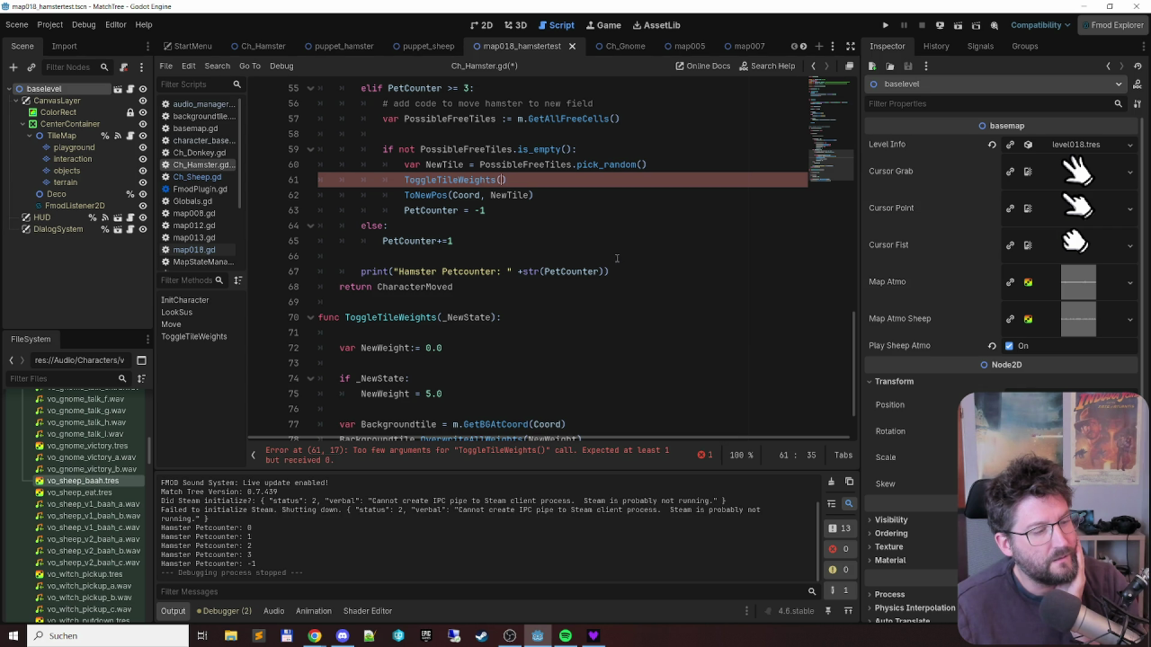
type("false")
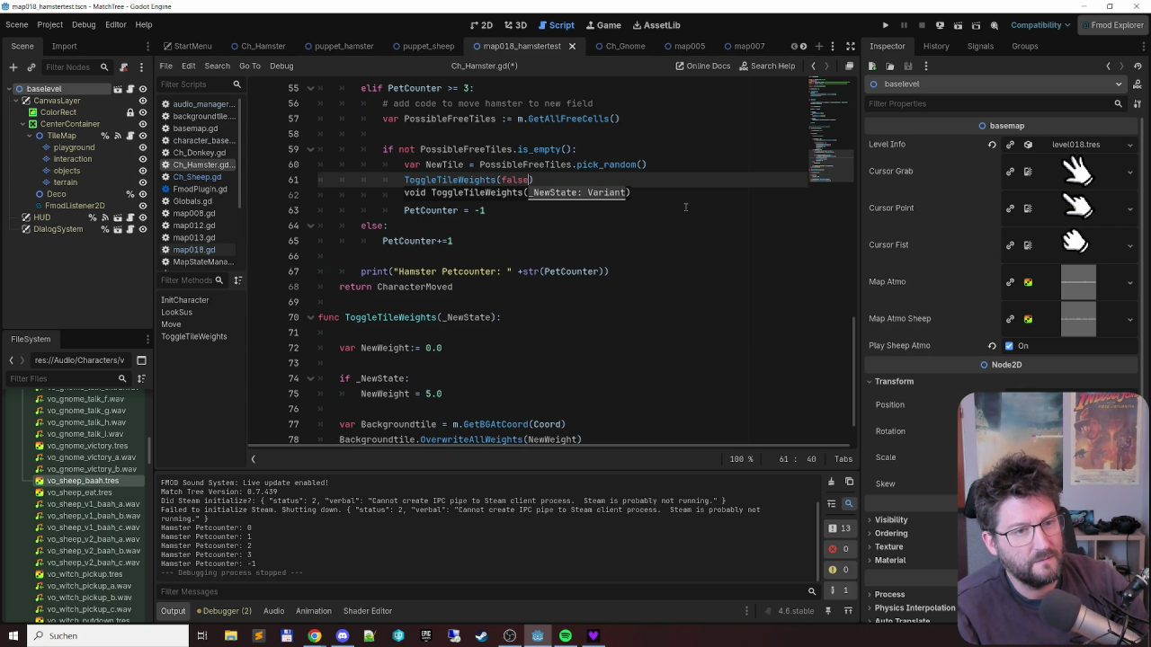
- Add 'ToggleTileWeights(true)' after the ToNewPos call, save, and go to ToNewPos's definition
scroll(557, 229, "down", 1)
left_click(574, 134)
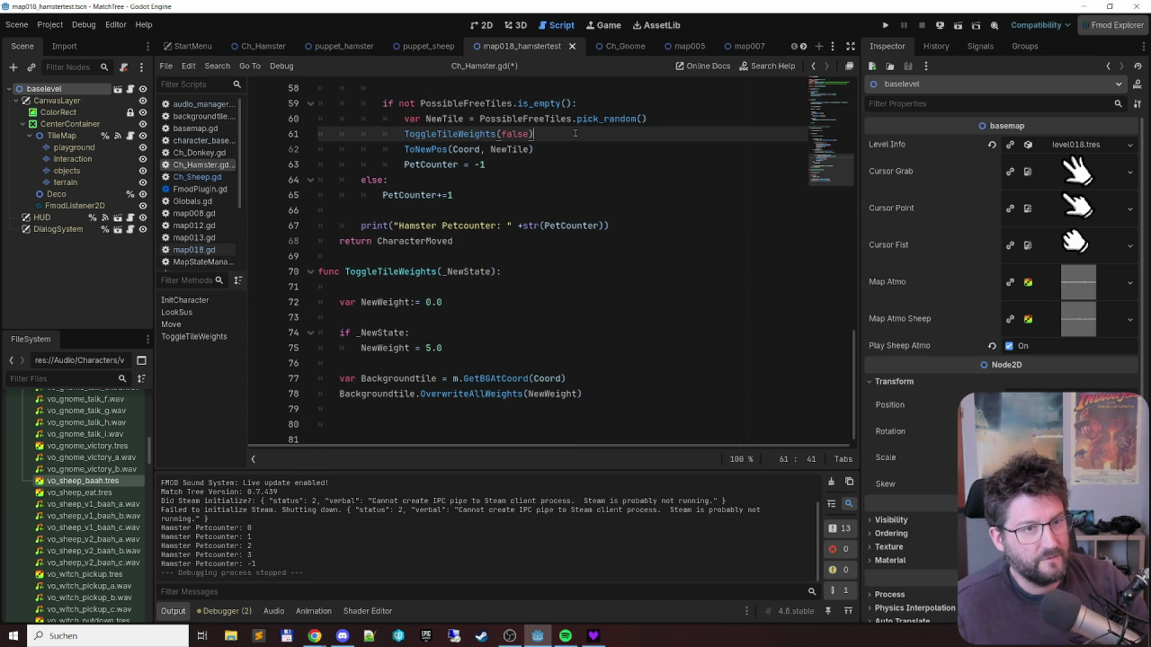
key("shift+Home")
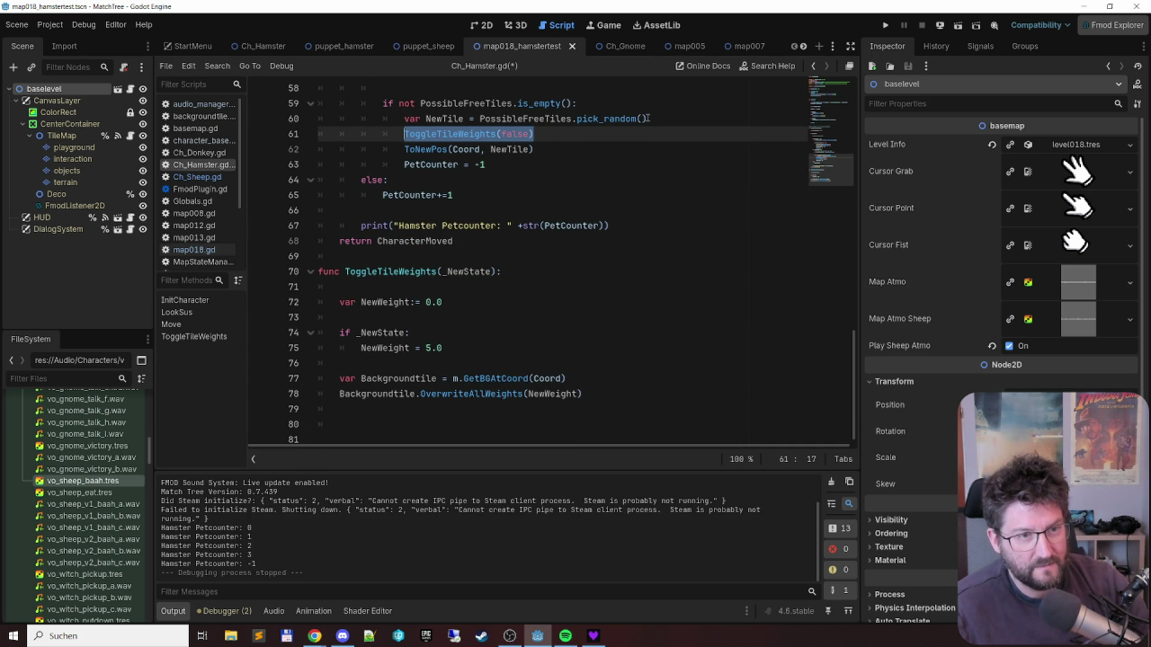
key("ctrl+c")
key("Down")
key("End")
key("Return")
key("ctrl+v")
key("Left")
key("ctrl+shift+Left")
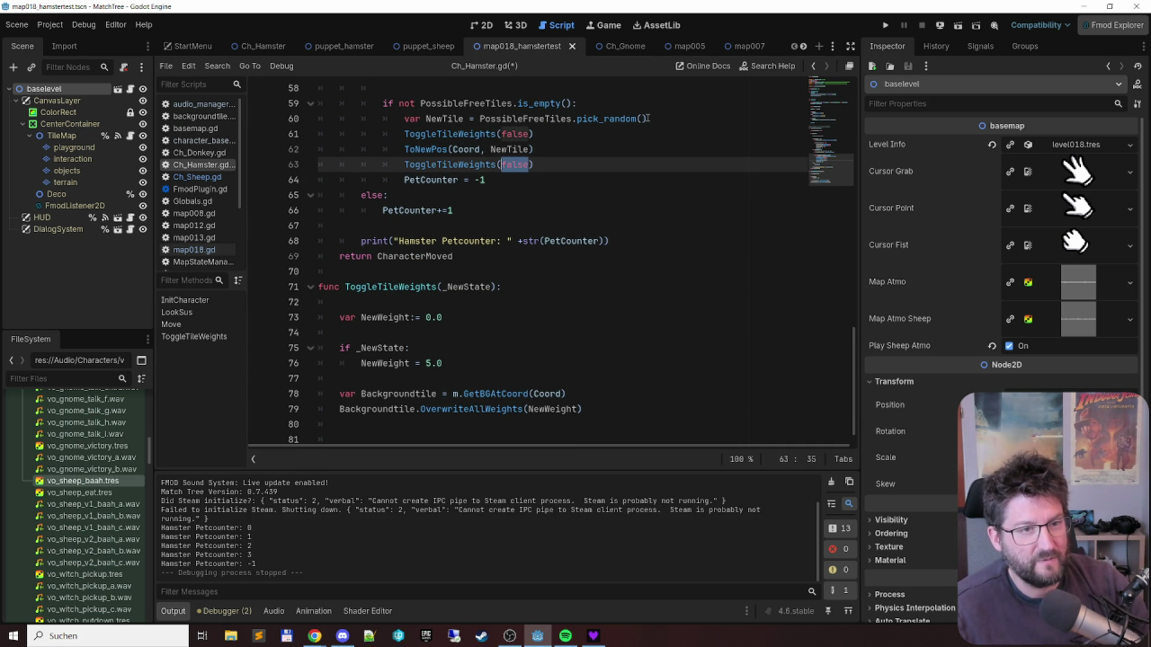
type("true")
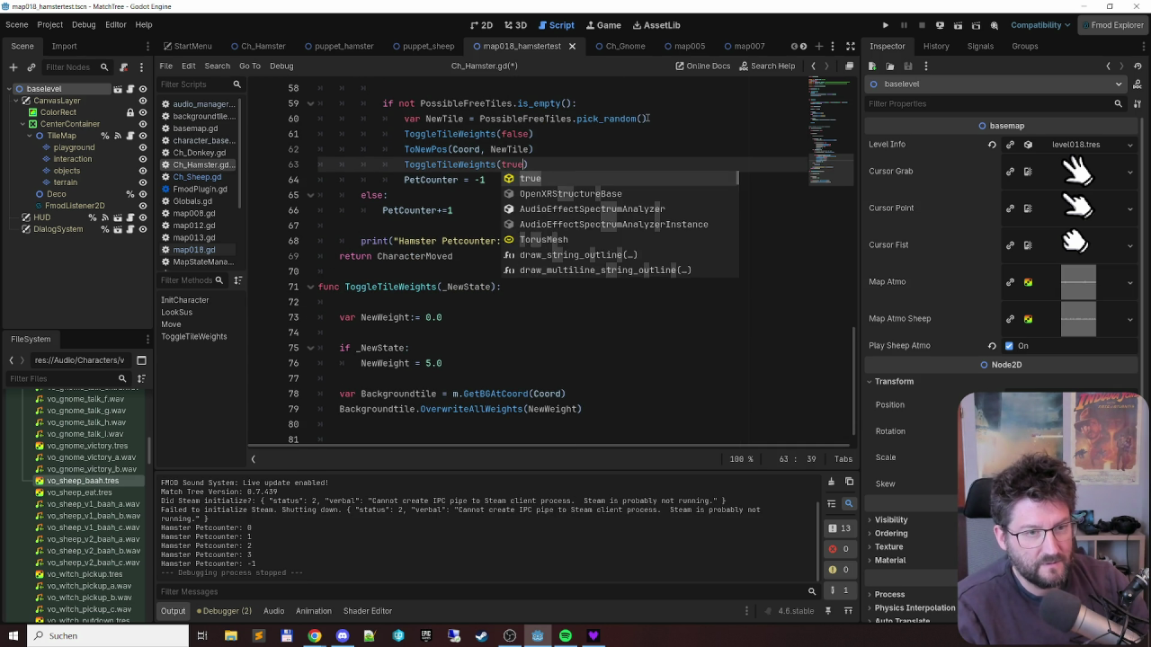
key("Escape")
key("ctrl+s")
left_click(440, 148, "ctrl")
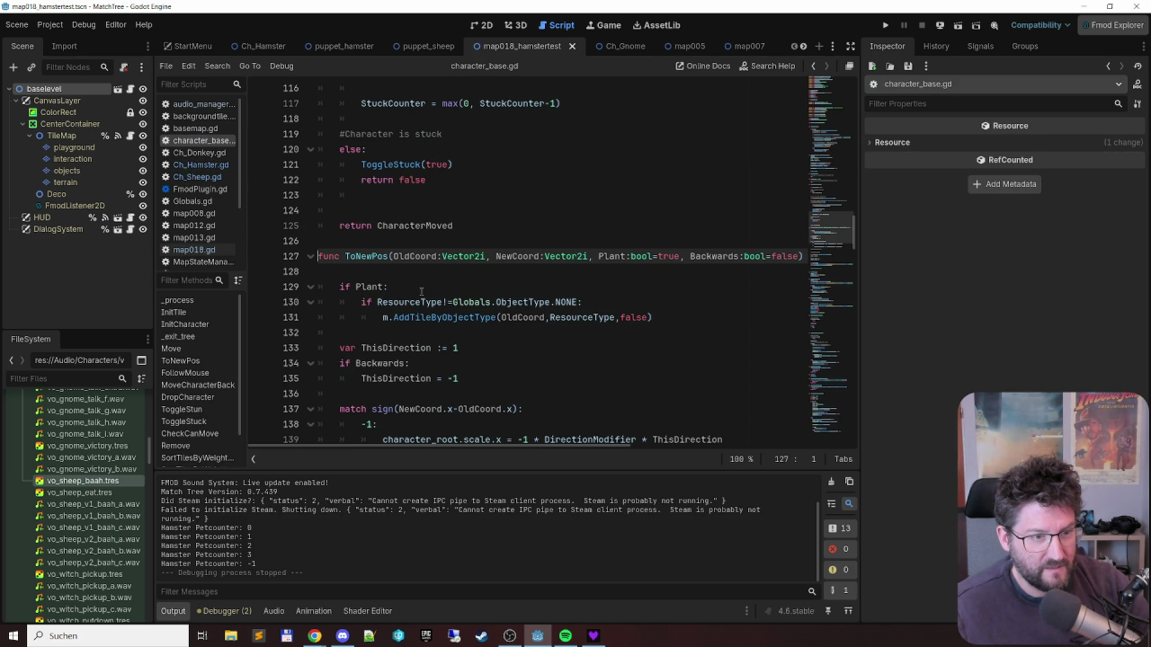
- Review ToNewPos's Coord = NewCoord logic in character_base.gd, then return to Ch_Hamster.gd
scroll(419, 291, "down", 1)
scroll(417, 291, "down", 2)
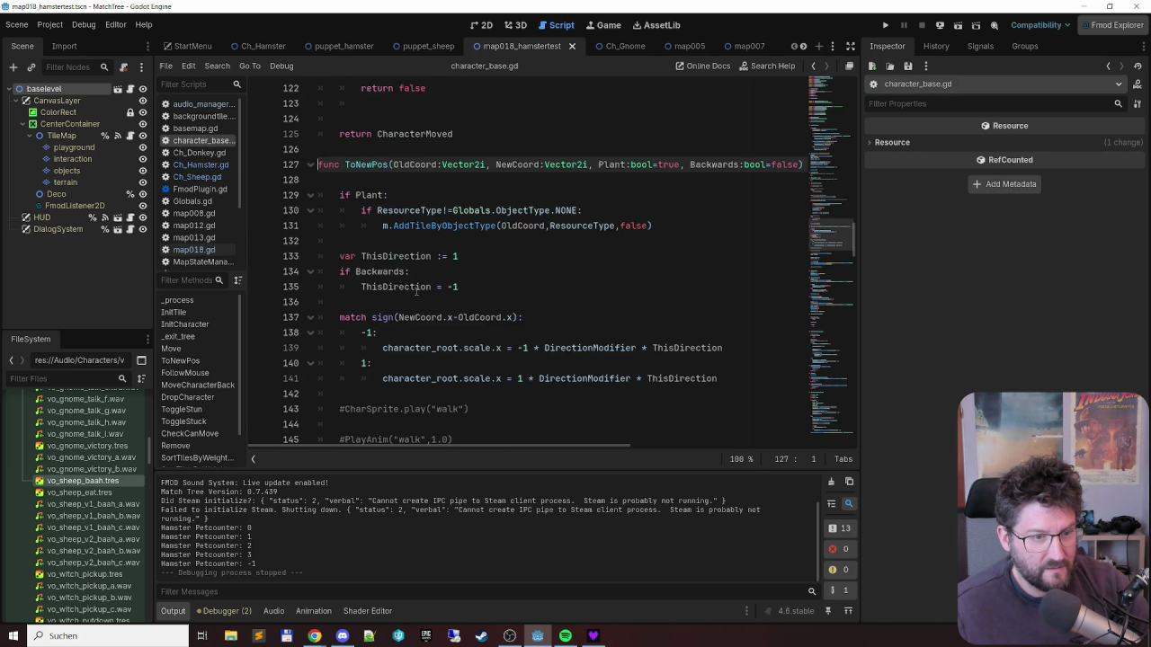
scroll(416, 291, "down", 2)
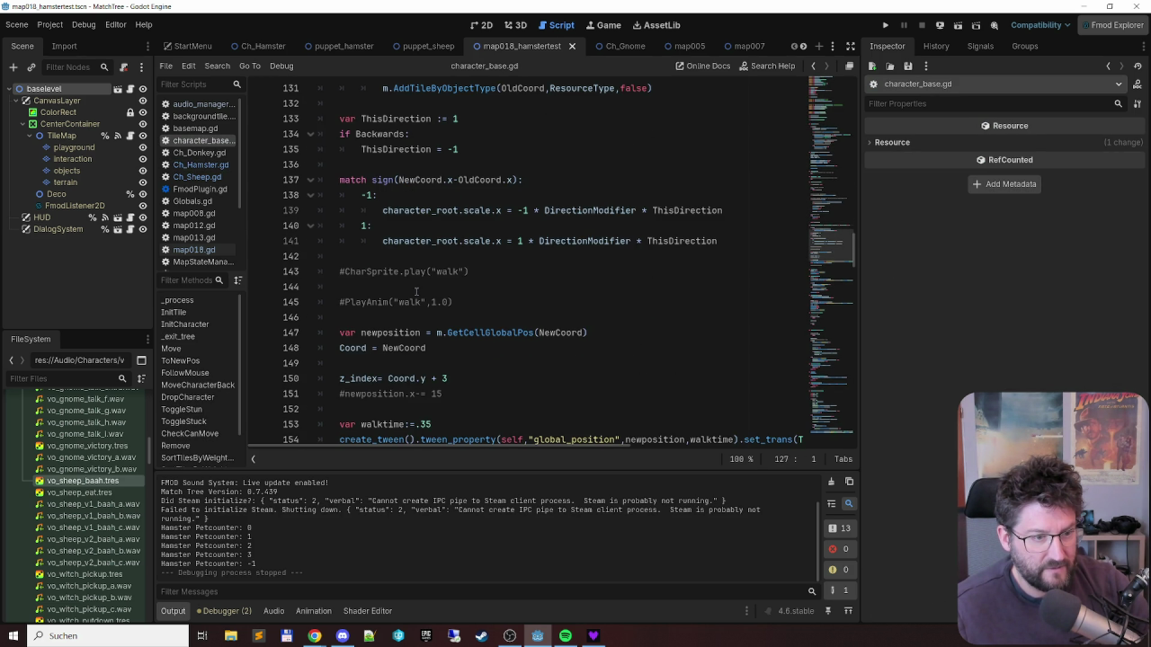
left_click(406, 347)
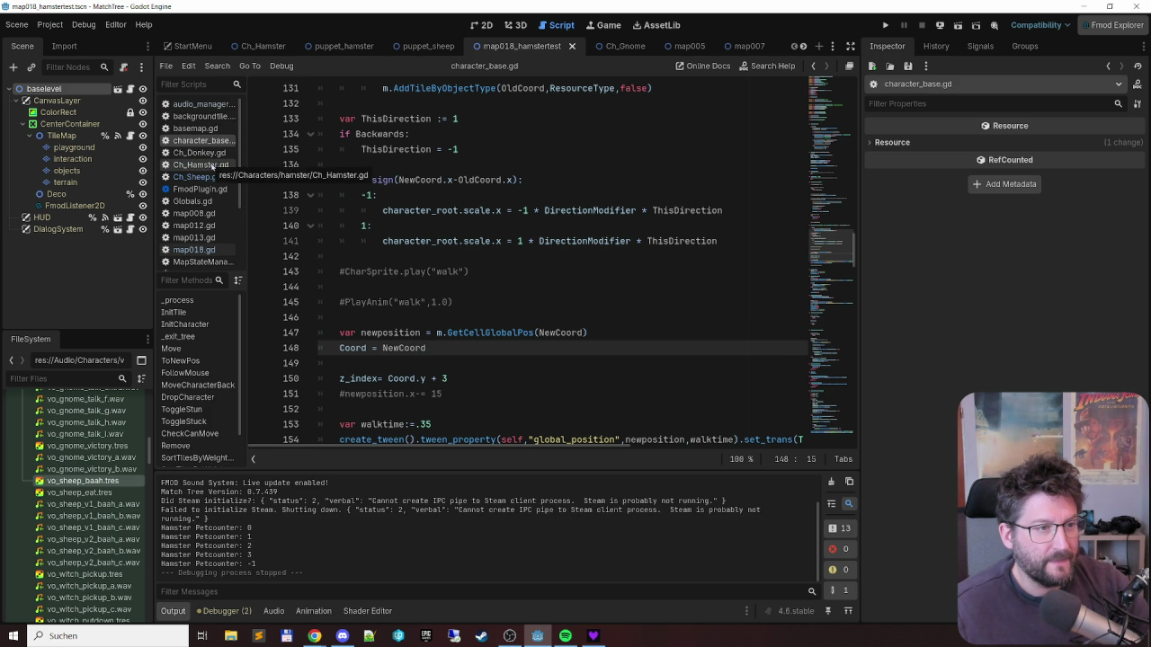
left_click(211, 166)
scroll(555, 221, "up", 2)
left_click(555, 221)
- Add comments '#release old tile weights' and '#set new tile weight' above their calls
key("Home")
key("Return")
key("Up")
type("#r")
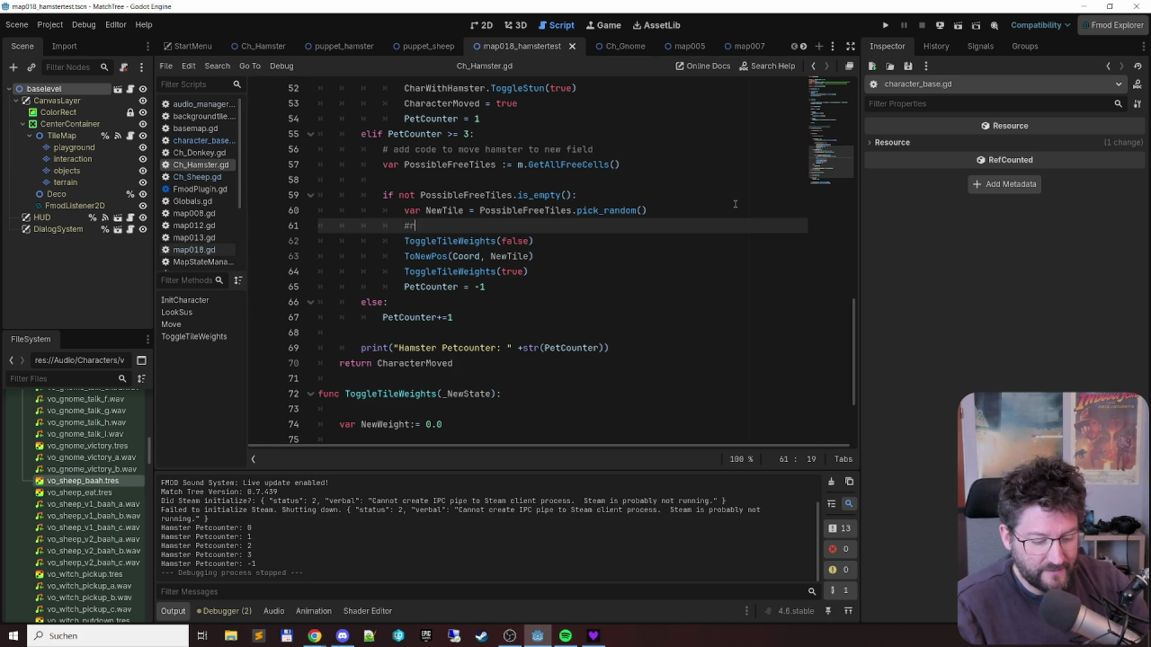
type("elease old tile weights")
key("Down")
key("Down")
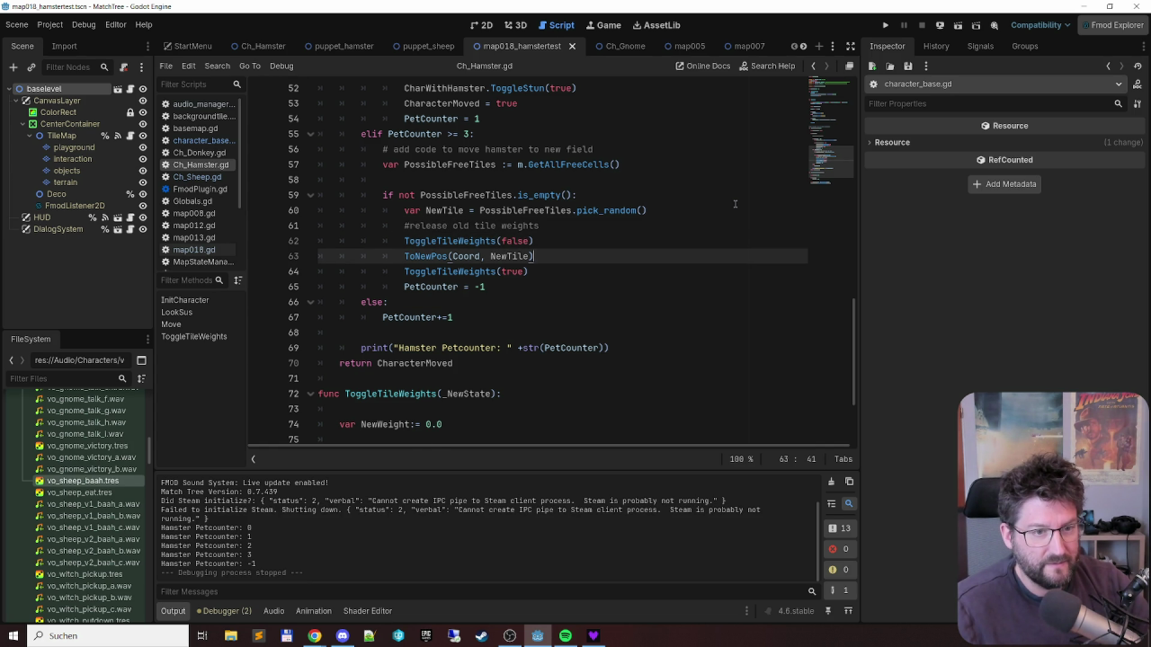
key("Return")
type("#s")
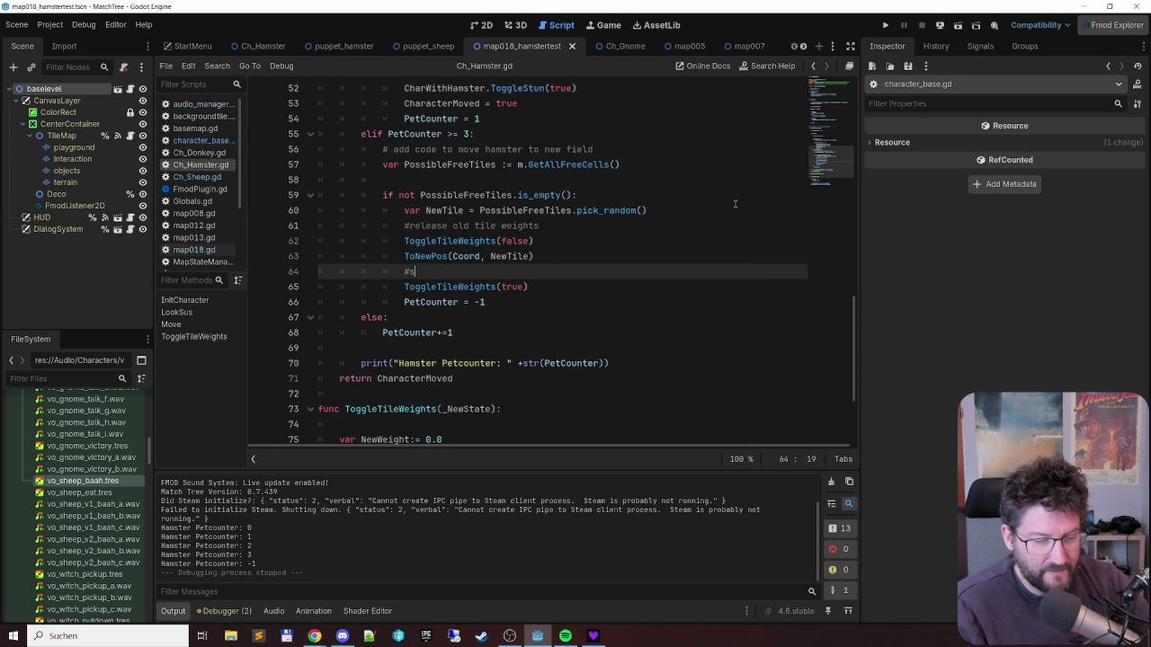
type("et new tile ")
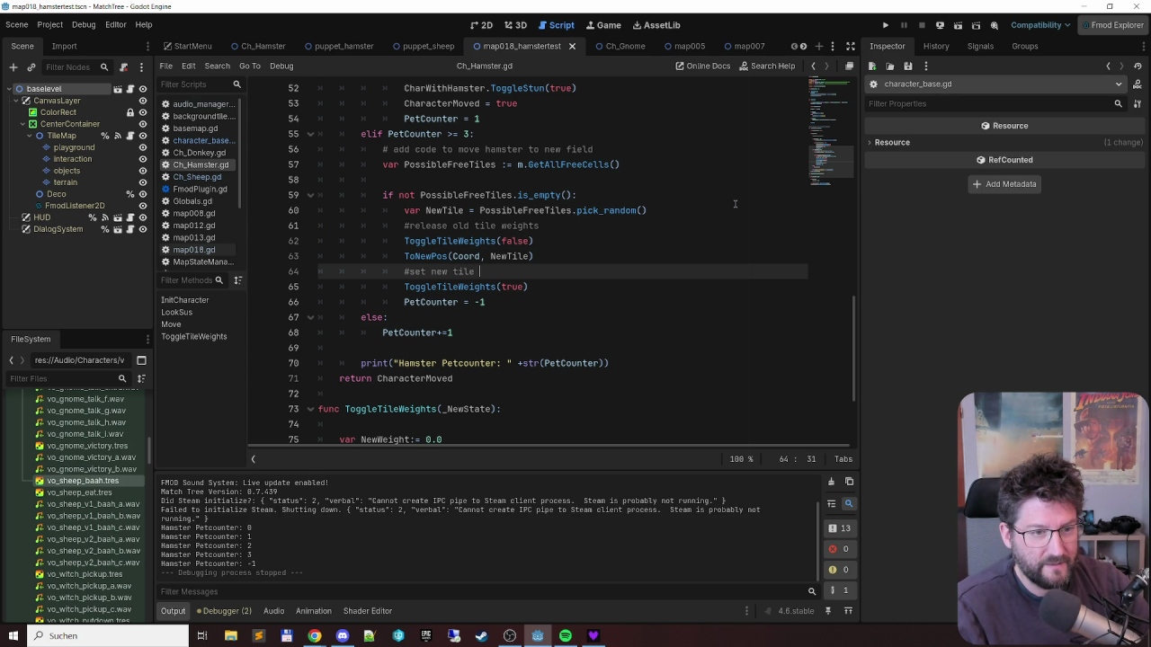
type("weight")
key("Escape")
- Add '#move to new tile' above the ToNewPos call and review the commented block
key("Down")
key("End")
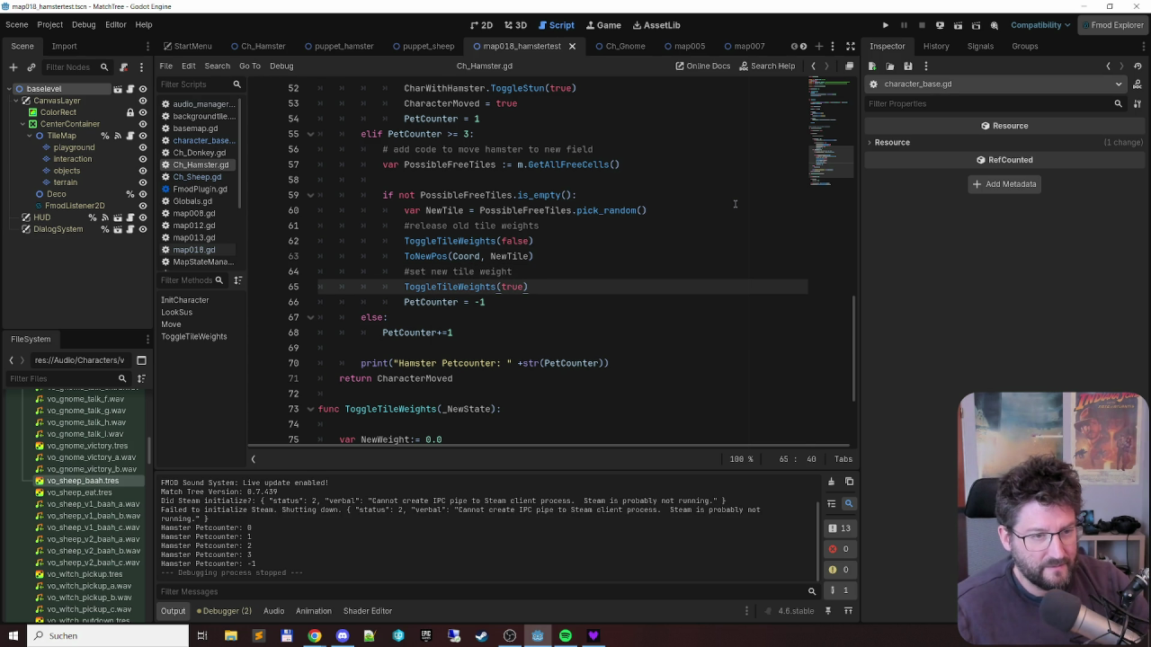
key("Up")
key("Up")
key("Home")
key("Return")
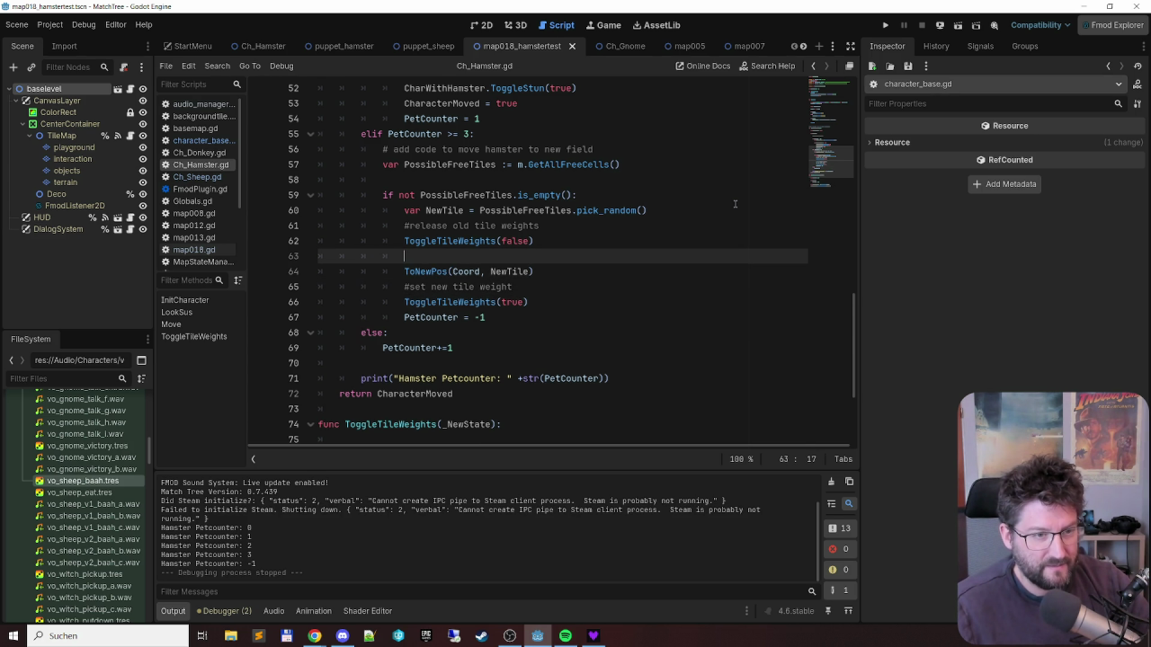
type("#move to ")
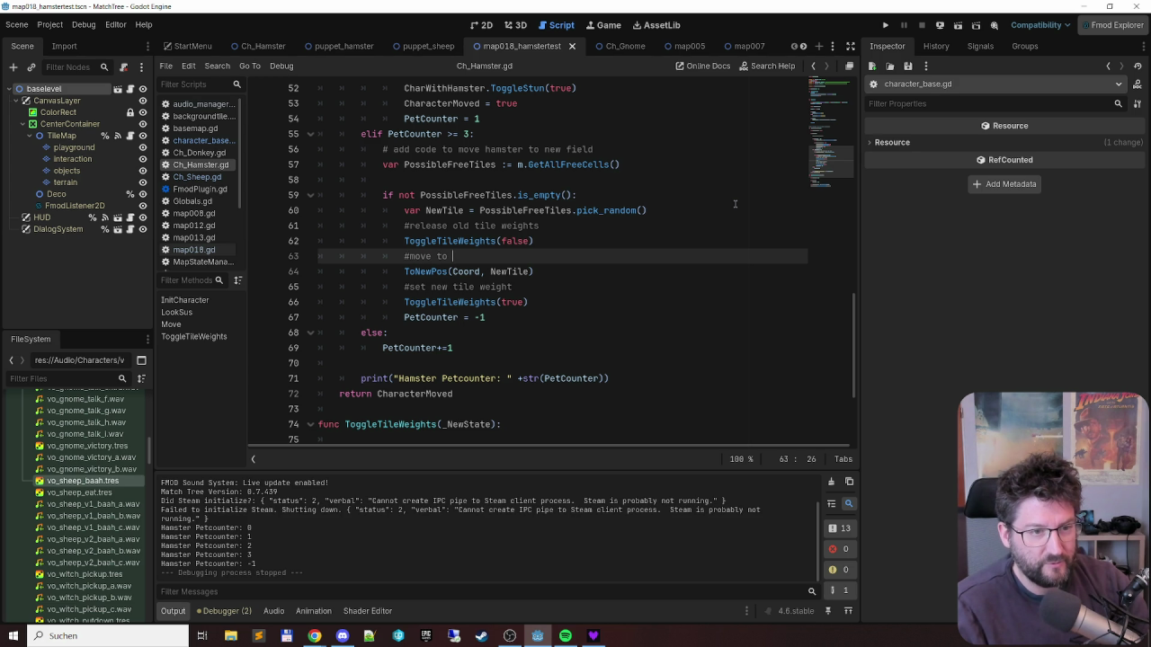
type("new tile")
key("Up")
key("Up")
key("Down")
key("Down")
key("Down")
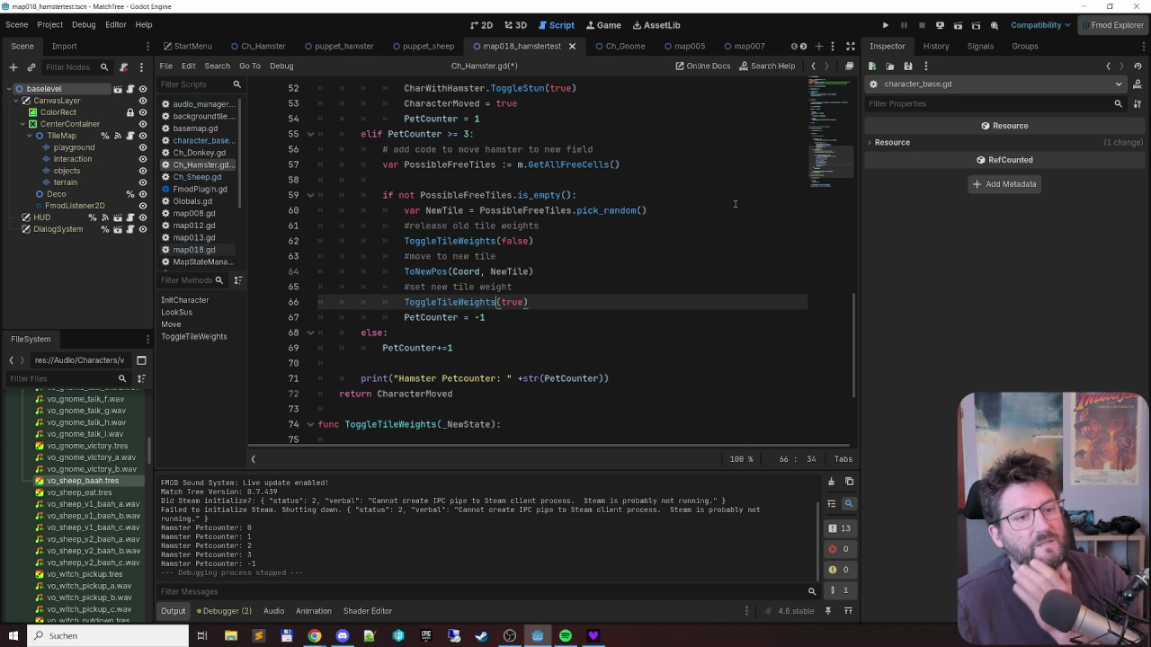
scroll(643, 237, "up", 2)
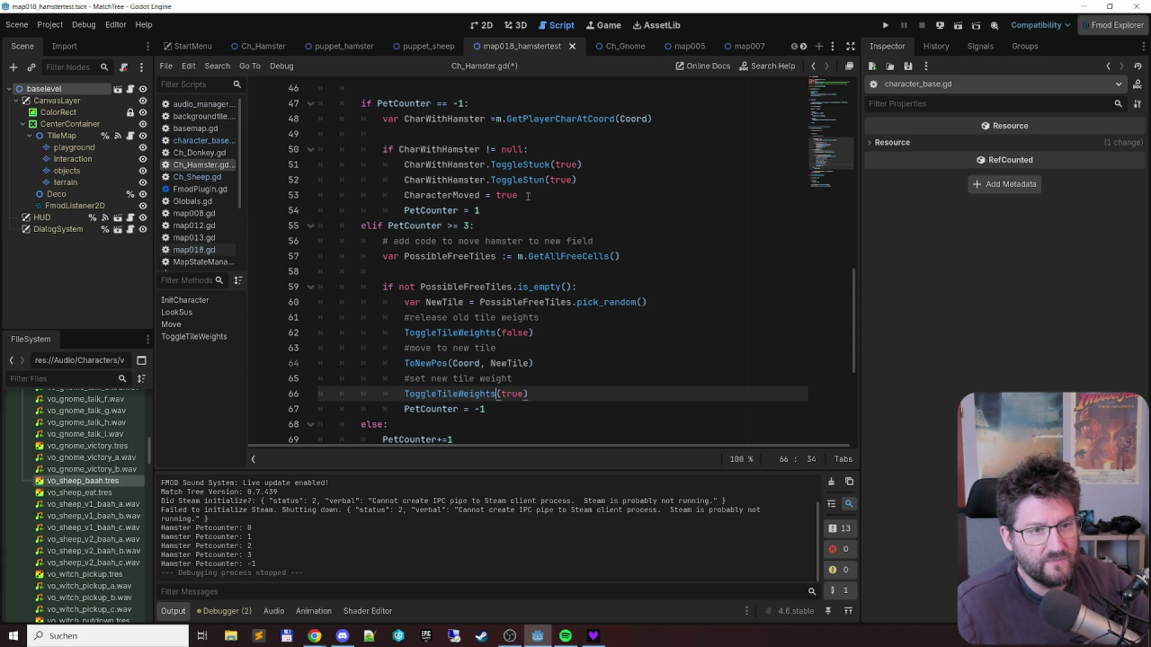
- Select the CharWithHamster lookup and null-check lines for copying
left_click(586, 165)
key("Home")
key("shift+Down")
key("shift+End")
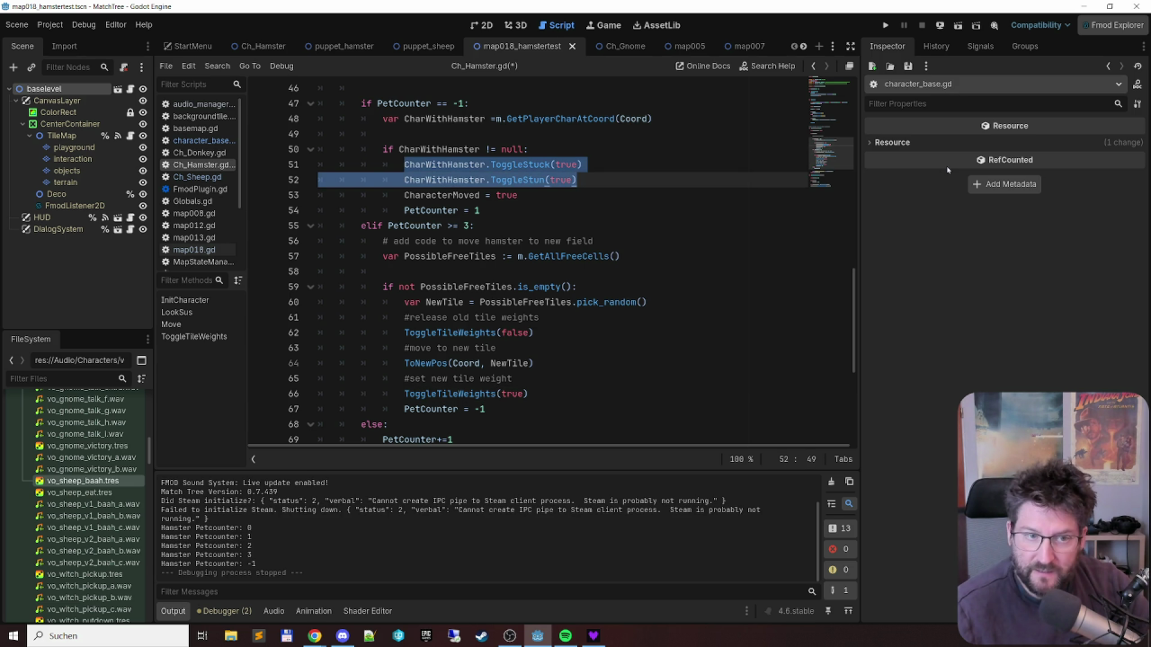
key("Down")
key("Down")
key("Down")
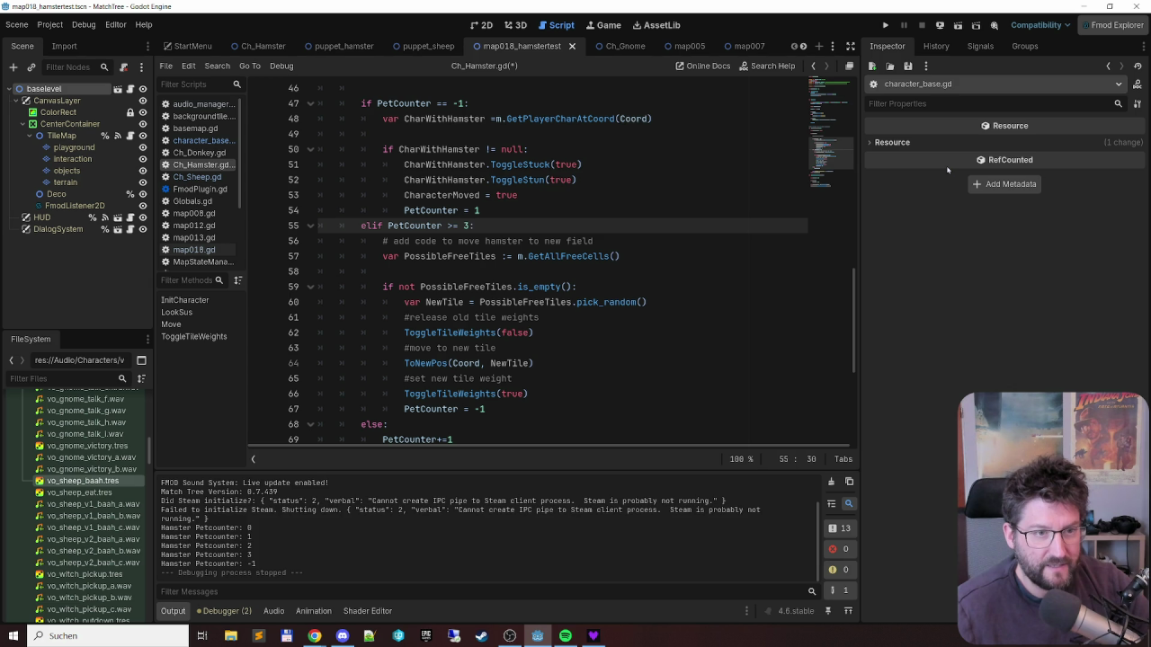
key("Down")
key("Up")
key("Up")
key("Up")
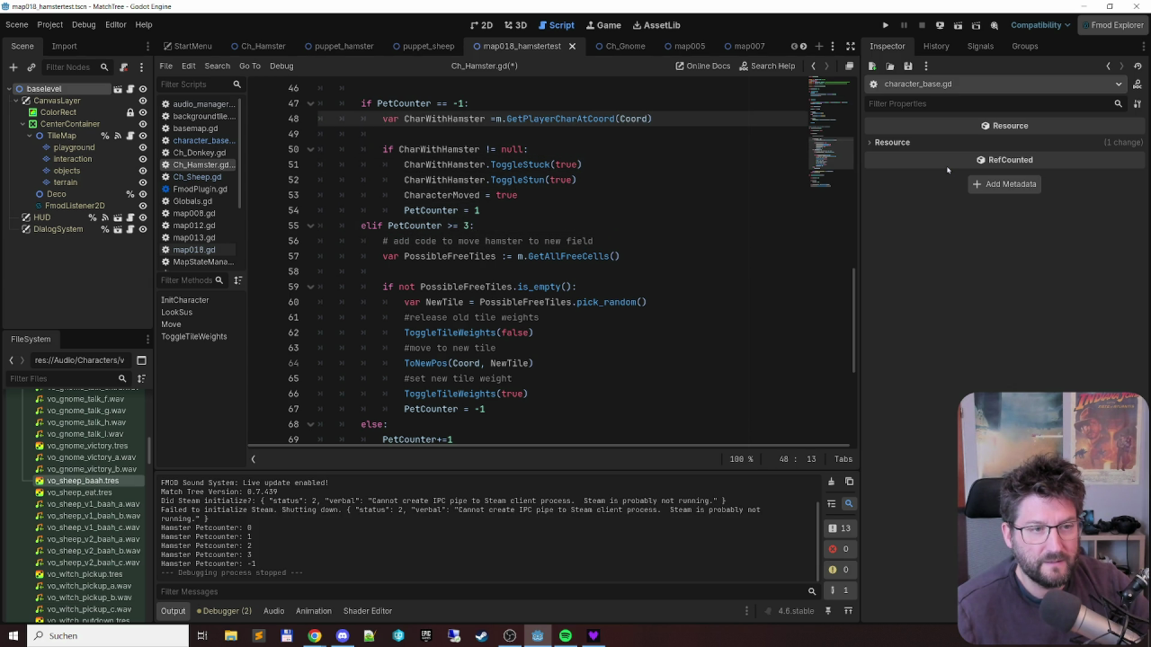
key("Down")
key("Down")
key("Down")
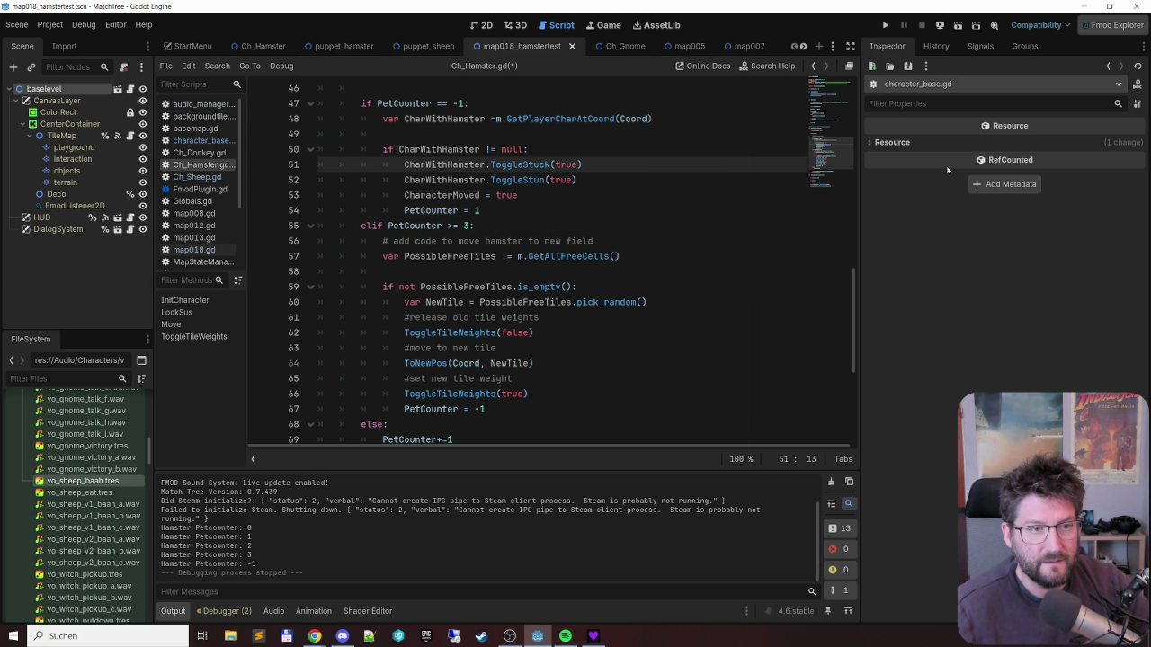
key("Up")
key("Up")
key("Up")
key("shift+Down")
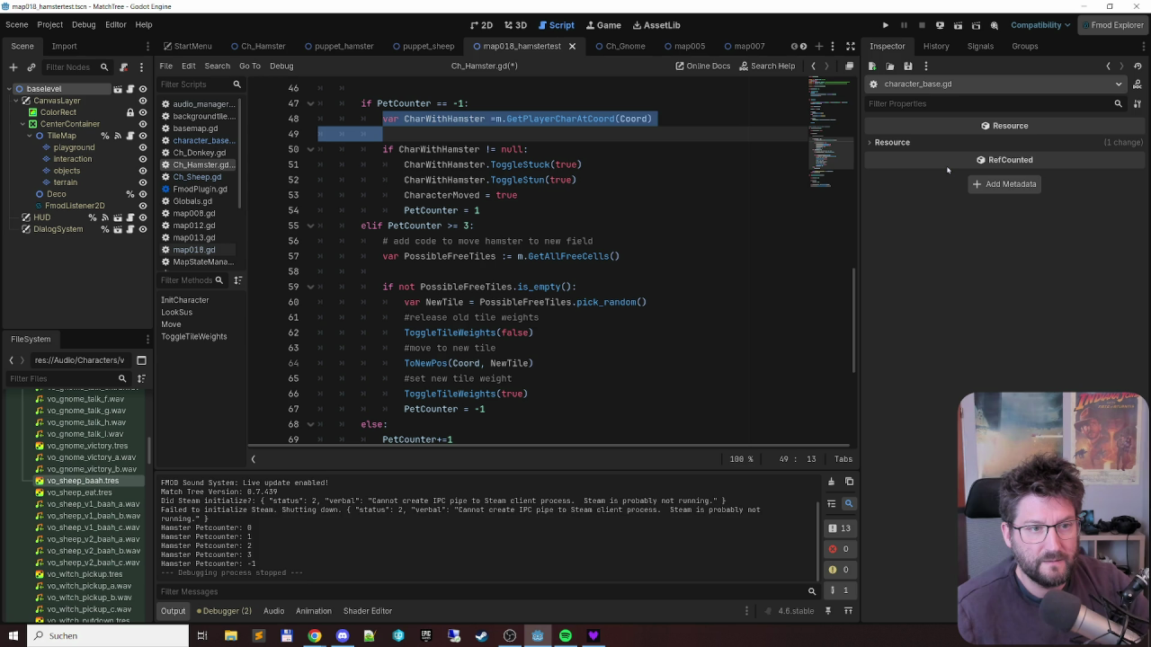
key("shift+Down")
key("shift+Down")
key("shift+Down")
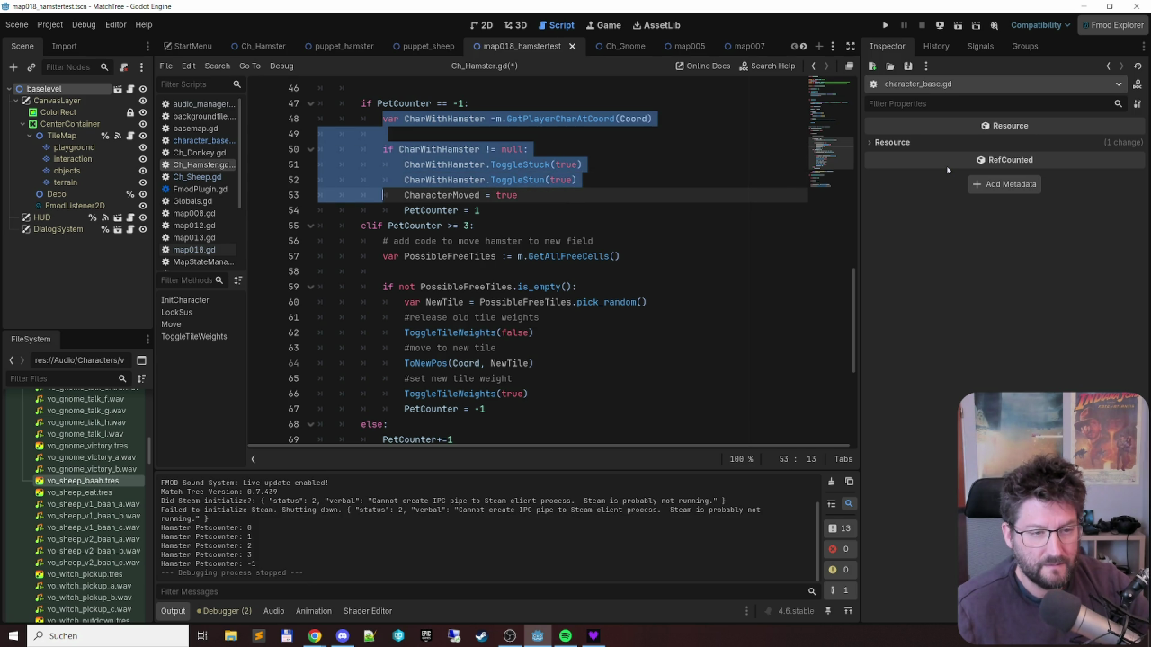
- Paste the lookup and null check after ToggleTileWeights(true), indenting both toggle calls under the if
scroll(581, 276, "down", 3)
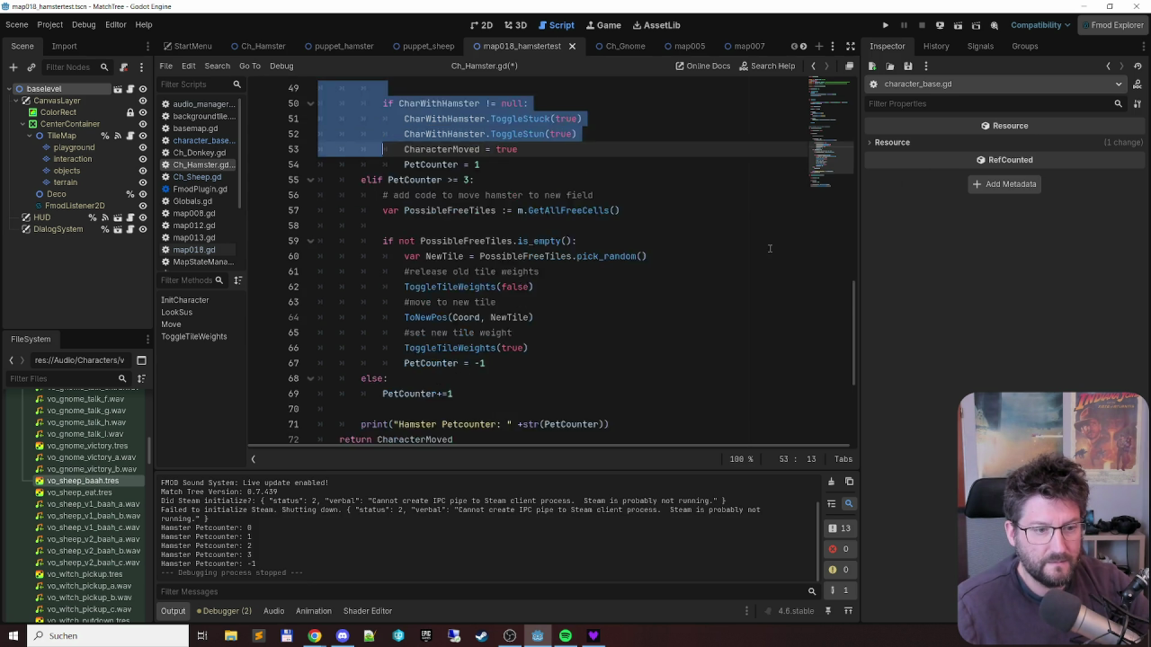
left_click(578, 258)
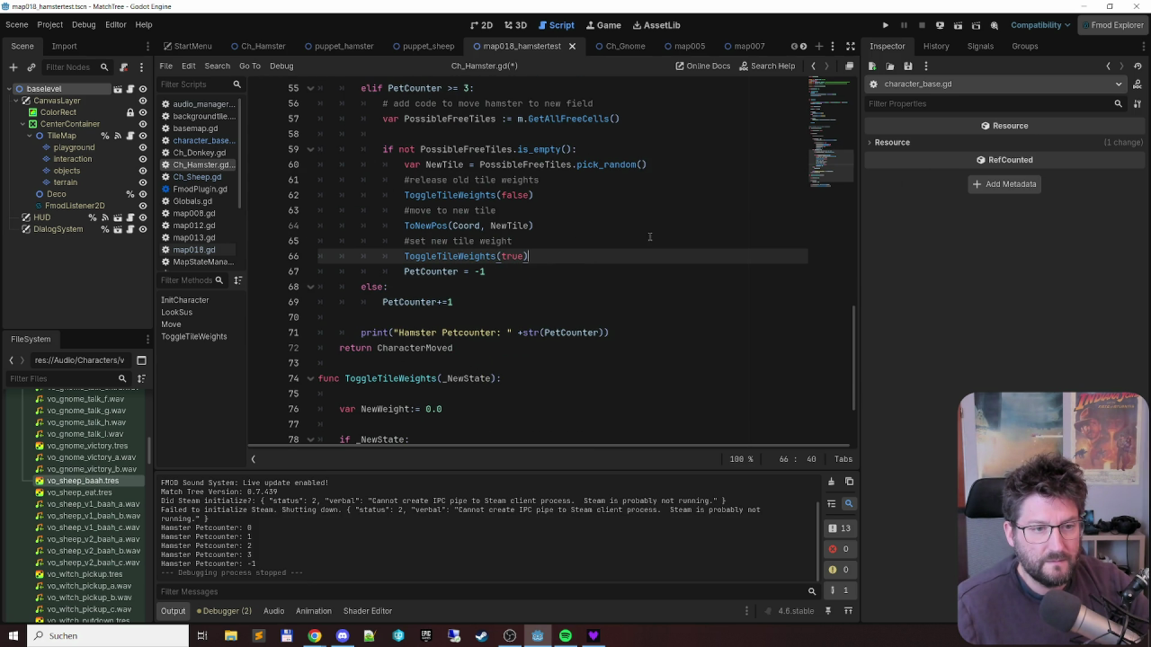
type("var CharWithHamster =m.GetPlayerCharAtCoord(Coord)  \t\t\tif CharWithHamster != null: \t\t\t\tCharWithHamster.ToggleStuck(true) \t\t\t\tCharWithHamster.ToggleStun(true)")
key("Up")
key("Up")
key("Up")
key("Home")
key("Home")
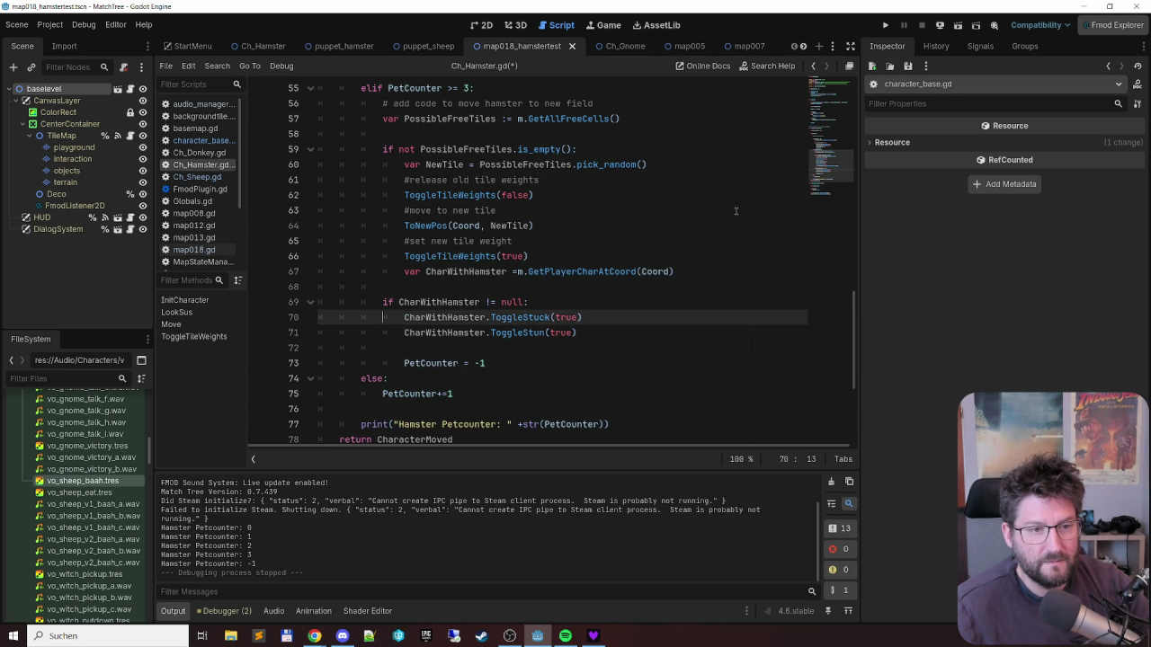
key("Down")
key("Tab")
key("Down")
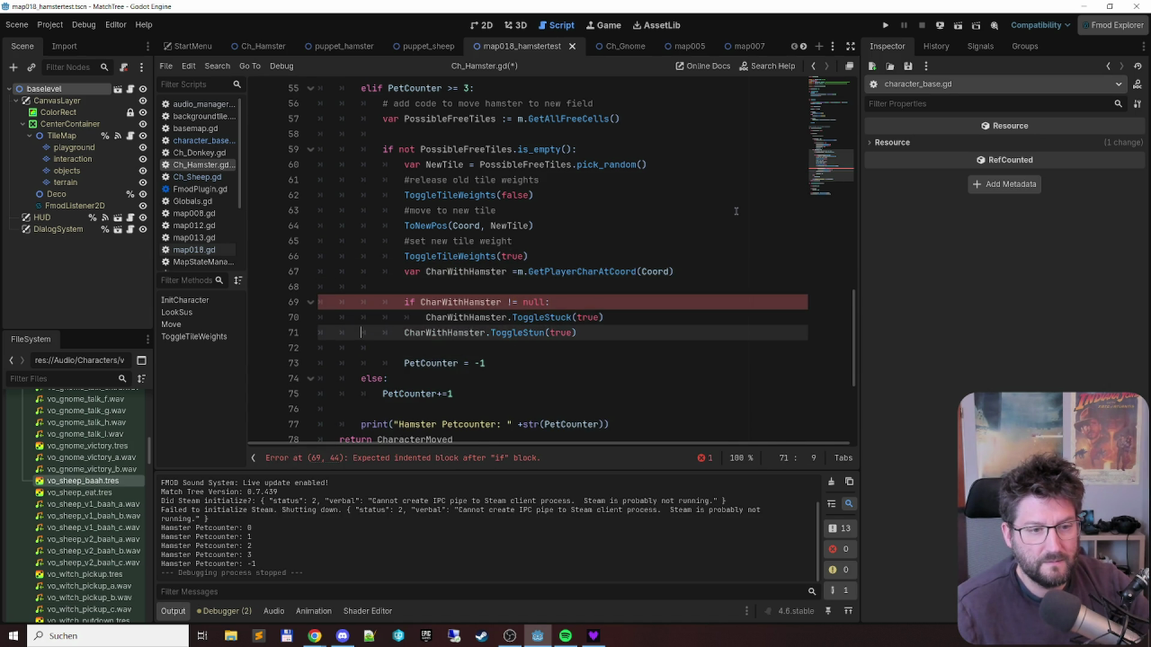
key("Tab")
- Change the ToggleStuck and ToggleStun arguments from true to false
key("Up")
key("ctrl+shift+Left")
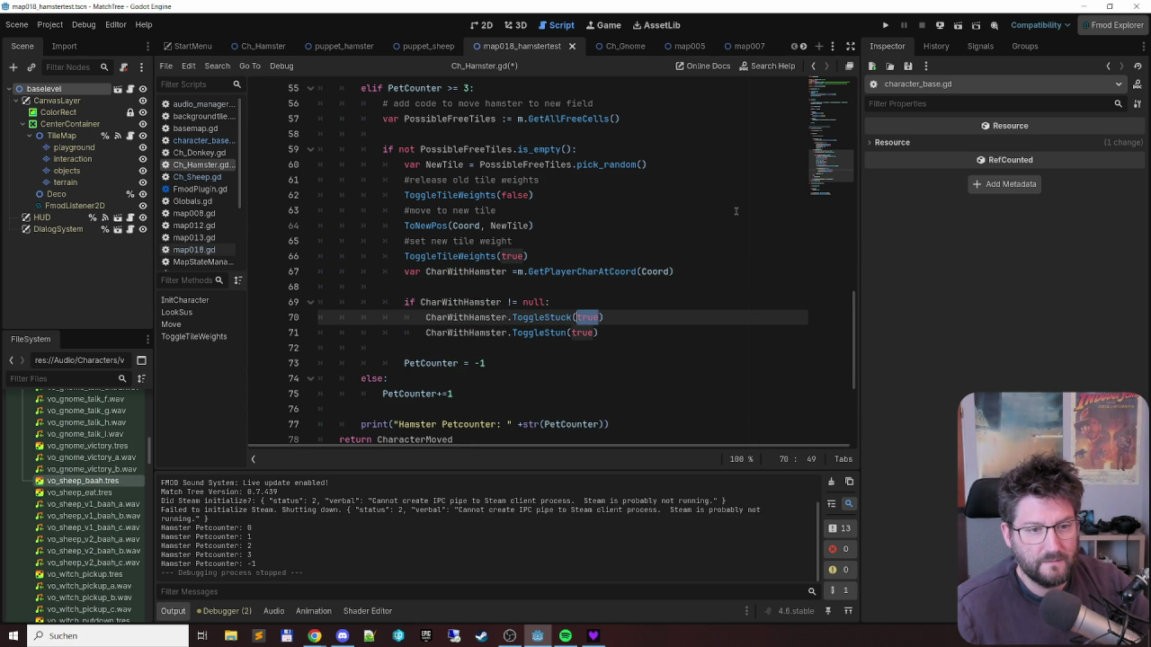
type("fals")
key("Down")
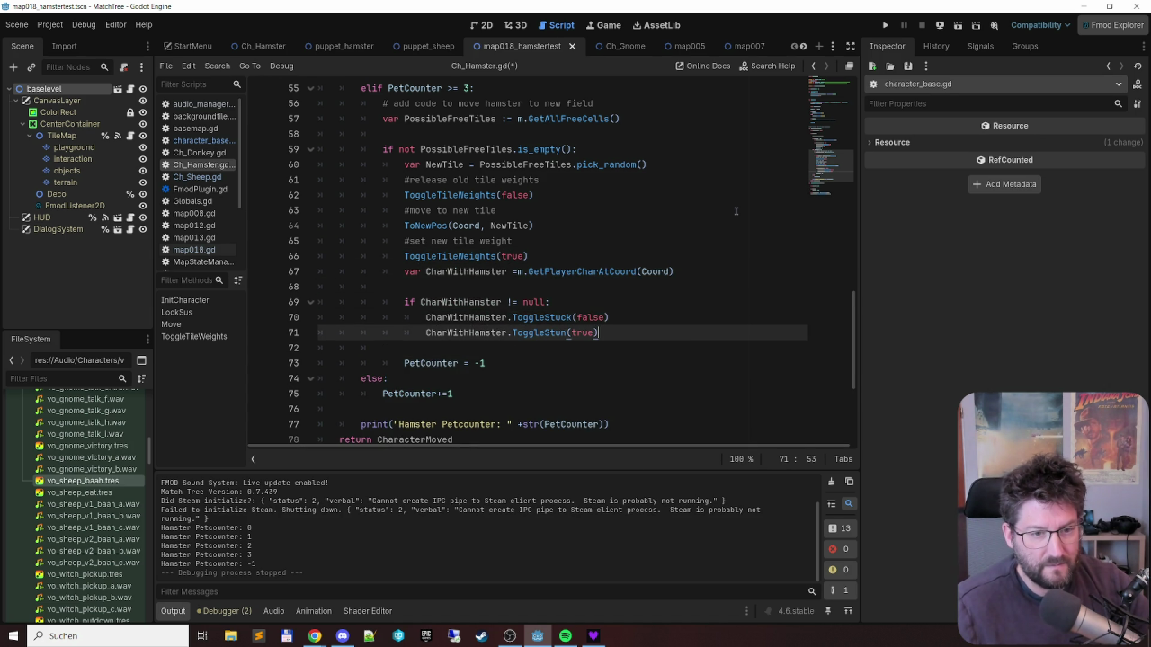
type("fals")
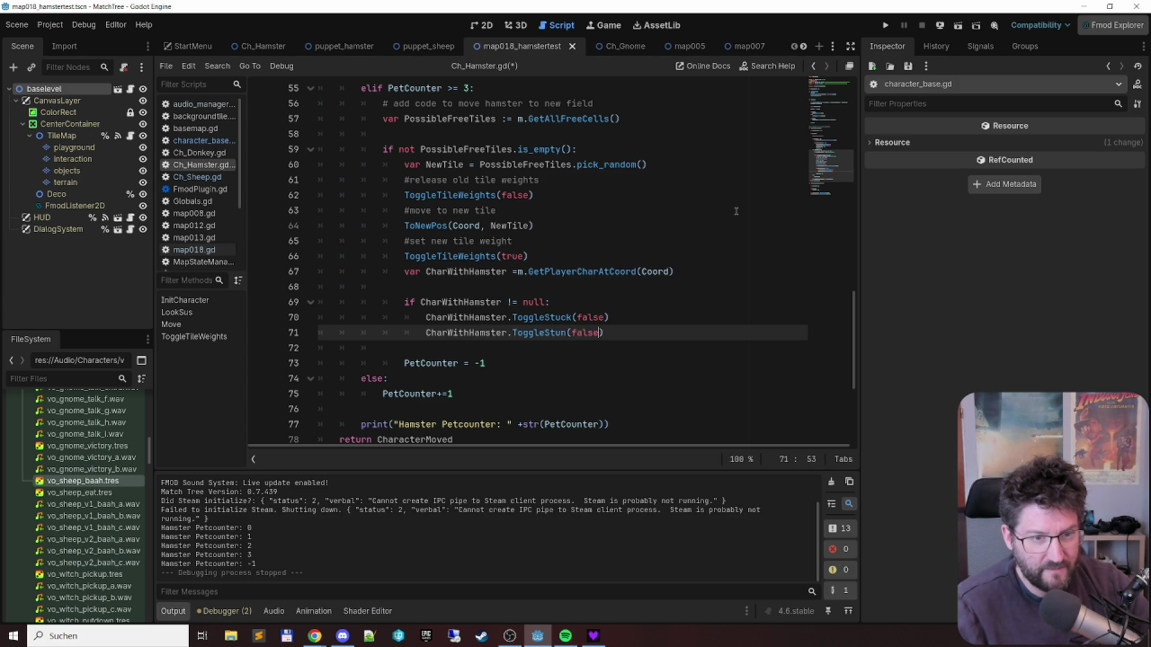
key("Down")
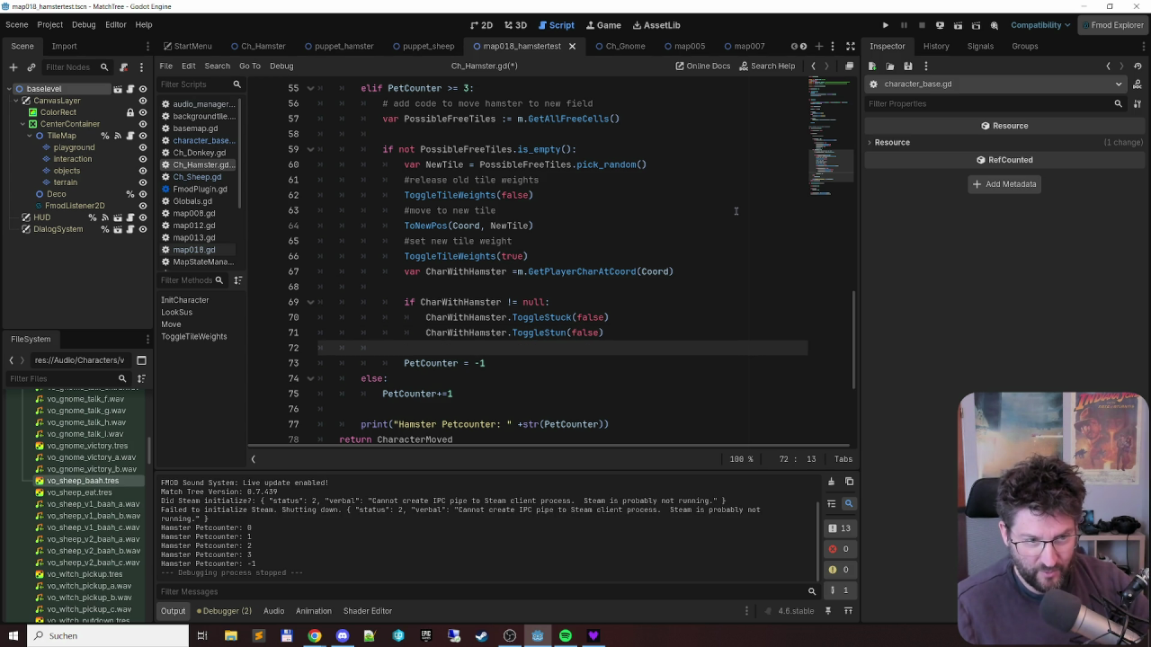
- Remove the blank line above the CharWithHamster lookup and open a line for a comment
key("Up")
key("Up")
key("Up")
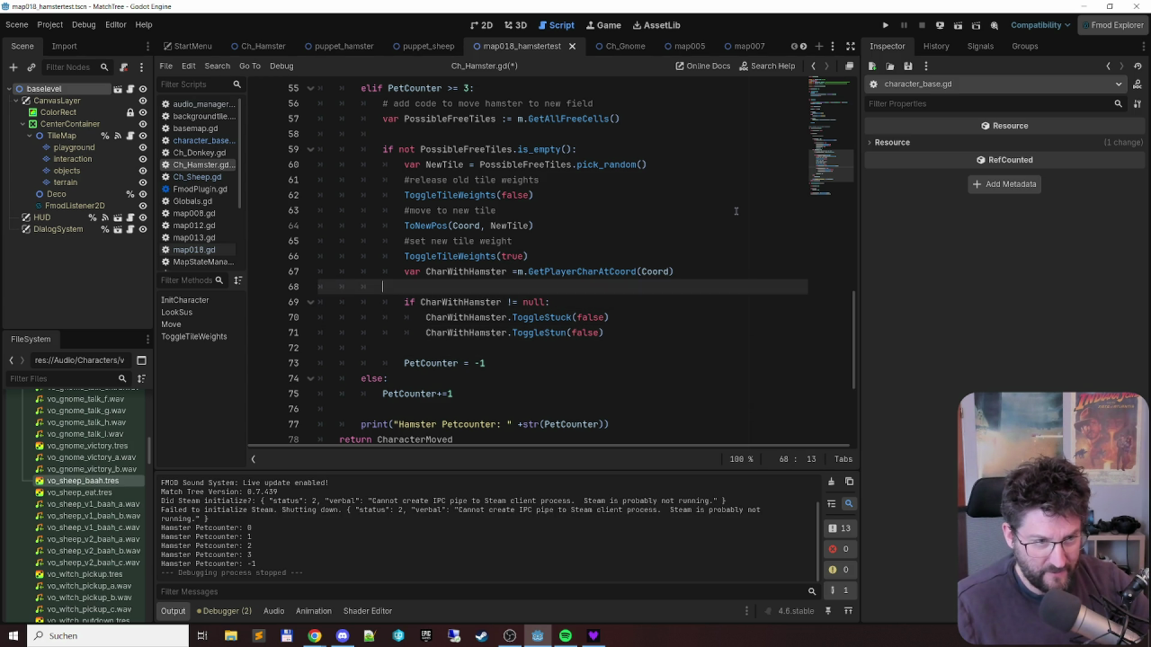
key("Up")
key("End")
key("Delete")
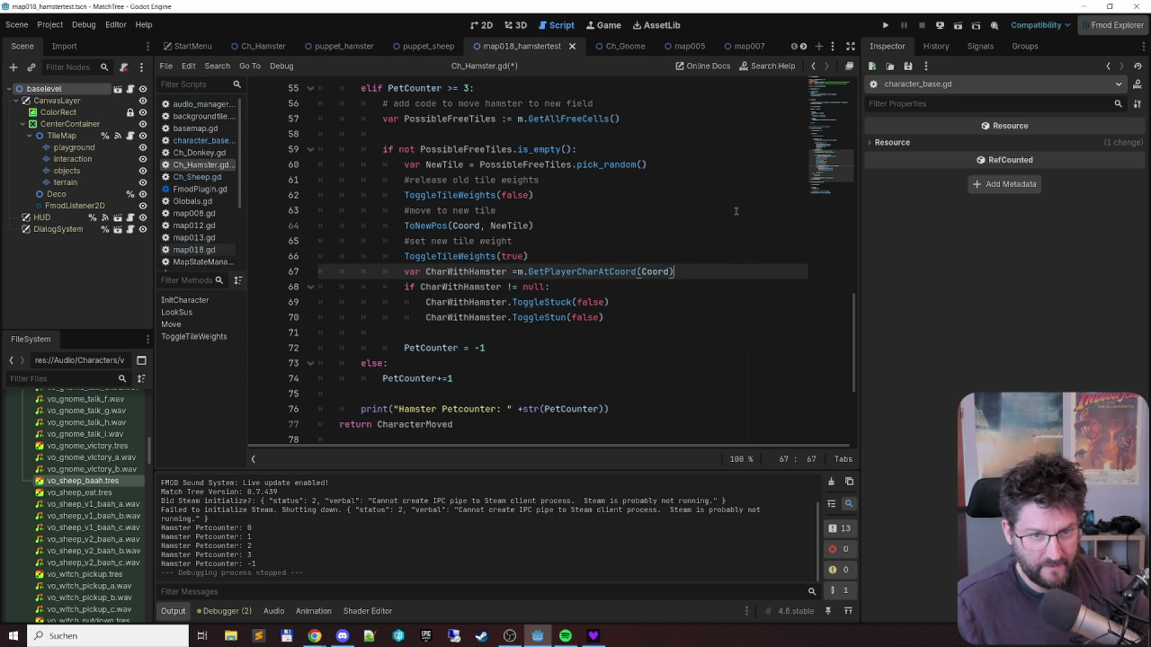
key("Return")
key("Return")
key("Up")
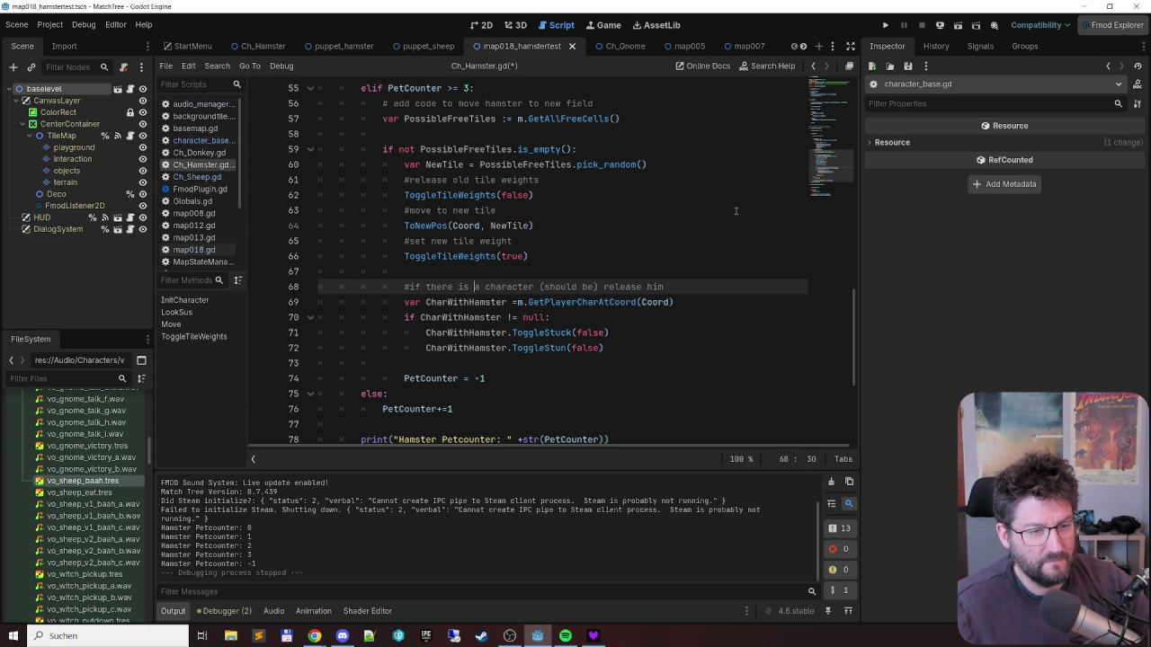
- Move the commented character-release block to just after NewTile is picked with pick_random
key("Home")
key("shift+Down")
key("shift+Down")
key("shift+Down")
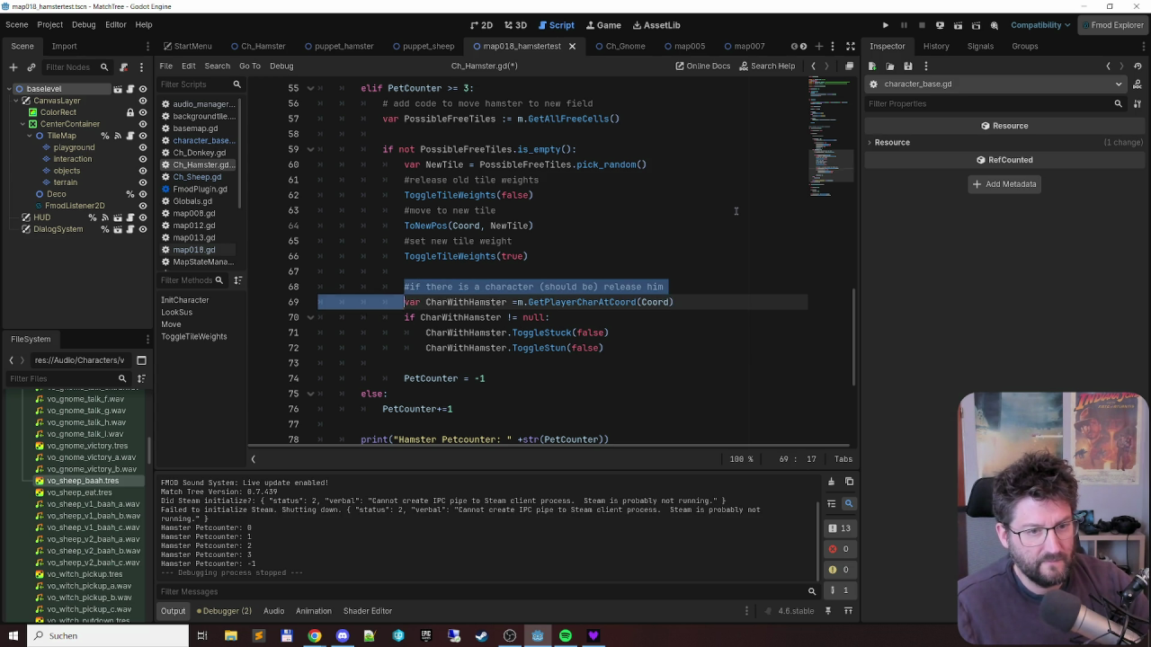
key("Delete")
key("Up")
key("Up")
key("Up")
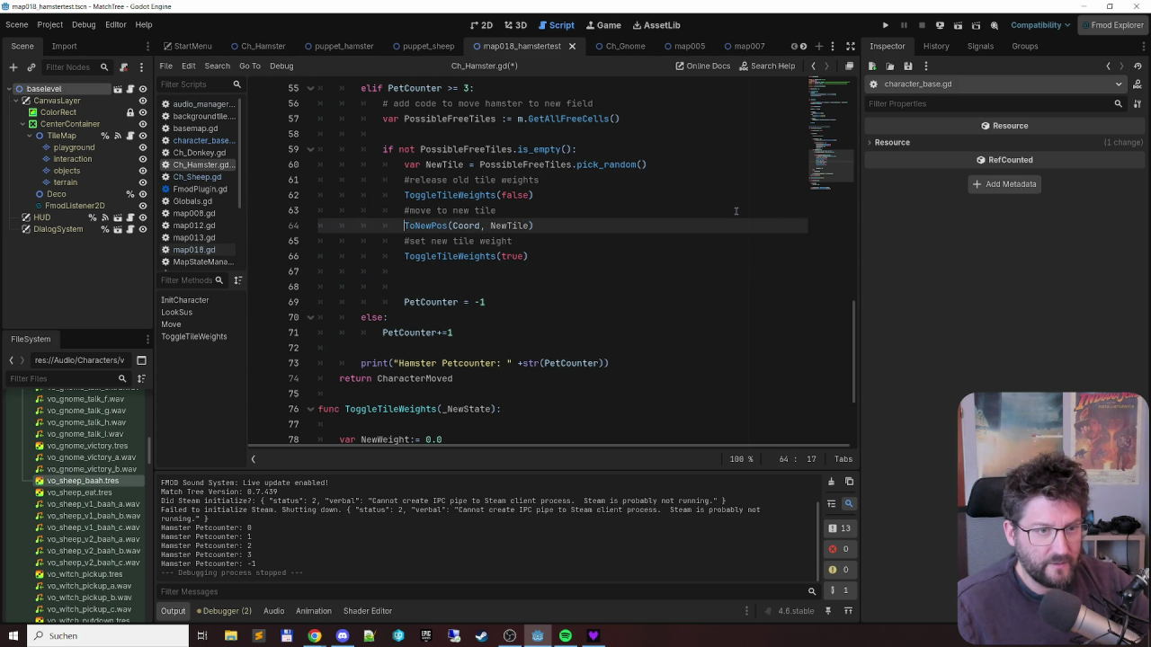
key("Return")
type("#if there is a character (should be) release him \t\t\t\tvar CharWithHamster =m.GetPlayerCharAtCoord(Coord) \t\t\t\tif CharWithHamster != null: \t\t\t\t\tCharWithHamster.ToggleStuck(false) \t\t\t\t\tCharWithHamster.ToggleStun(false)")
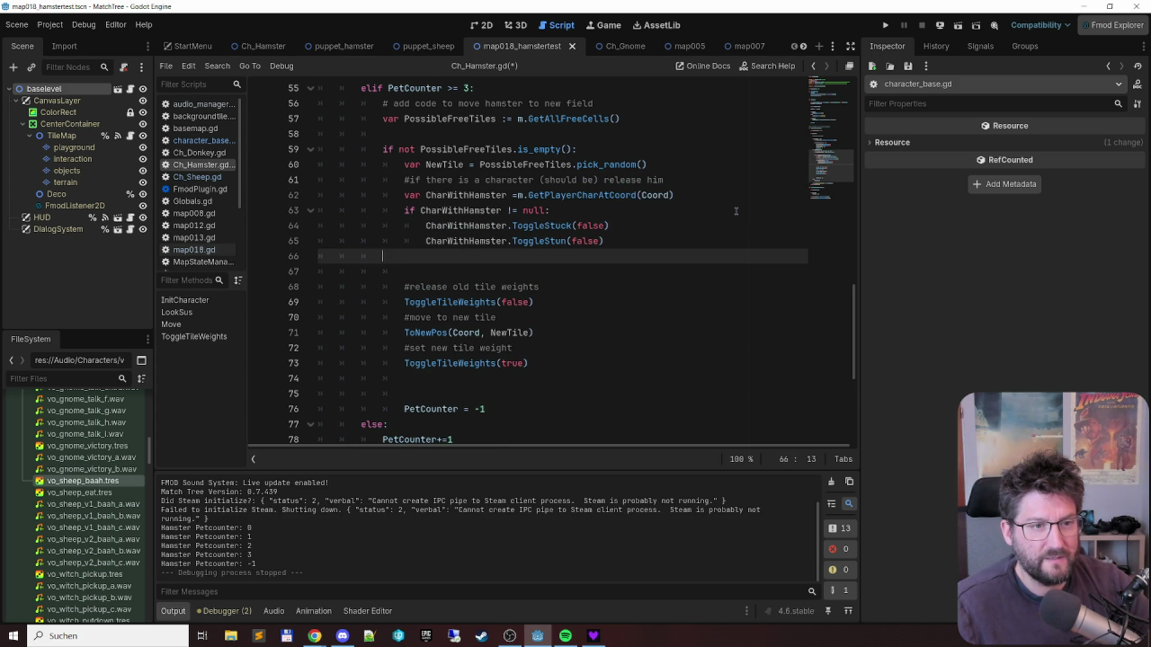
key("Up")
key("Up")
key("Up")
key("Return")
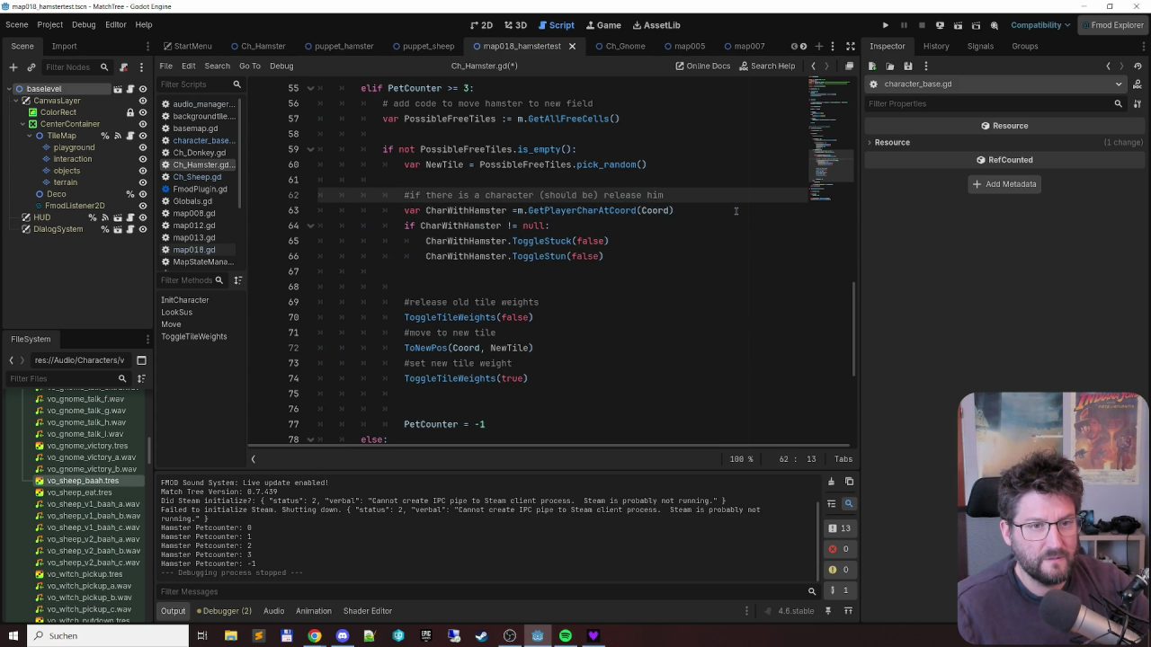
- Delete the extra empty lines below the block and before the PetCounter check
key("Down")
key("Down")
key("Down")
key("shift+Down")
key("BackSpace")
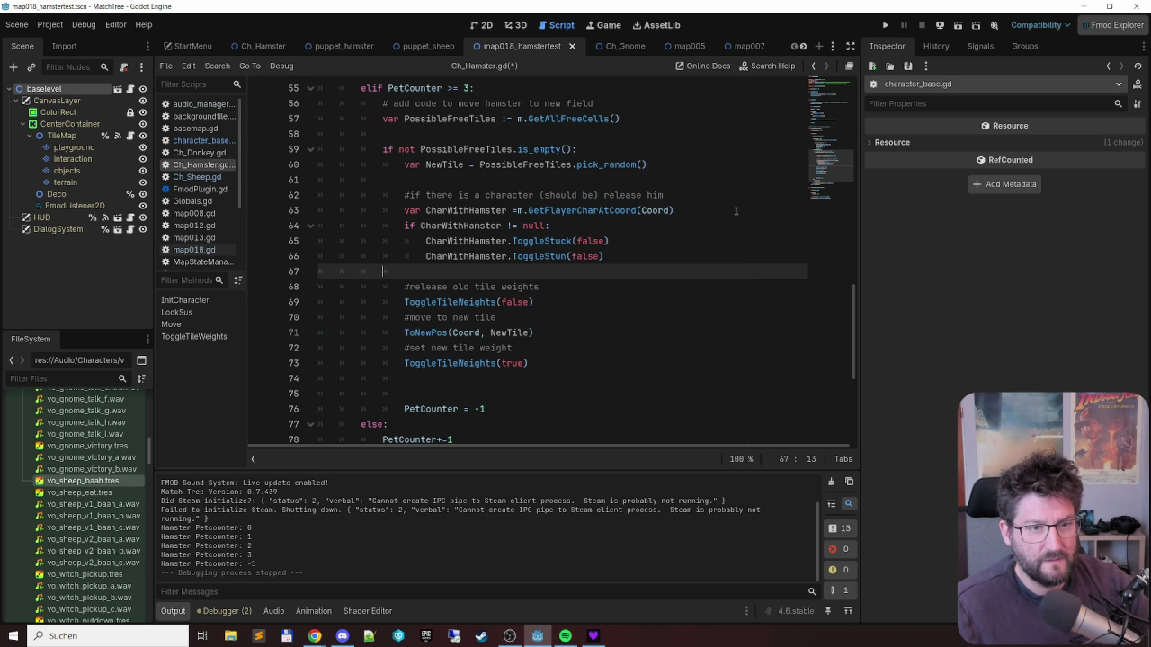
key("Down")
key("Down")
key("Down")
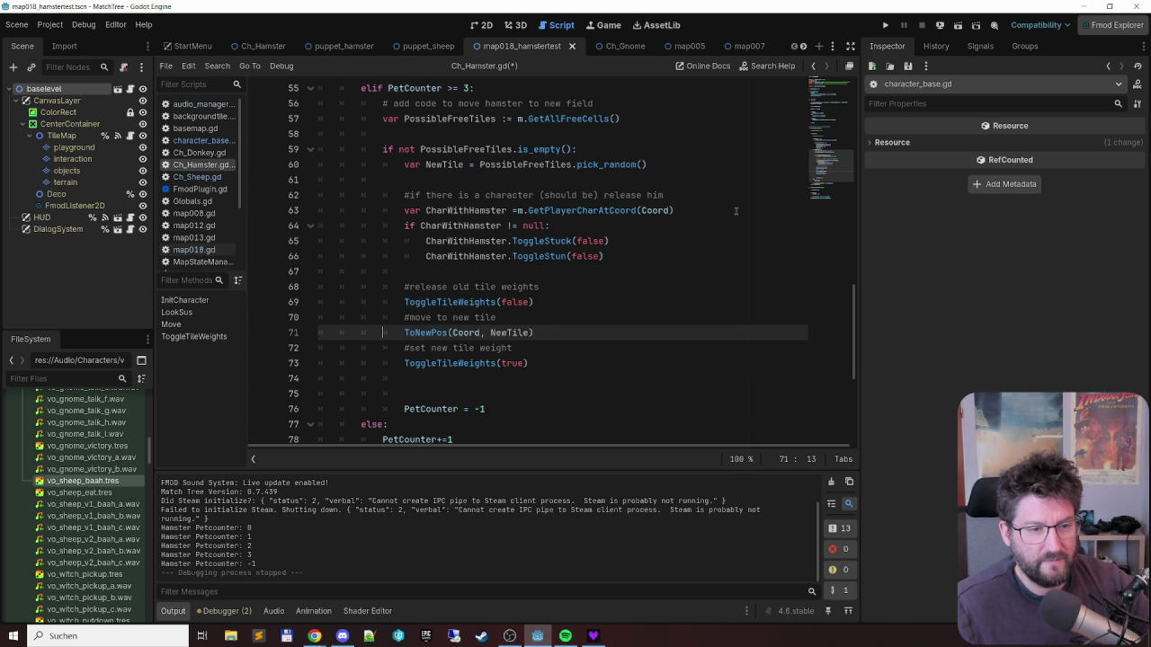
key("Down")
key("Down")
key("Down")
key("shift+Down")
key("BackSpace")
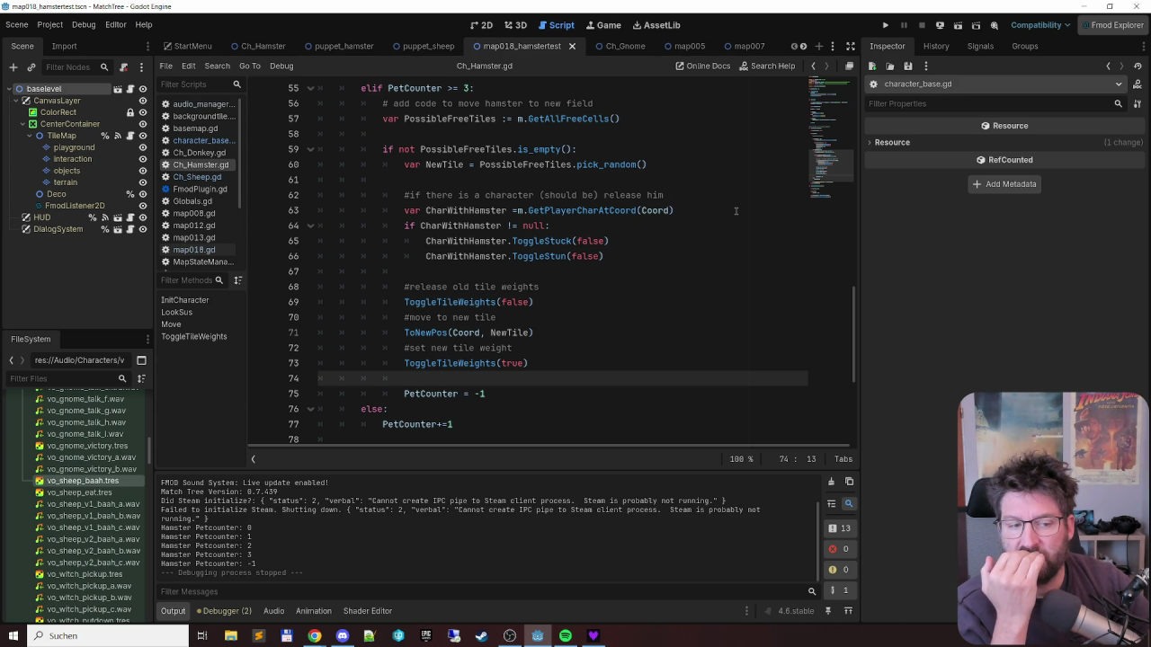
- Insert CharacterMoved = true before PetCounter = -1 on line 74, then run the project with F5
key("Down")
key("shift+End")
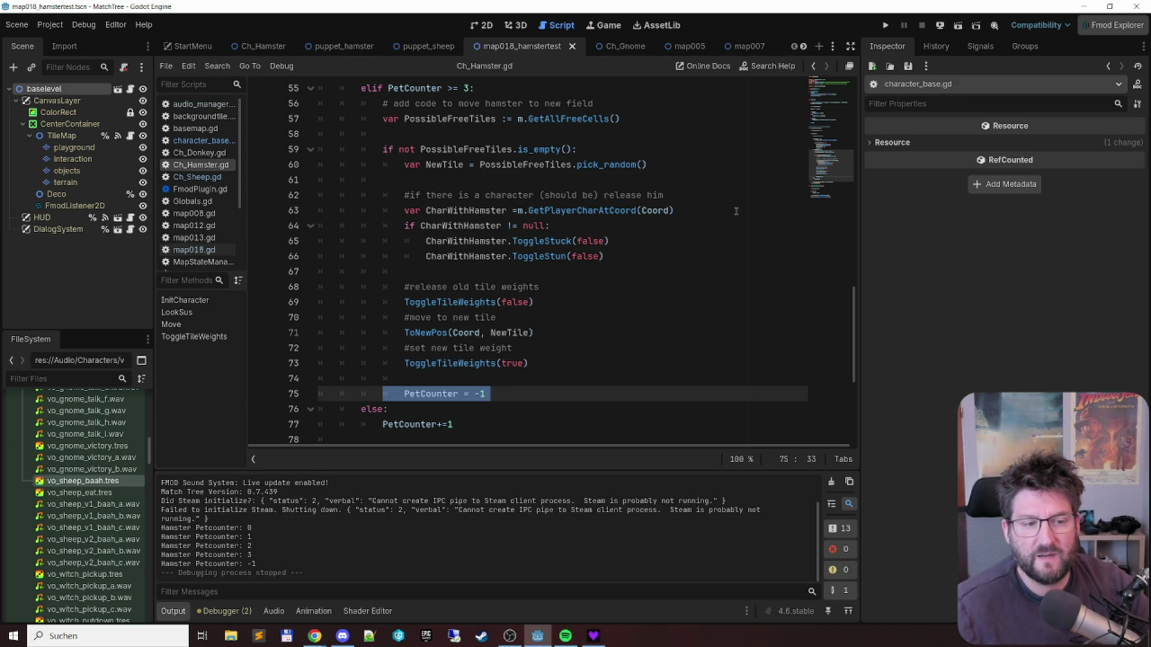
scroll(555, 202, "up", 2)
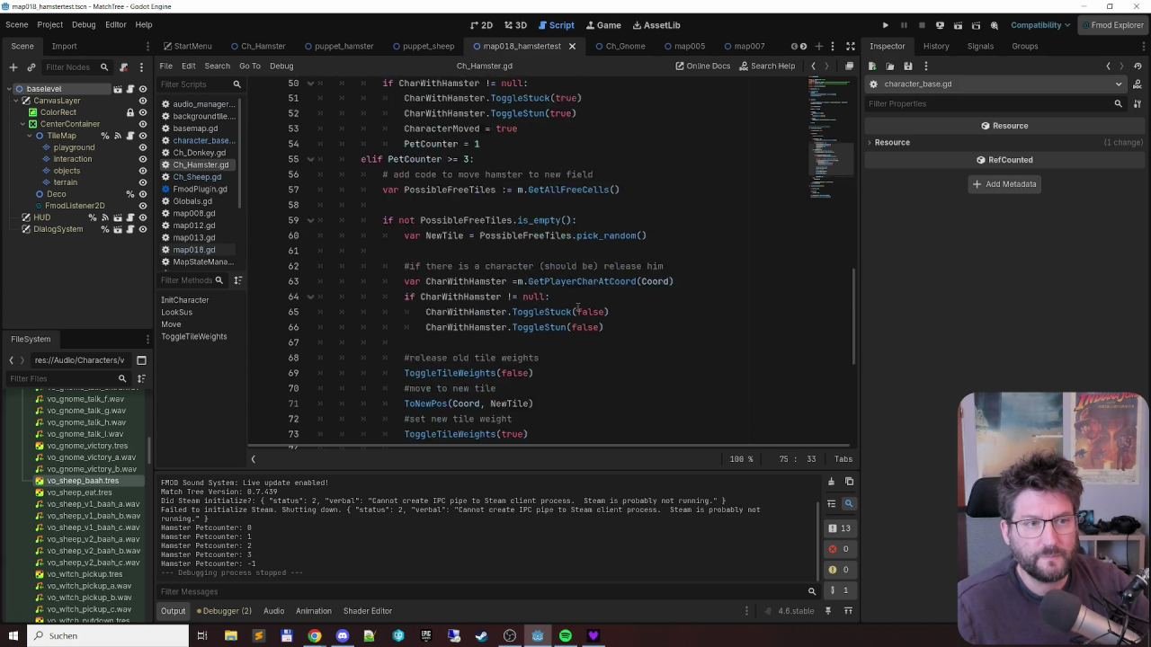
left_click(554, 150)
key("shift+Home")
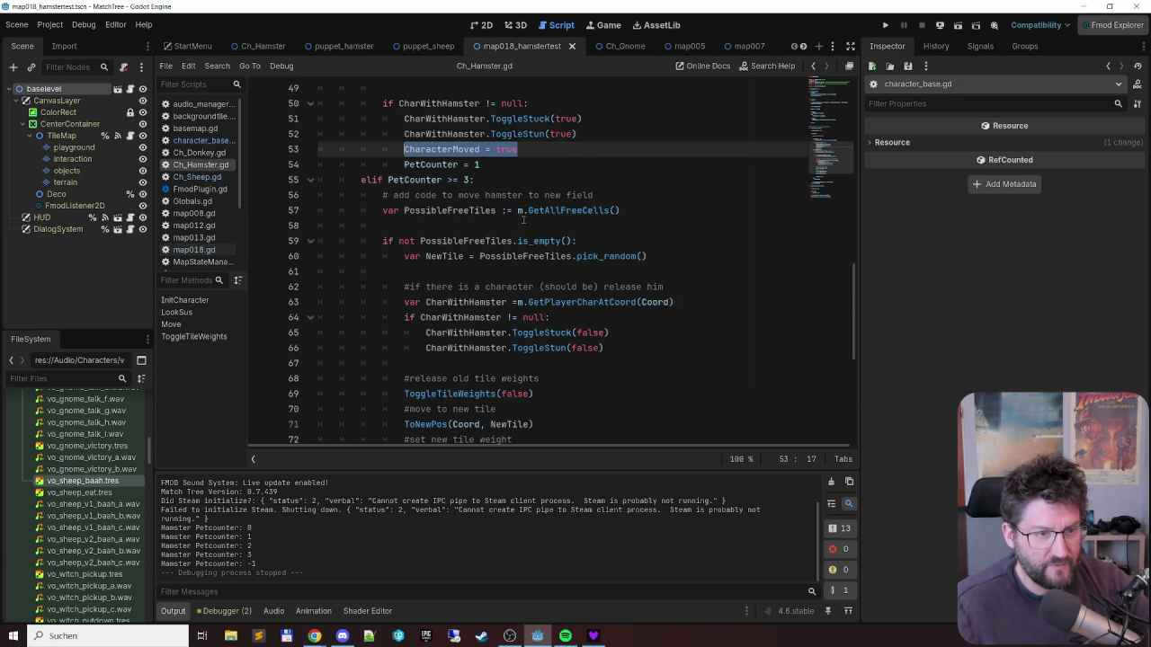
scroll(523, 219, "down", 4)
left_click(558, 283)
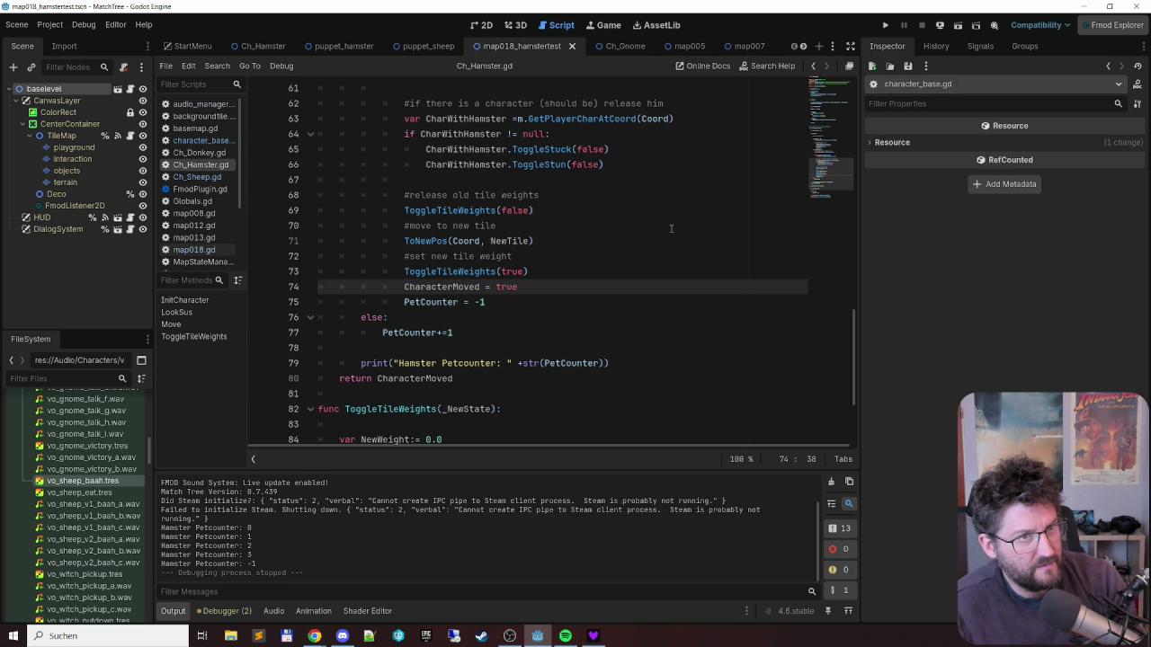
key("F5")
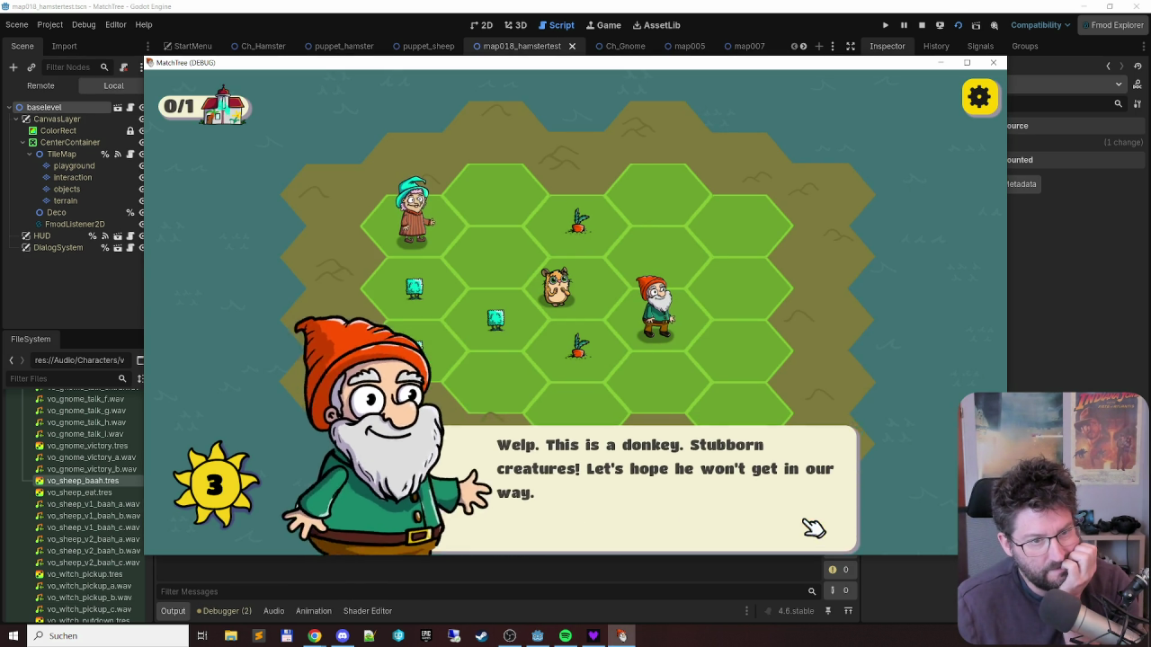
- Dismiss the gnome's dialog, then merge saplings into bushes and a larger plant over several turns
left_click(813, 529)
left_click_drag(495, 320, 398, 291)
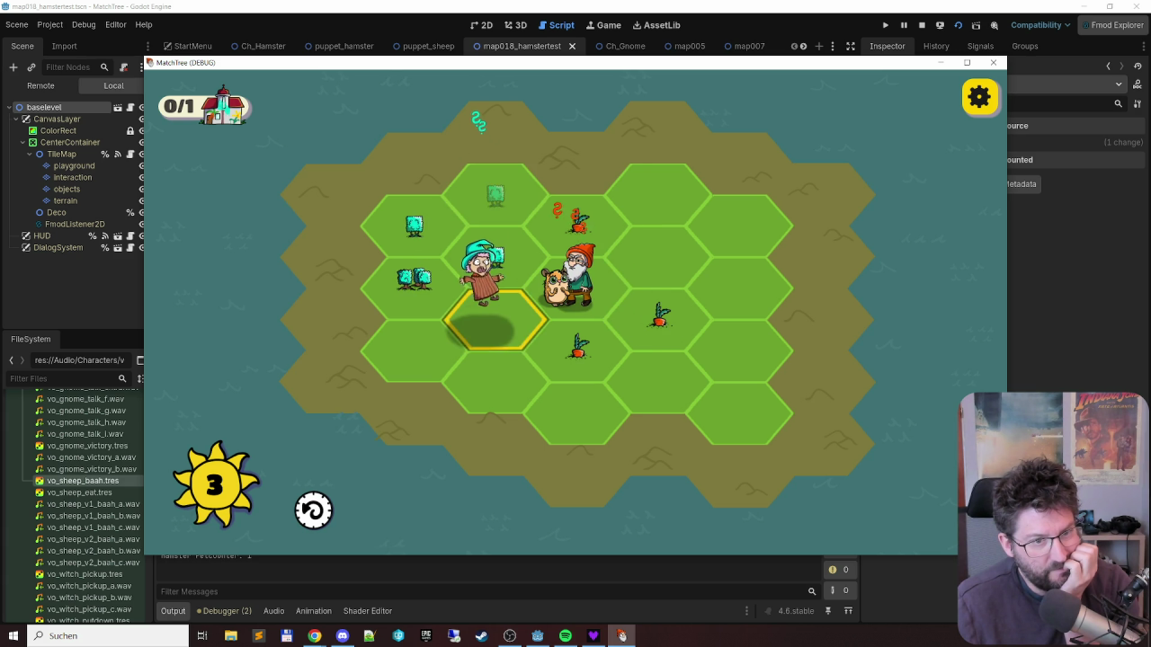
left_click_drag(501, 192, 386, 230)
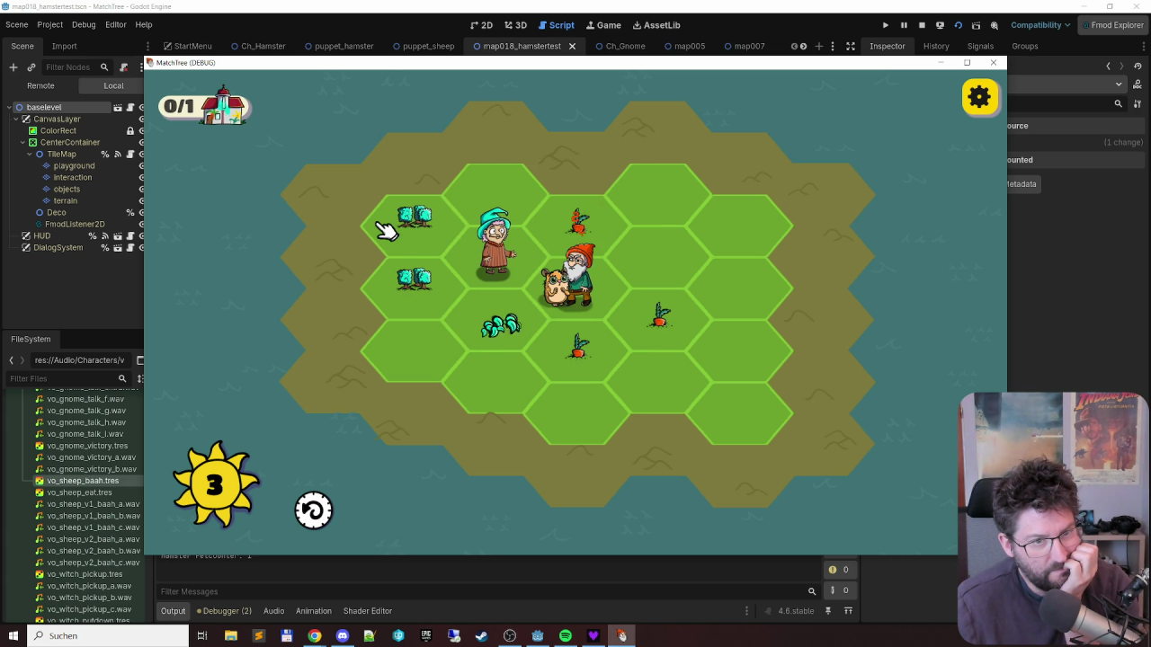
mouse_move(496, 194)
left_mouse_down()
mouse_move(442, 339)
mouse_move(514, 186)
left_mouse_up()
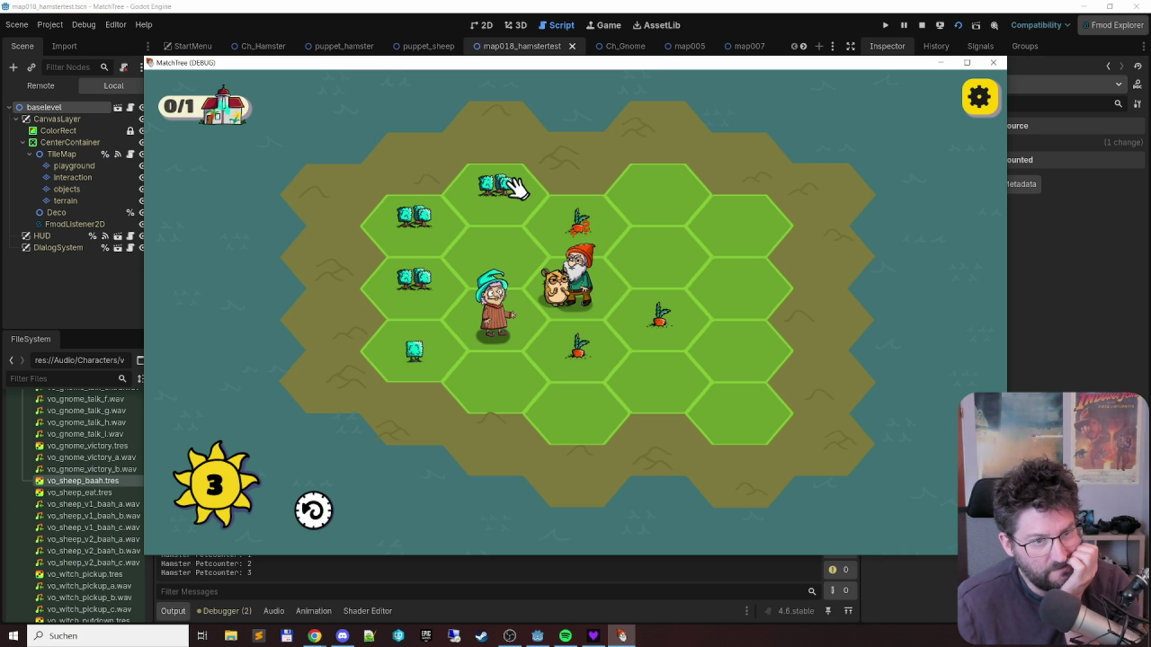
mouse_move(514, 186)
left_mouse_down()
mouse_move(413, 261)
mouse_move(418, 297)
left_mouse_up()
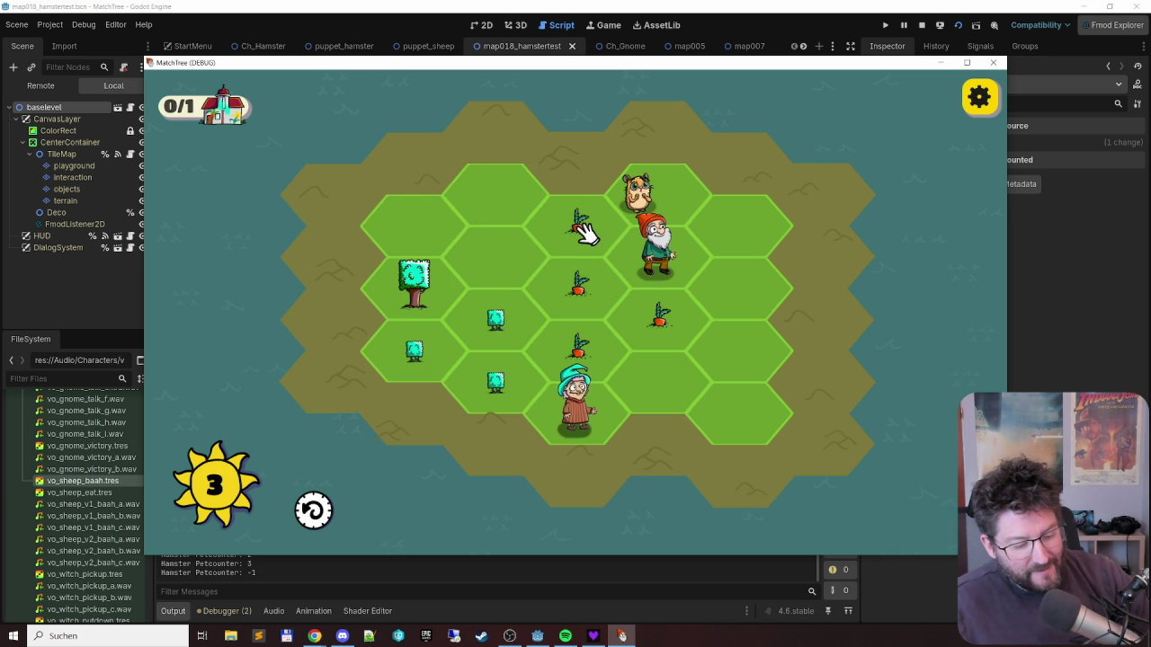
- Show debug markers, then merge carrots, plant chains and small trees into bigger plants
key("d")
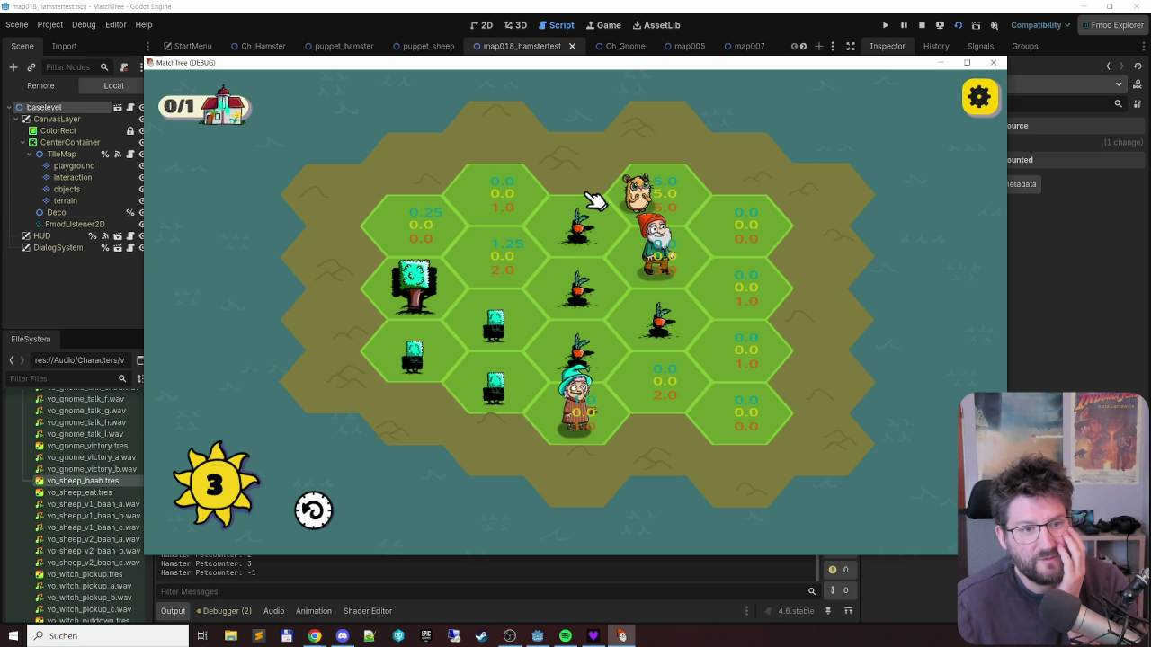
left_click(586, 204)
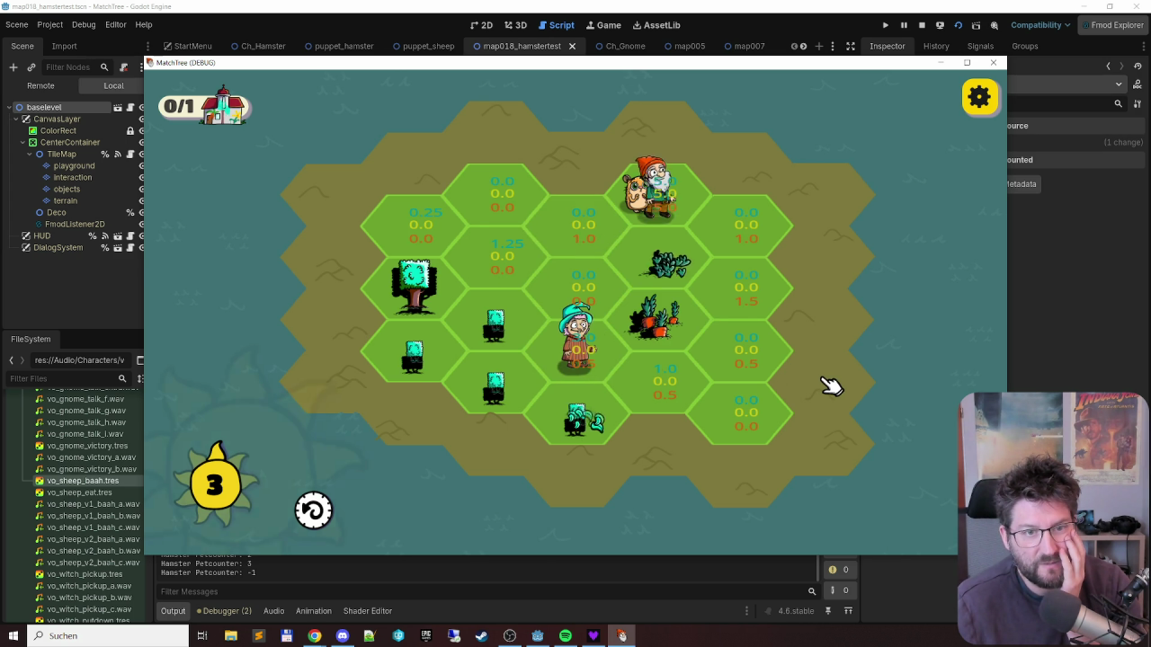
mouse_move(596, 431)
left_mouse_down()
mouse_move(423, 345)
mouse_move(385, 350)
left_mouse_up()
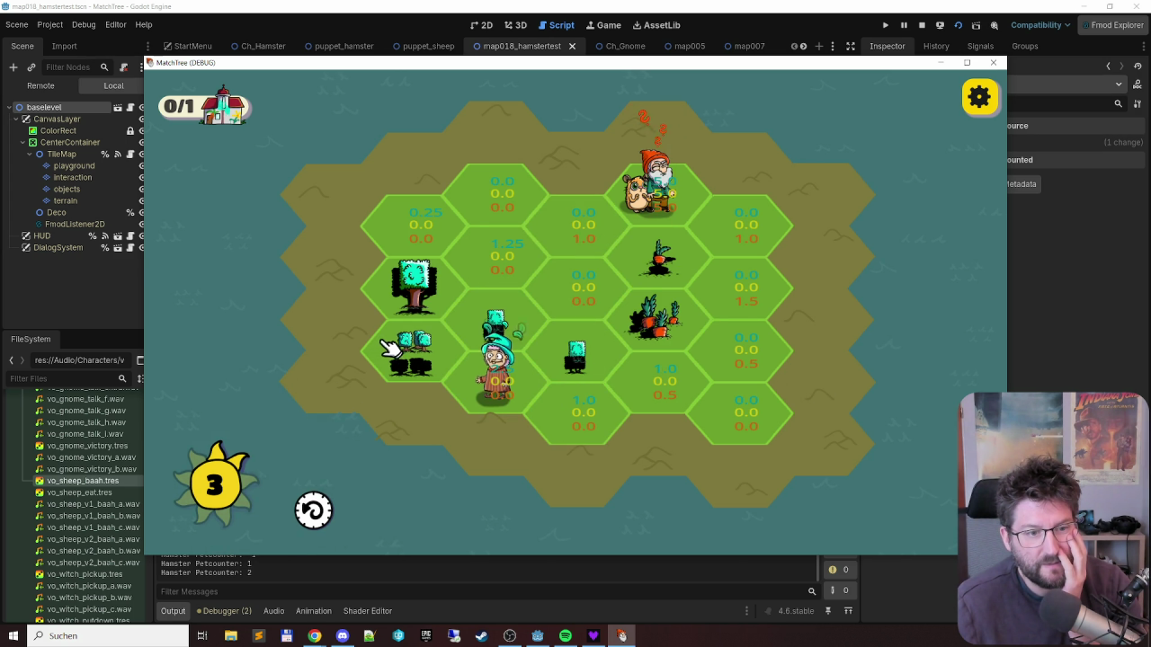
left_click_drag(488, 329, 498, 391)
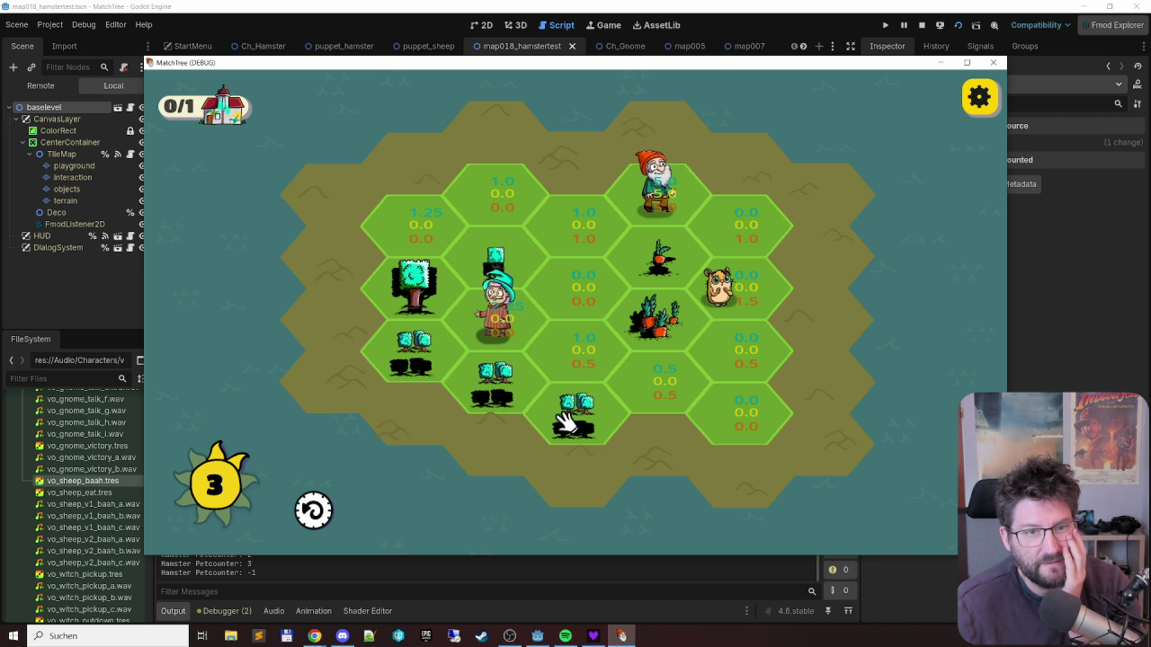
left_click_drag(567, 423, 400, 355)
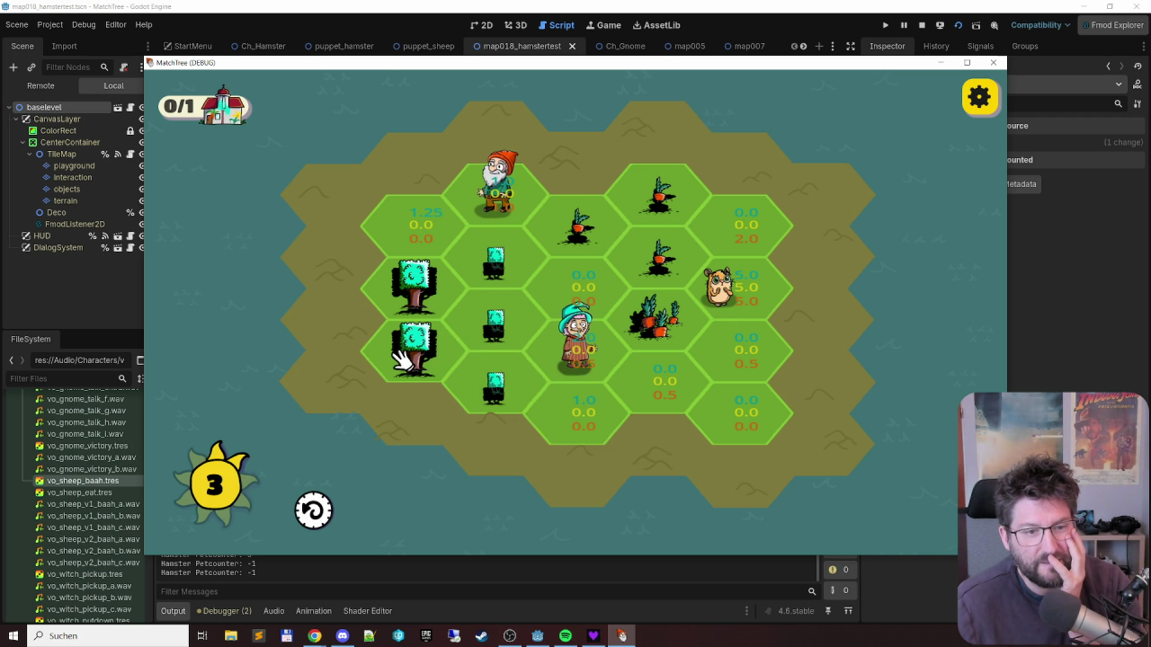
left_click_drag(580, 226, 659, 259)
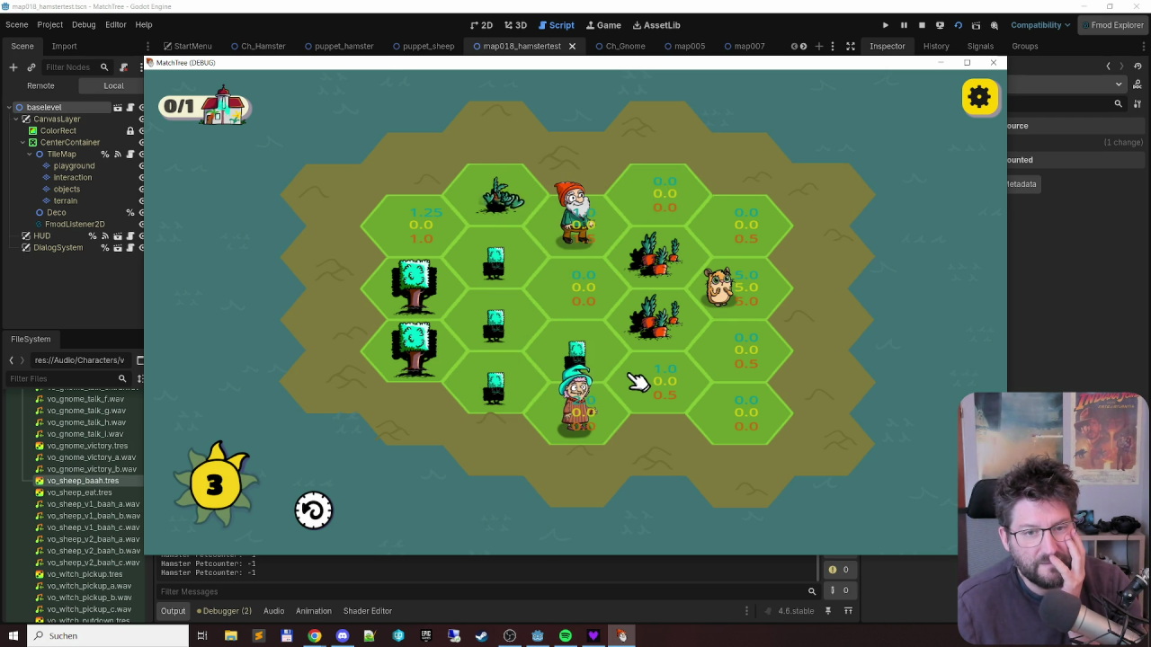
- Merge more sapling, tree and carrot chains through the hamster's hex, then stop the game
left_click_drag(494, 263, 502, 393)
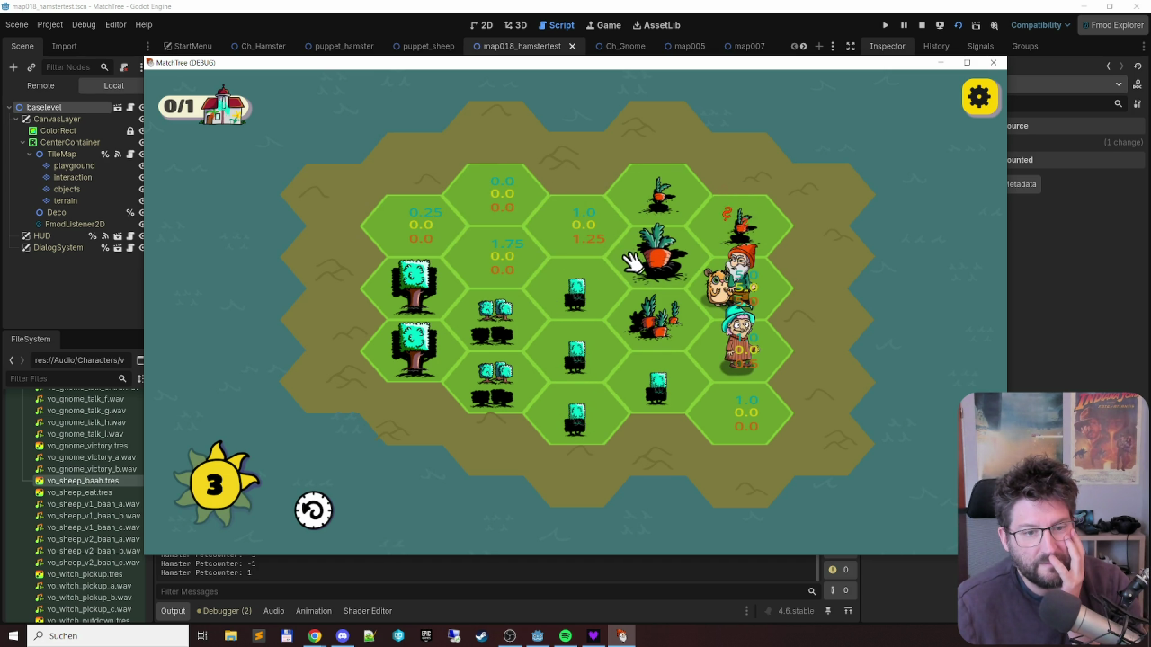
left_click_drag(585, 288, 586, 426)
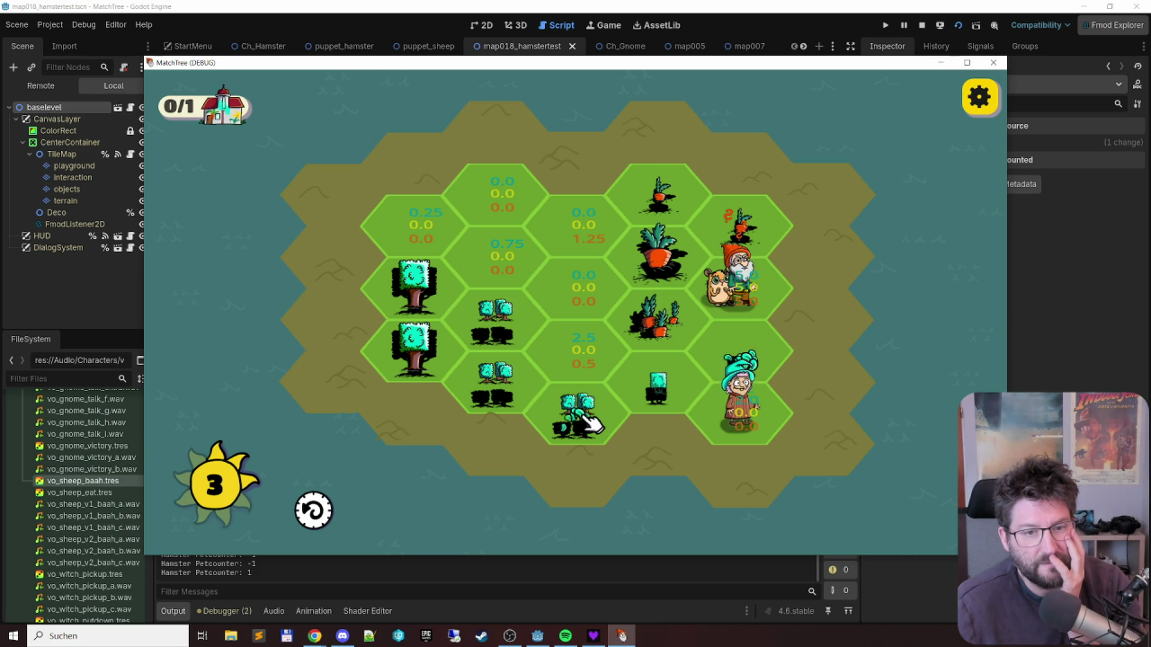
left_click_drag(585, 422, 474, 321)
left_click_drag(729, 397, 602, 361)
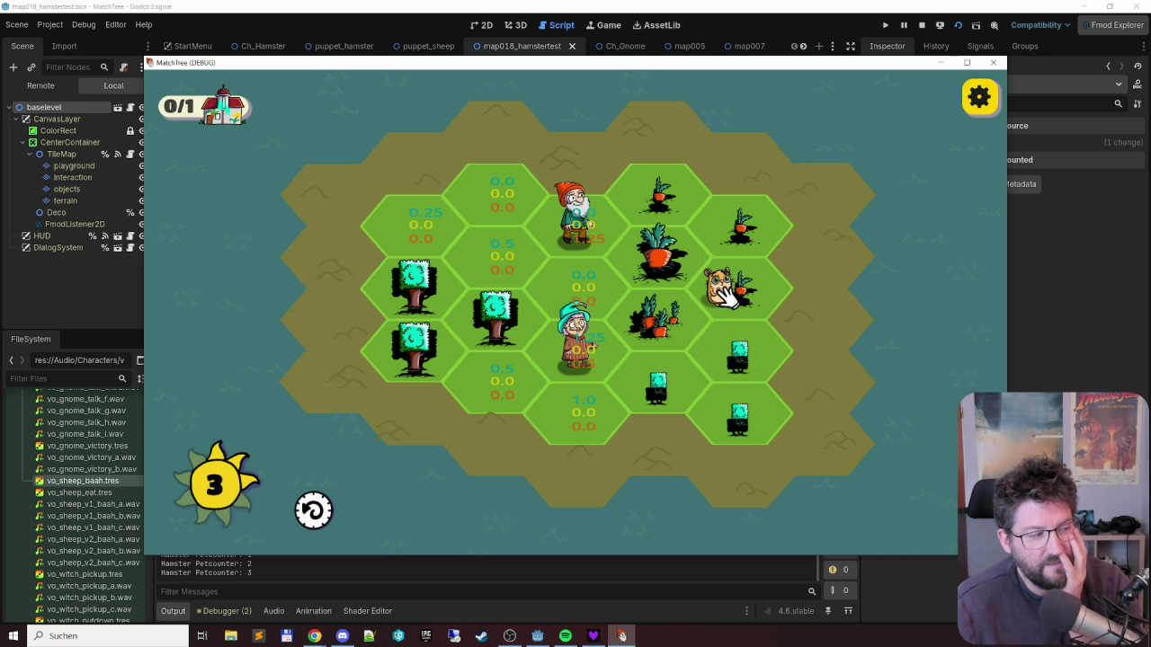
left_click_drag(662, 209, 755, 319)
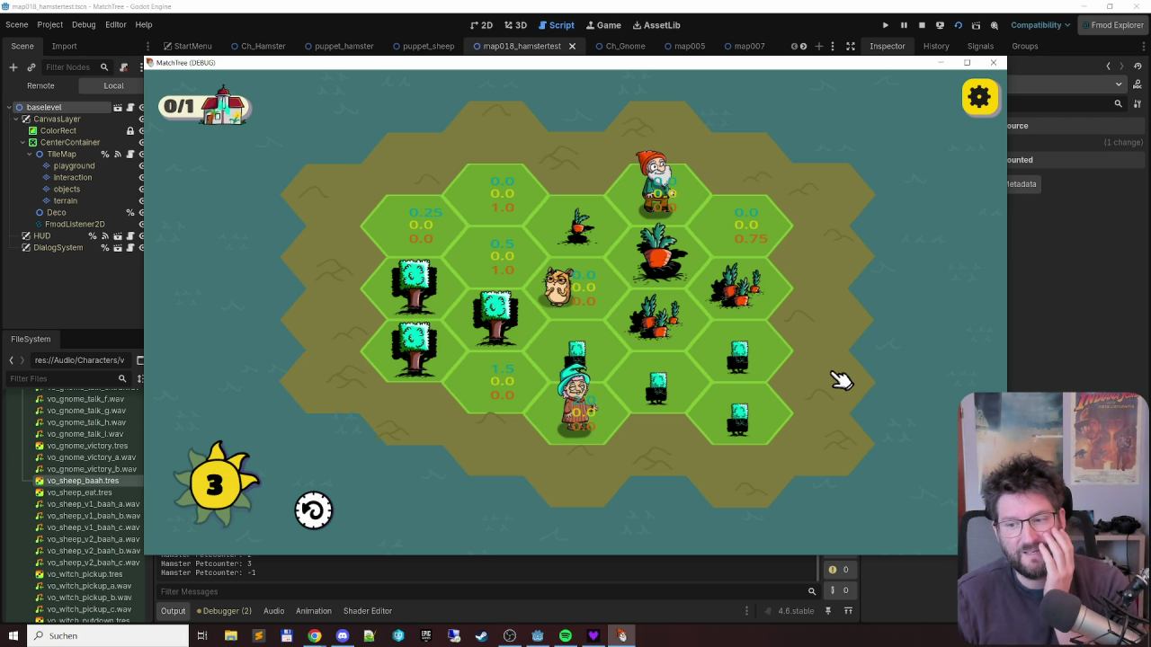
left_click(993, 63)
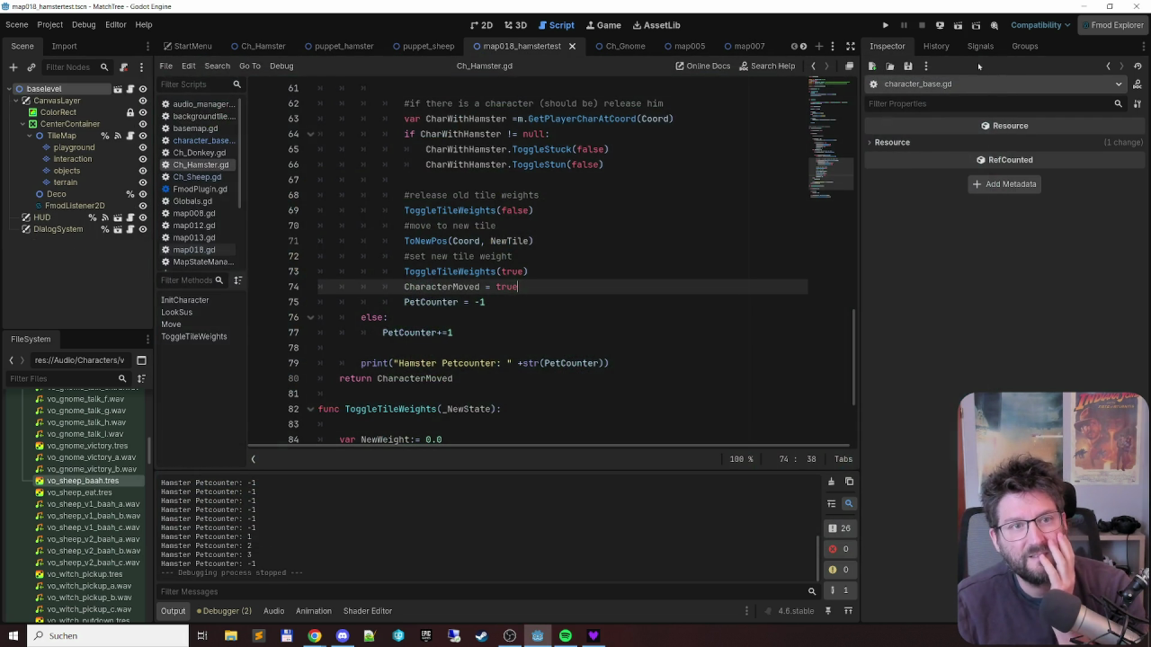
- Return to Move() in Ch_Hamster.gd at line 49 and rerun the current scene with F6
scroll(578, 325, "up", 3)
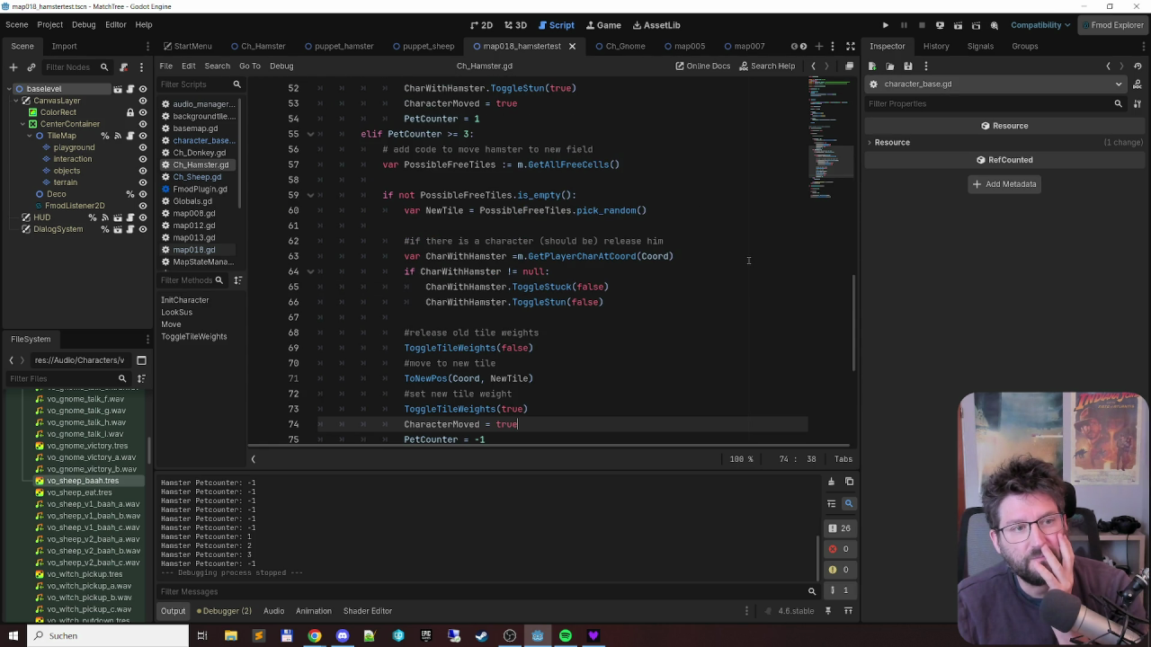
scroll(748, 260, "up", 2)
scroll(745, 254, "up", 3)
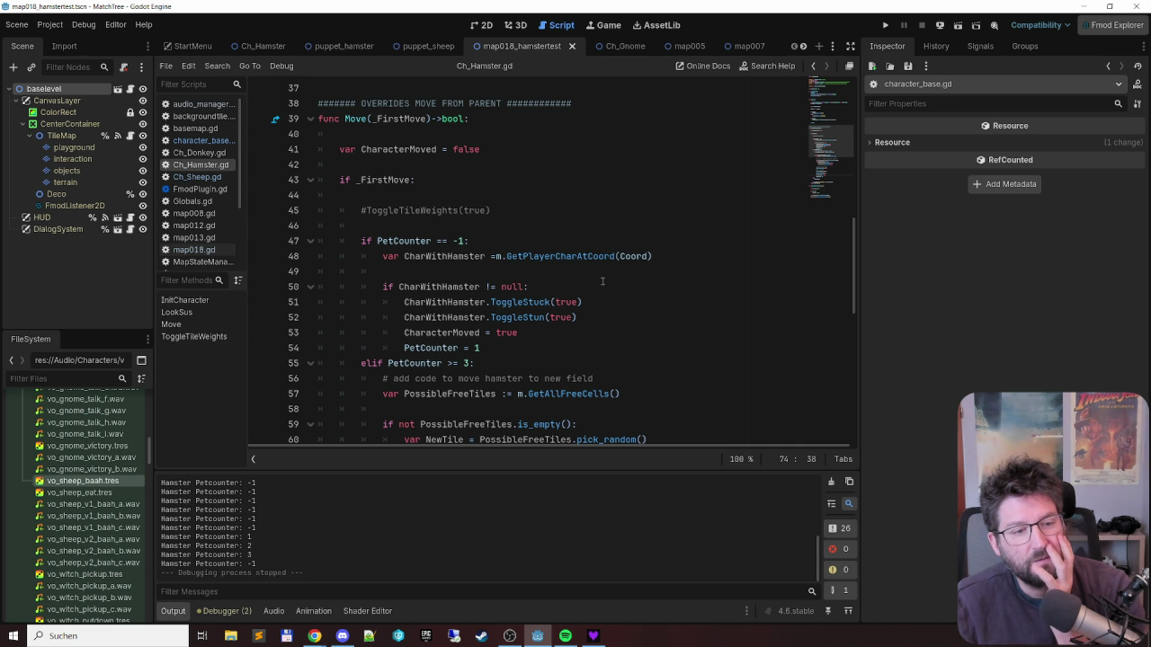
left_click(602, 277)
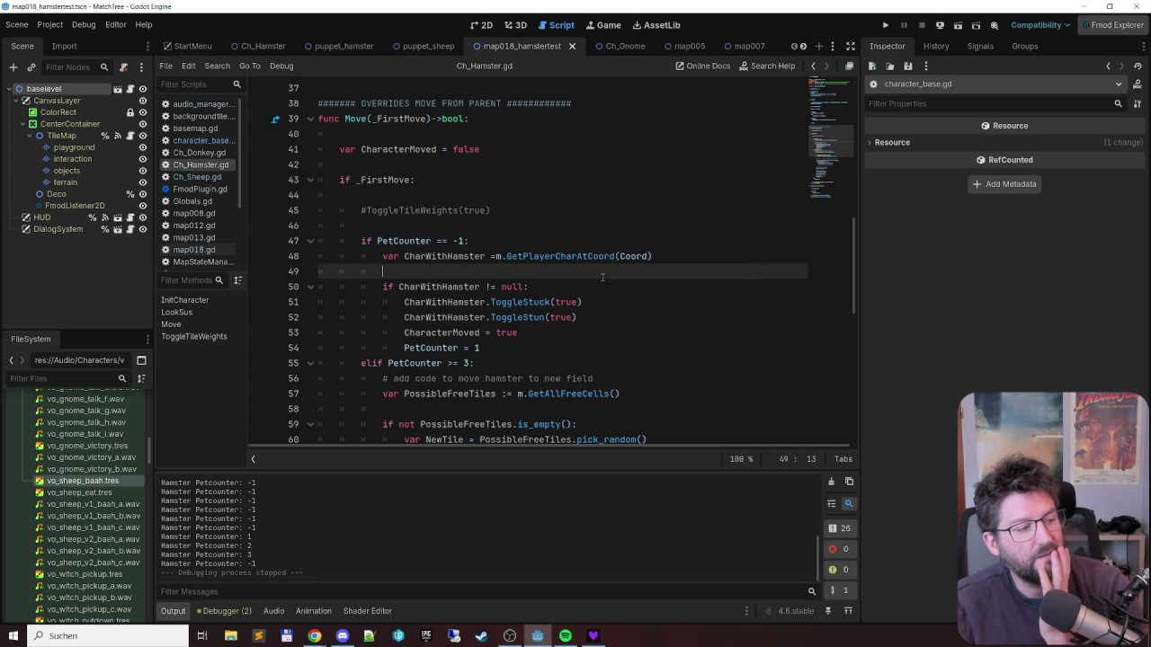
key("F6")
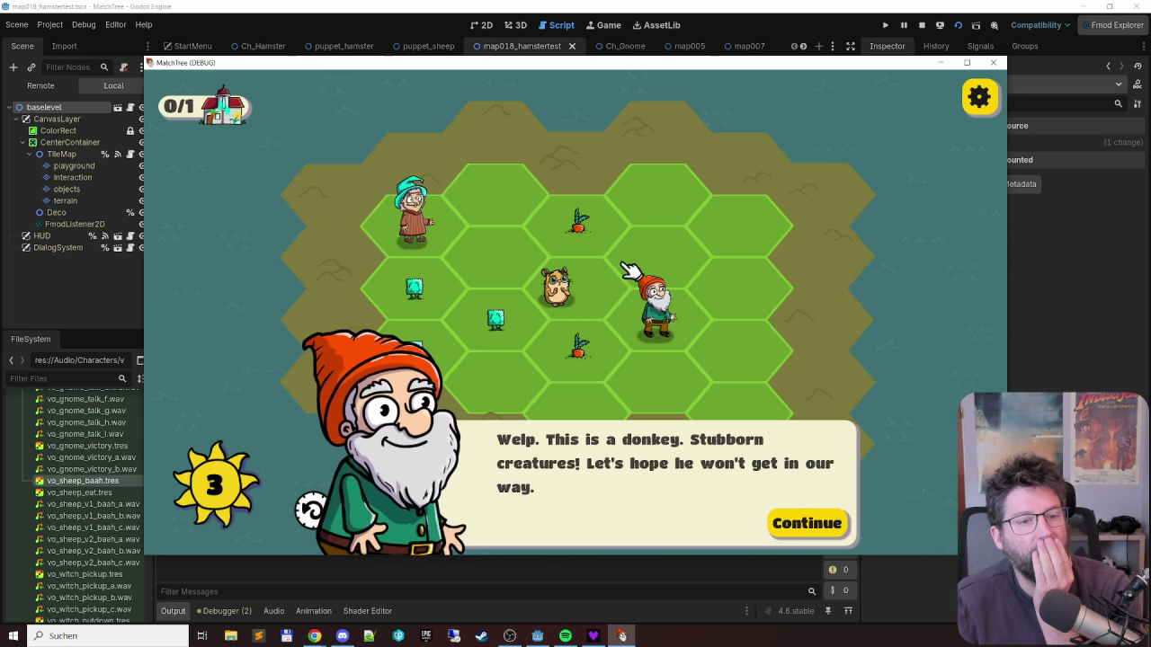
- Dismiss the gnome's dialog, move the witch between tiles and merge the left-column plants
left_click(803, 523)
left_click(385, 349)
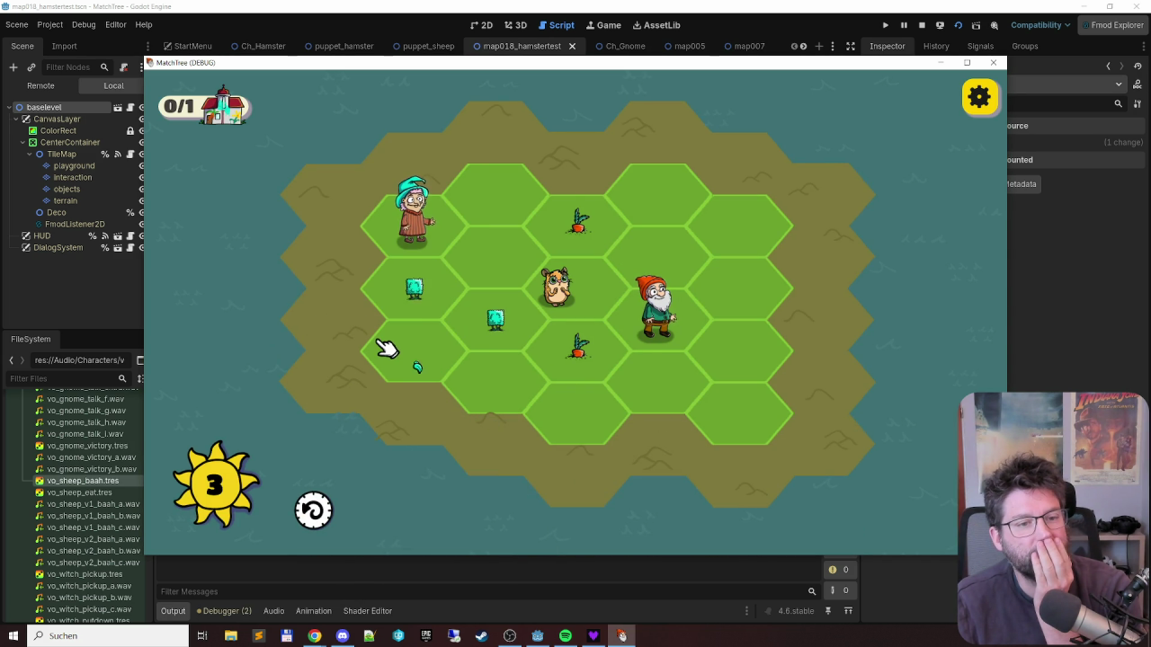
left_click(411, 308)
left_click(565, 223)
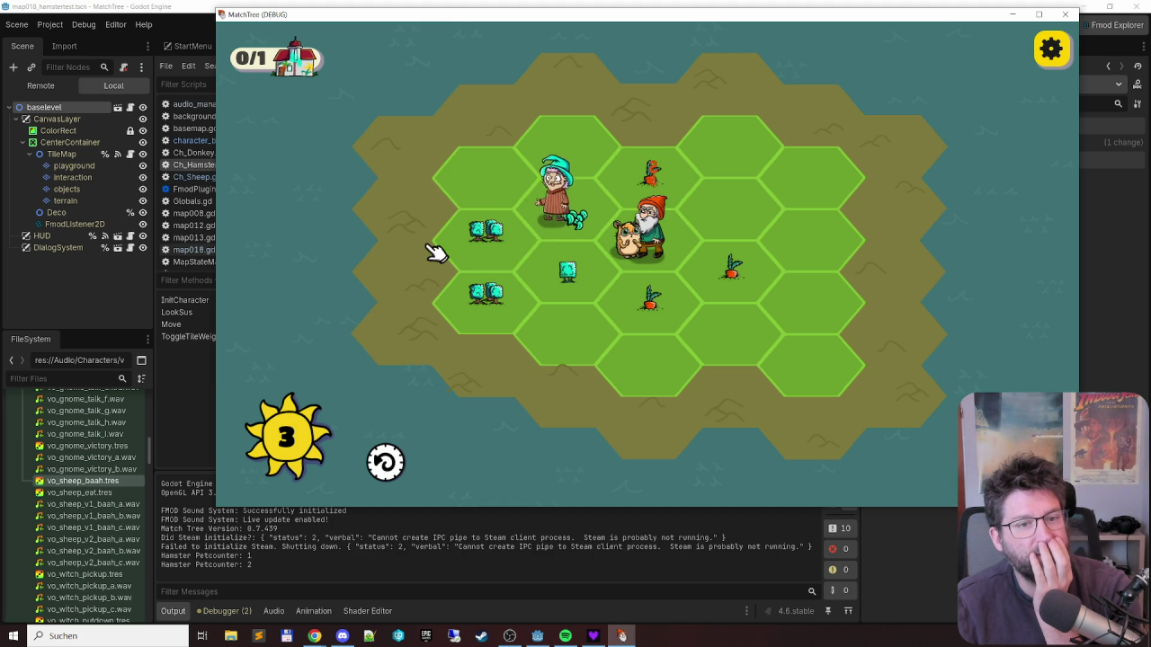
left_click(521, 196)
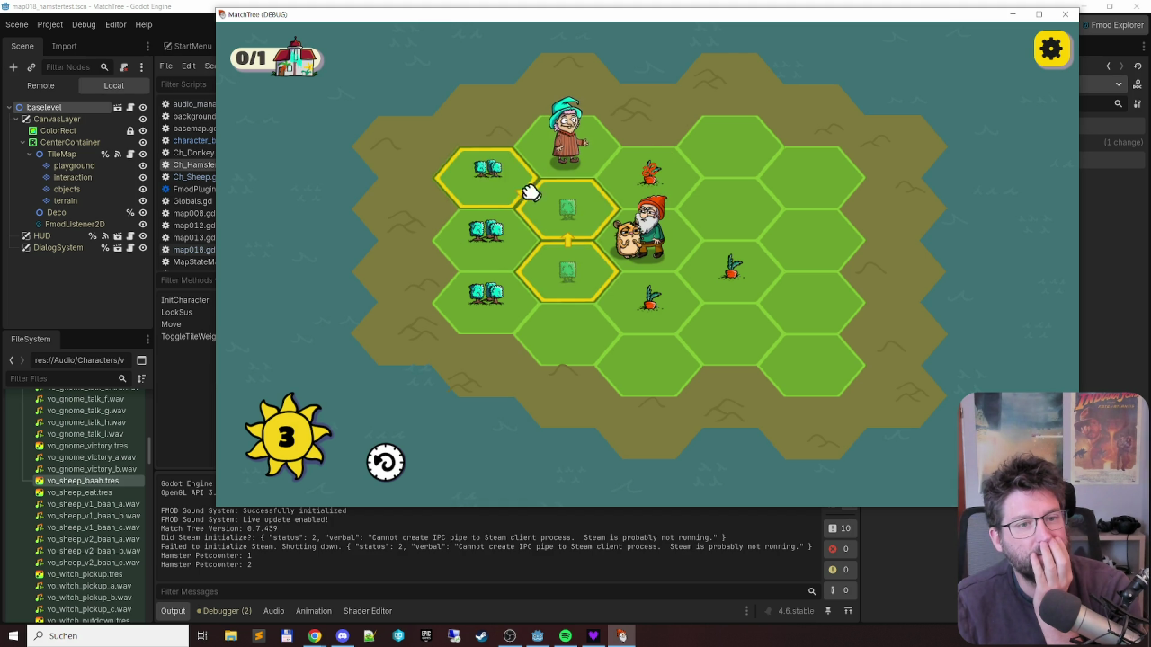
left_click(483, 170)
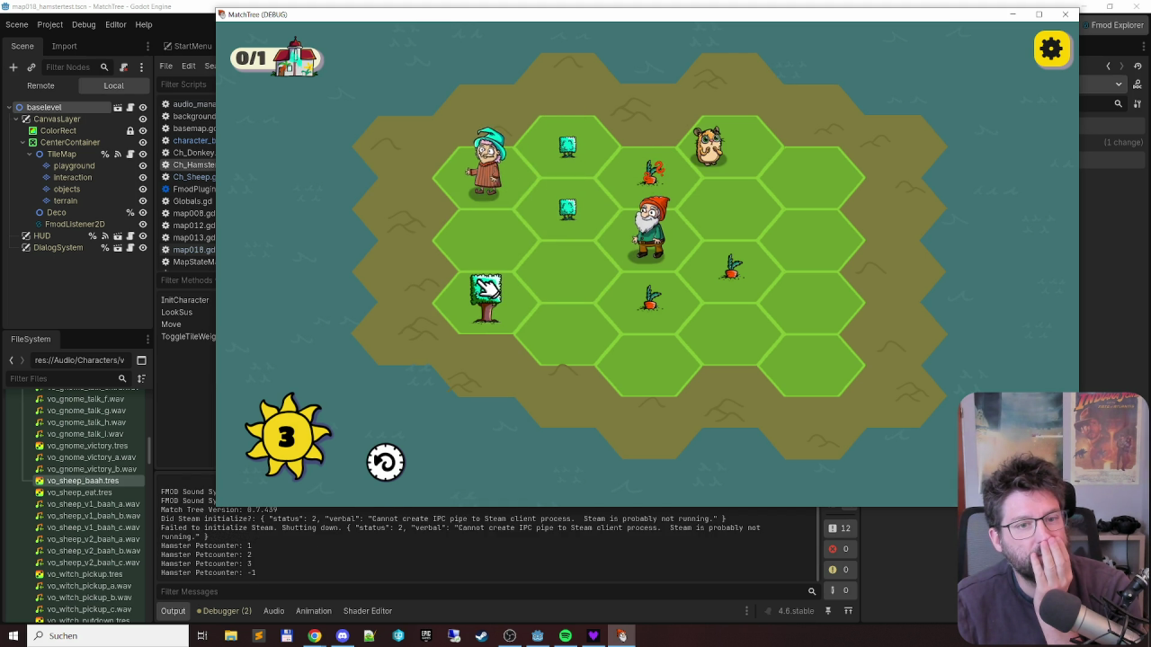
left_click(509, 248)
- Merge the carrot and plant chains, move the gnome off the hamster's tile, then stop with F8
mouse_move(739, 268)
left_mouse_down()
mouse_move(642, 303)
mouse_move(627, 183)
left_mouse_up()
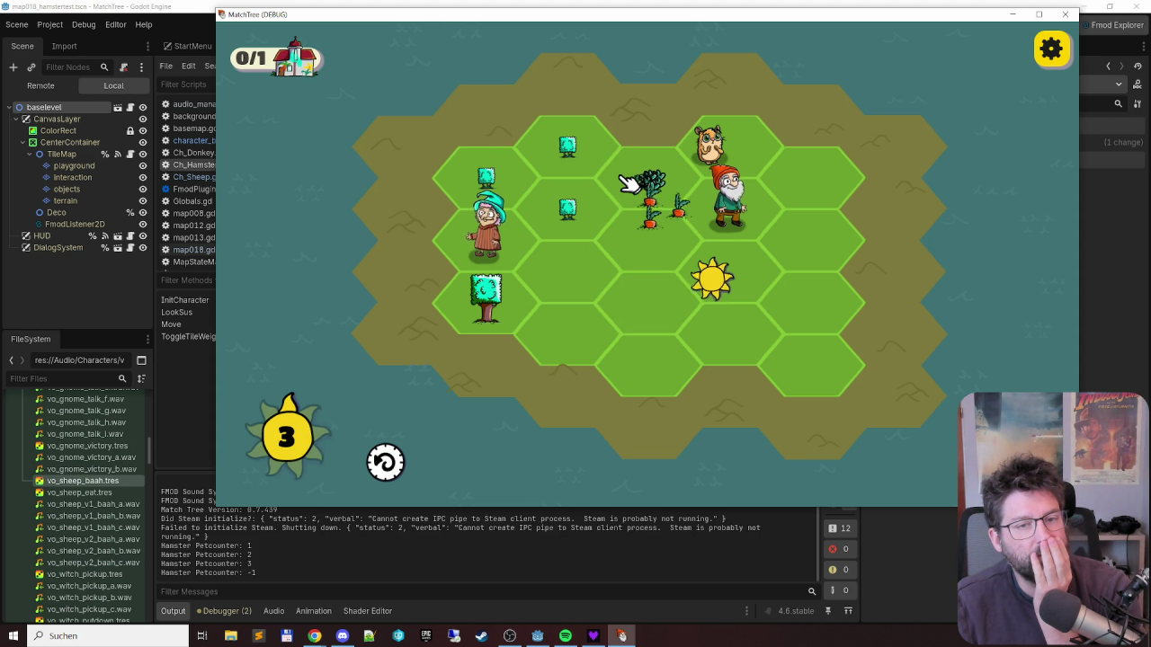
mouse_move(574, 144)
left_mouse_down()
mouse_move(576, 192)
mouse_move(474, 236)
left_mouse_up()
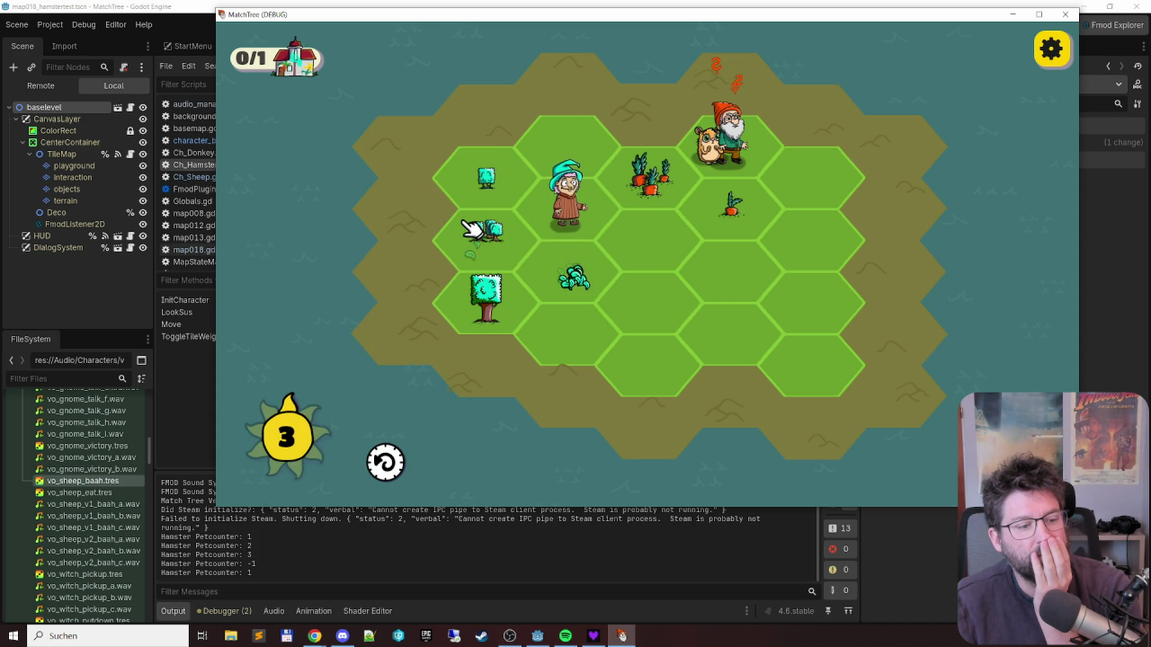
left_click_drag(731, 135, 814, 175)
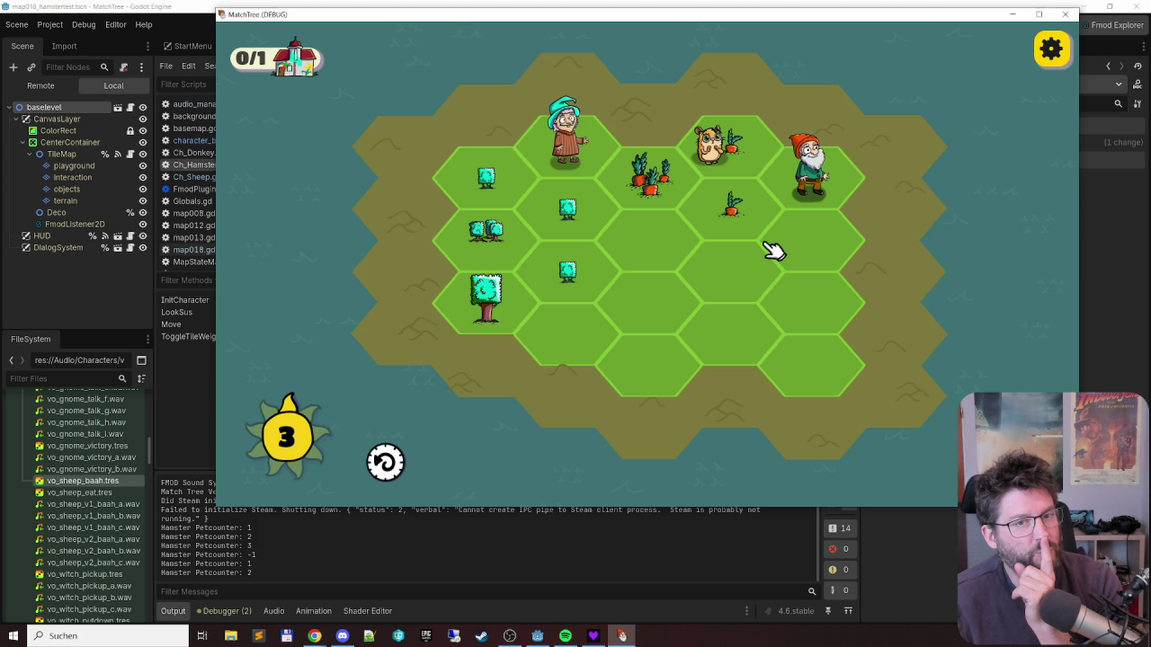
left_click(547, 244)
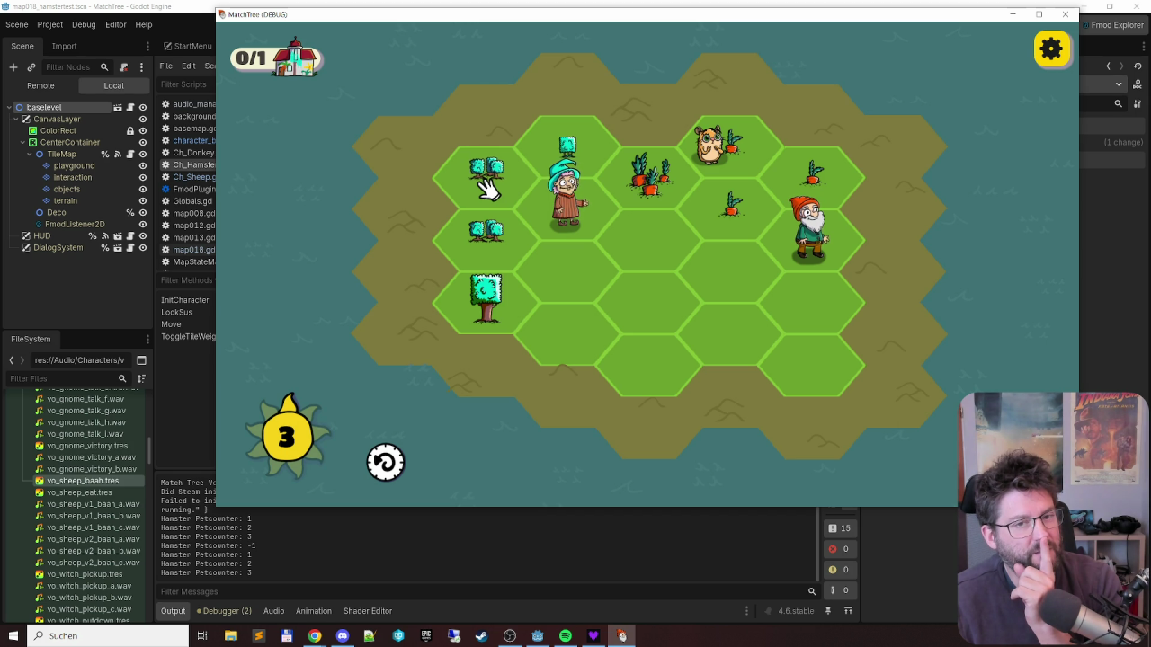
key("F8")
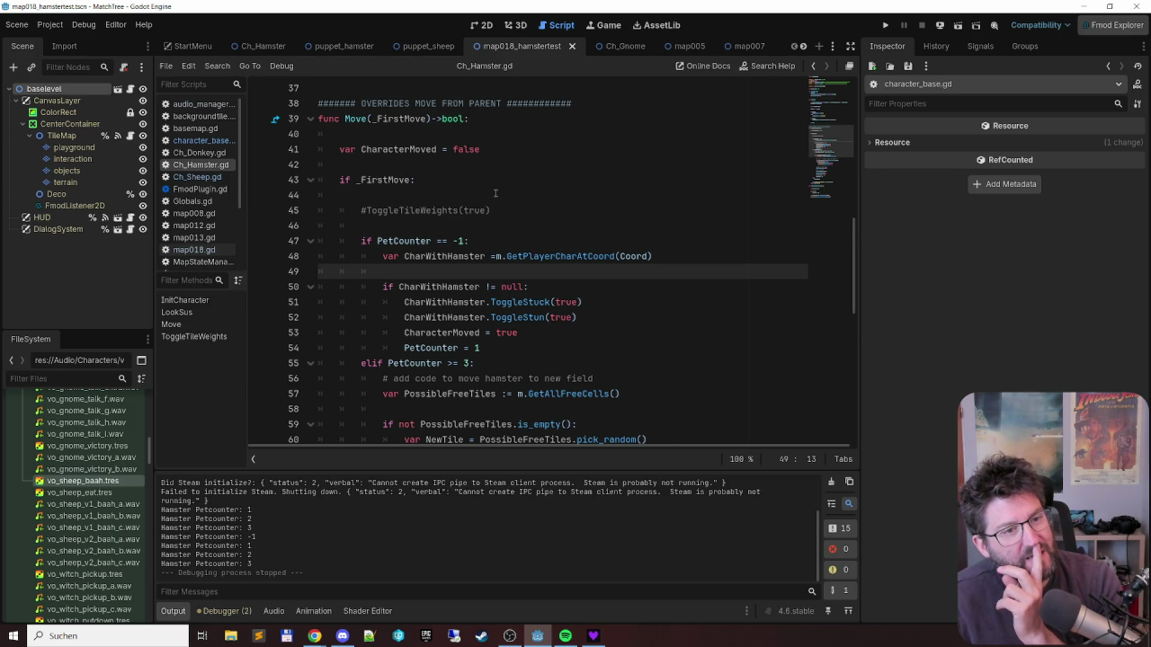
- Scroll through Move() in Ch_Hamster.gd to review the stun and PetCounter = 1 logic
scroll(495, 193, "down", 2)
scroll(490, 185, "down", 6)
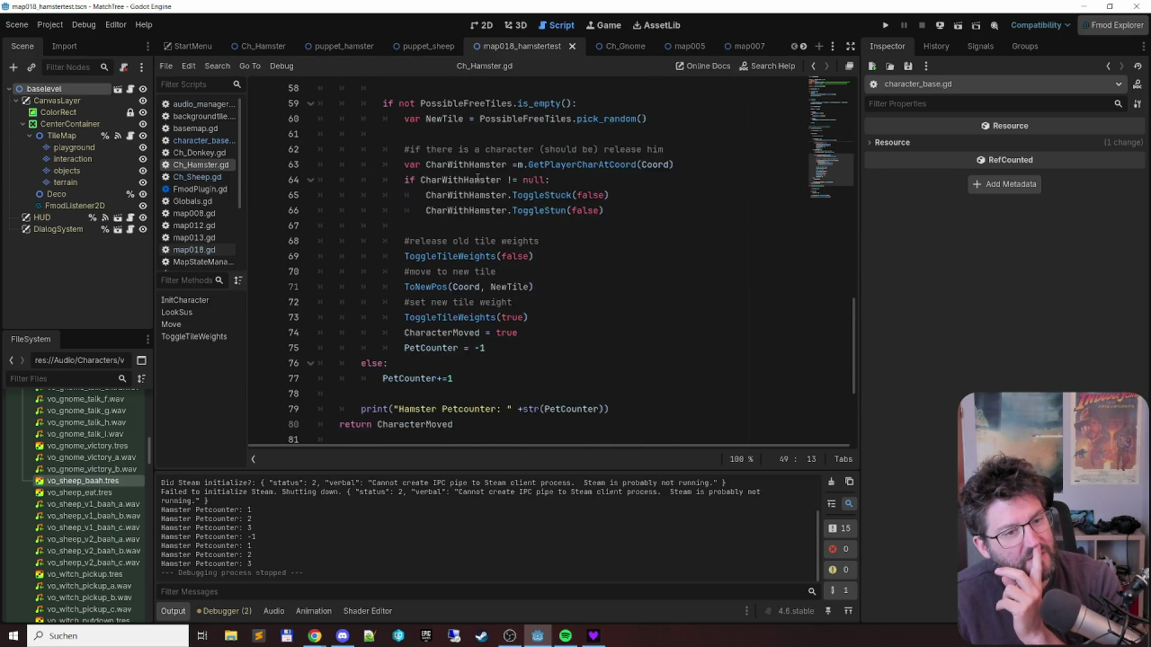
scroll(467, 165, "down", 1)
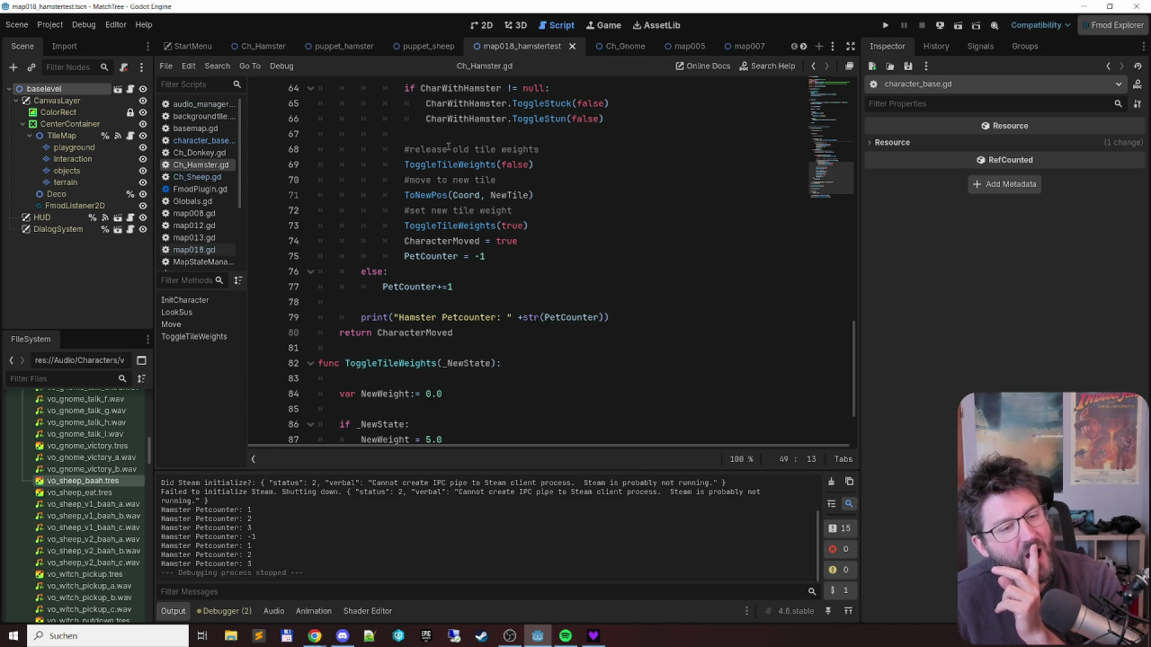
scroll(448, 146, "up", 5)
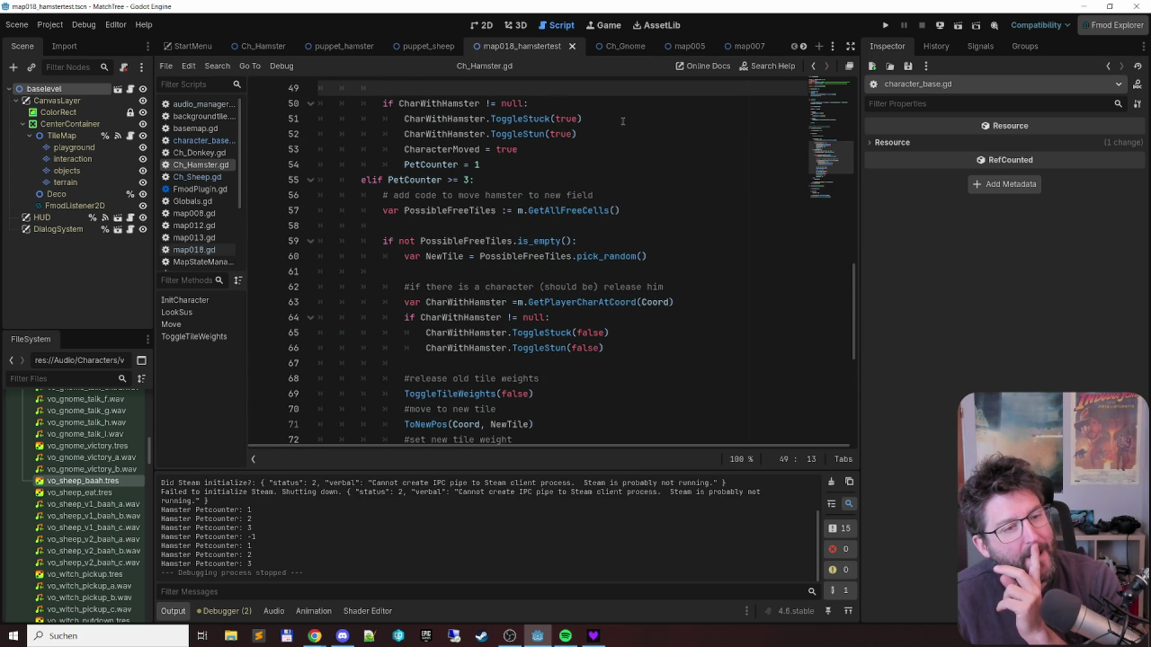
scroll(743, 201, "up", 3)
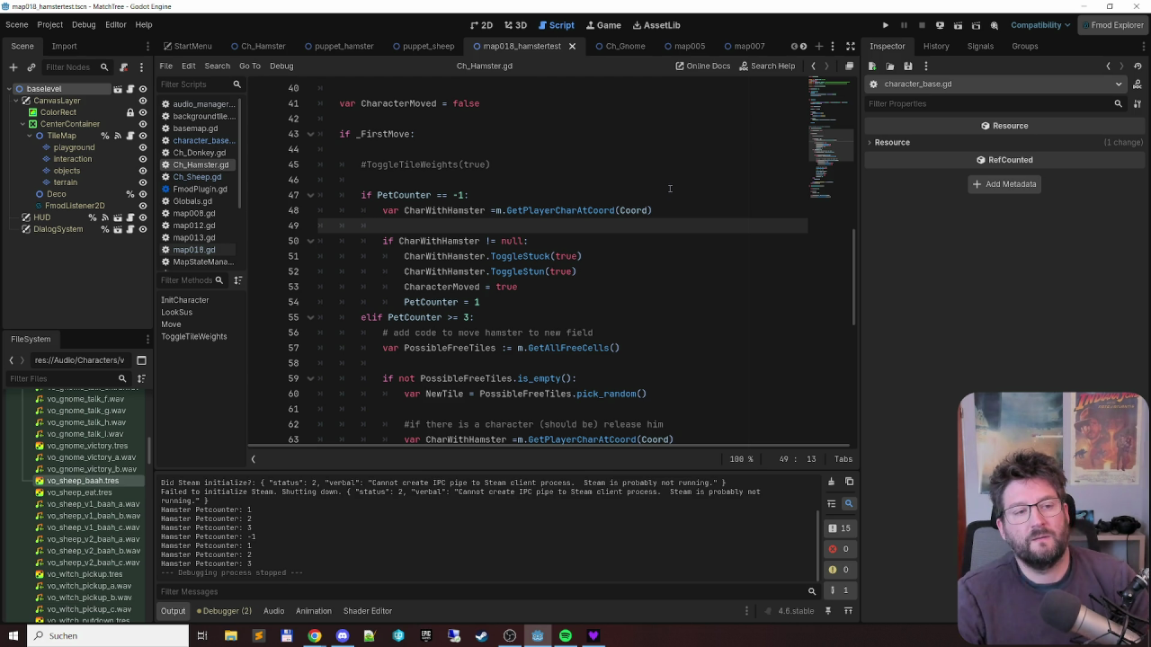
- Delete the commented #ToggleTileWeights(true) line and the empty lines around it
key("Up")
key("Up")
key("Up")
key("Home")
key("shift+End")
key("BackSpace")
key("Up")
key("shift+Down")
key("shift+Down")
key("BackSpace")
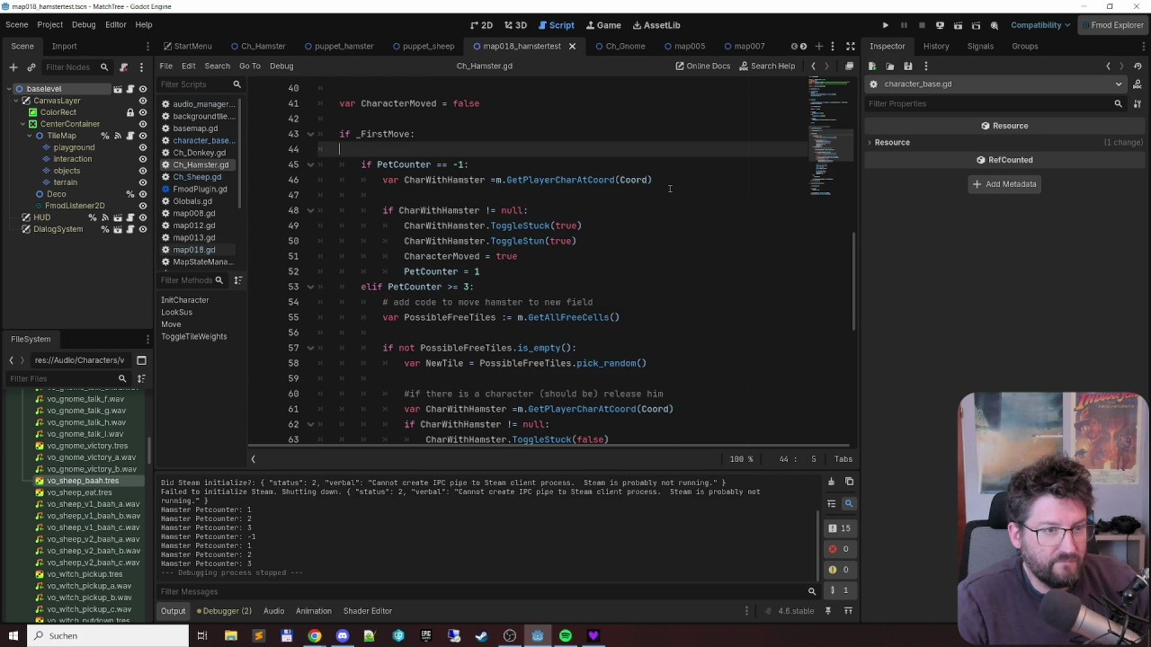
scroll(669, 188, "down", 4)
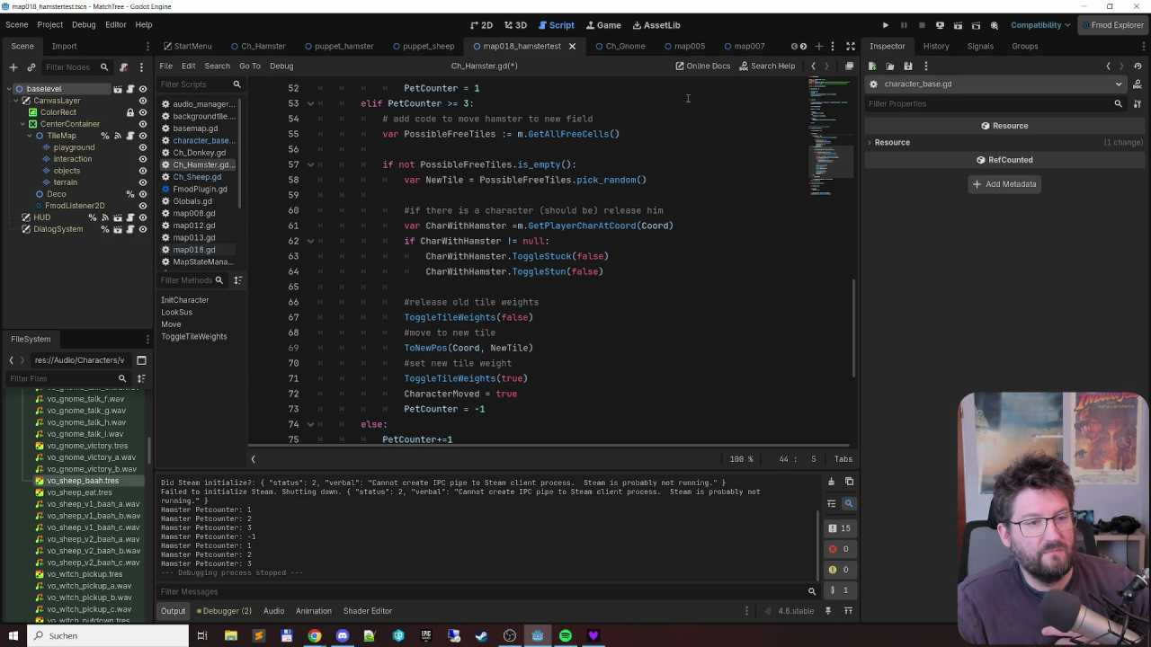
scroll(688, 98, "up", 5)
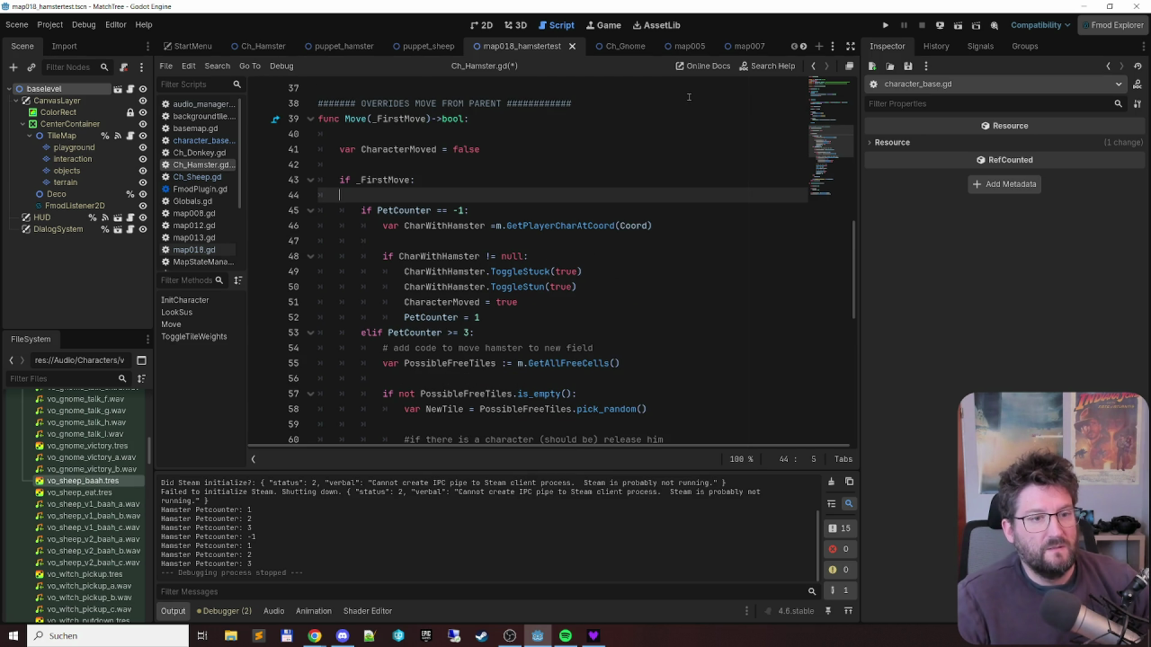
- Save the edited Ch_Hamster.gd script
key("Down")
key("Down")
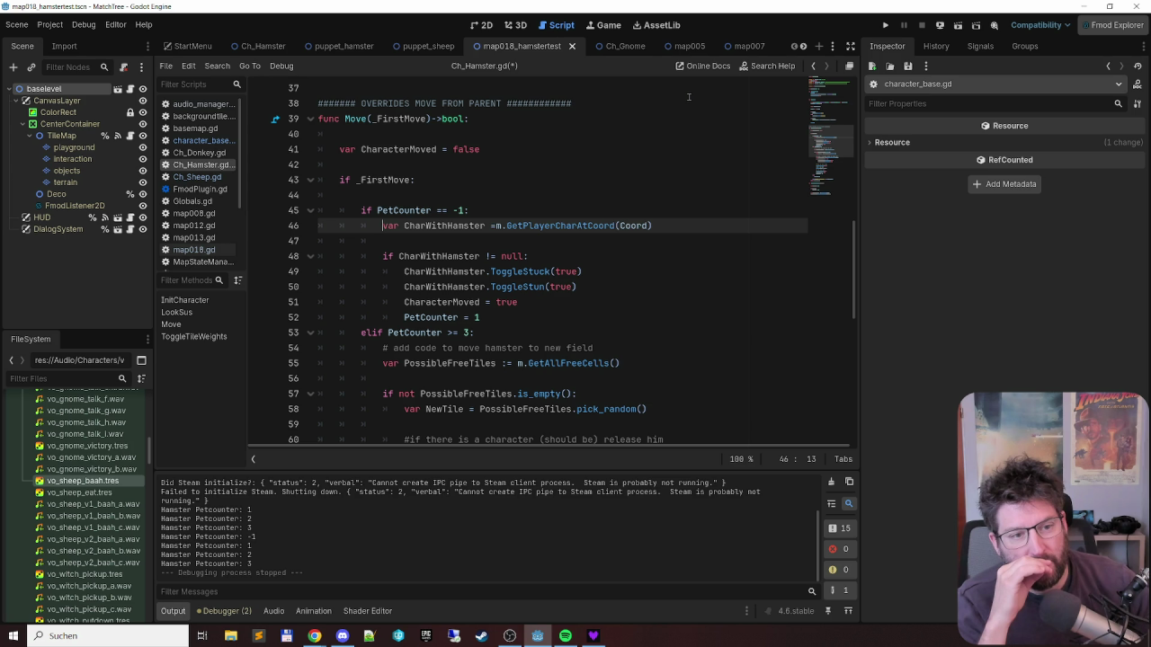
key("ctrl+s")
key("alt+Tab")
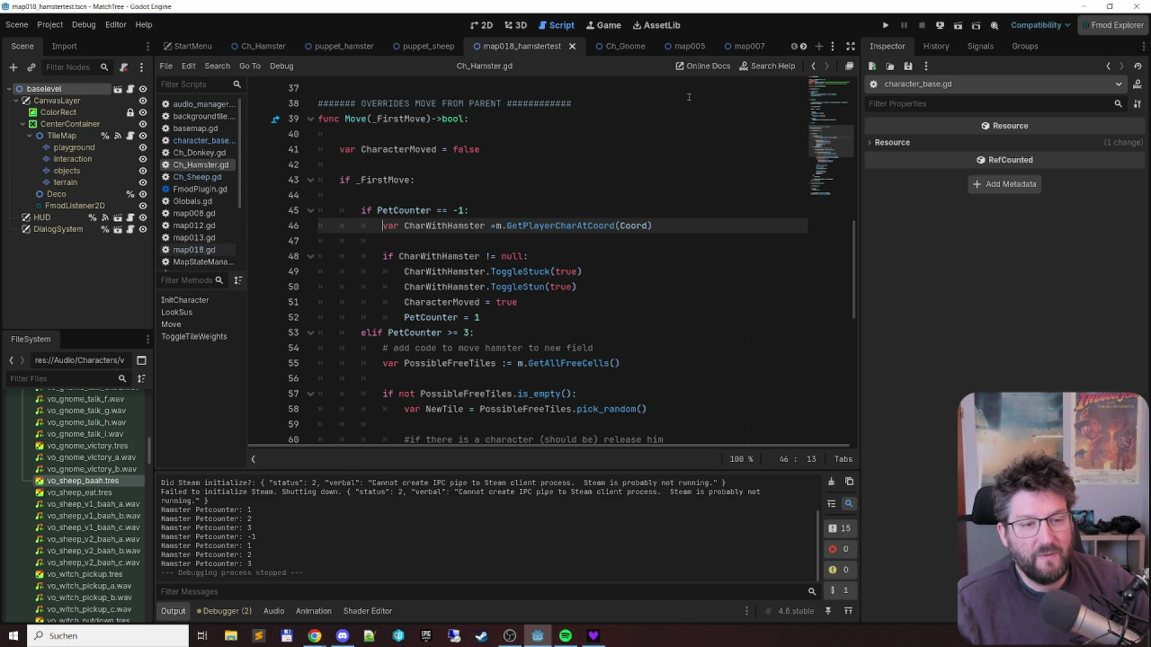
- Move the var CharWithHamster line up above the PetCounter check, indented one level
key("shift+Down")
key("shift+Down")
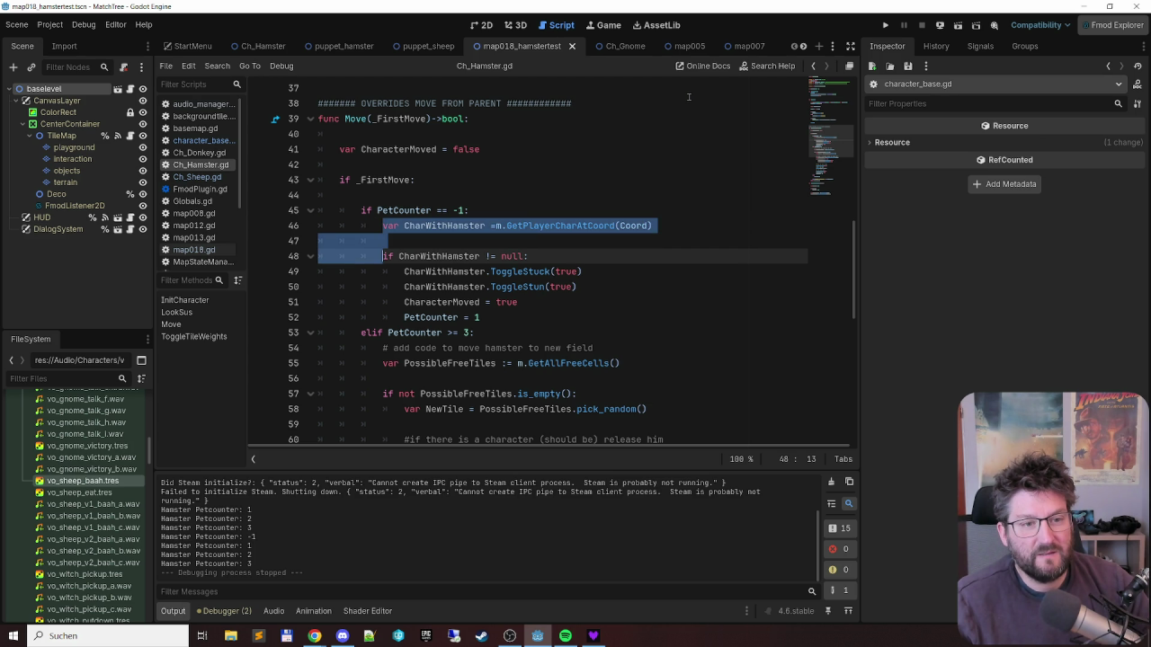
key("shift+Up")
key("shift+Up")
key("shift+End")
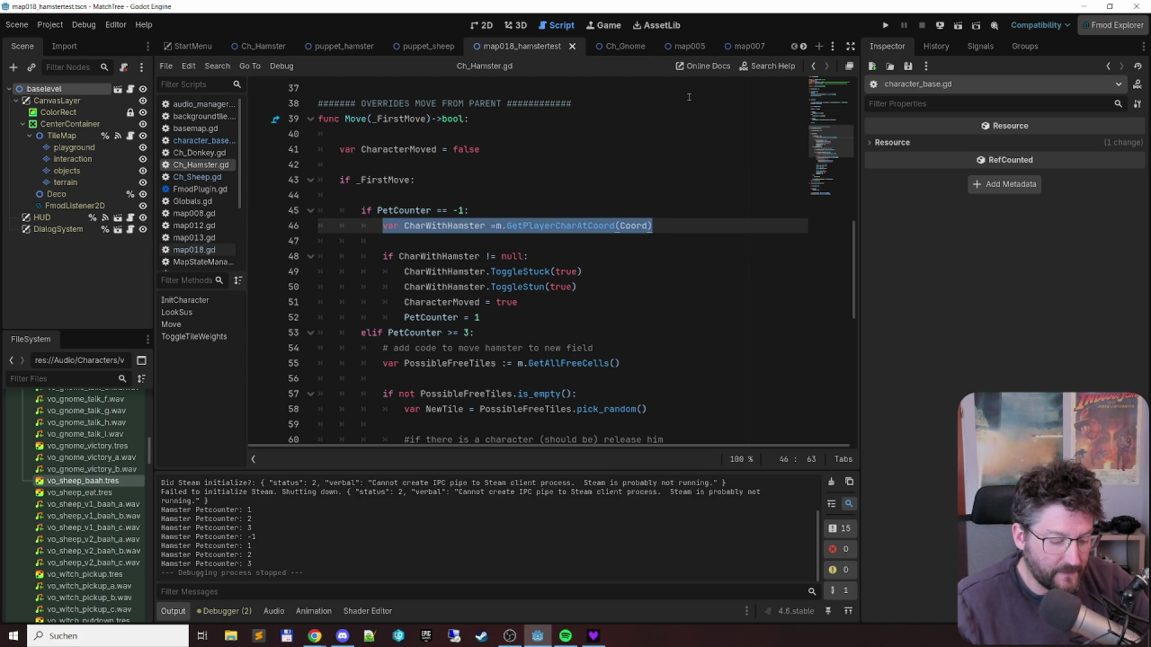
key("ctrl+x")
key("Up")
key("Up")
key("Return")
key("Return")
key("Up")
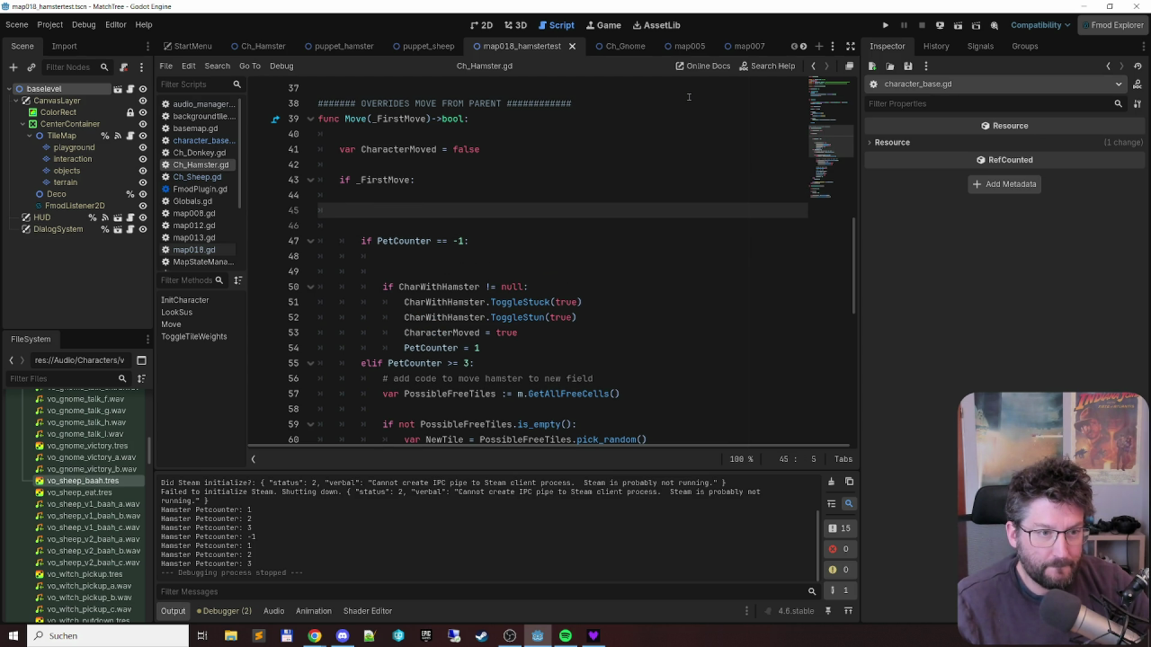
key("Tab")
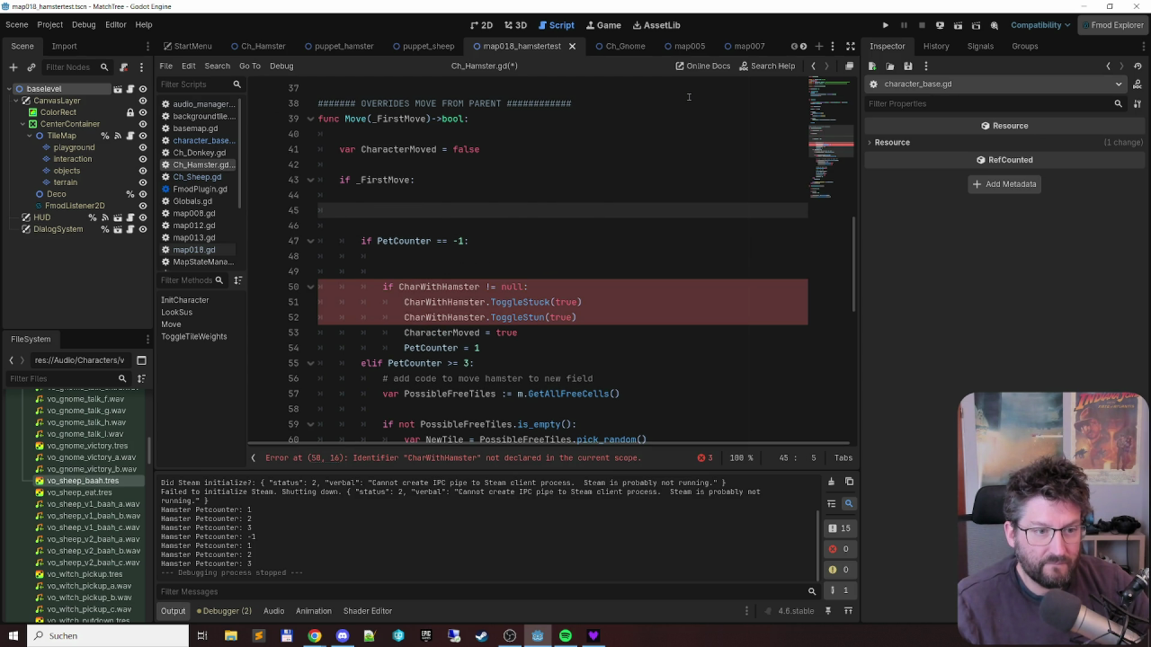
key("ctrl+v")
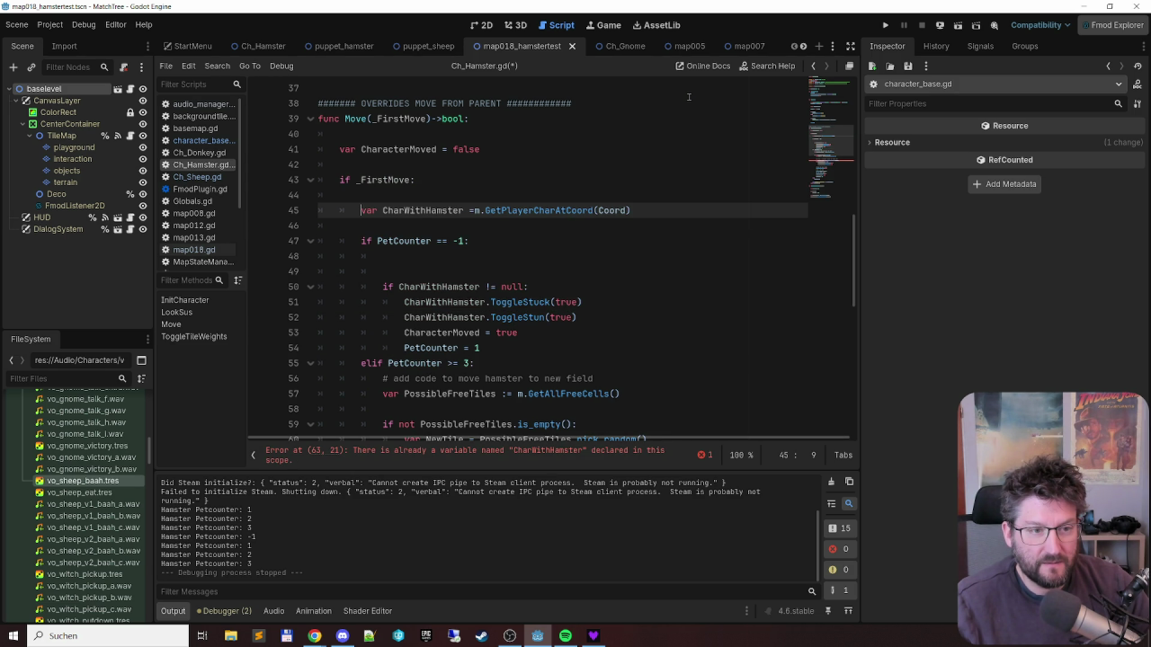
- Place the CharWithHamster null-check if directly below the fetch line with matching indentation
key("Down")
key("Down")
key("Down")
key("Down")
key("ctrl+Right")
key("shift+End")
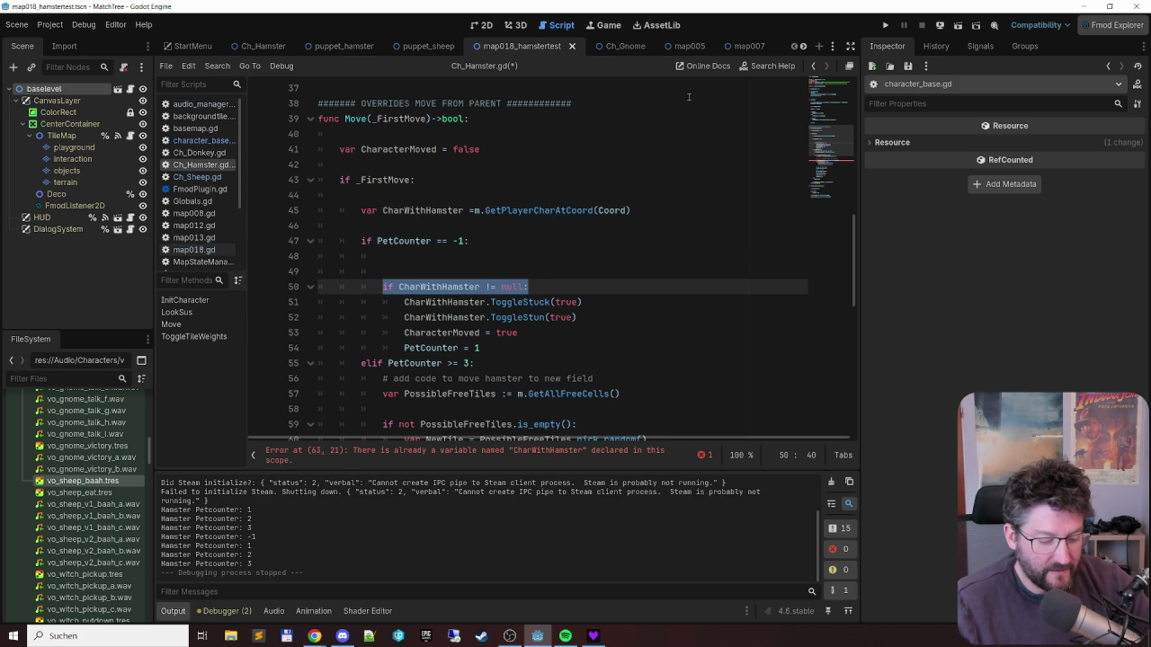
key("Delete")
key("Up")
key("Up")
key("Up")
key("ctrl+v")
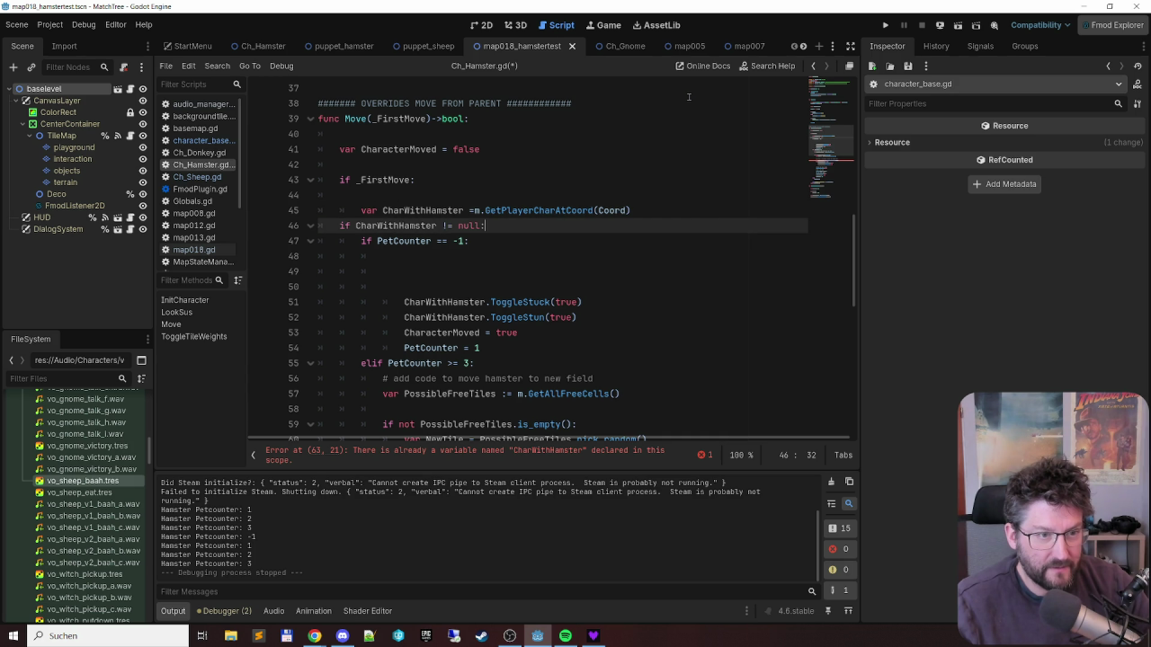
key("Home")
key("Tab")
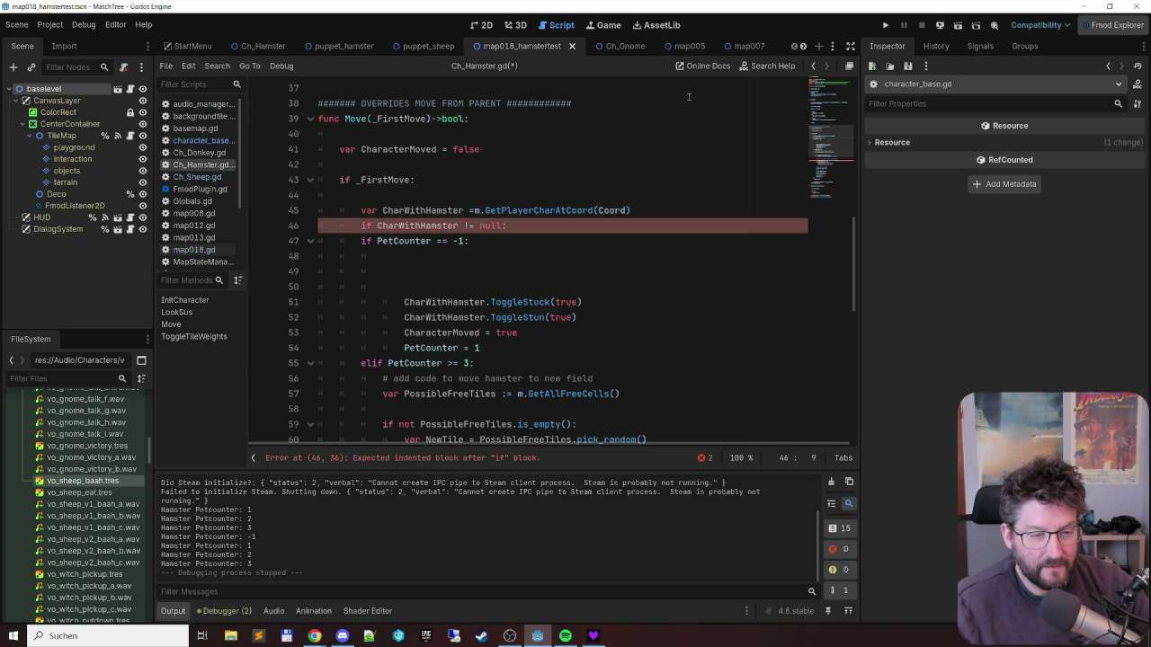
- Nest the PetCounter == -1 branch under the null check and delete the blank lines below it
key("Down")
key("Tab")
key("Down")
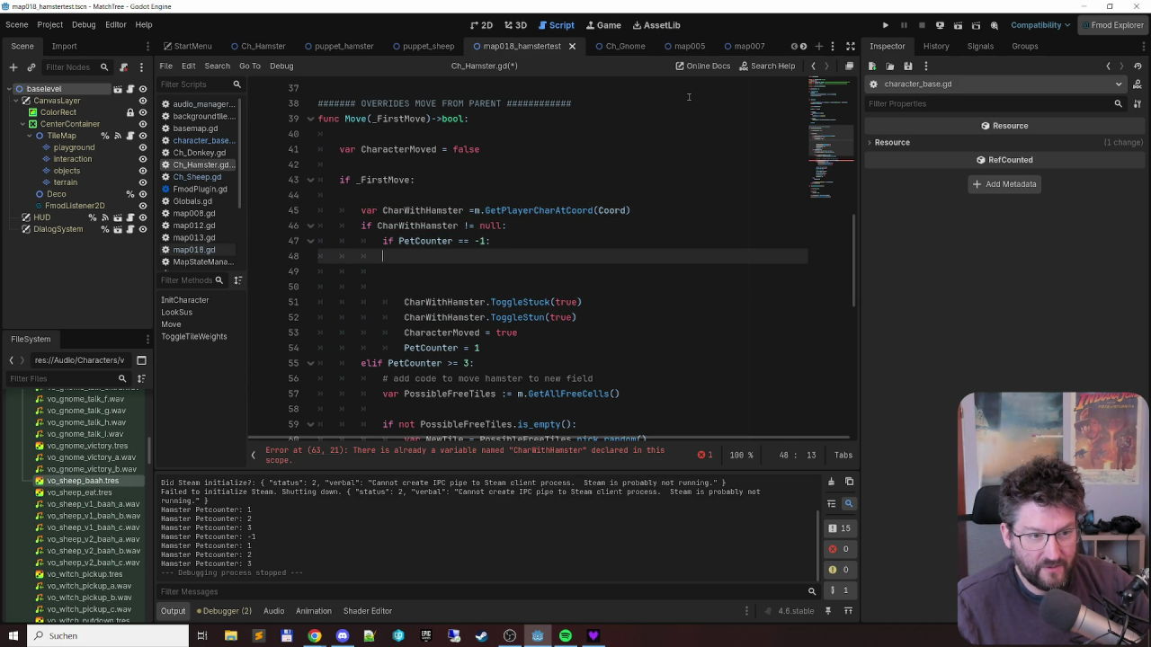
key("shift+Down")
key("shift+Down")
key("shift+Down")
key("shift+Up")
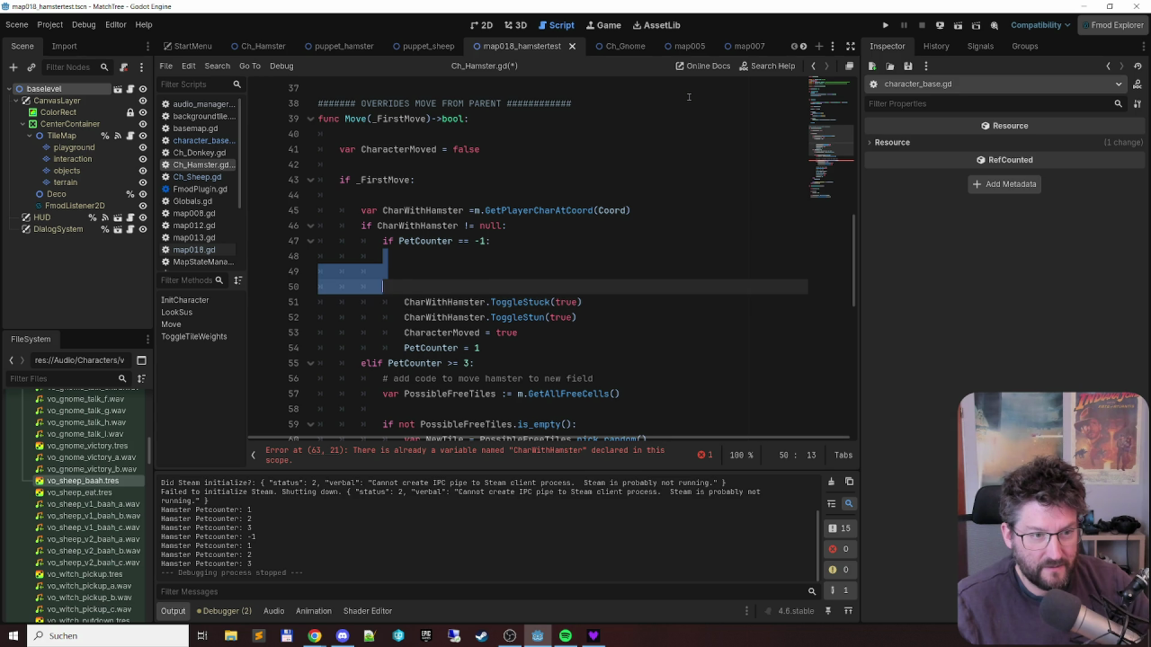
key("BackSpace")
key("shift+Down")
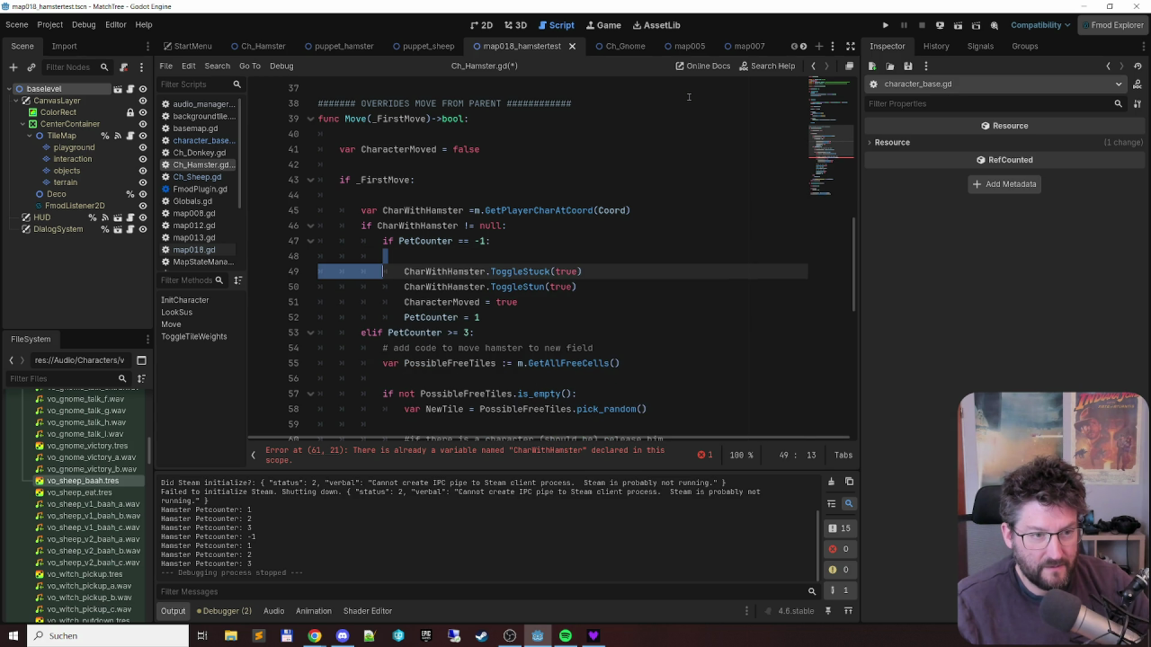
key("BackSpace")
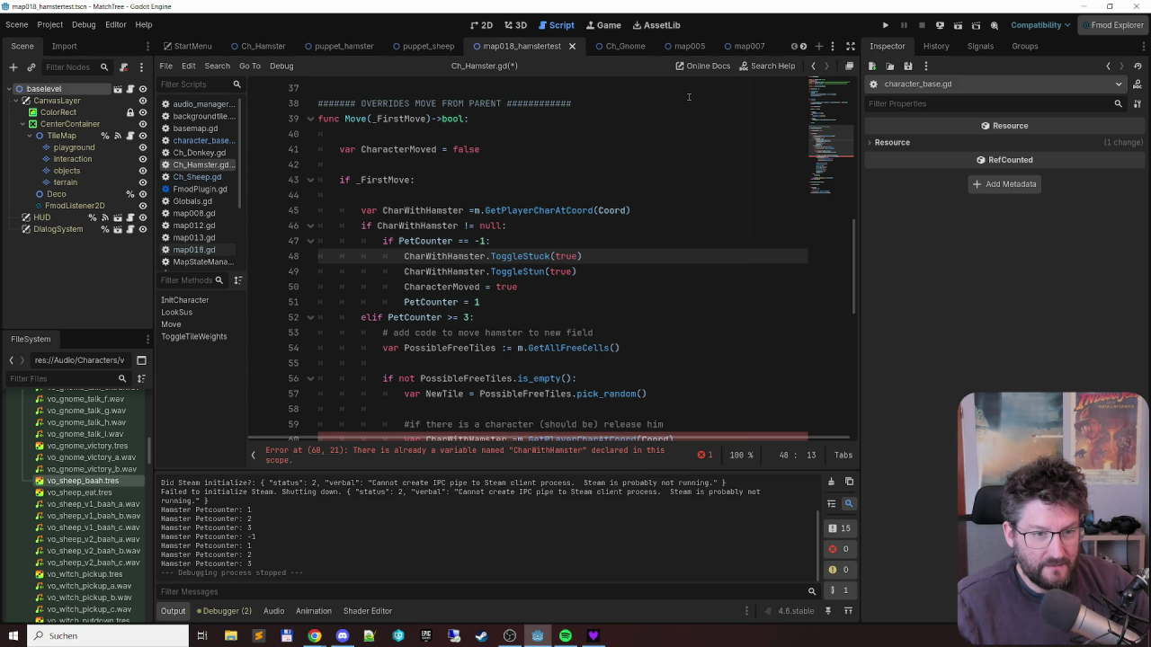
key("Down")
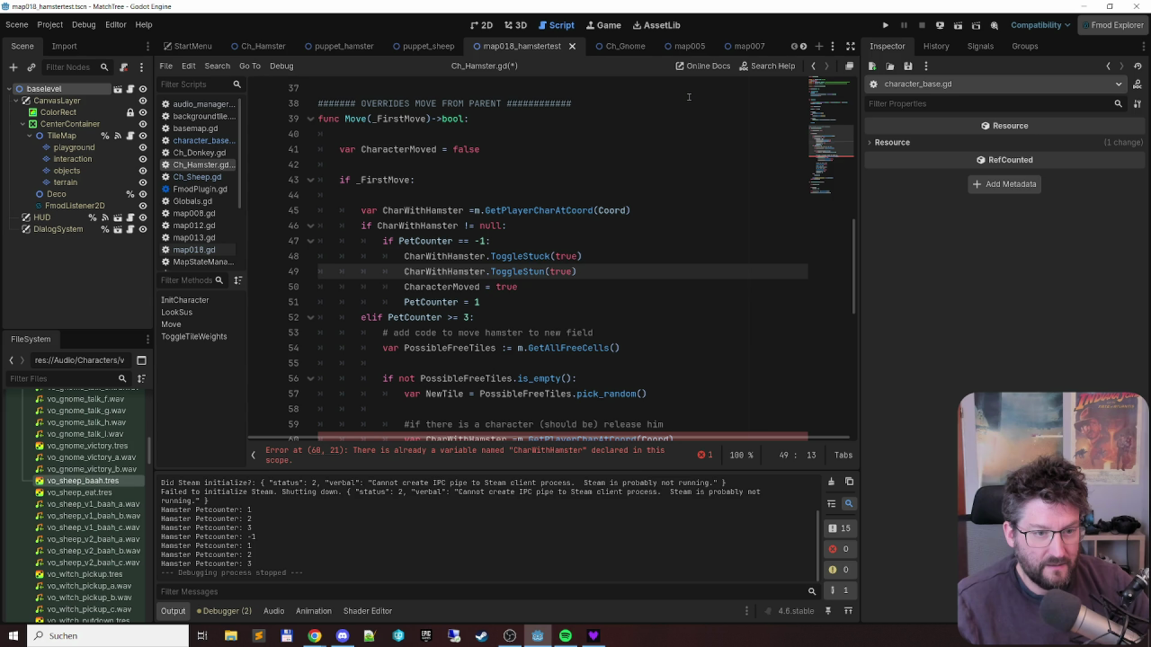
key("Down")
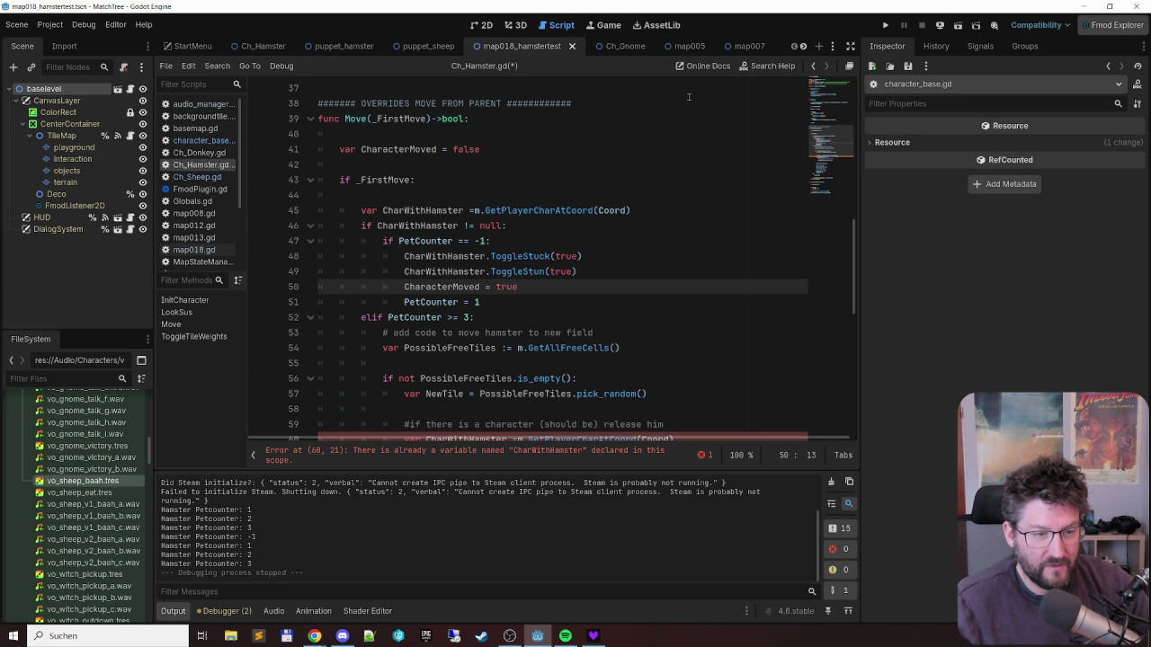
key("Down")
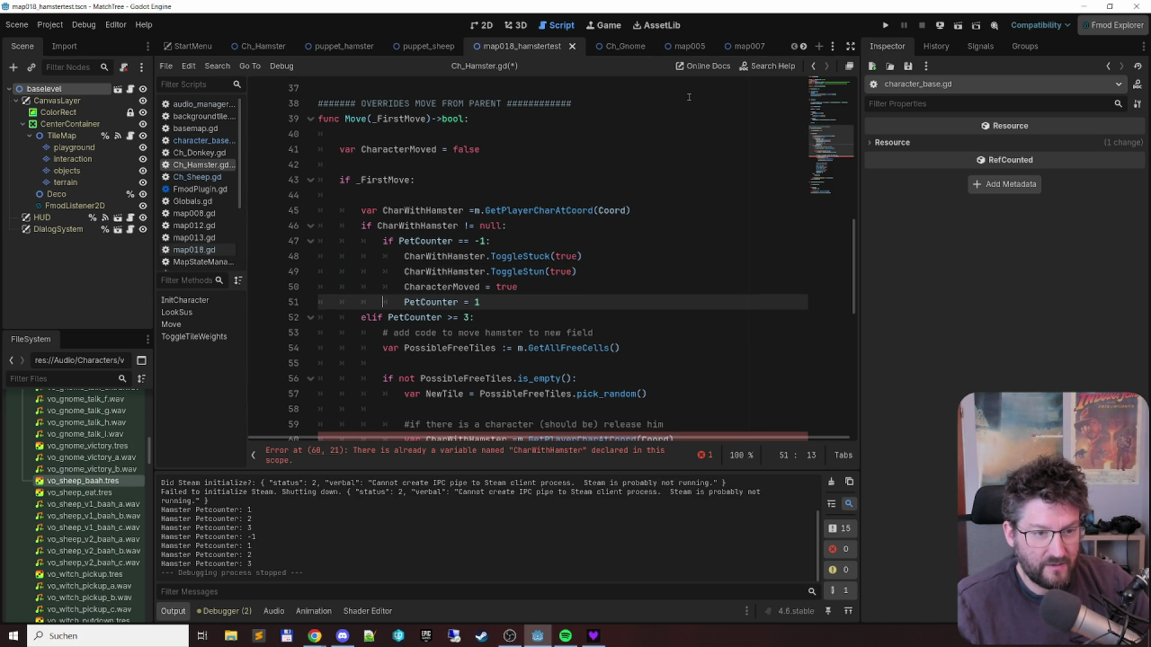
scroll(624, 232, "down", 2)
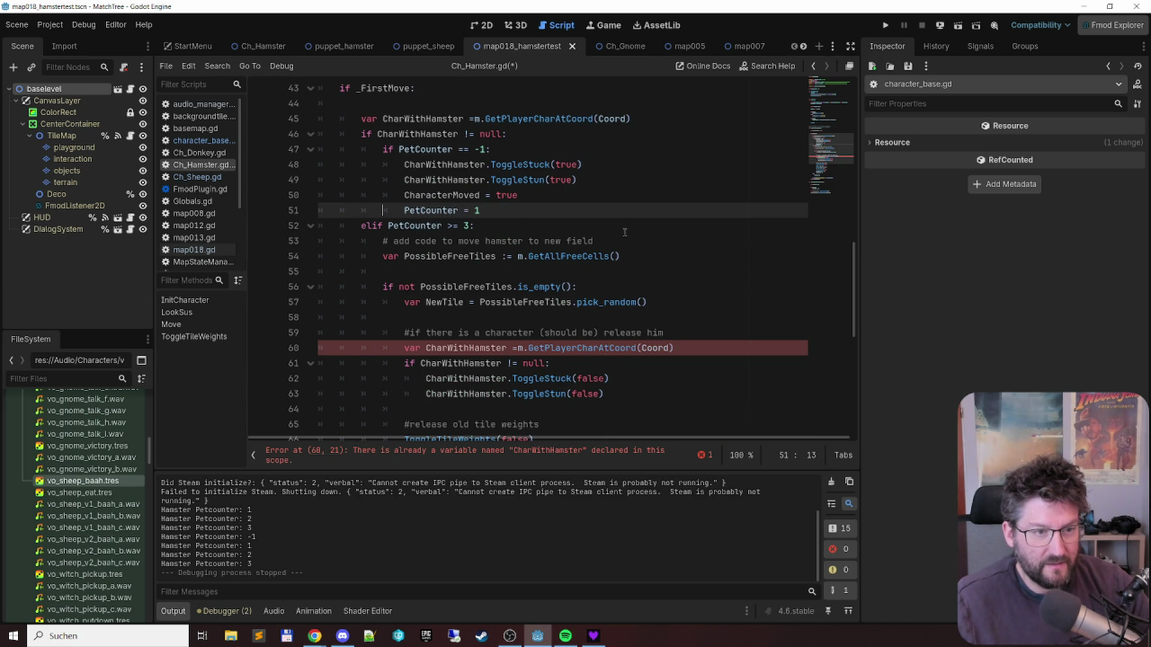
- Indent the elif PetCounter >= 3 line plus its comment and free-cells lines one level
scroll(624, 232, "up", 1)
left_click(611, 271)
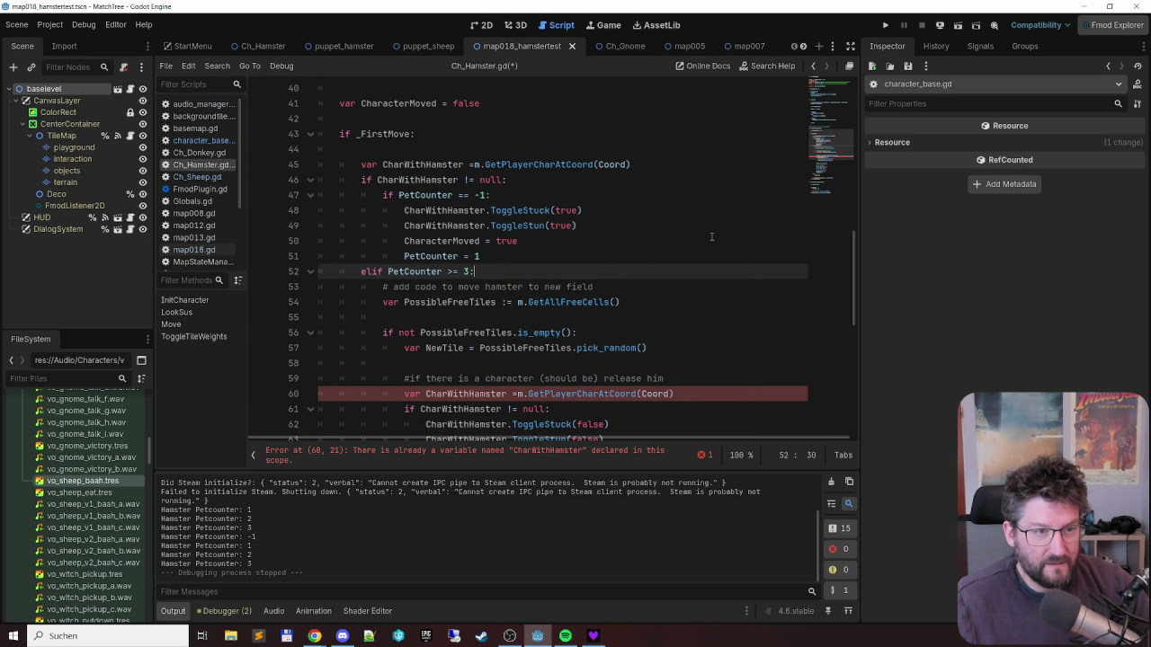
key("Home")
key("Tab")
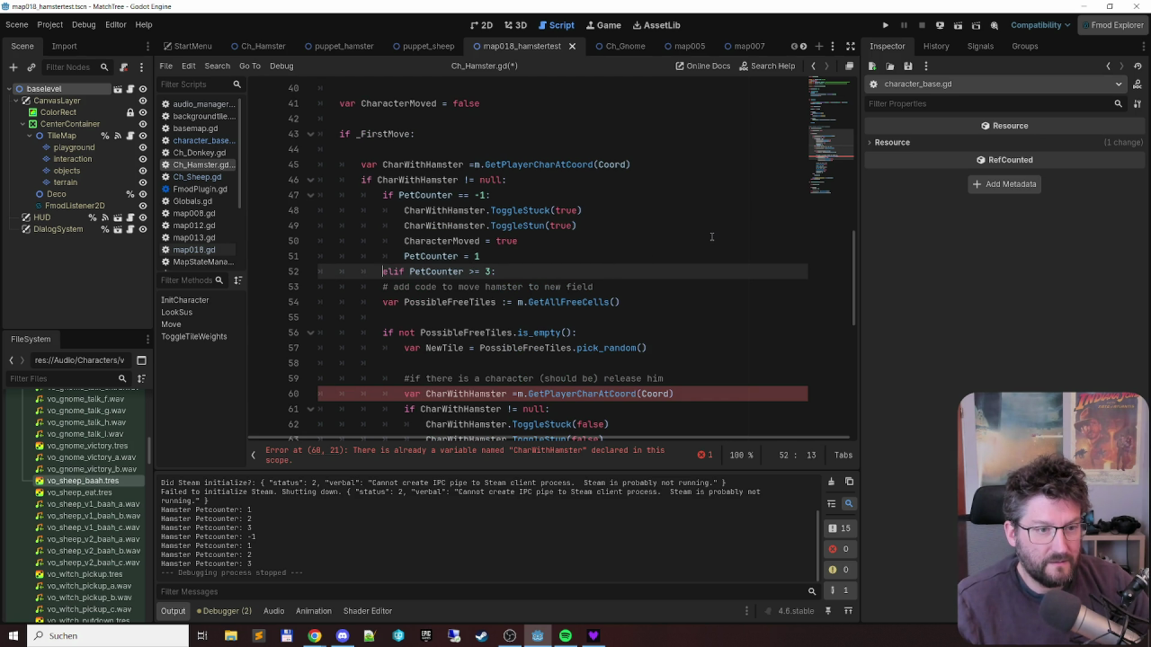
key("Down")
key("Tab")
key("Down")
key("Tab")
key("Down")
key("Down")
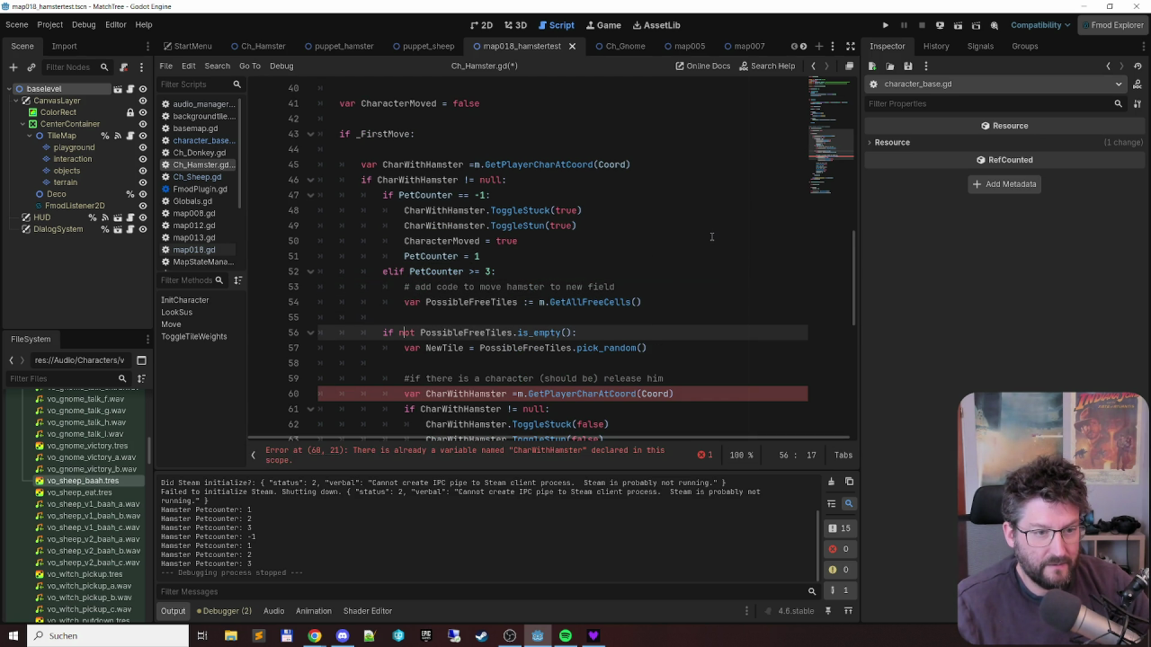
- Indent the free-tiles check, its body and the second CharWithHamster fetch line
key("Tab")
key("Down")
key("Tab")
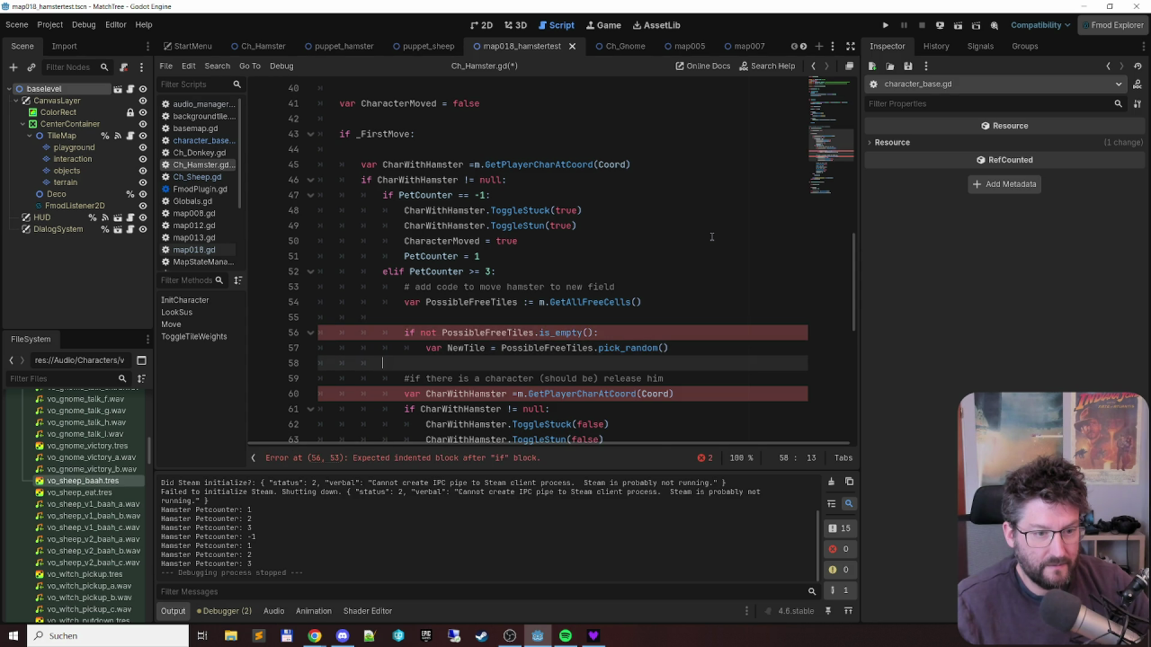
key("Down")
key("Down")
key("Tab")
key("Down")
key("Tab")
key("Down")
key("Down")
key("Down")
- Indent the inner null check block and the tile-weight and move lines
scroll(608, 221, "down", 5)
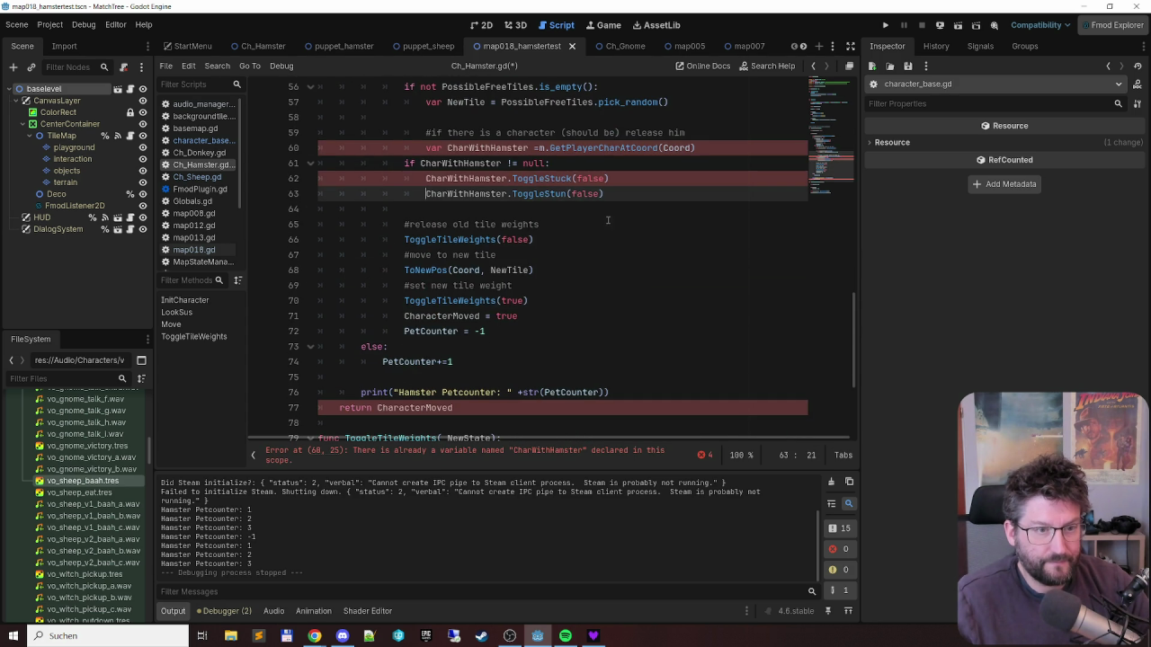
left_click(398, 162)
key("shift+Down")
key("shift+Down")
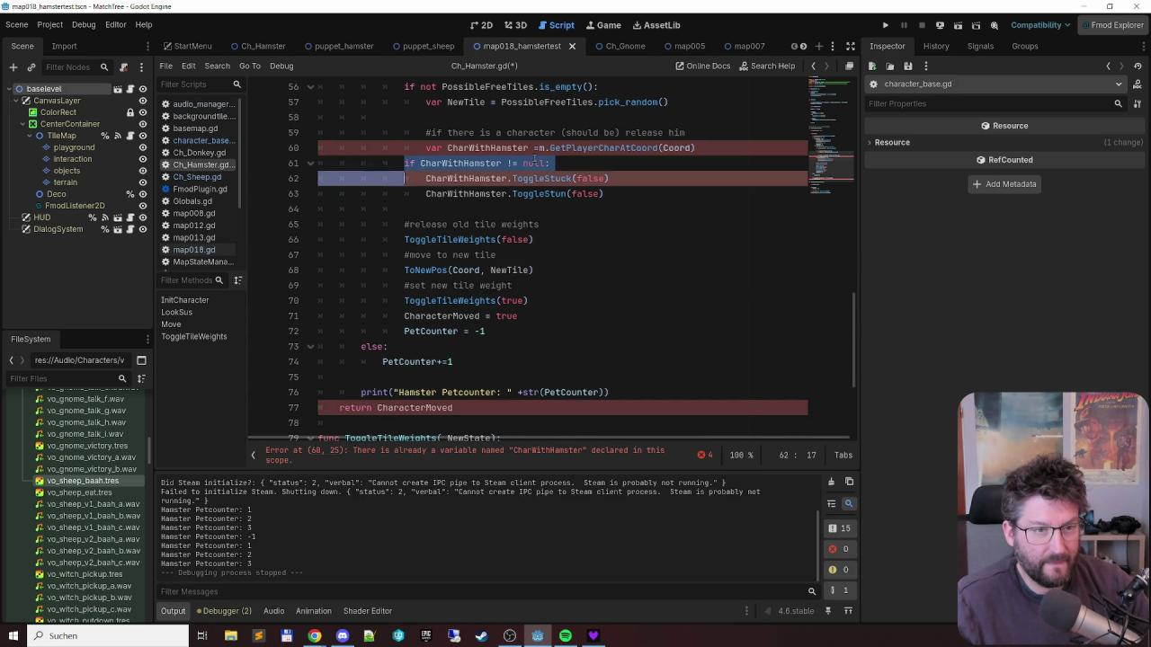
key("Tab")
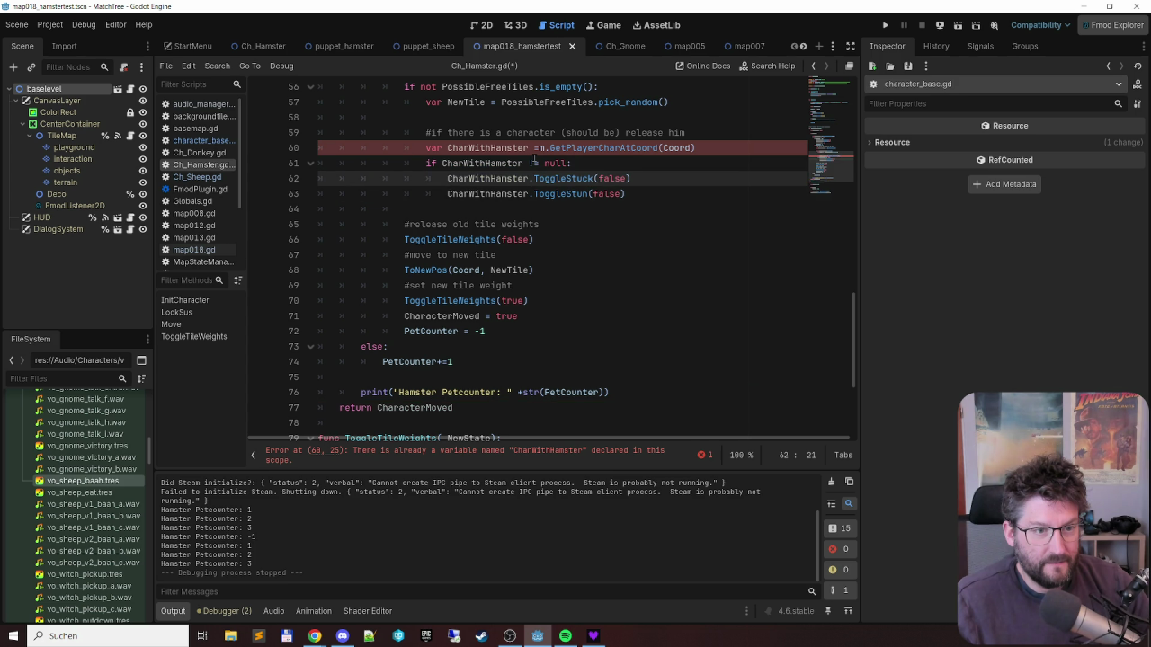
key("Down")
key("Down")
key("Down")
key("shift+Down")
key("shift+Down")
key("shift+Down")
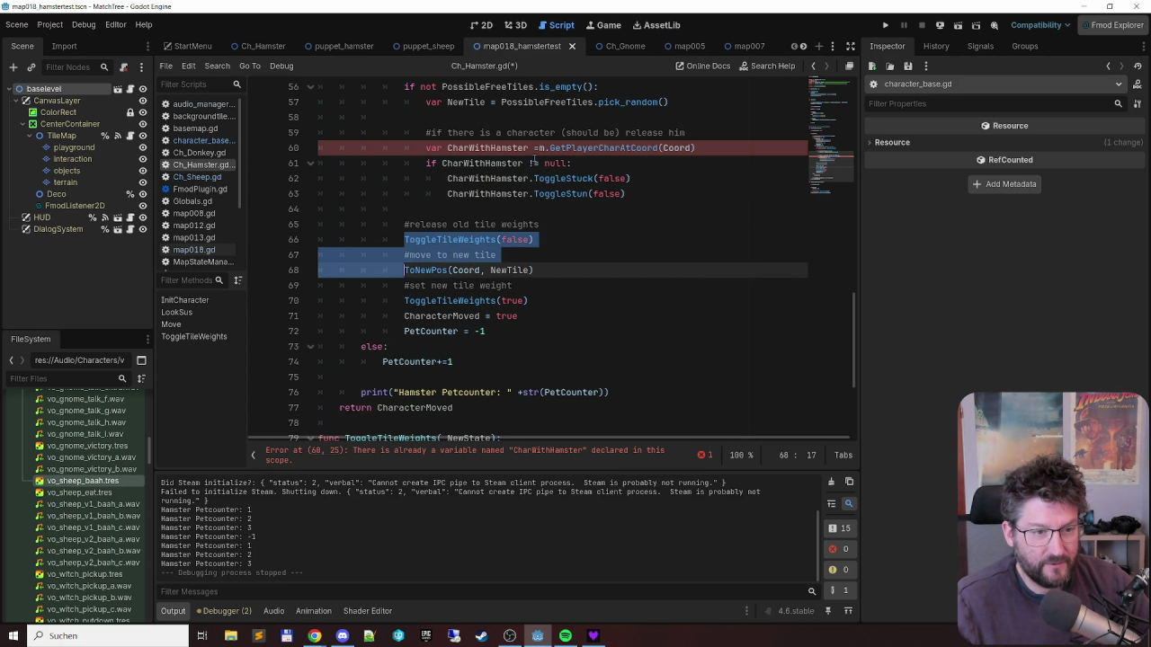
key("Tab")
- Indent the else branch and the counter increment inside the null check
key("shift+Down")
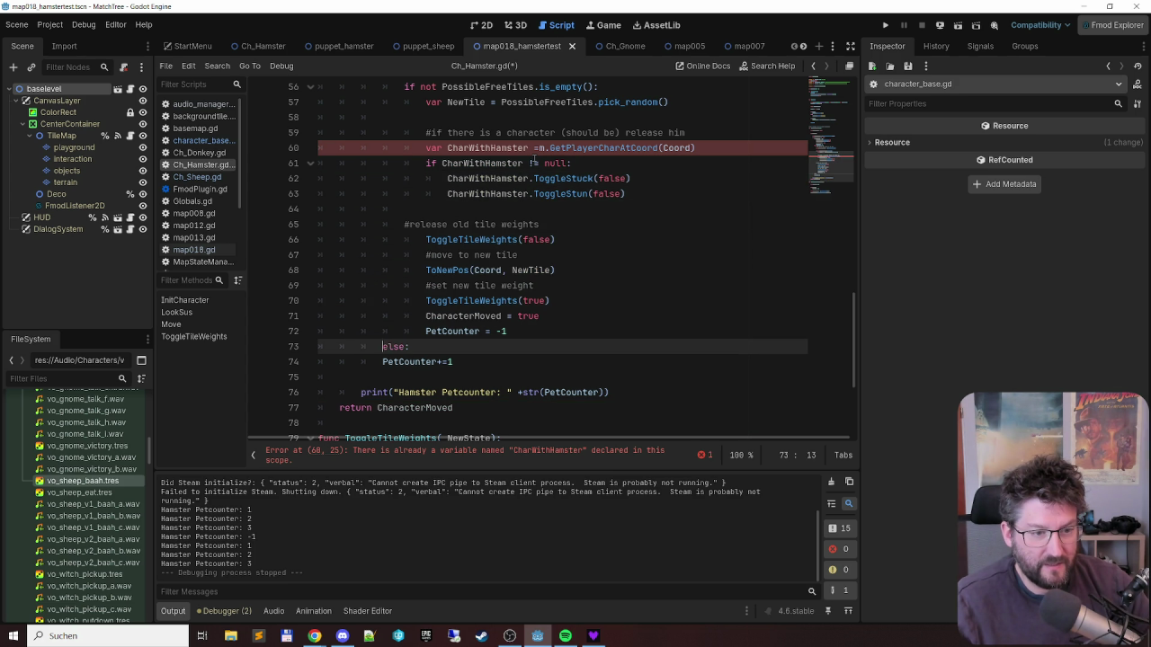
key("Tab")
key("Home")
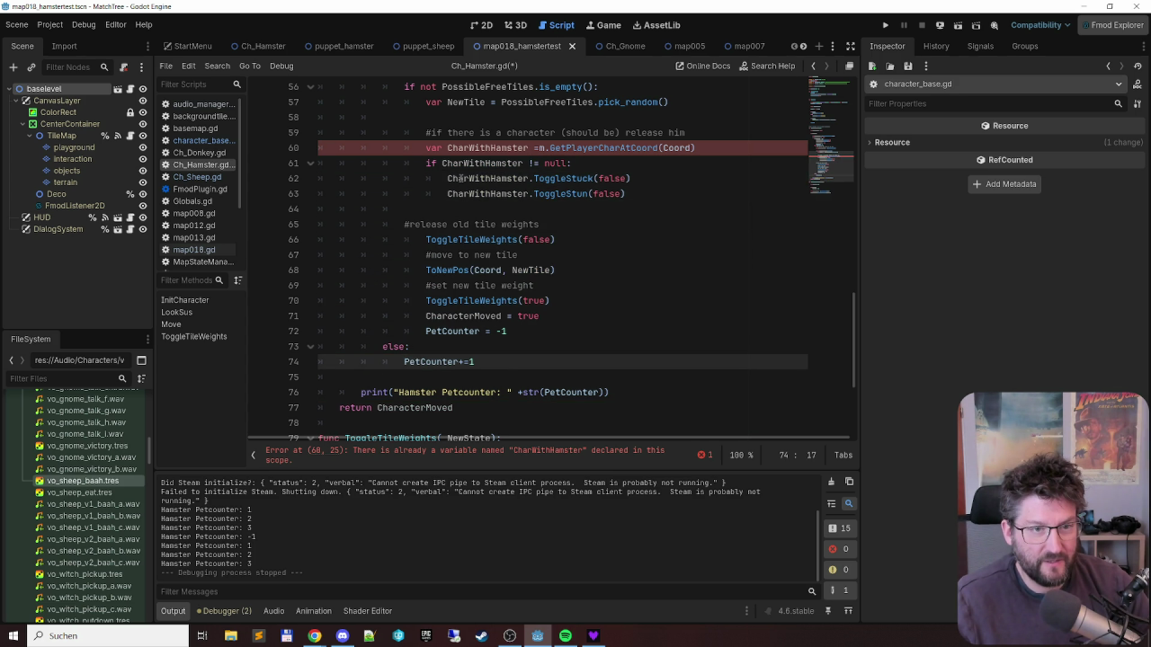
scroll(495, 180, "up", 6)
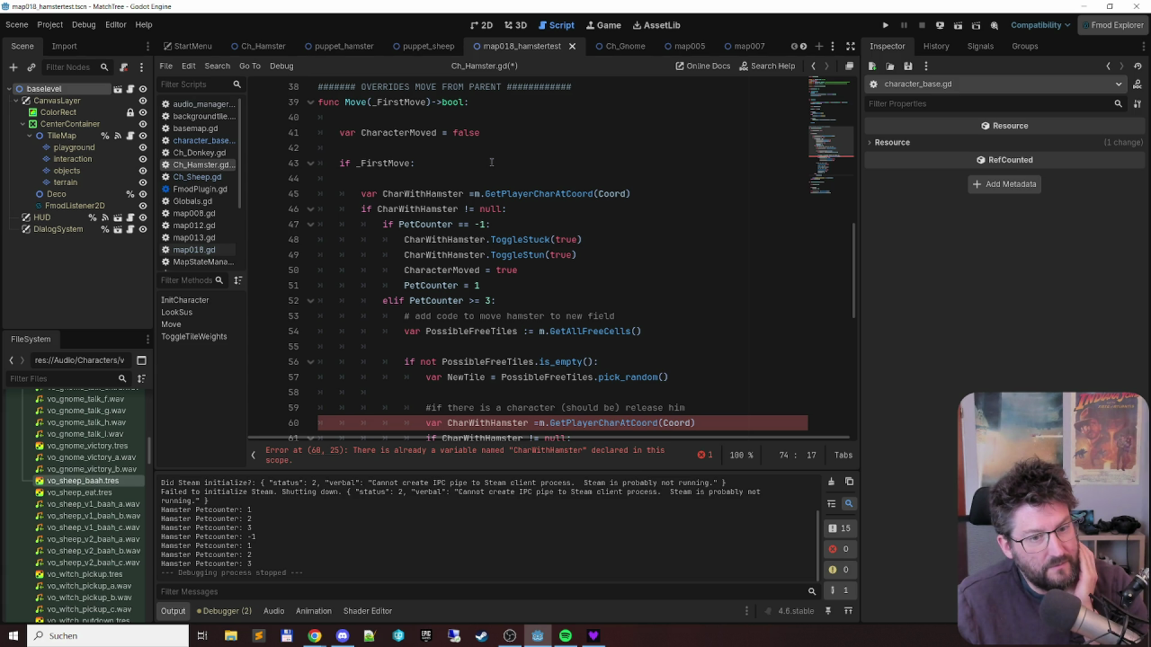
scroll(490, 163, "down", 2)
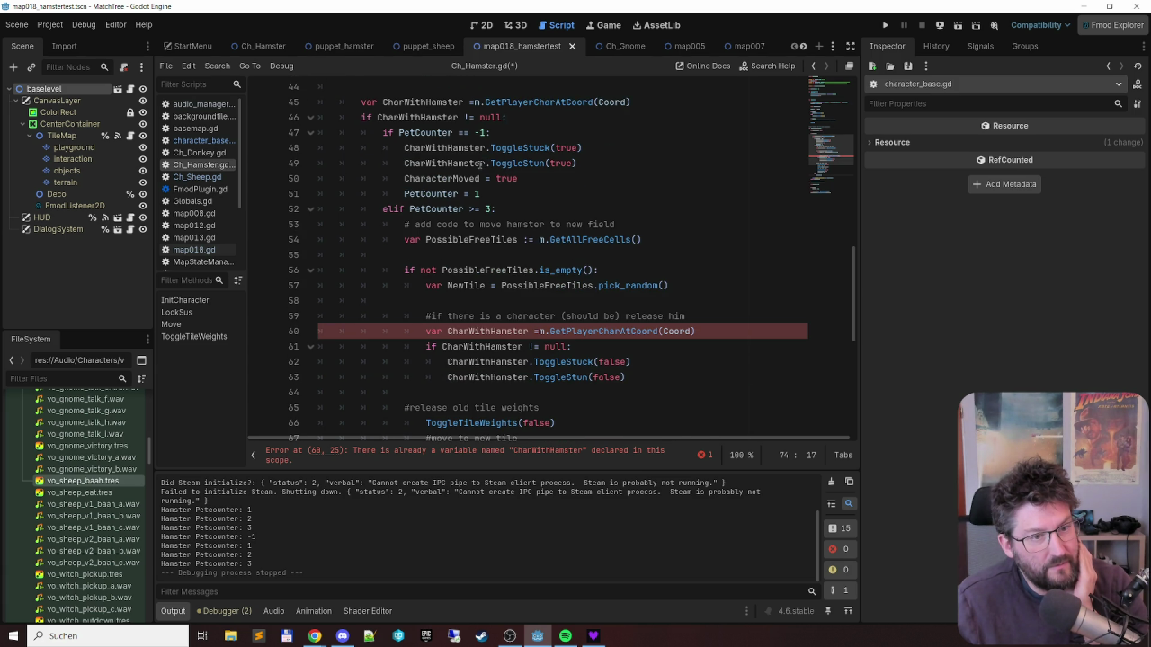
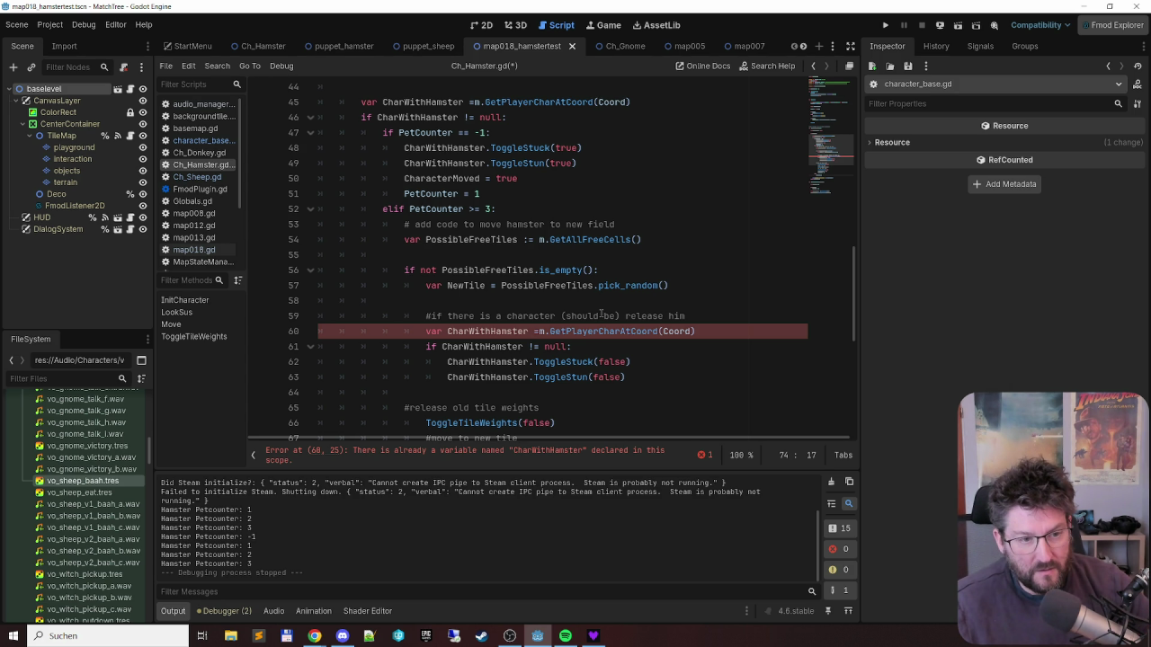
- Delete the duplicate 'var CharWithHamster' line at line 60 and its leftover empty line
left_click(601, 327)
triple_click(647, 333)
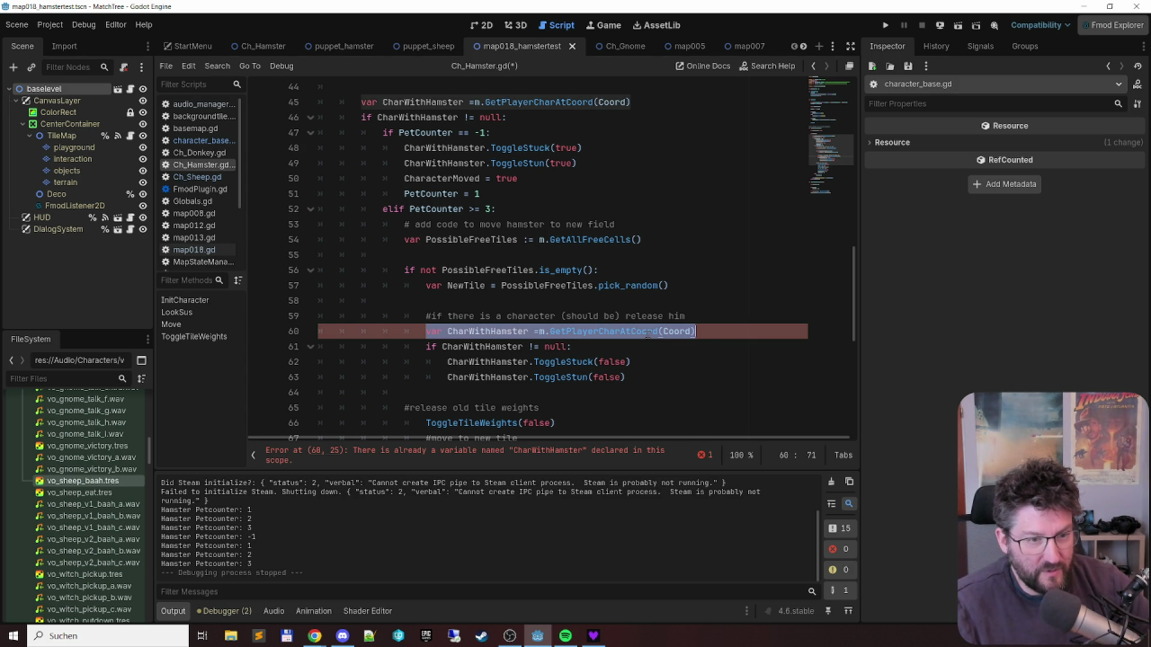
key("BackSpace")
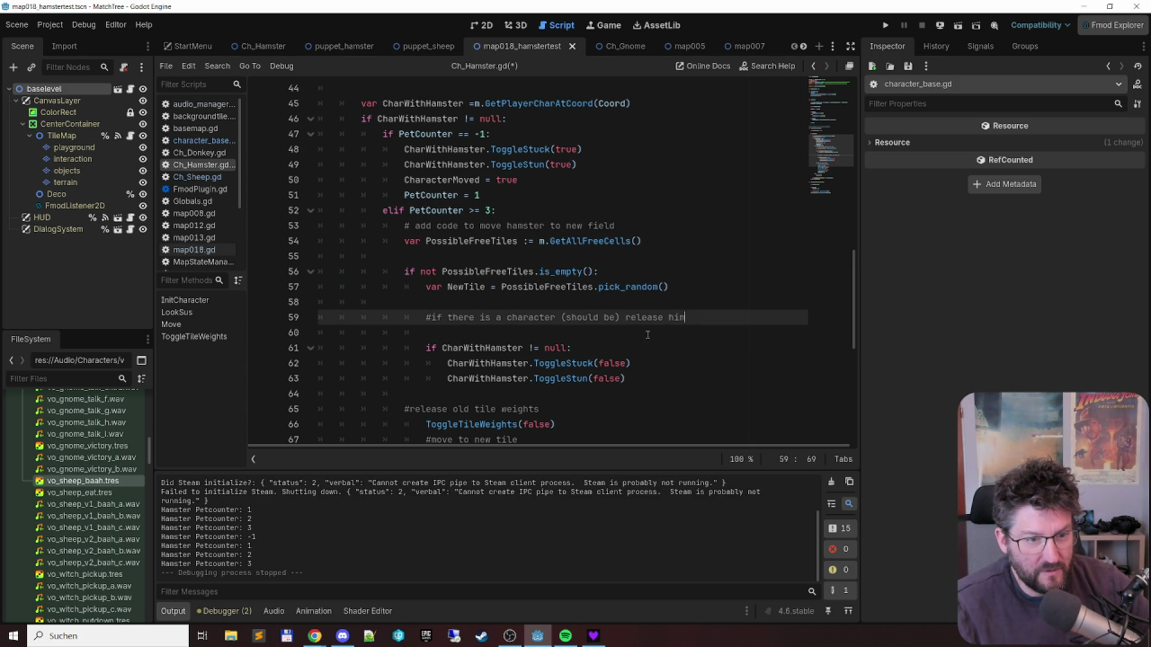
key("Delete")
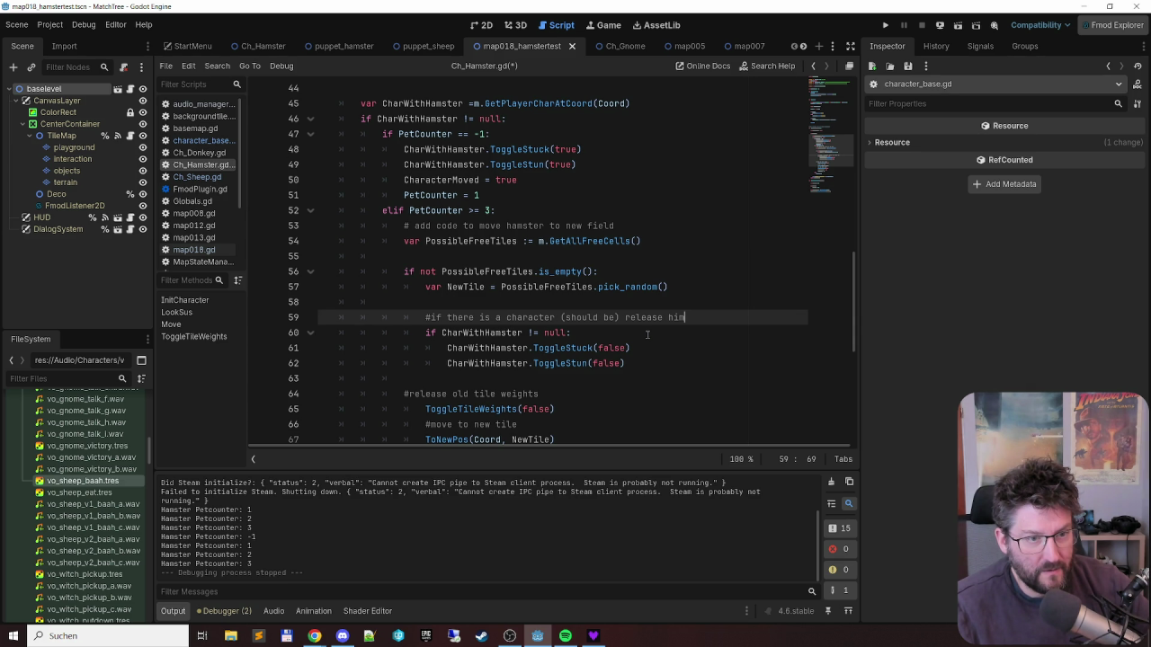
- Review the relocation code around the NewTile line, ending after 'return CharacterMoved'
scroll(568, 348, "down", 2)
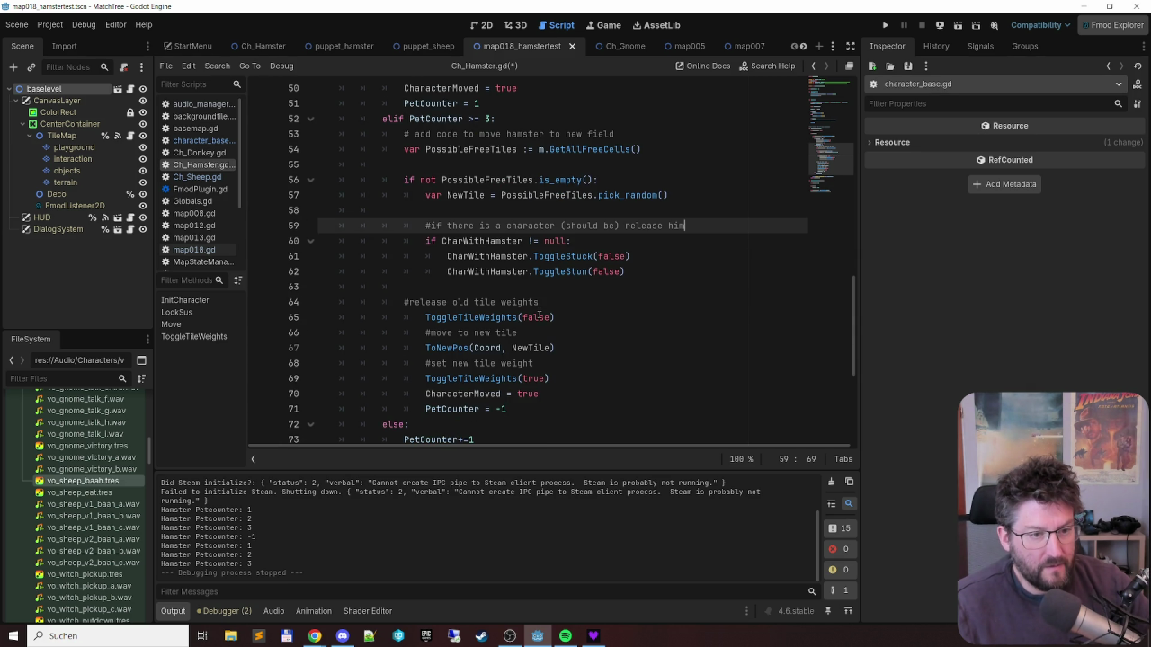
left_click(425, 303)
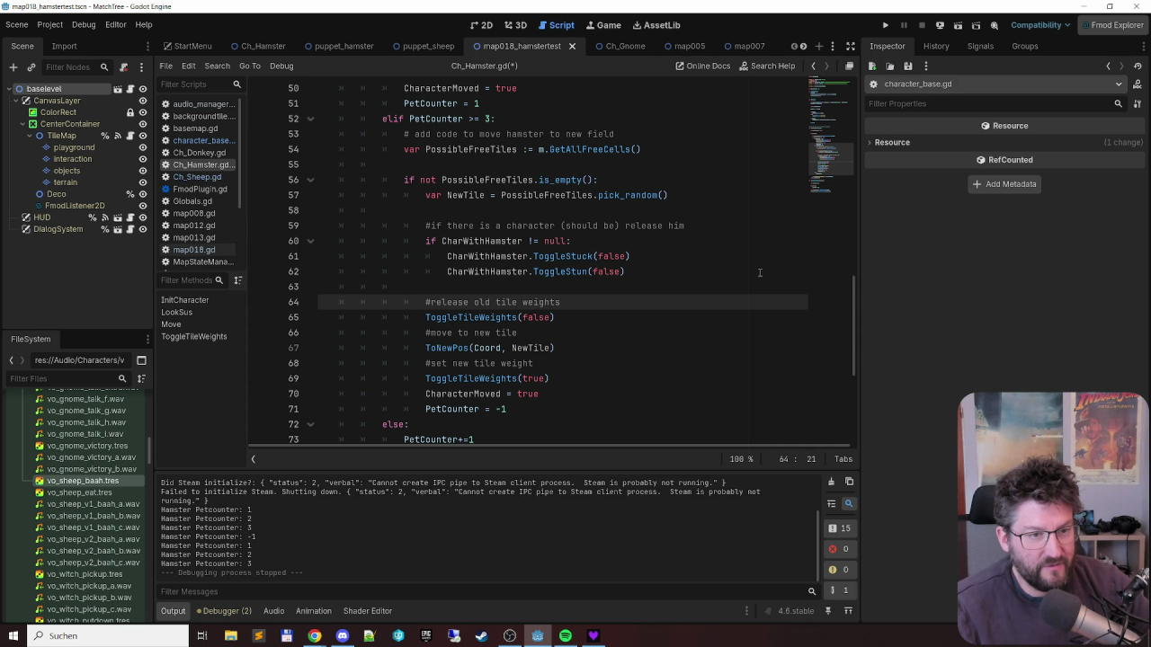
key("Up")
key("Up")
key("Up")
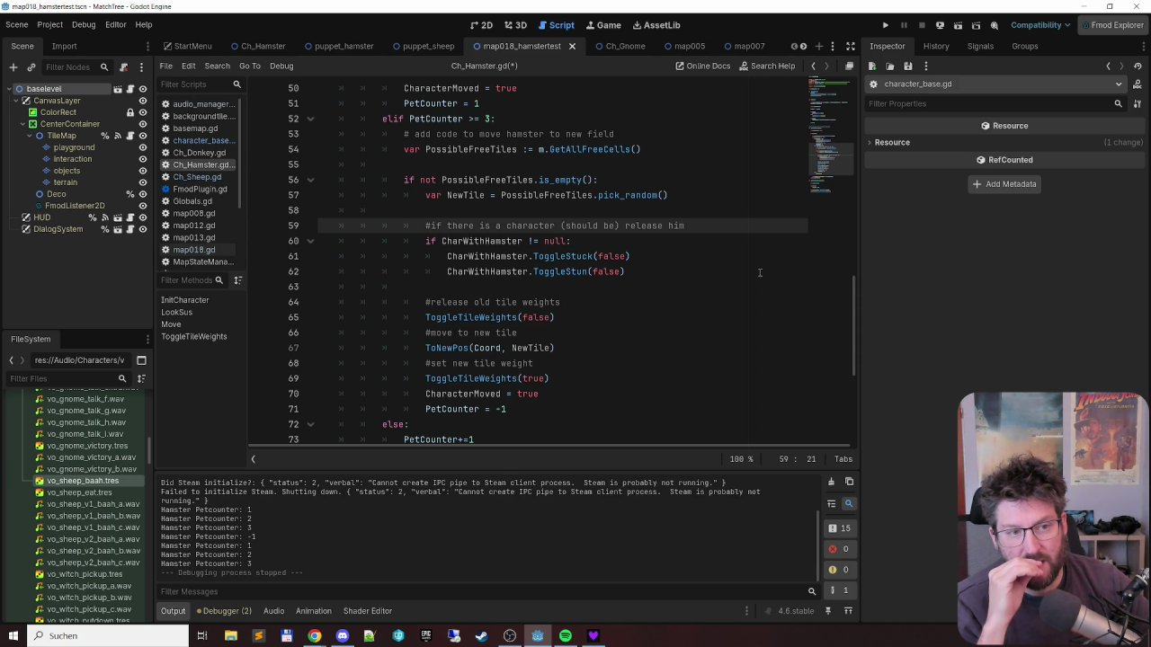
scroll(673, 261, "up", 1)
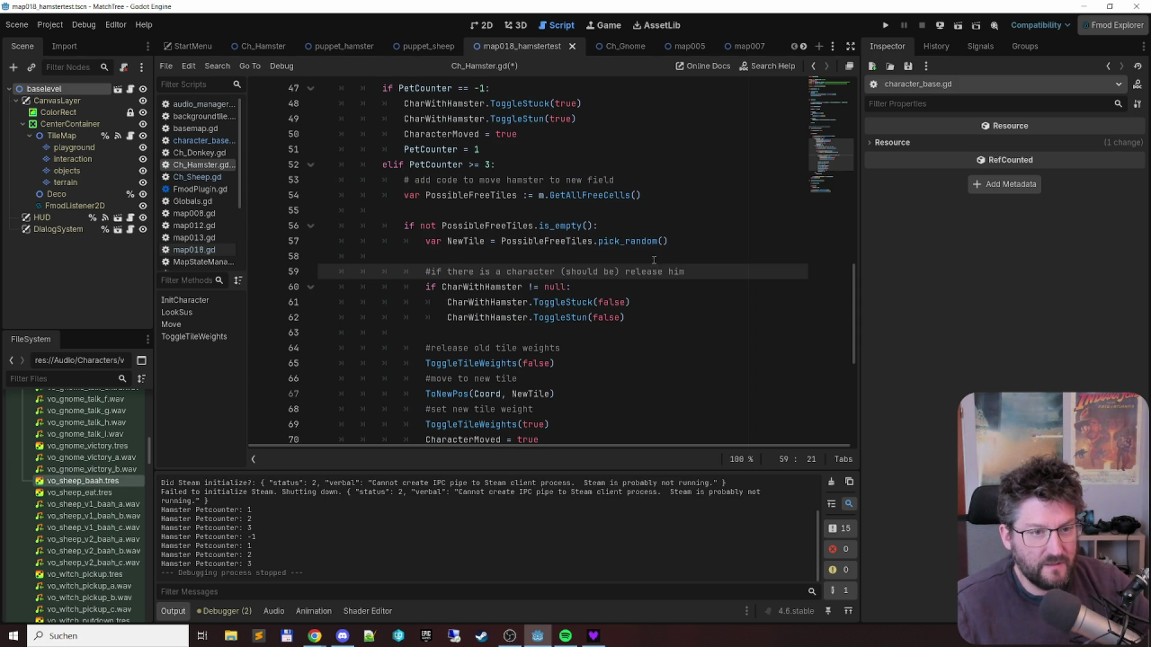
left_click(544, 241)
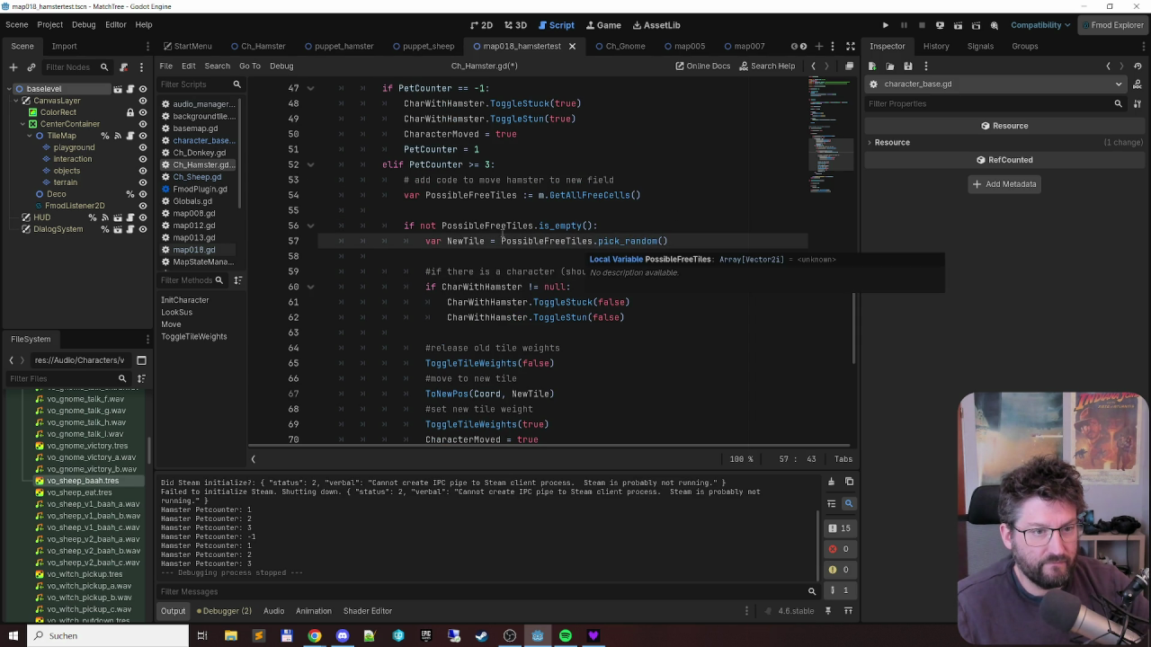
scroll(423, 198, "up", 1)
scroll(457, 211, "up", 2)
scroll(457, 210, "down", 9)
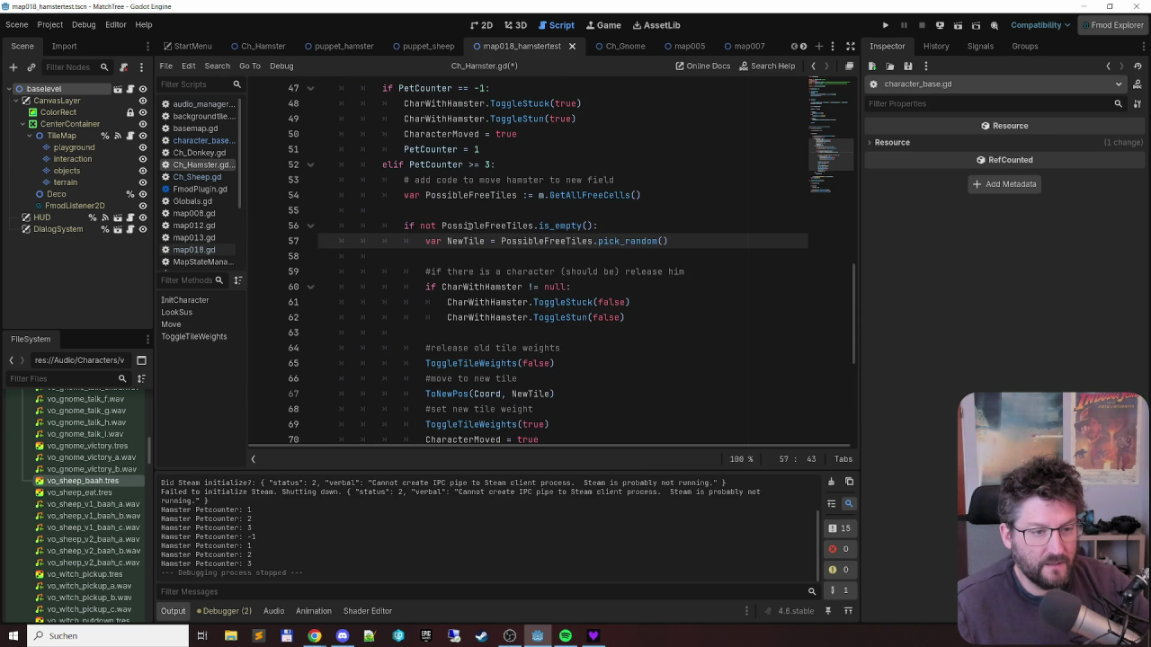
left_click(347, 251)
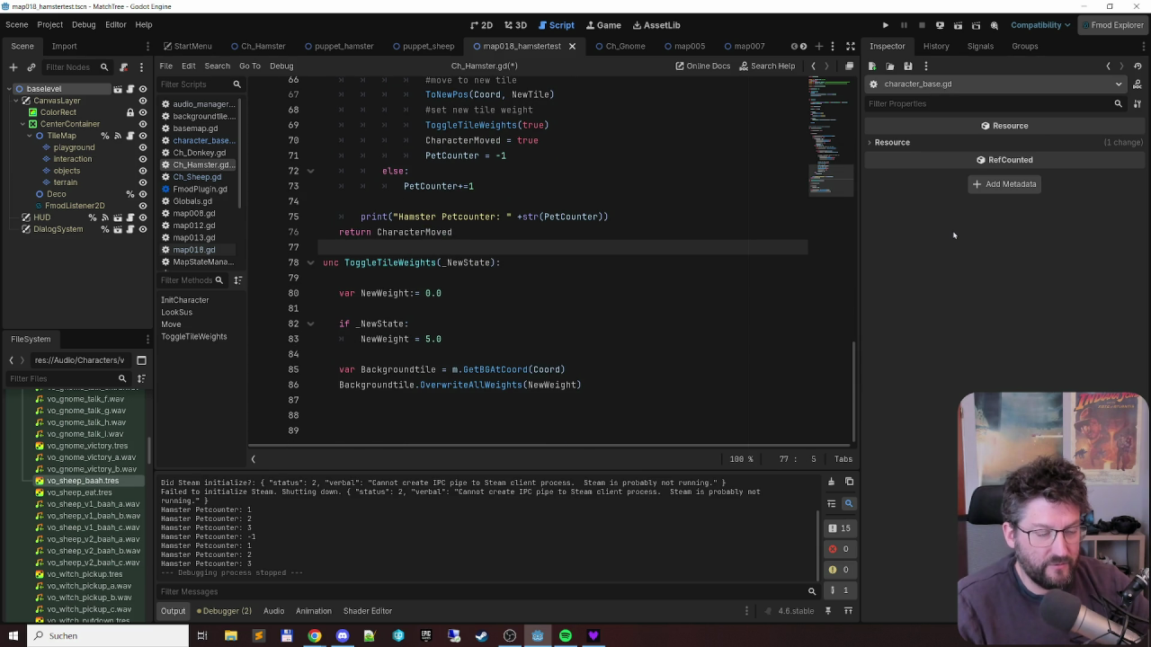
- Add a spaced line after 'return CharacterMoved' with 'func MoveHamsterToRandomNewCell():' and an empty body
key("Return")
key("Up")
type("FUNC")
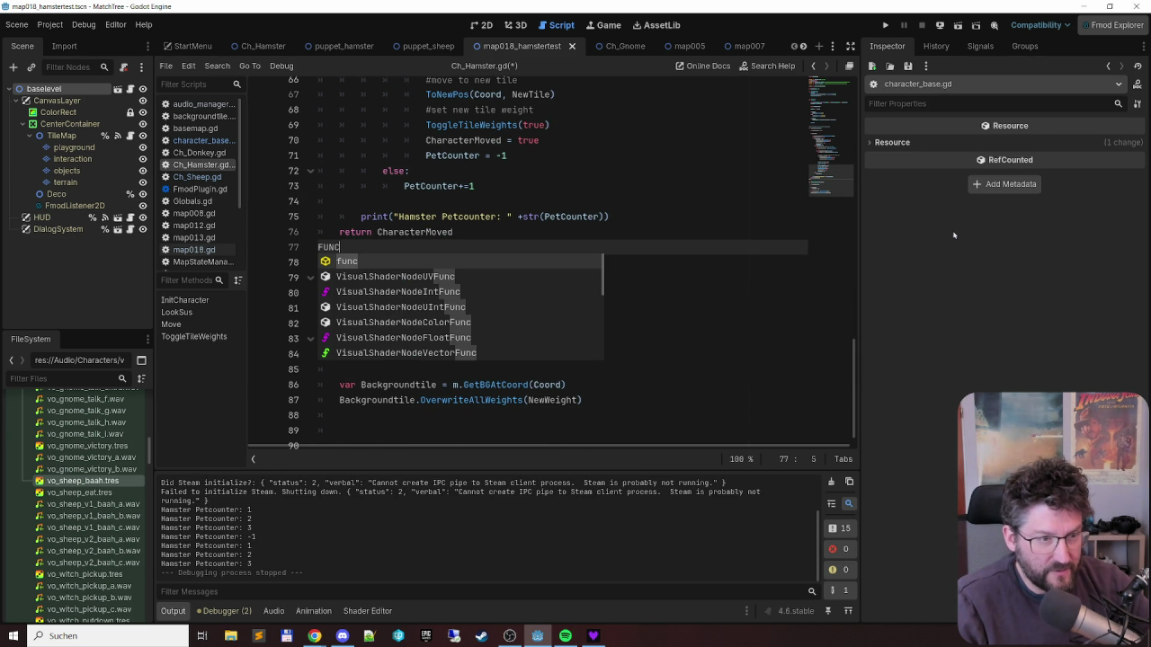
key("Return")
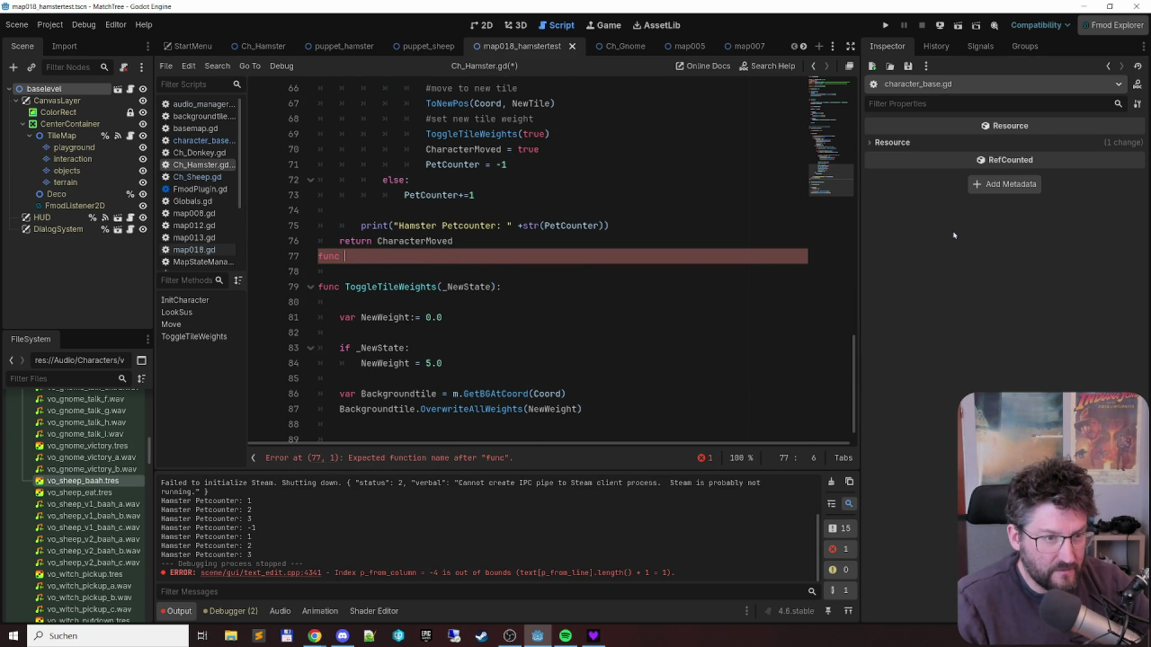
key("Home")
key("Return")
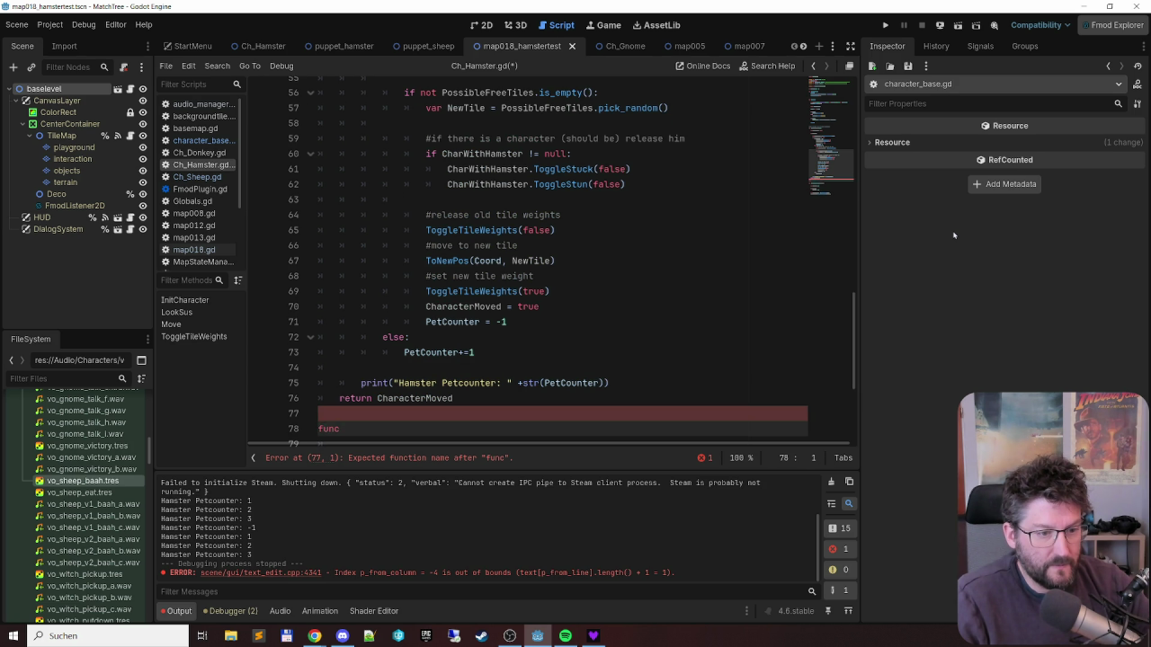
scroll(664, 294, "down", 4)
key("End")
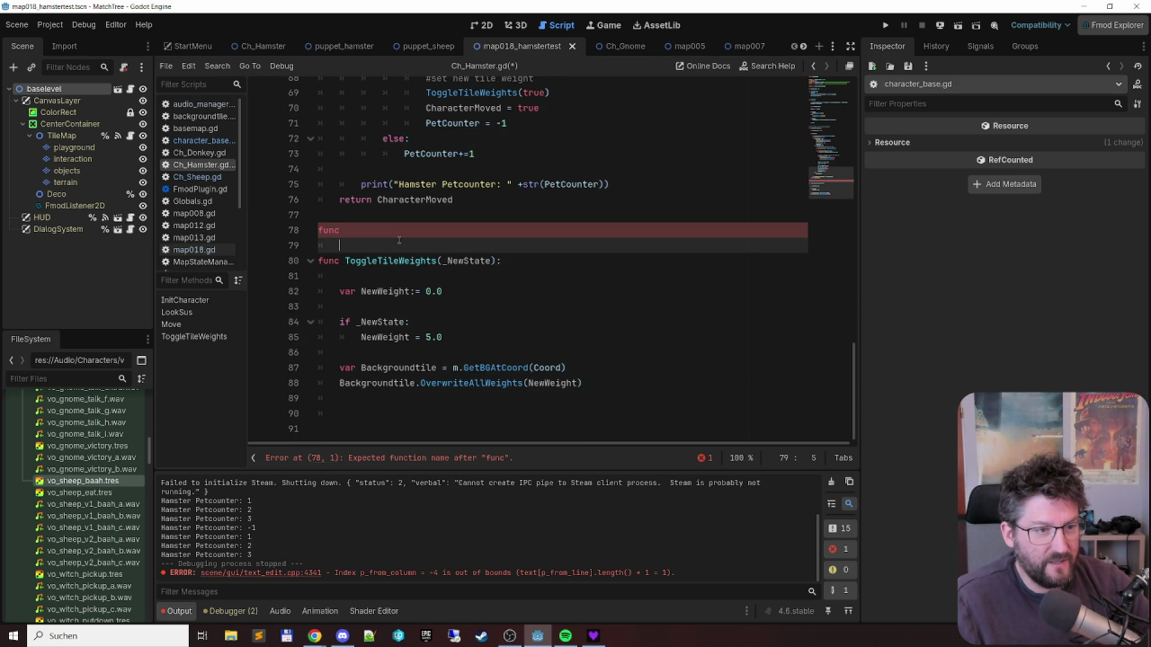
type("Move")
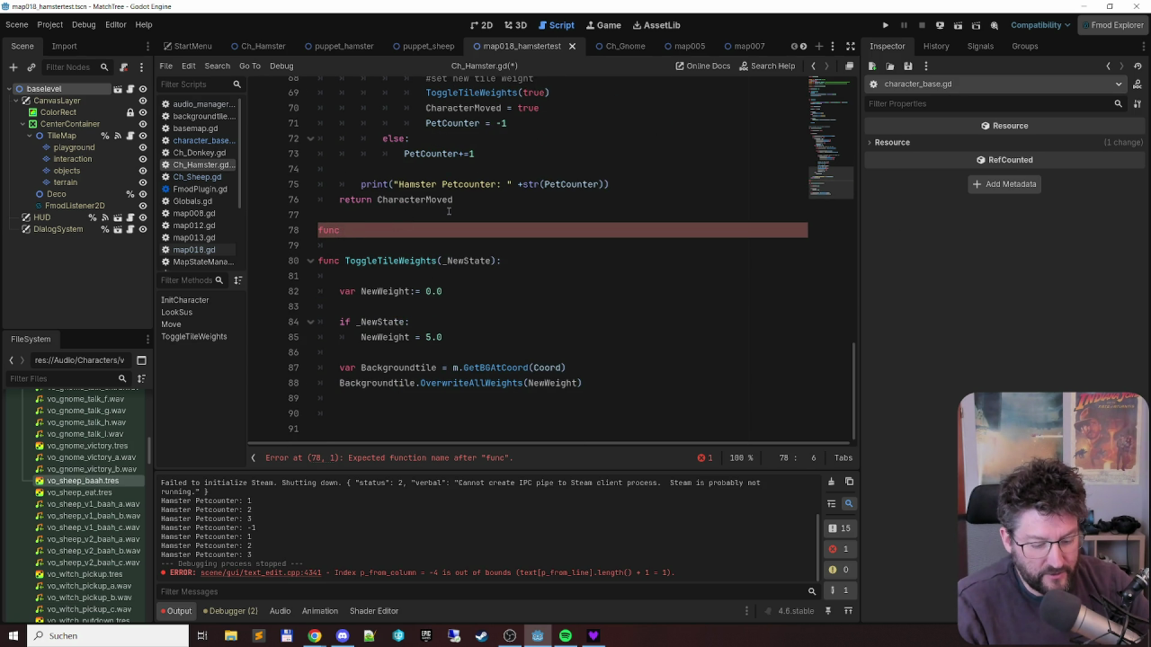
type("Hamster")
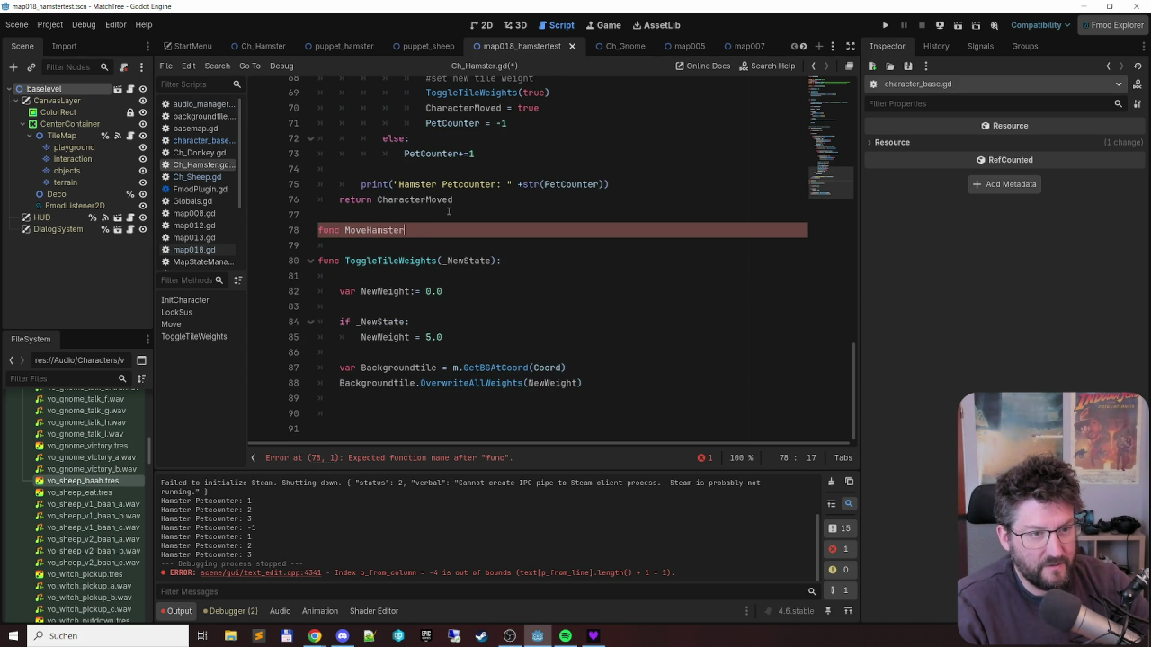
type("ToRand")
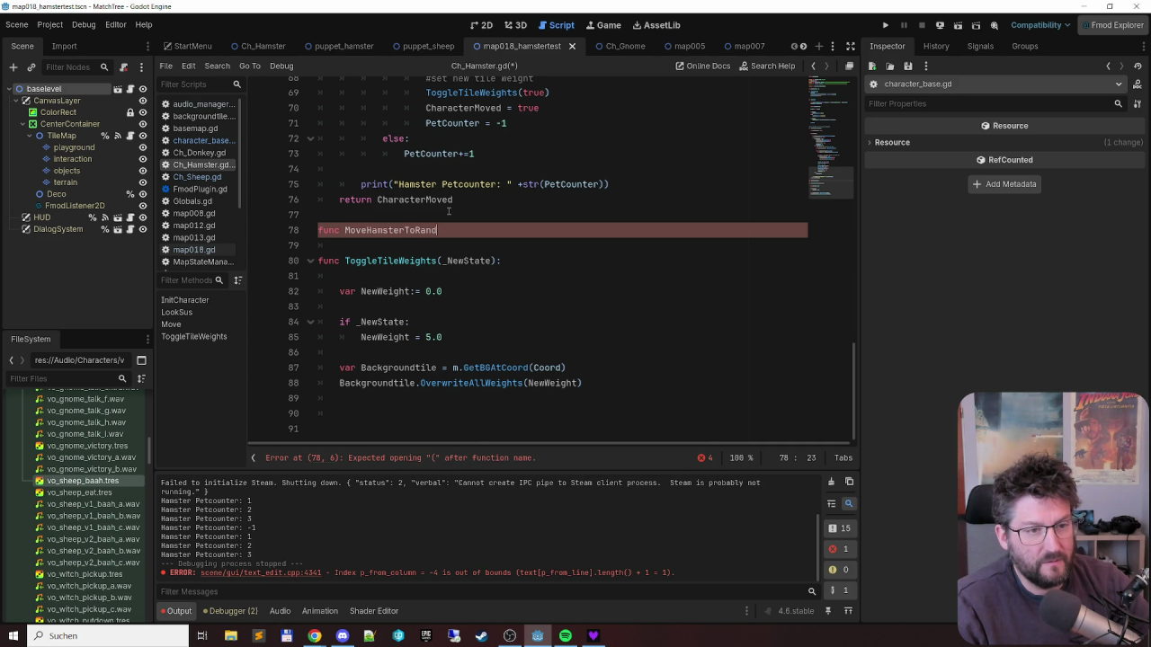
type("omNewCell()")
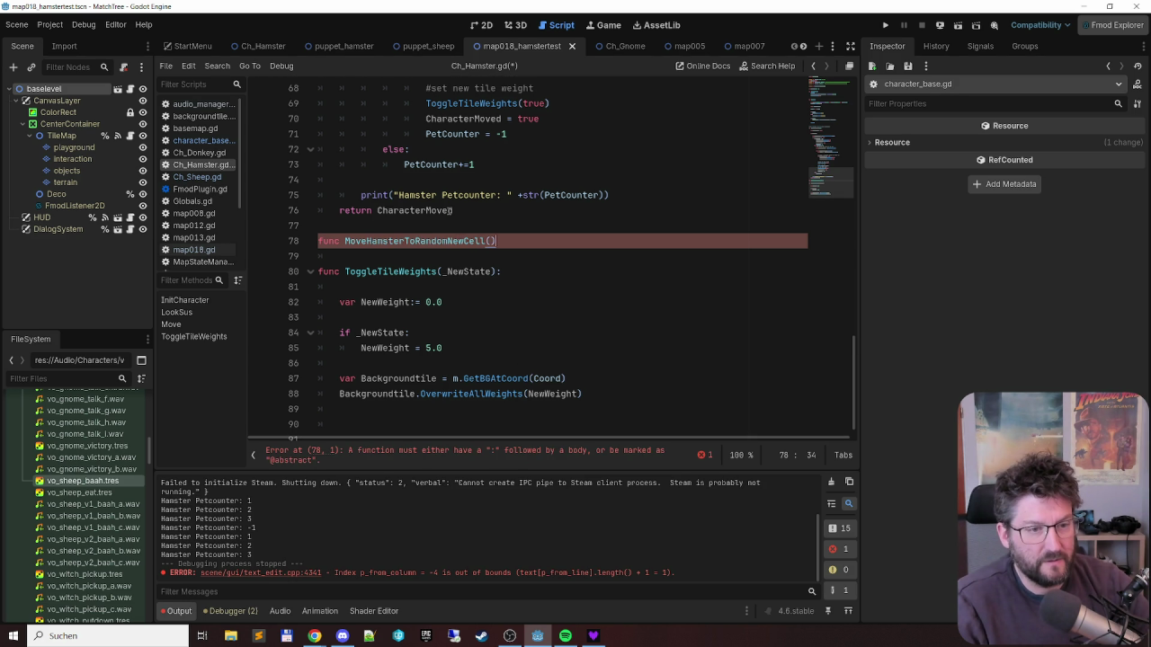
key("Return")
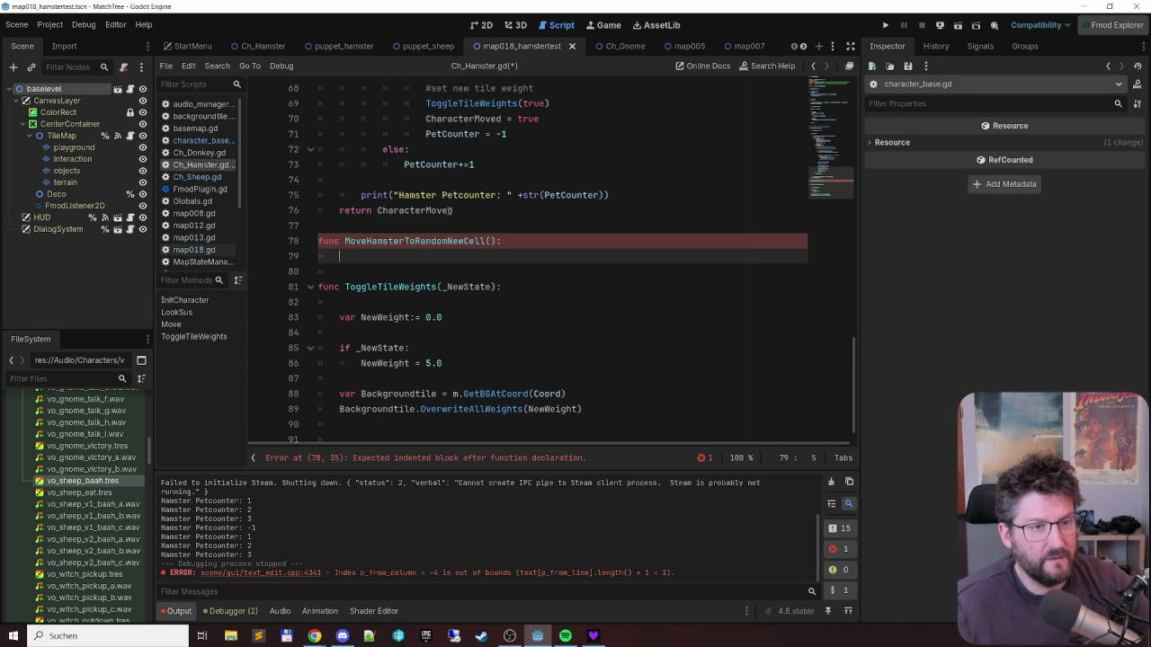
- Start selecting the hamster's relocation code block higher up in Move()
scroll(418, 182, "up", 5)
scroll(443, 164, "up", 2)
left_click(404, 180)
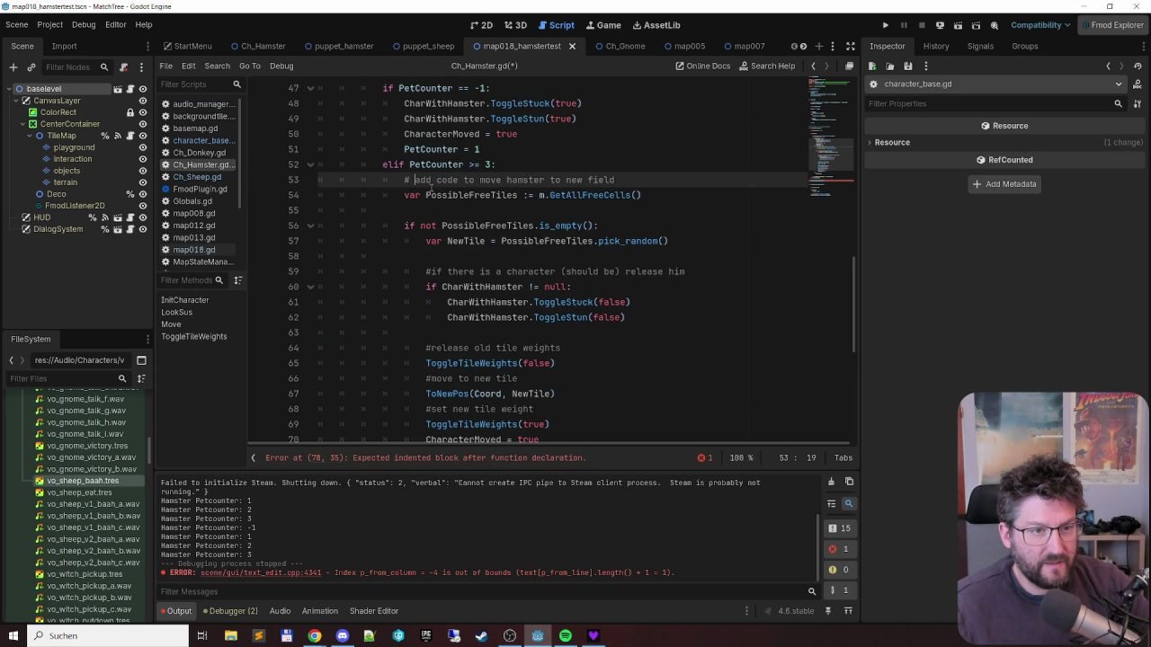
scroll(655, 238, "down", 4)
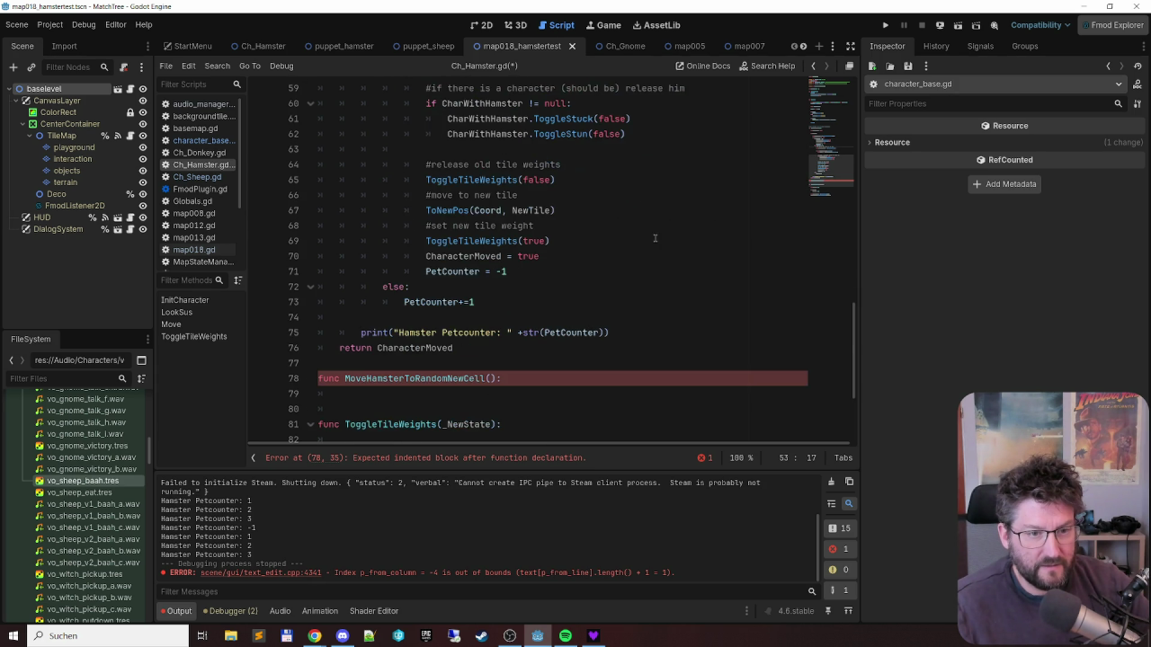
left_click(557, 262, "shift")
- Cut the relocation code (lines 53–70) and paste it inside MoveHamsterToRandomNewCell()
left_click(558, 266, "shift")
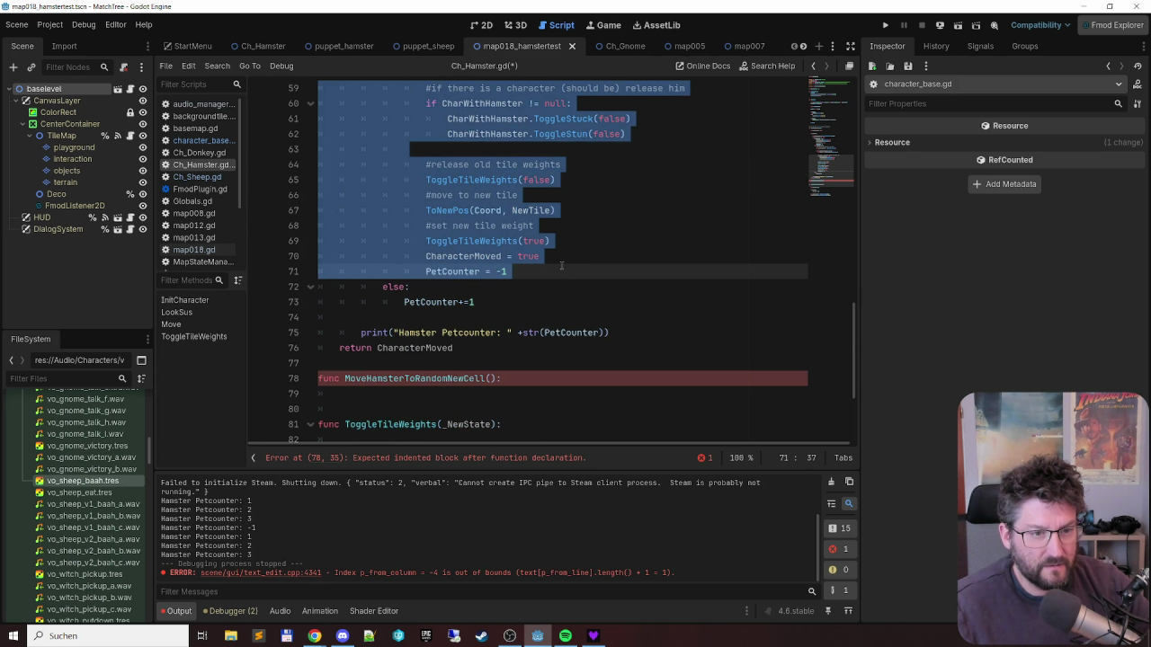
left_click(570, 253, "shift")
key("ctrl+x")
left_click(579, 212)
key("ctrl+v")
- Delete the placeholder move-hamster comment line above PossibleFreeTiles
left_click(404, 184)
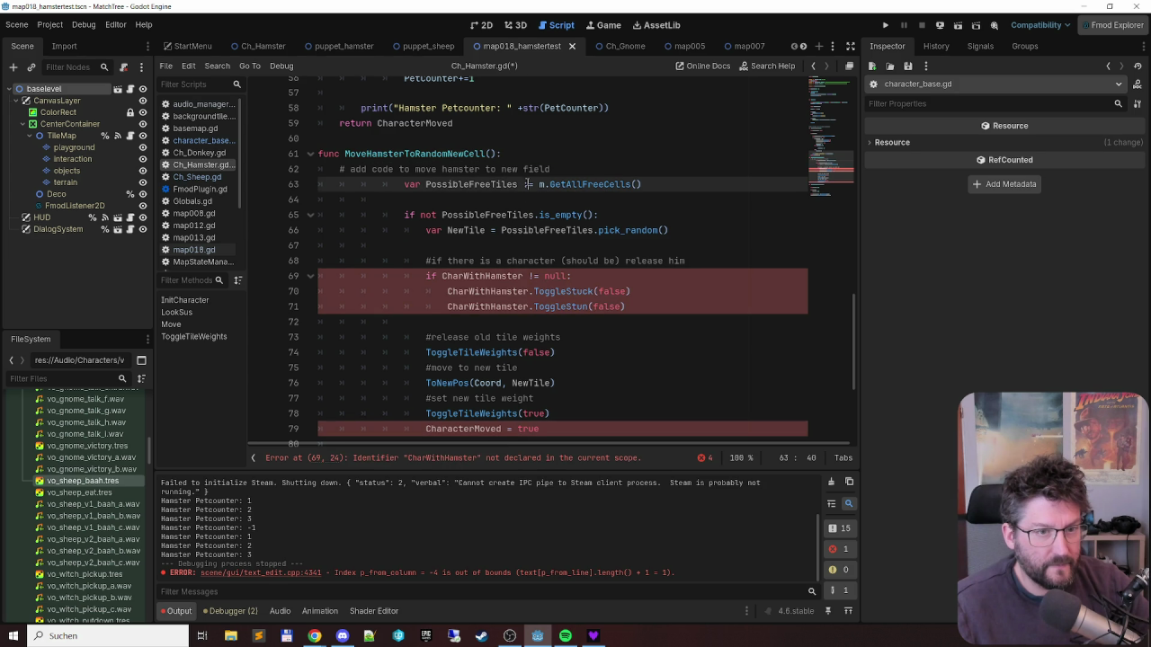
key("Up")
key("End")
key("shift+Home")
key("ctrl+shift+k")
- Unindent the PossibleFreeTiles, 'if not' and NewTile lines to the function's level
key("Delete")
key("Delete")
key("Delete")
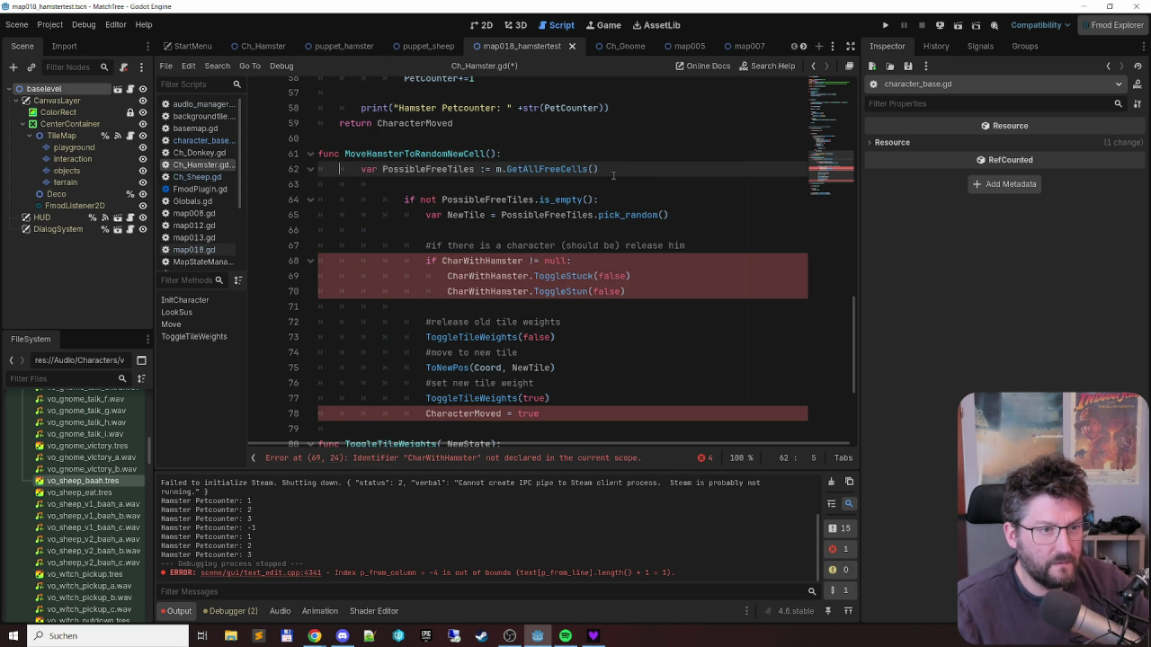
key("Down")
key("End")
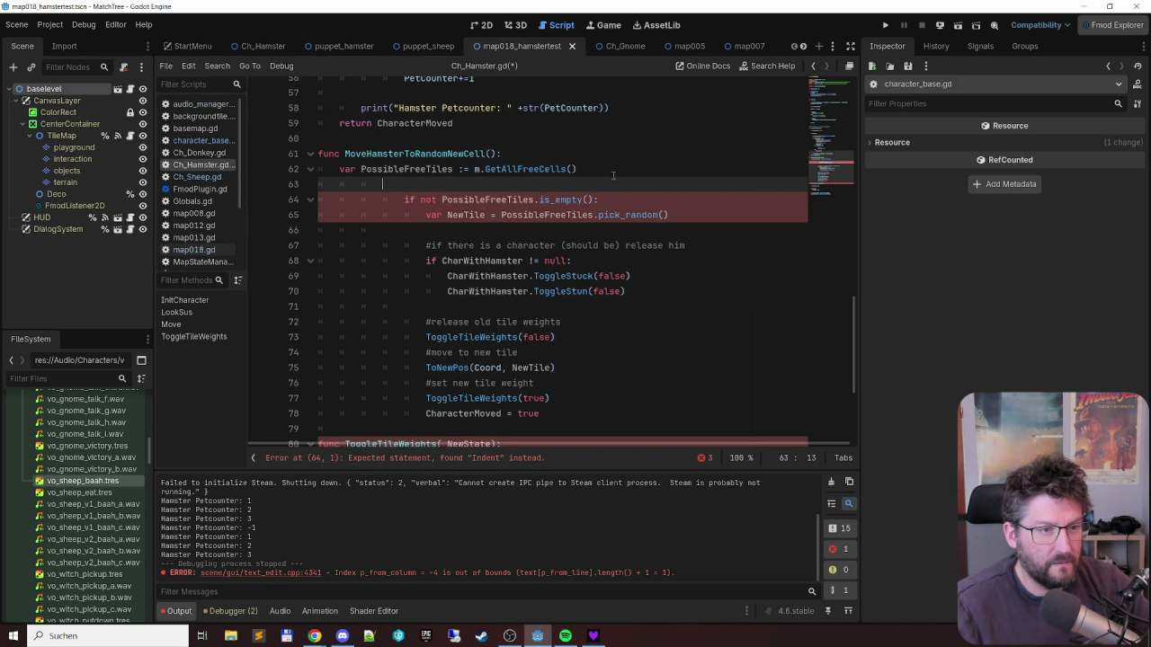
key("Down")
key("Delete")
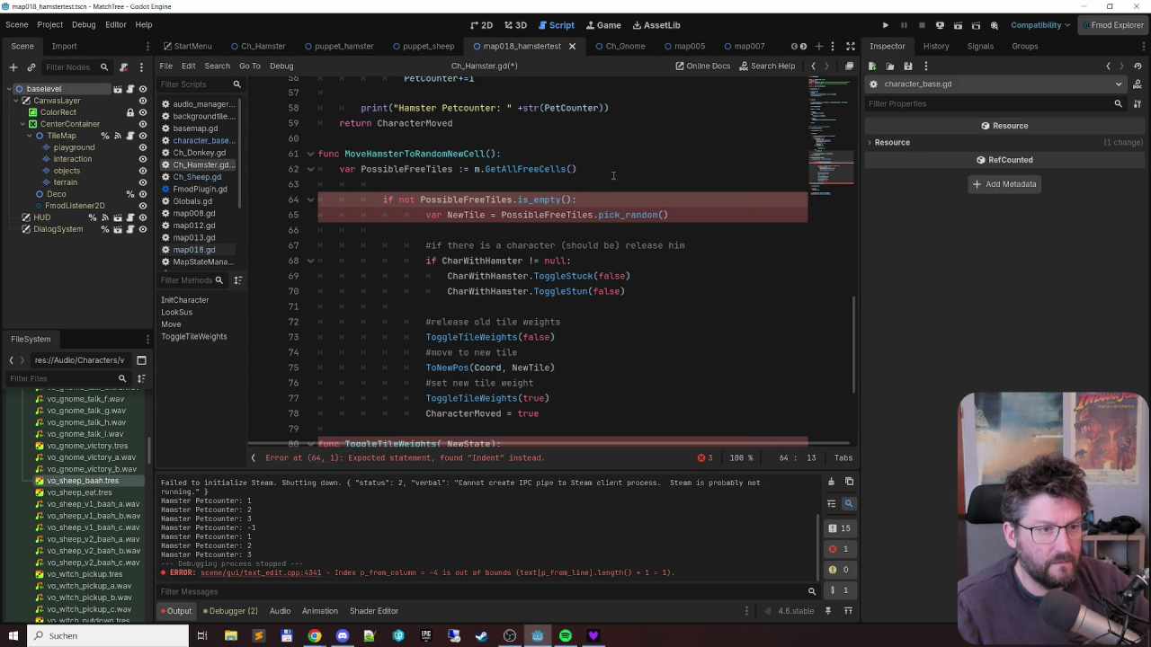
key("Delete")
key("Delete")
key("Down")
key("Delete")
key("Delete")
key("Delete")
key("Down")
key("Down")
key("Delete")
key("Delete")
key("Delete")
- Shift+Tab the remaining block from the CharWithHamster check down to fix its indentation
key("Down")
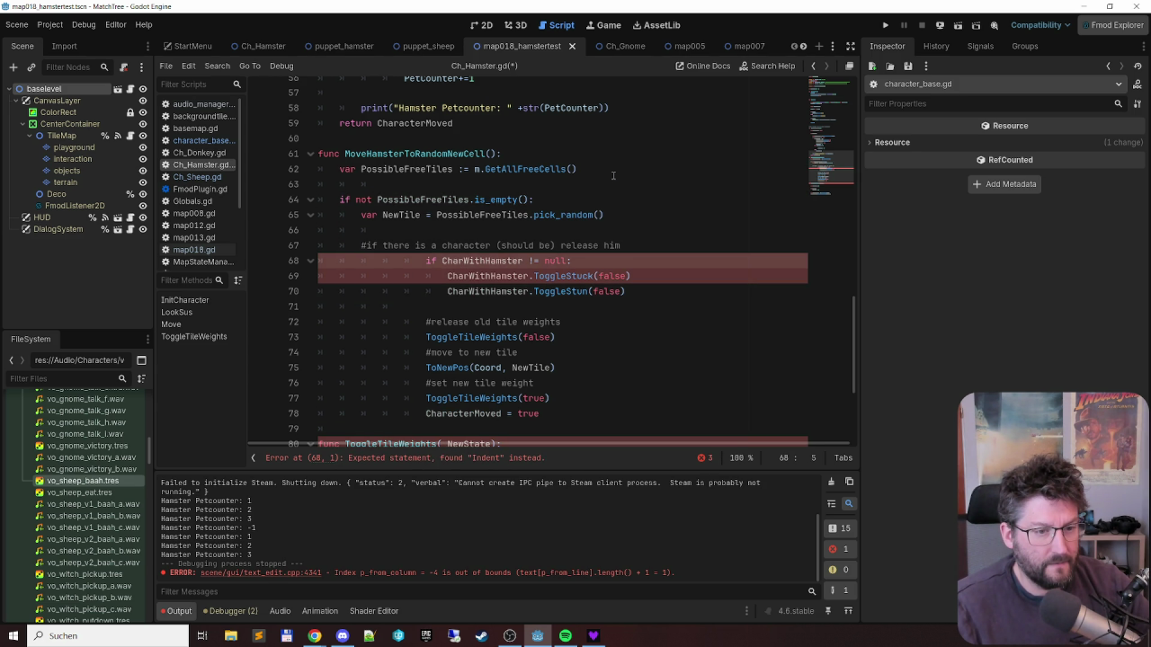
key("shift+Down")
key("shift+Down")
key("shift+Down")
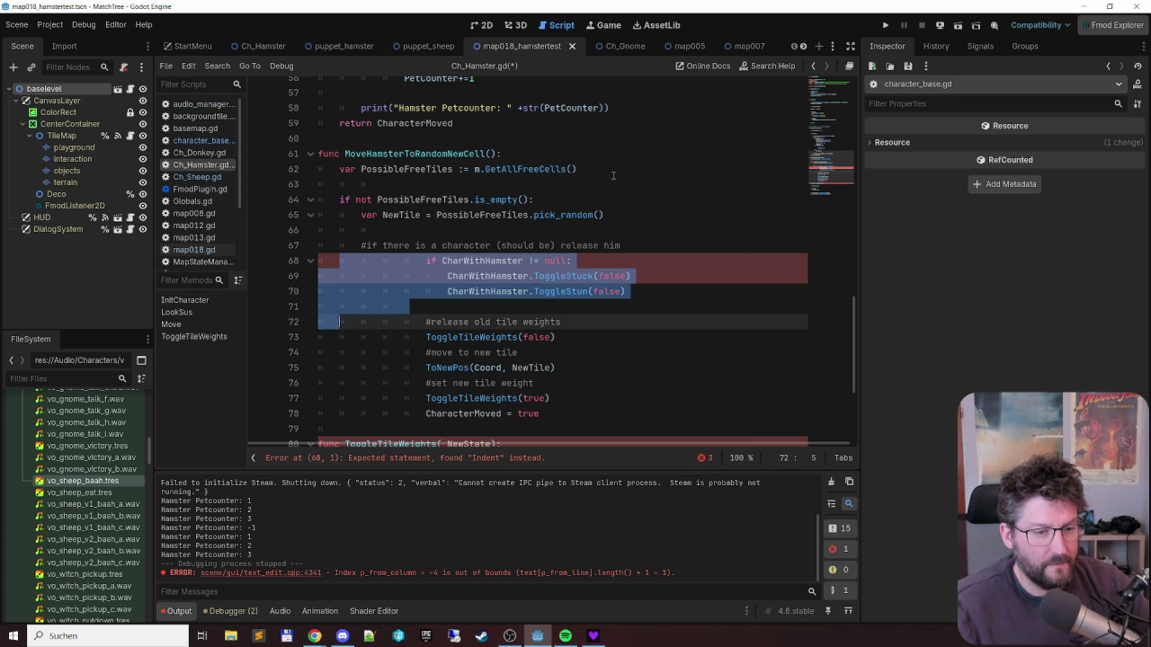
key("shift+Tab")
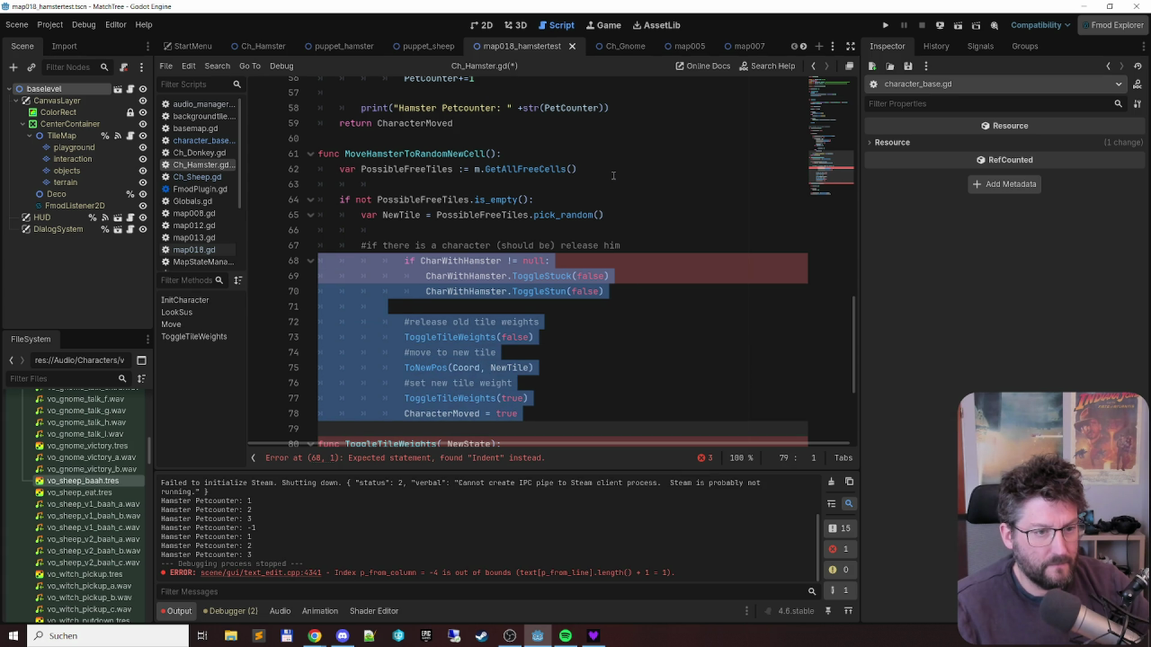
key("shift+Tab")
key("shift+Tab")
key("Up")
key("Up")
key("Up")
key("Up")
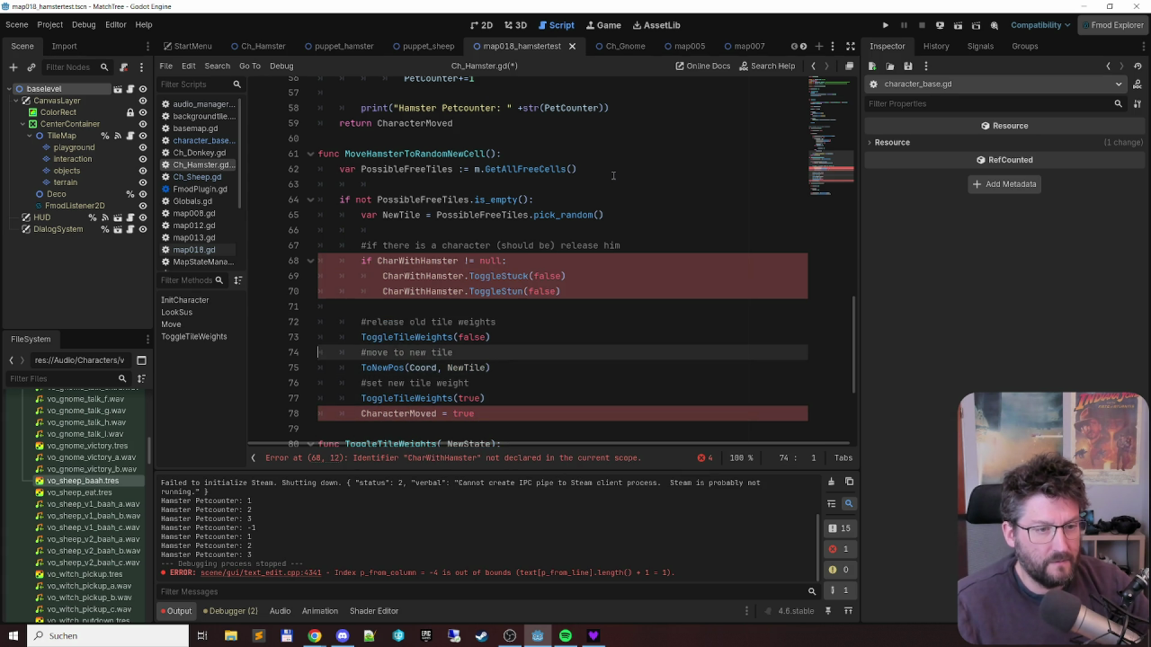
scroll(528, 204, "up", 6)
scroll(528, 204, "up", 1)
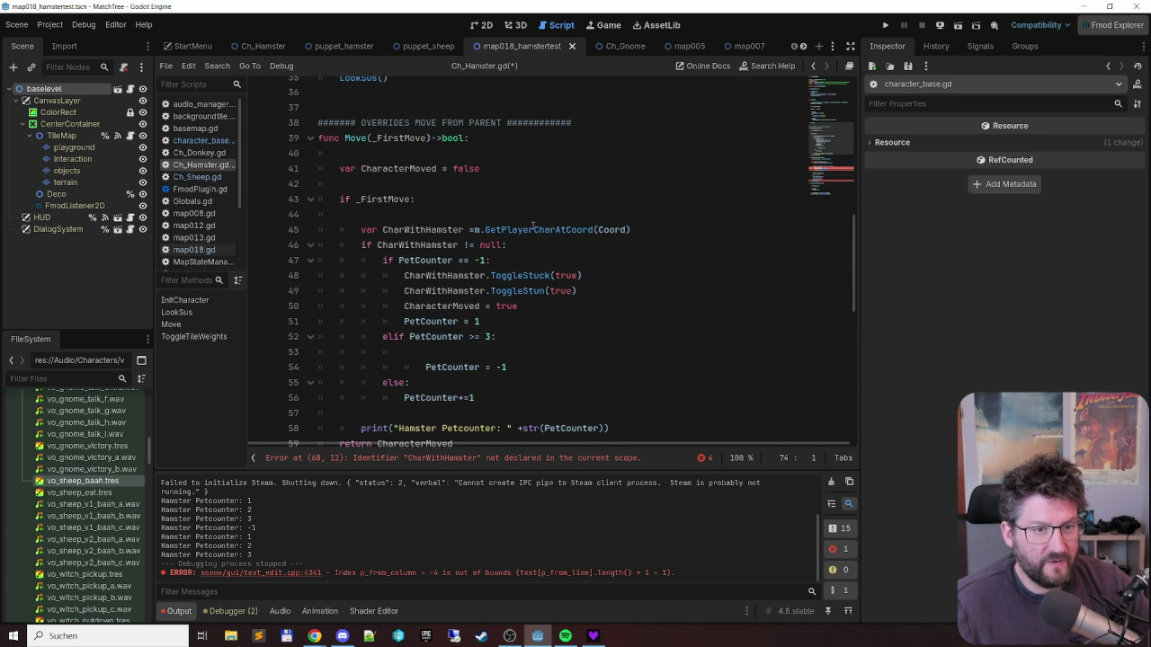
- Paste line 45's CharWithHamster declaration above the null check in MoveHamsterToRandomNewCell
left_click(535, 231)
key("Home")
key("shift+End")
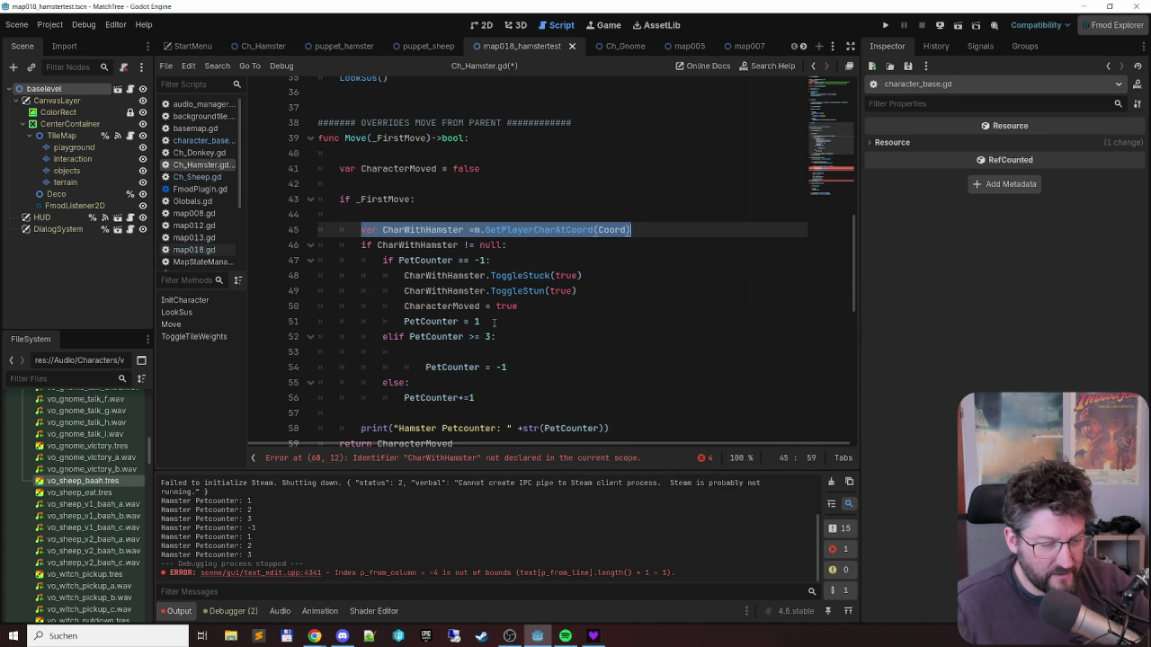
scroll(447, 310, "down", 6)
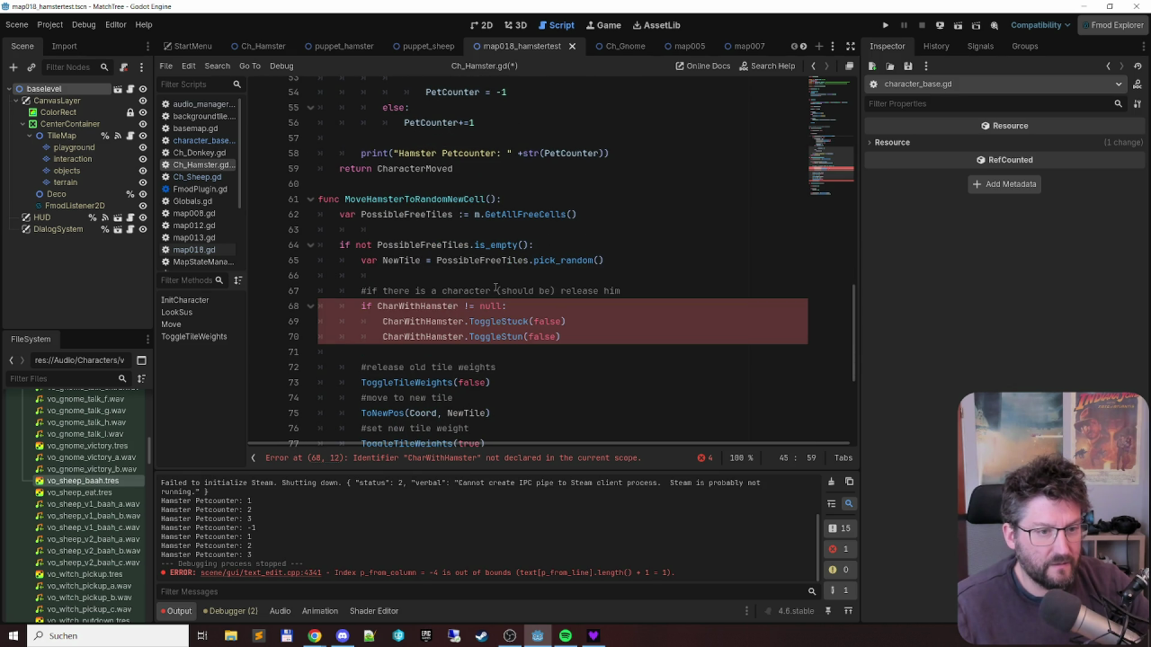
left_click(499, 276)
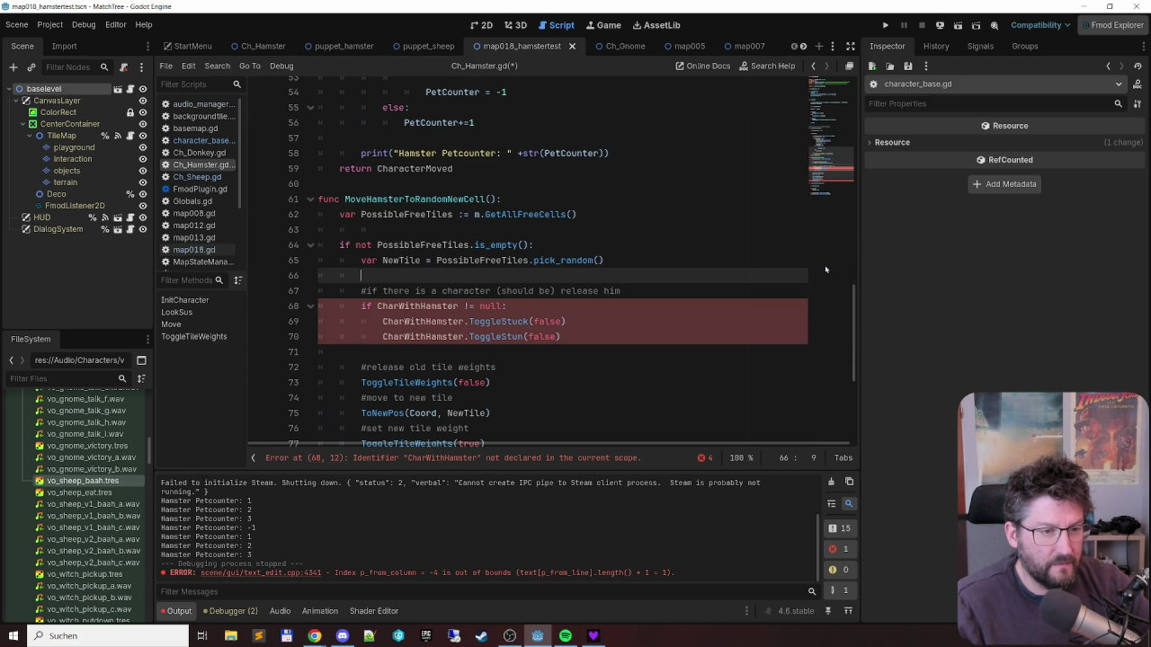
key("Down")
key("Down")
key("Return")
key("Up")
key("ctrl+v")
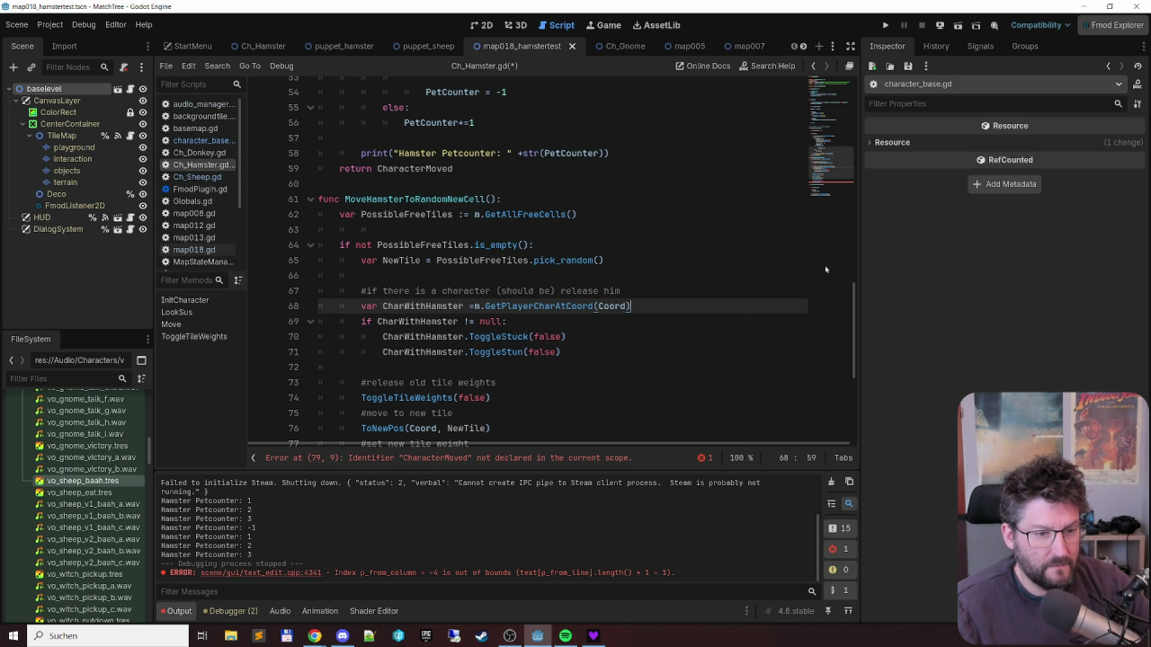
key("Down")
- Delete the stray 'CharacterMoved = true' line 79 and its blank line
scroll(587, 276, "down", 3)
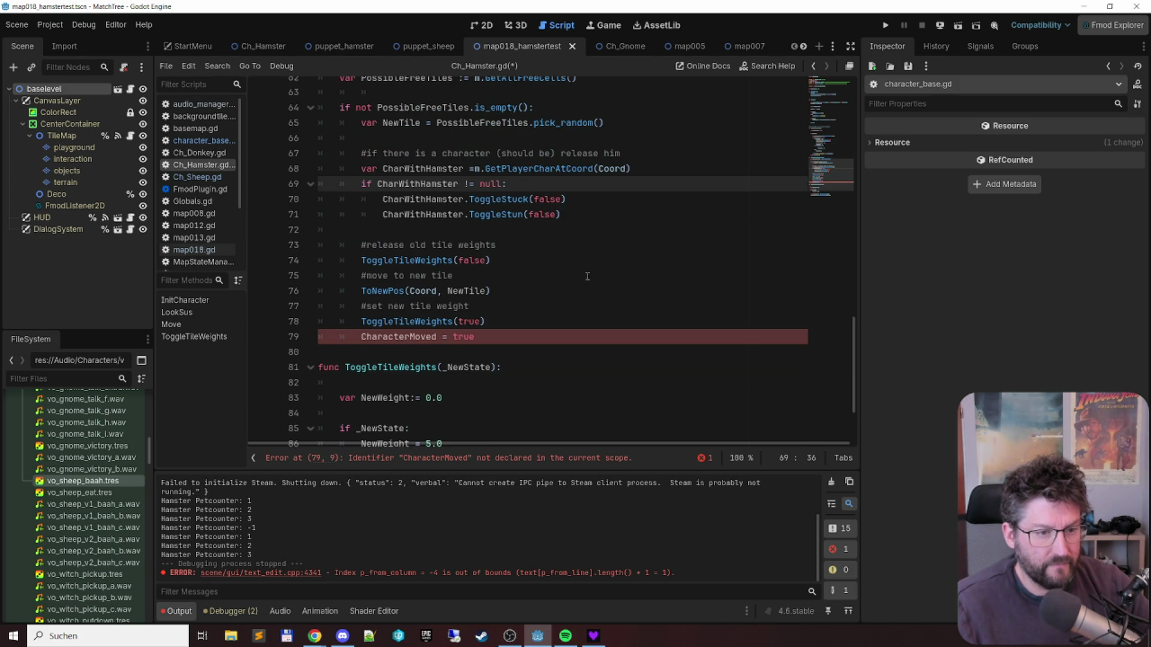
left_click(598, 330)
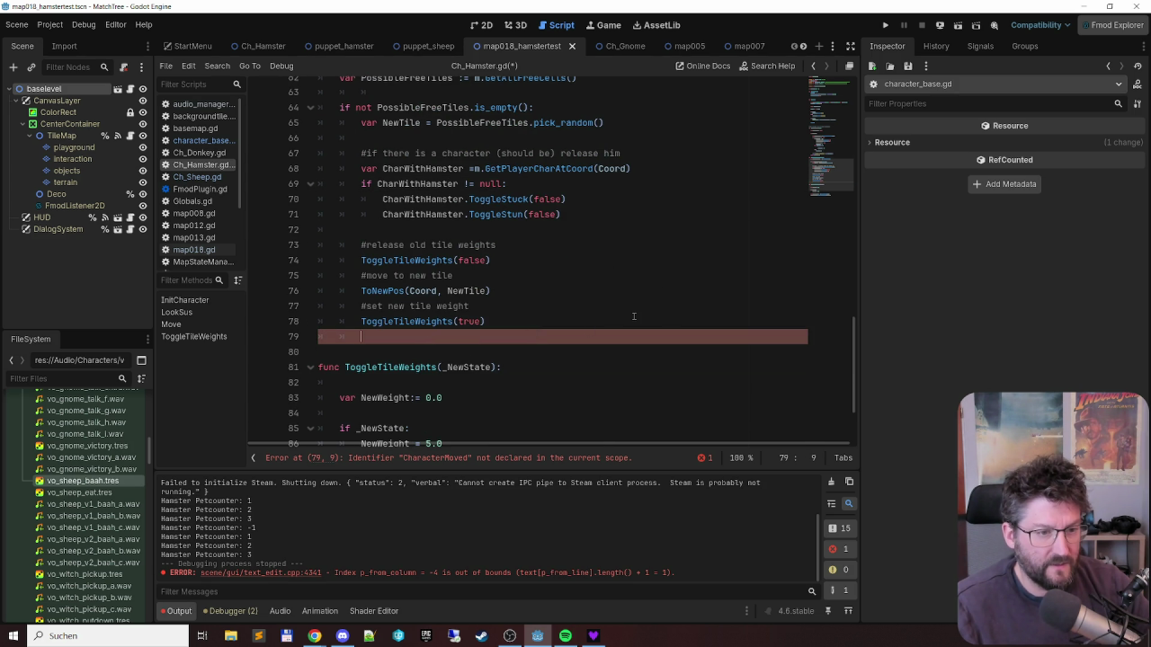
key("shift+Home")
key("BackSpace")
key("Delete")
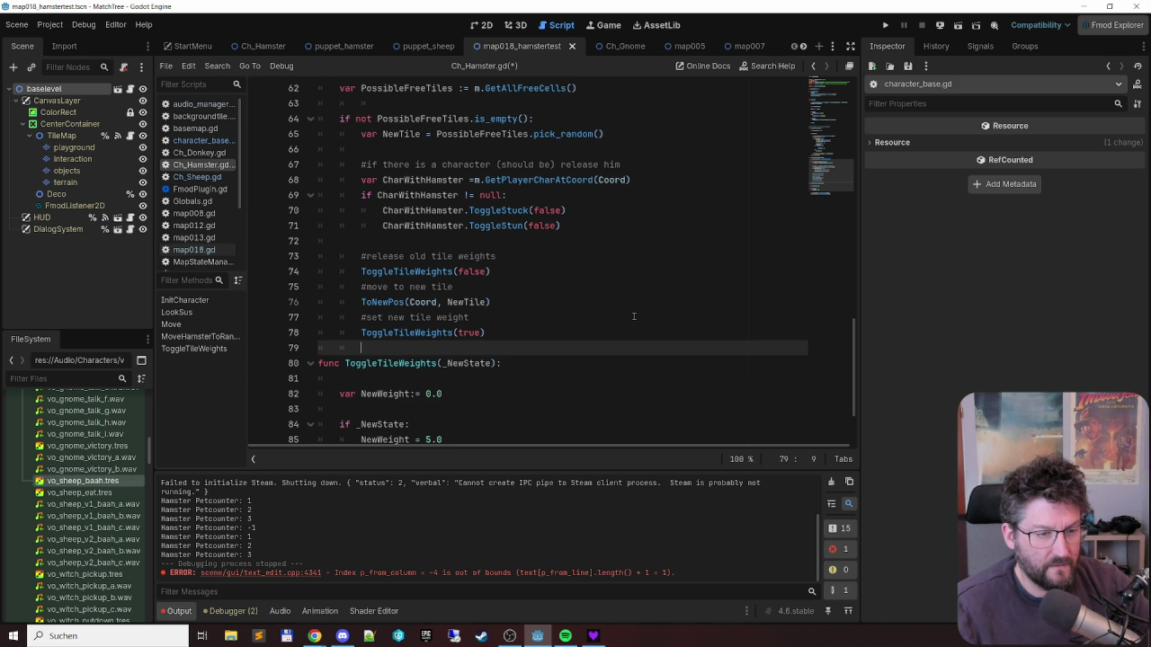
- Return to the start of the MoveHamsterToRandomNewCell function name
scroll(633, 317, "up", 3)
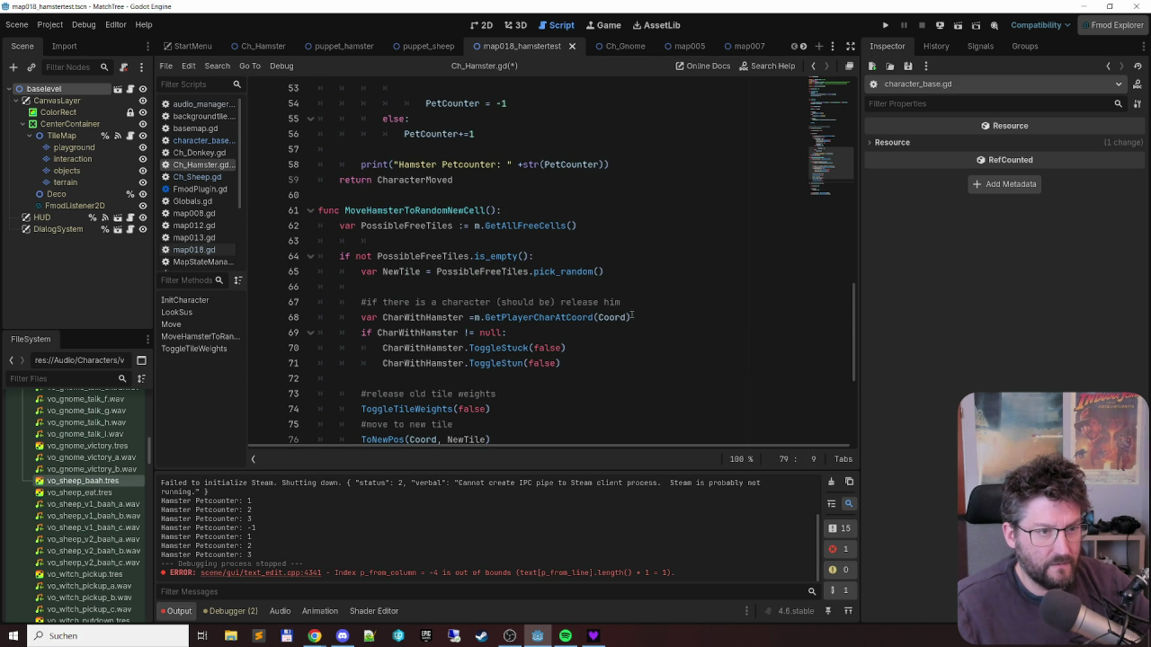
scroll(499, 234, "up", 2)
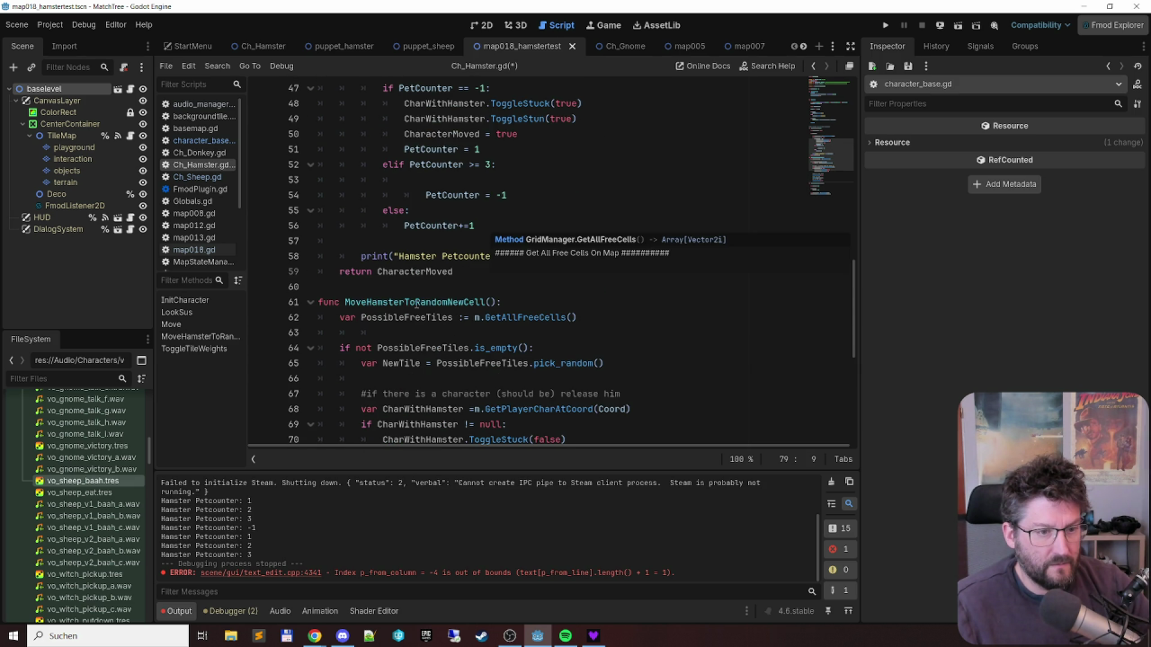
left_click(355, 302)
key("ctrl+Left")
- Call MoveHamsterToRandomNewCell() in the elif PetCounter >= 3 branch and fix PetCounter = -1 indentation
key("ctrl+shift+Right")
key("ctrl+shift+Right")
key("ctrl+c")
scroll(627, 194, "up", 2)
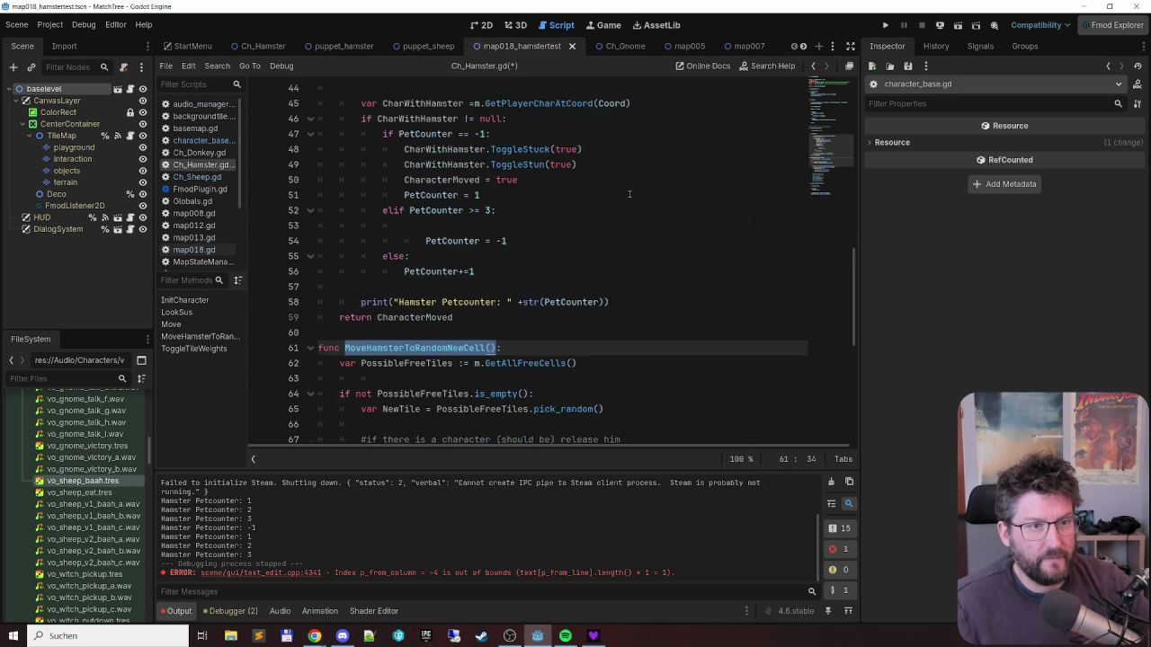
left_click(509, 270)
key("ctrl+v")
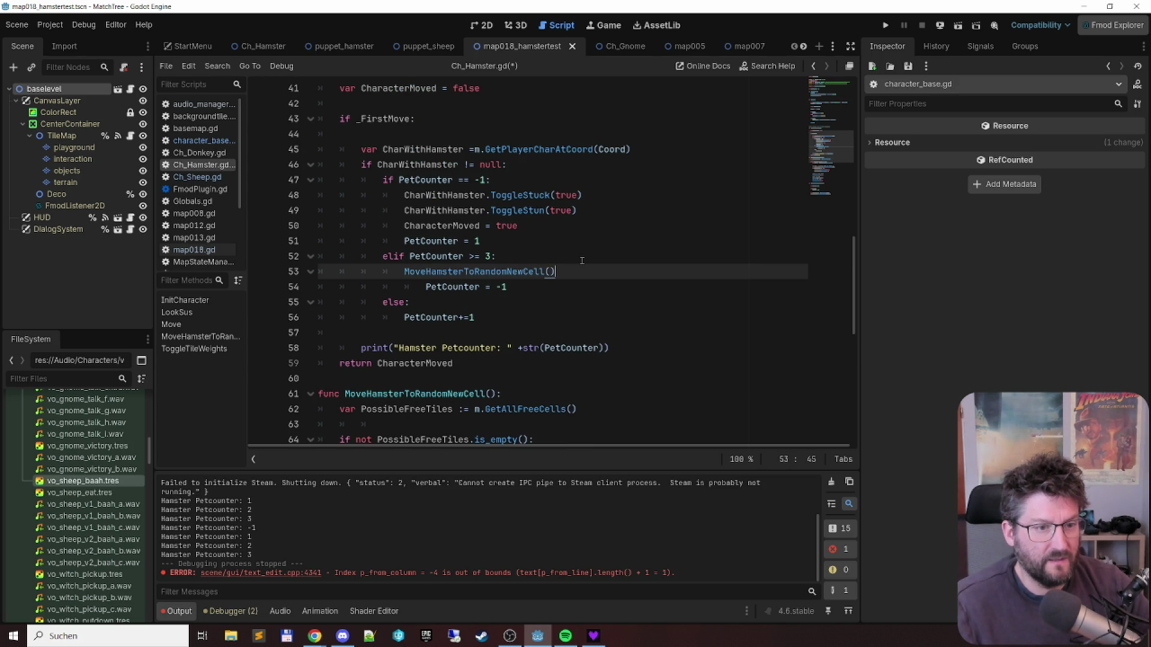
key("Down")
key("Home")
key("BackSpace")
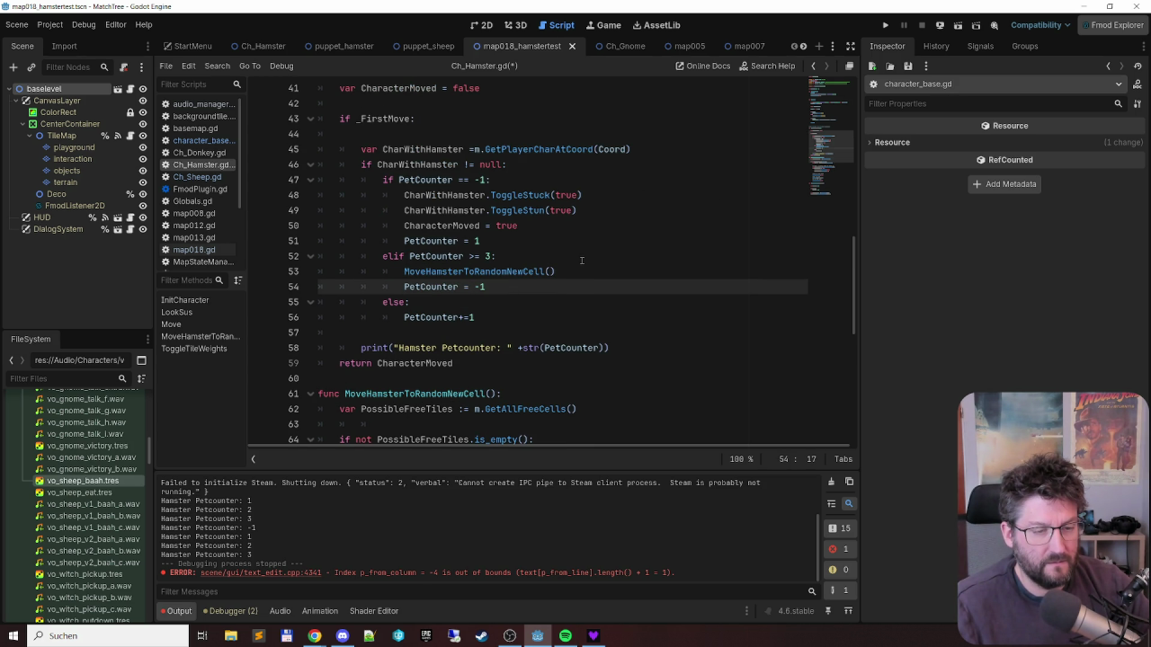
- Add 'CharacterMoved = true' below the MoveHamsterToRandomNewCell() call
key("Up")
key("Up")
key("Up")
key("shift+End")
key("ctrl+c")
key("Down")
key("Down")
key("Down")
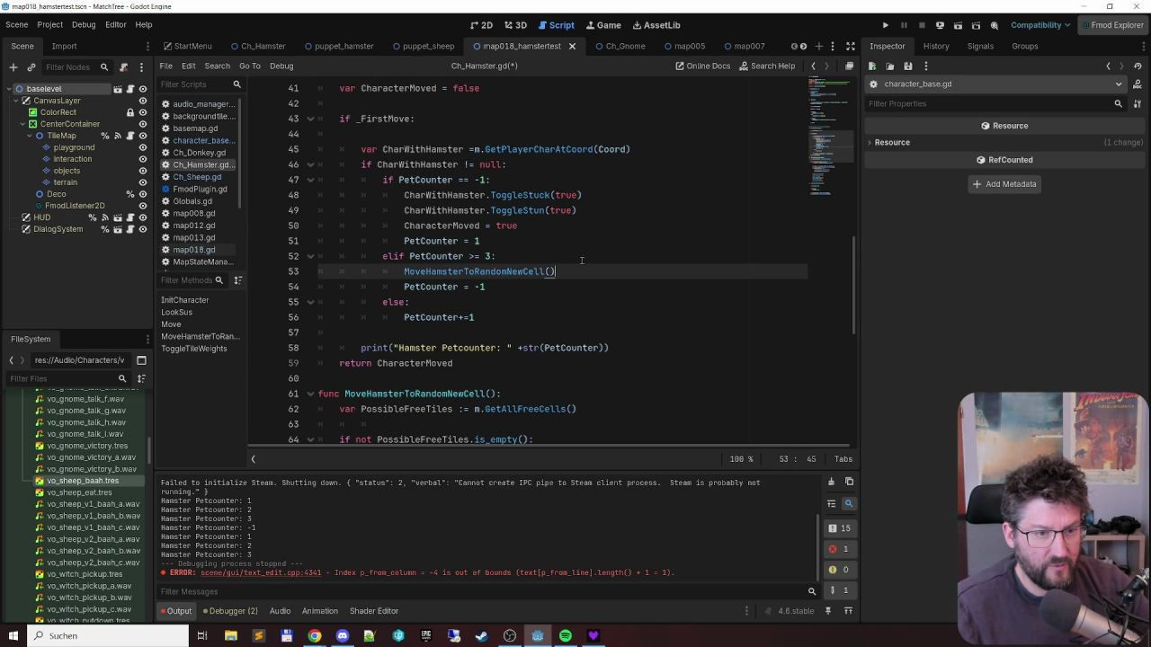
key("Return")
key("ctrl+v")
- Add a blank line above the elif and a new line above the first if check
key("Up")
key("Up")
key("Home")
key("Return")
key("Up")
key("Up")
key("Up")
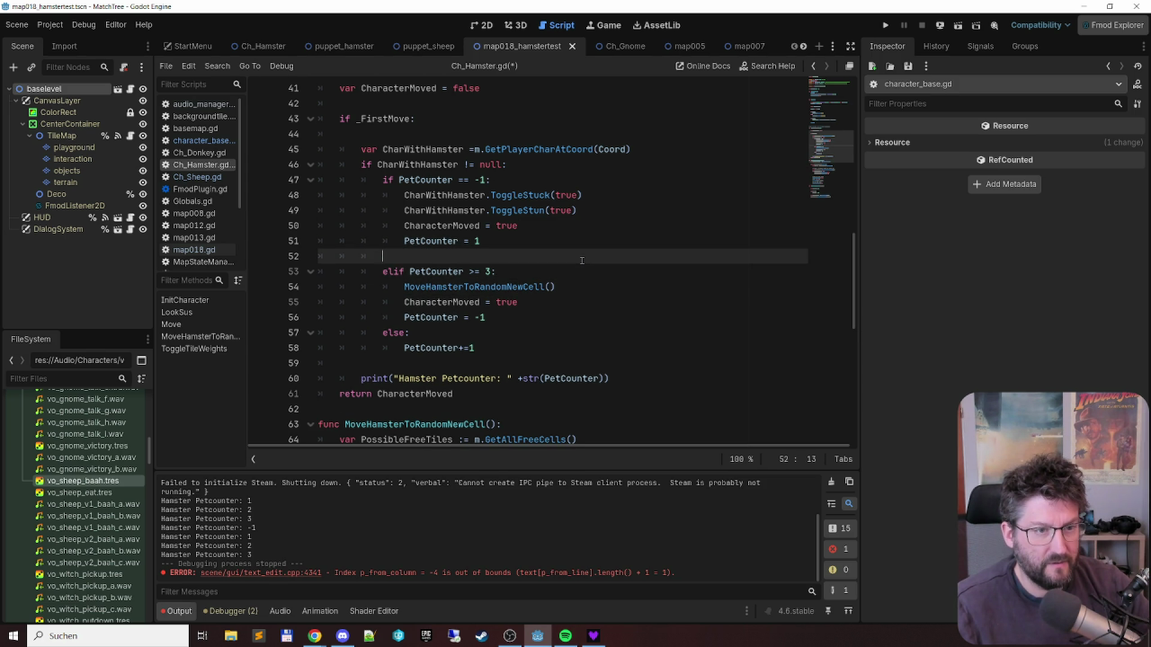
key("Return")
key("Up")
- Write '#start petting', '#stop petting' and '#count petting' above the if, elif and else branches
type("#start pe")
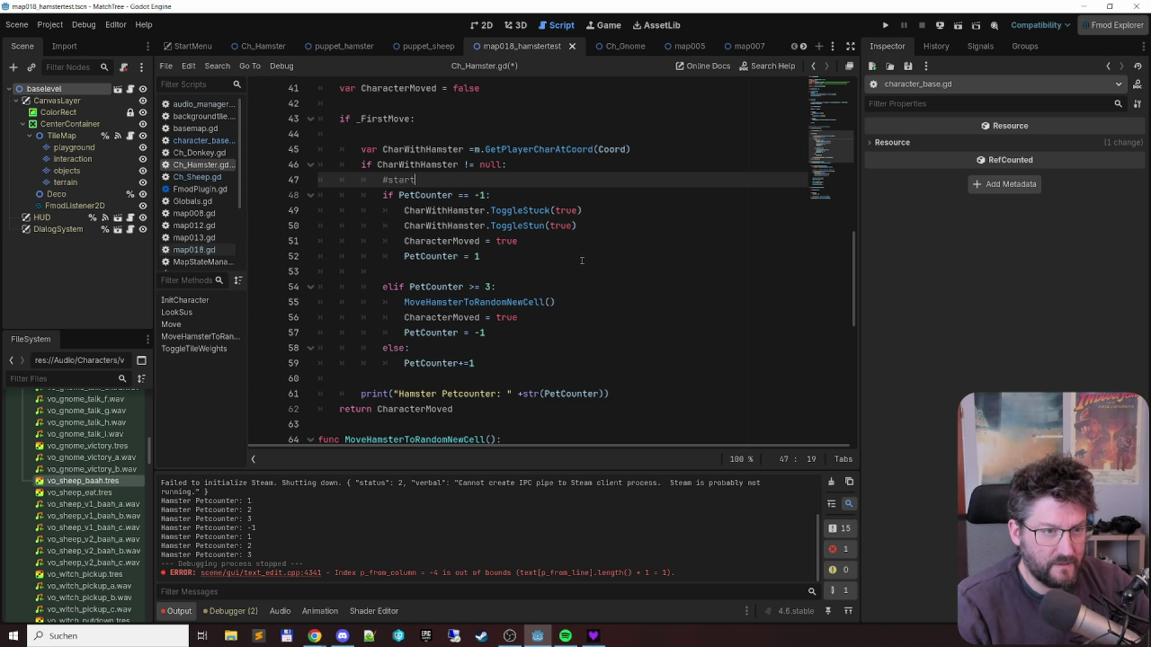
type("tting")
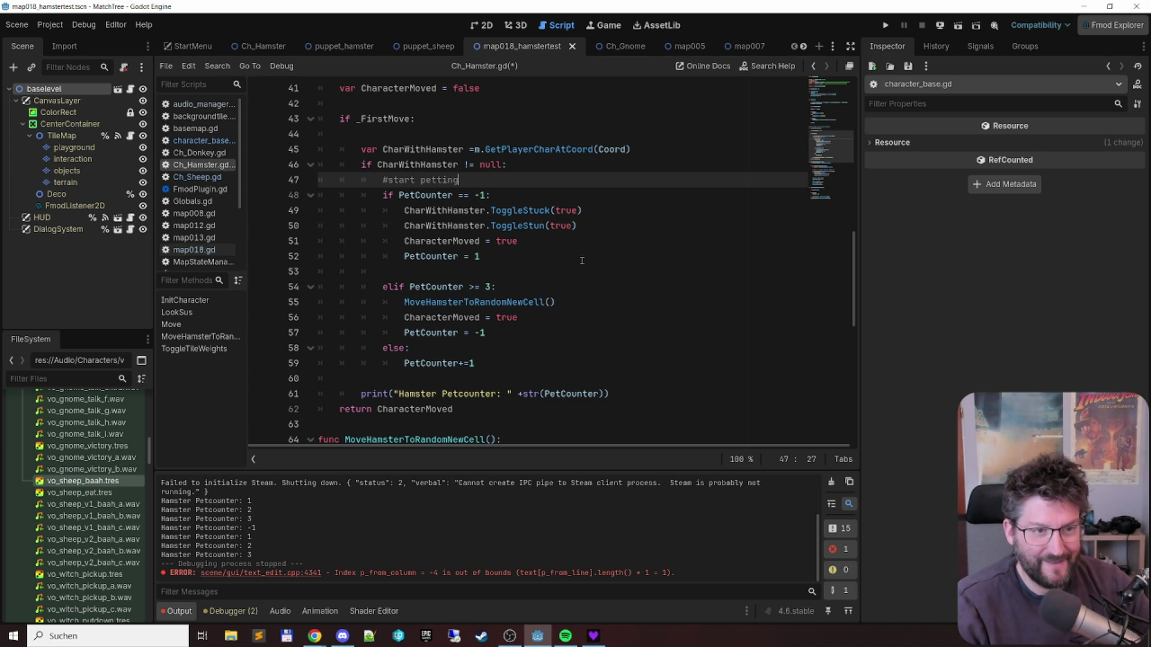
key("Down")
key("Down")
key("Down")
key("Down")
key("Down")
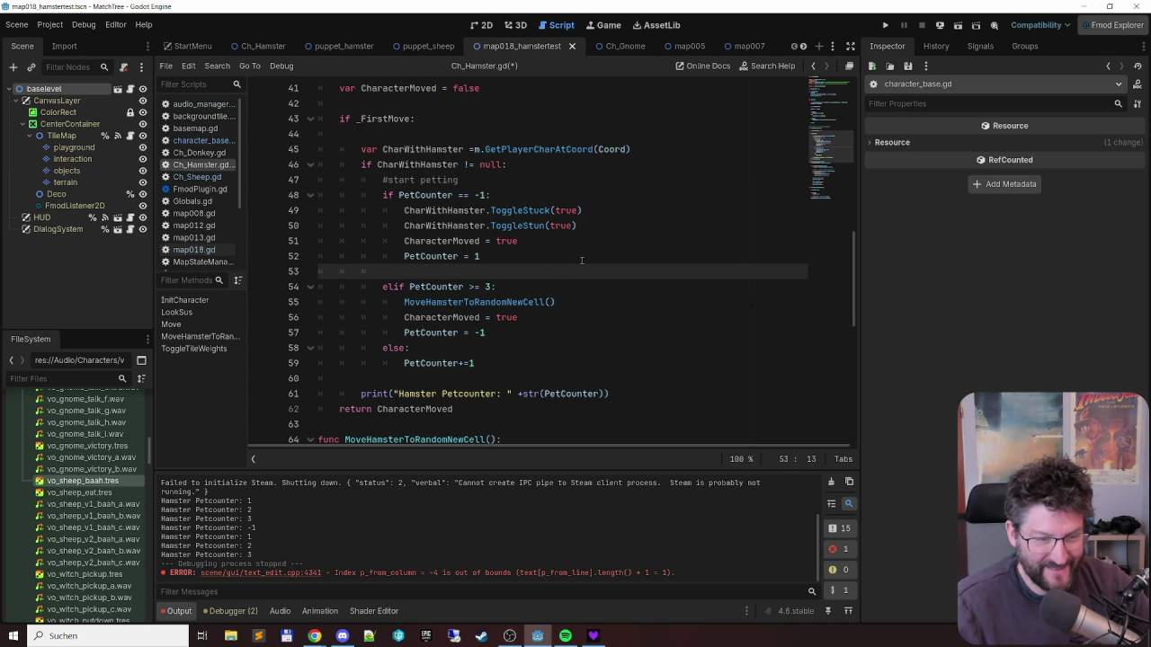
type("#")
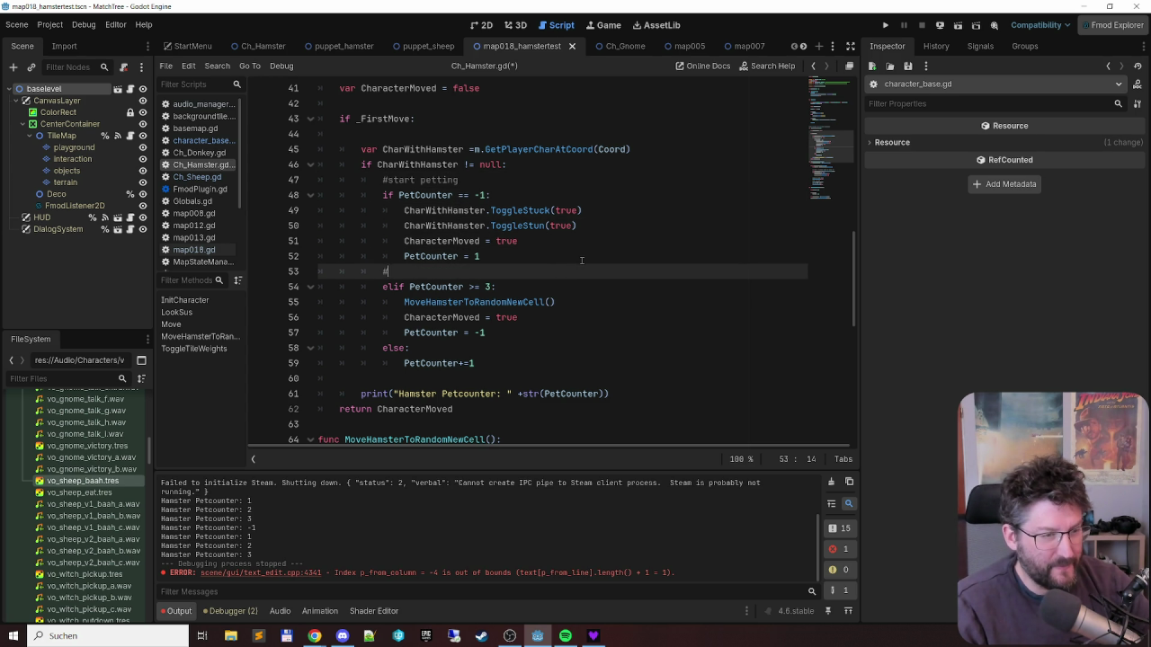
type("stop")
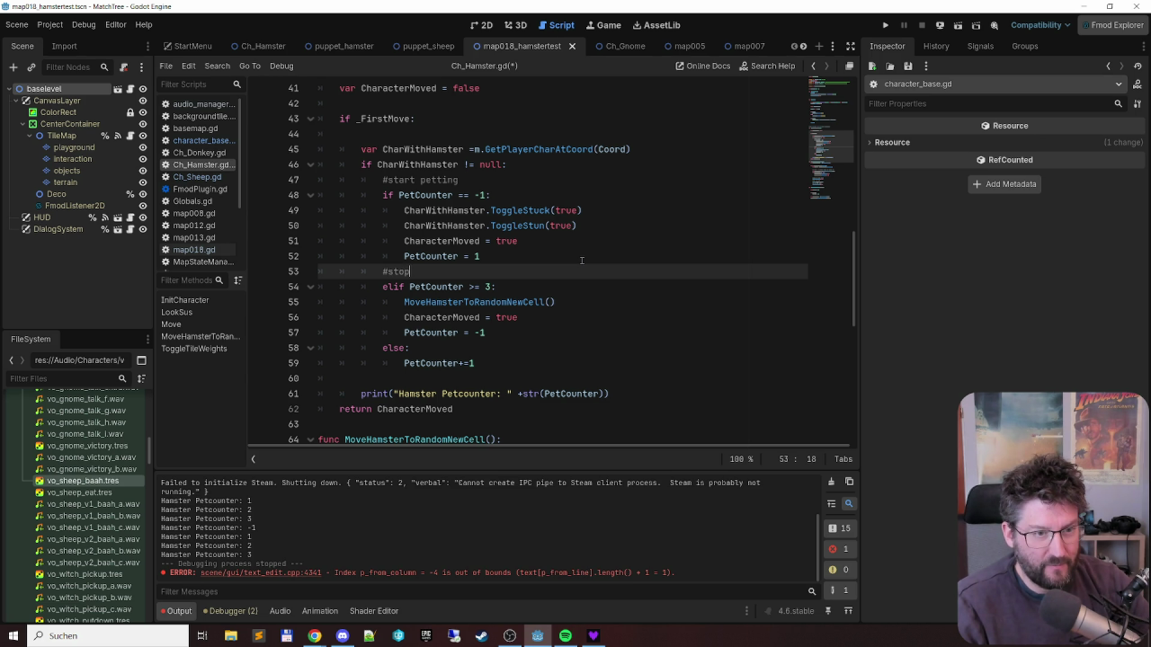
type(" petting")
key("Down")
key("Down")
key("Down")
key("Home")
key("Down")
key("Home")
key("Return")
key("Up")
type("#count petti")
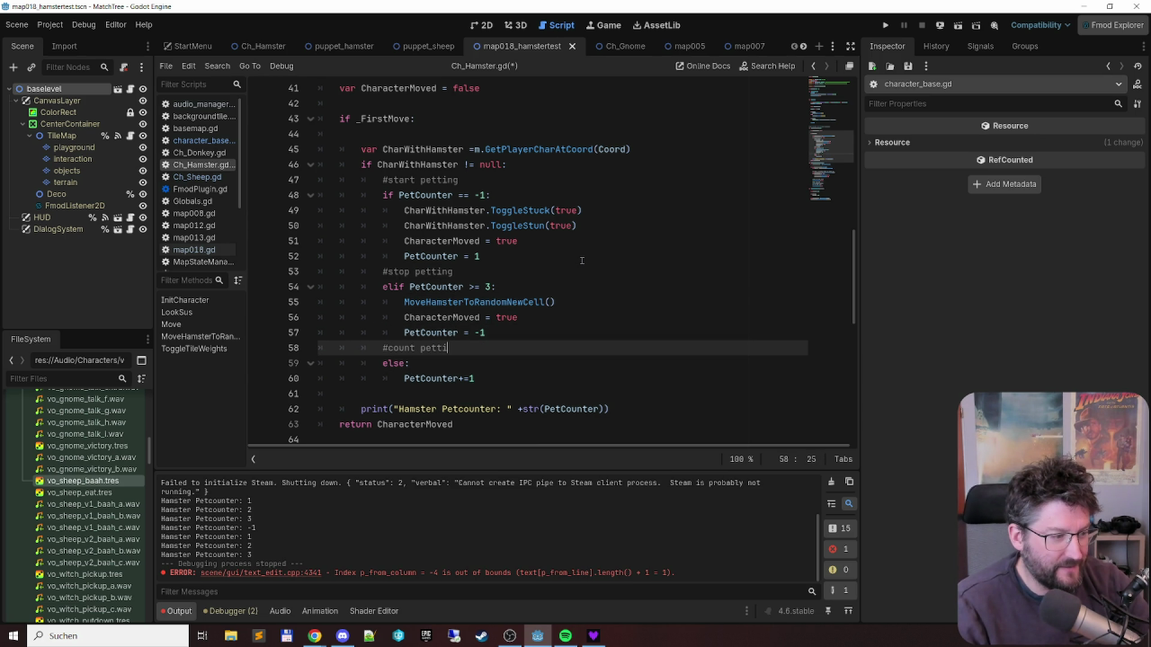
type("ng")
- Step through Move() from the declaration line down to the PetCounter == -1 check
key("Up")
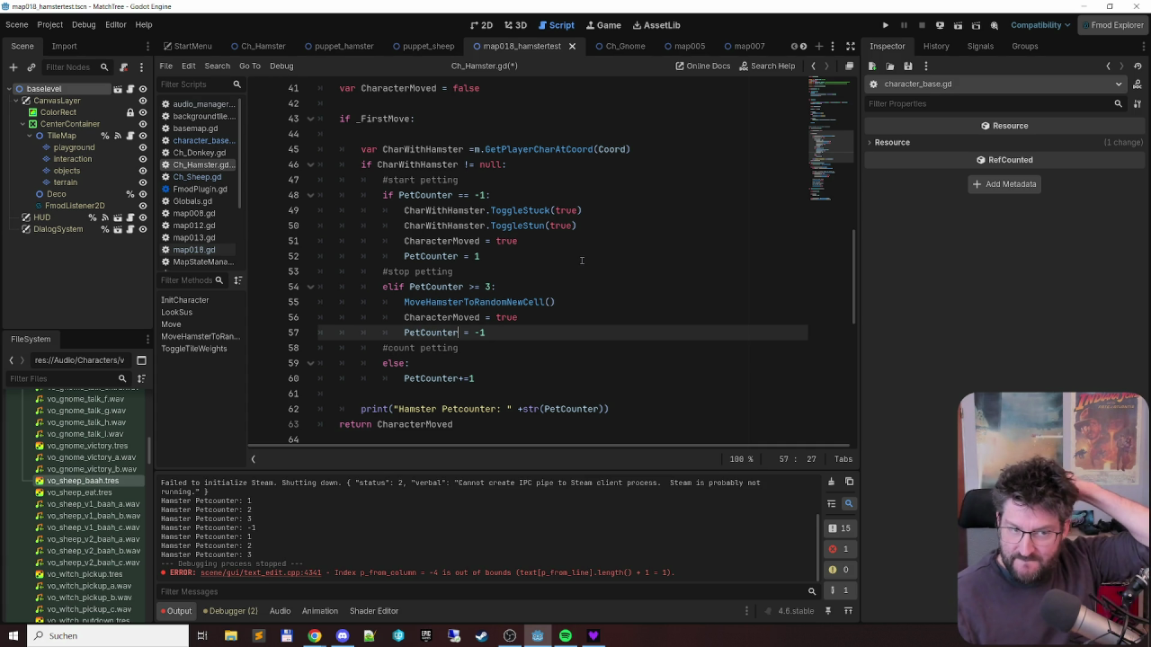
key("Down")
key("Up")
key("Up")
key("Up")
key("Up")
key("Up")
key("Up")
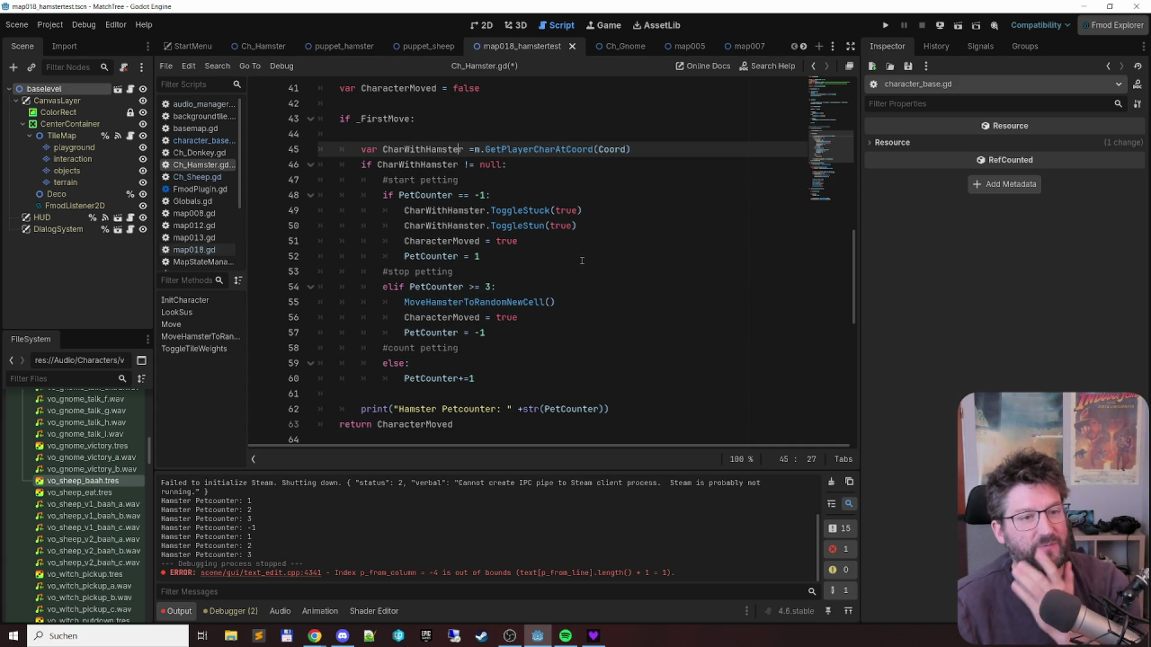
key("Home")
key("Down")
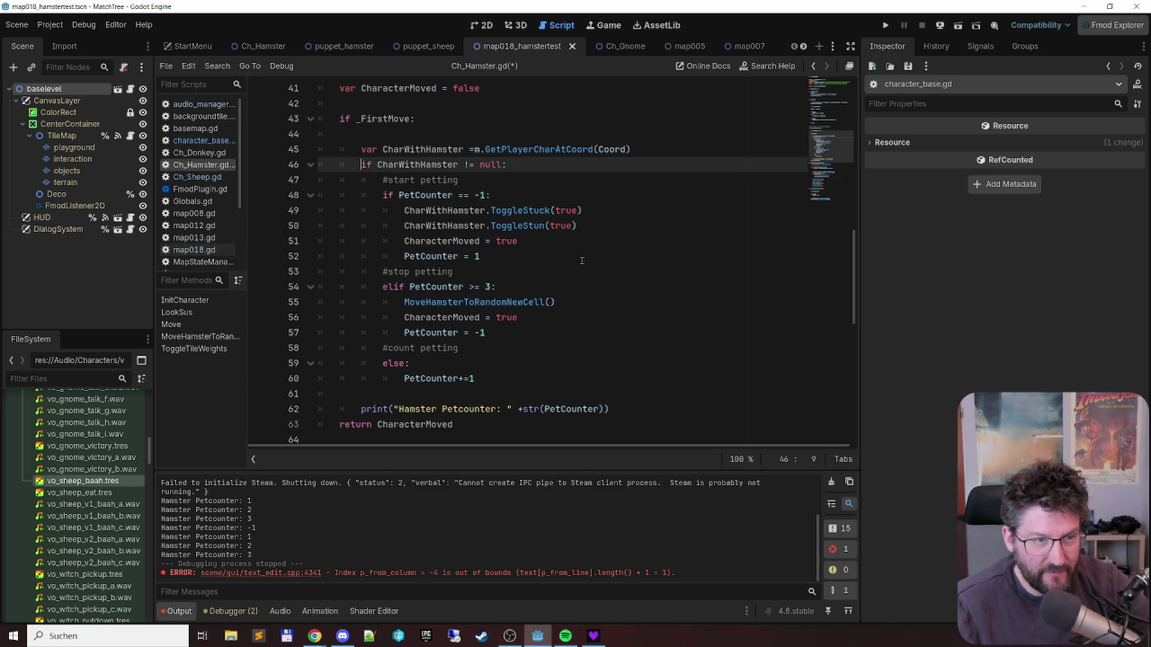
key("Down")
key("Down")
key("ctrl+Right")
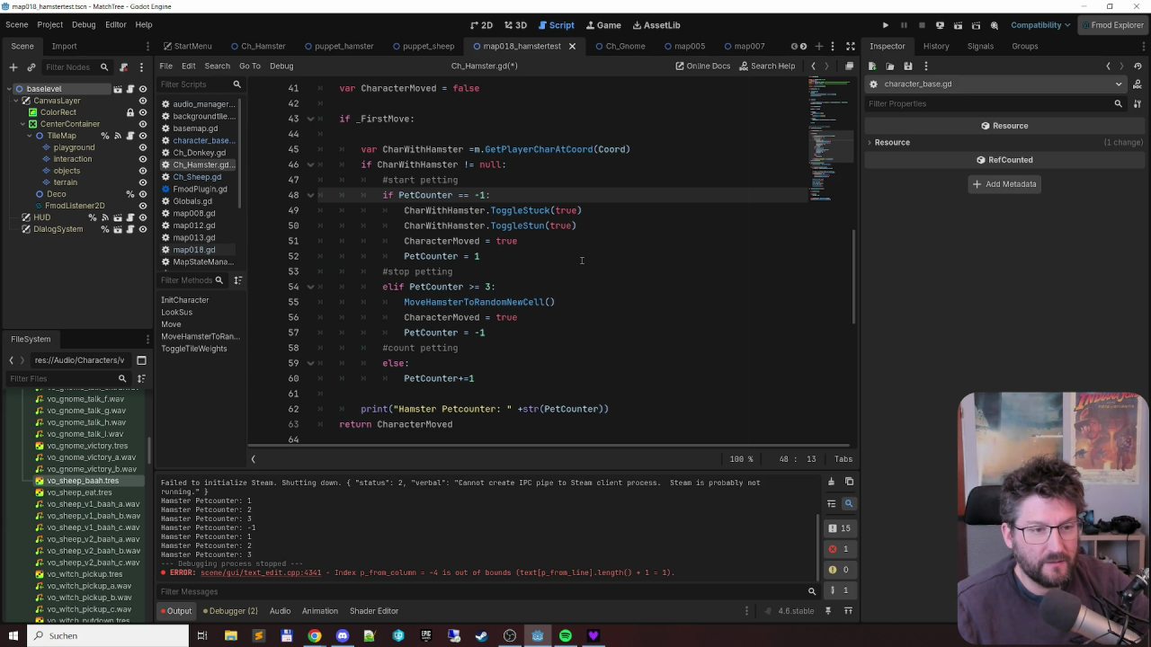
- Review the PetCounter == -1 branch: stuck and stun calls, CharacterMoved = true, PetCounter = 1
key("shift+Down")
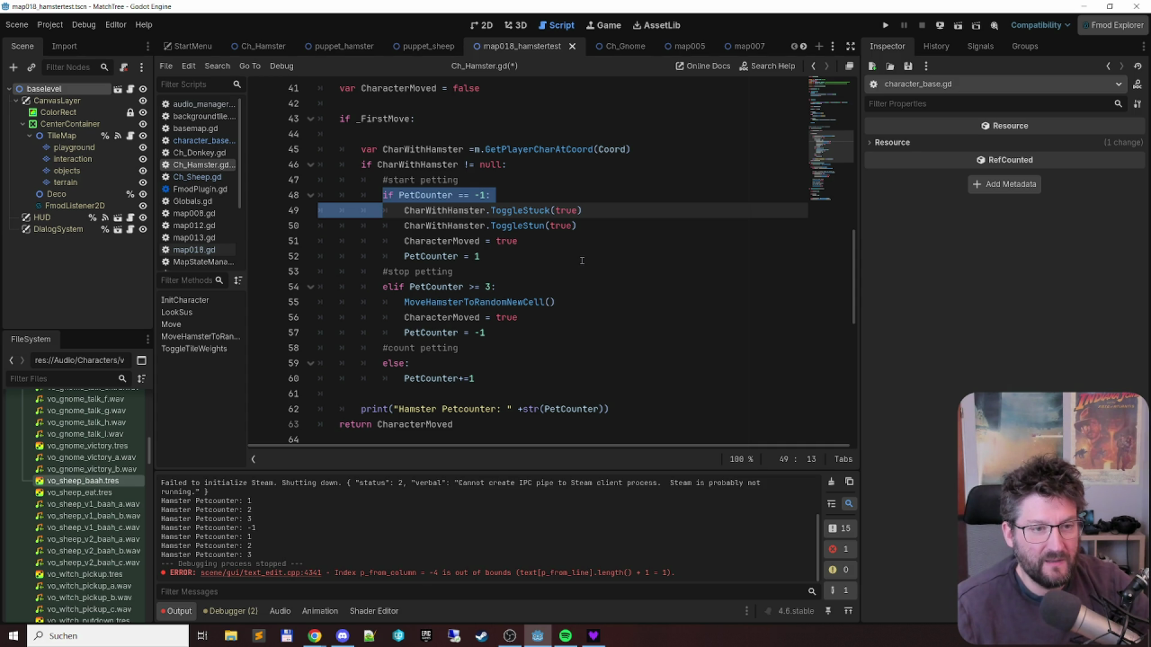
key("Down")
key("Up")
key("shift+Down")
key("shift+Down")
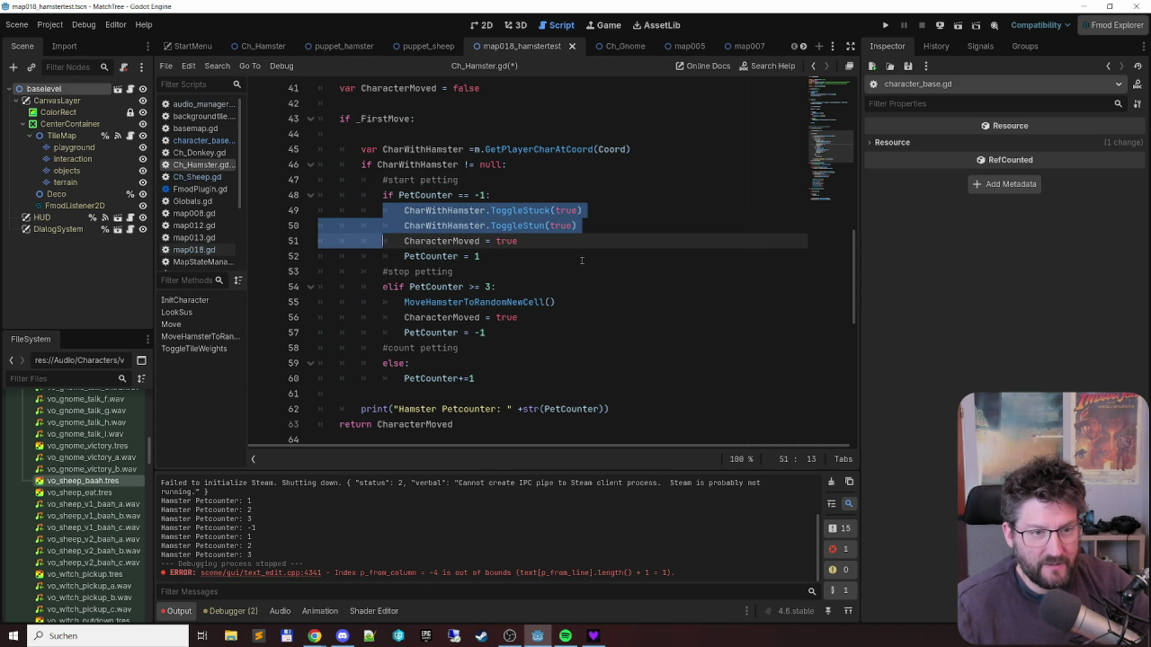
key("Down")
key("Up")
key("shift+End")
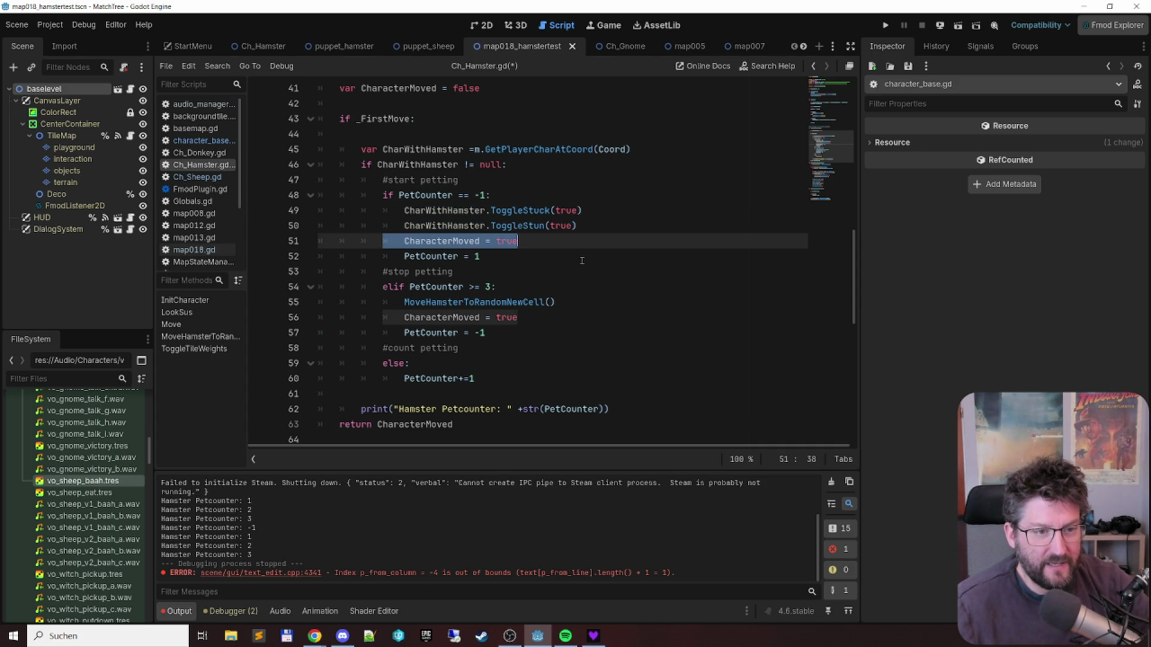
key("Down")
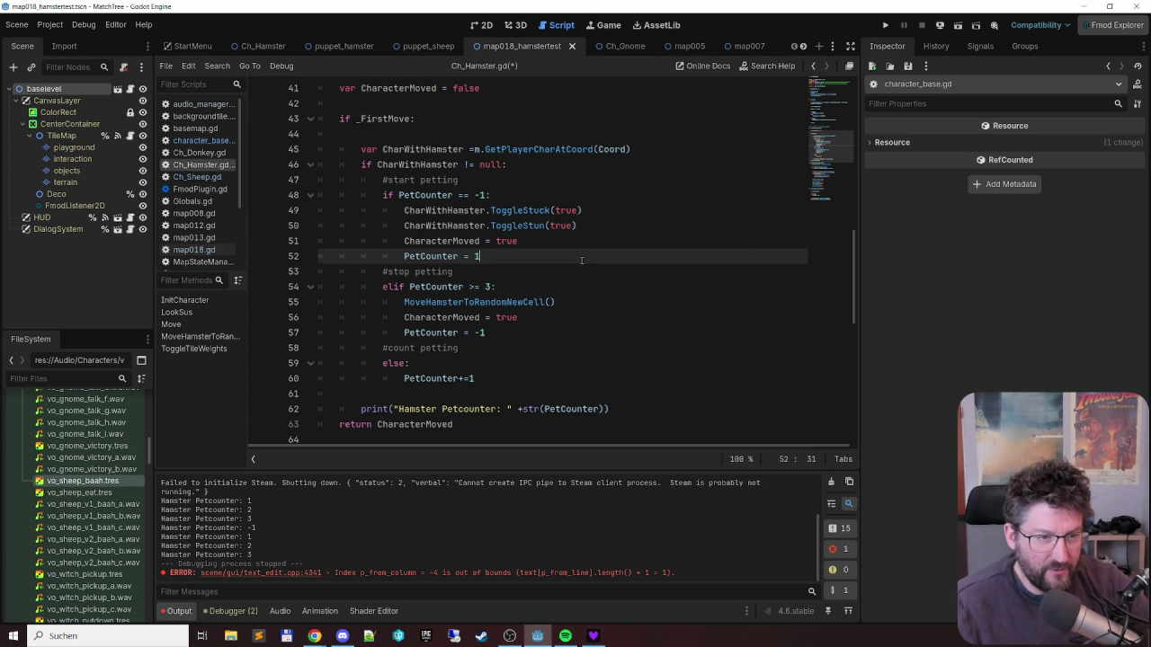
key("Home")
key("shift+End")
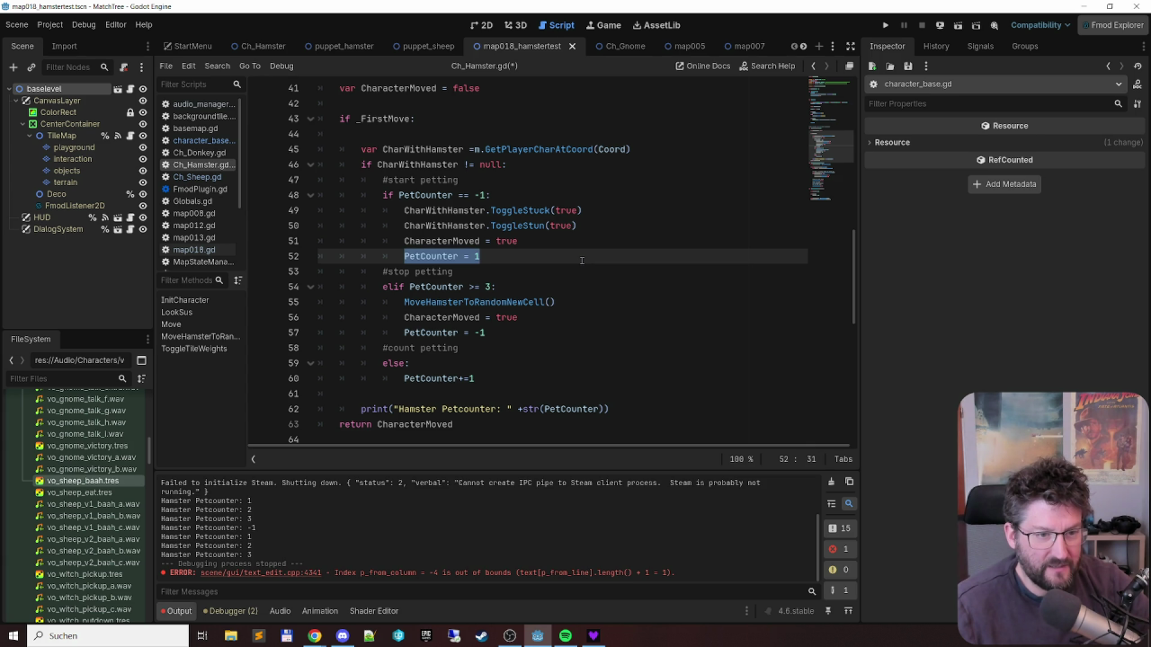
- Review the elif PetCounter >= 3 branch: the MoveHamsterToRandomNewCell call and PetCounter = -1 reset
key("Down")
key("Down")
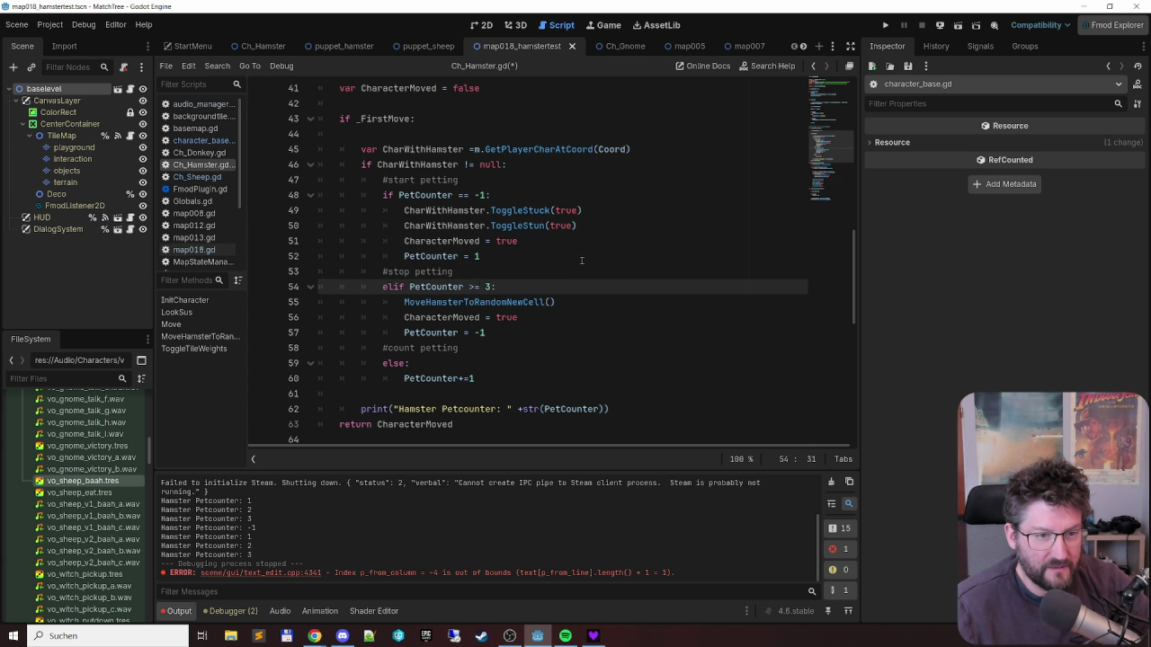
key("Home")
key("shift+End")
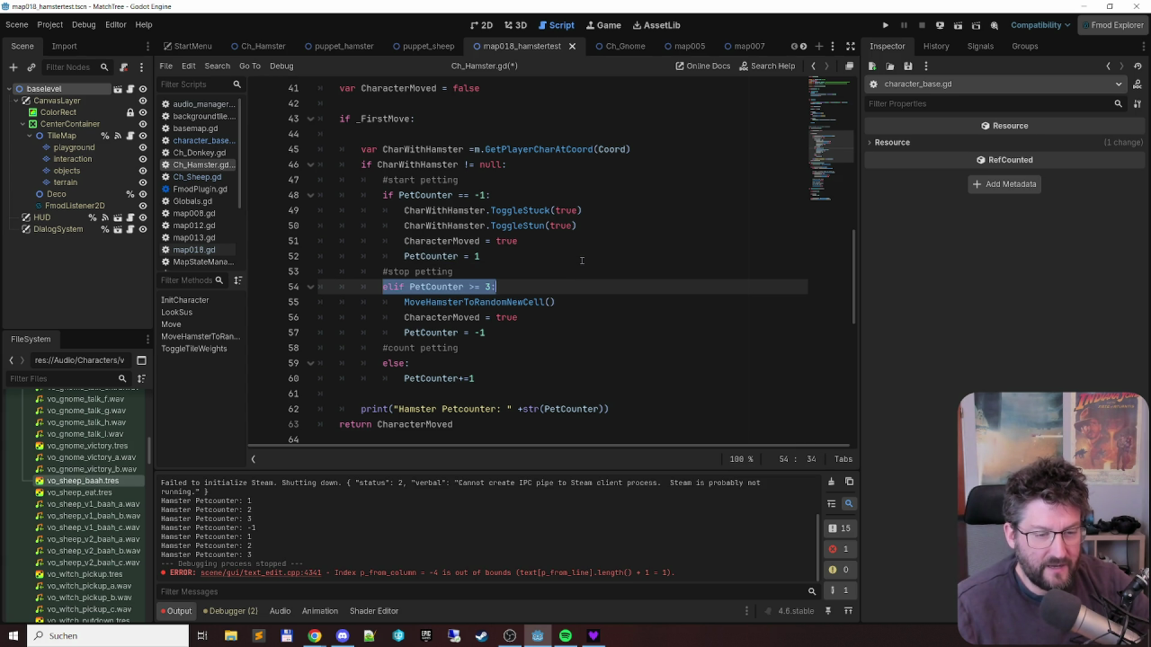
key("Down")
key("Home")
key("shift+End")
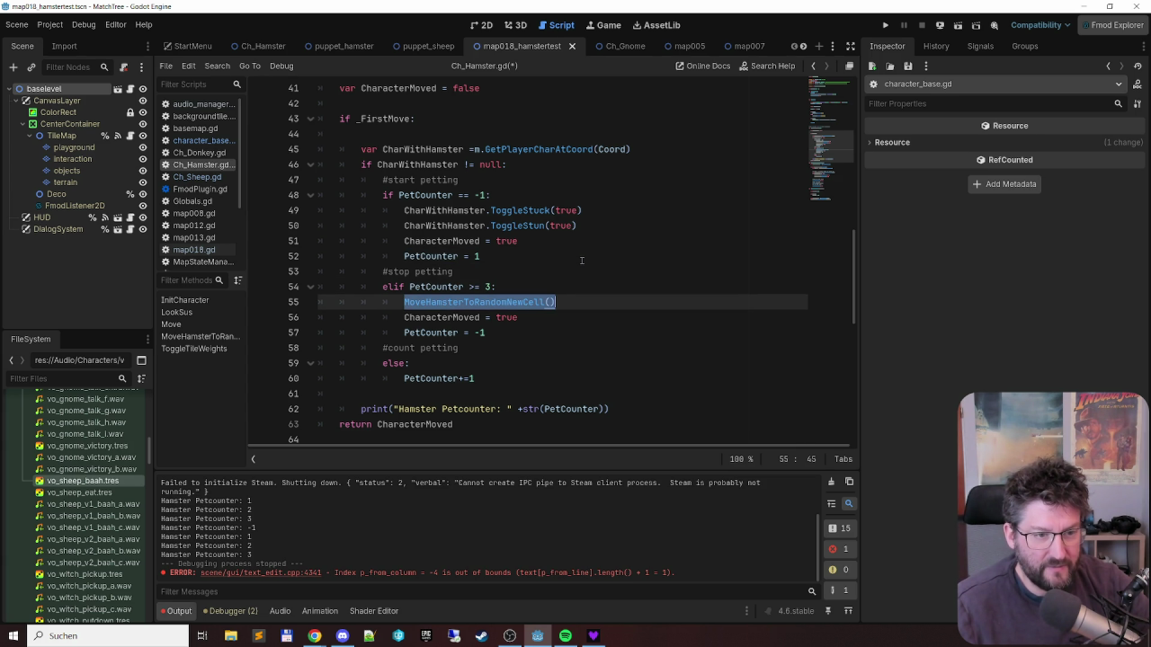
key("Down")
key("Home")
key("shift+End")
key("Down")
key("Home")
key("shift+End")
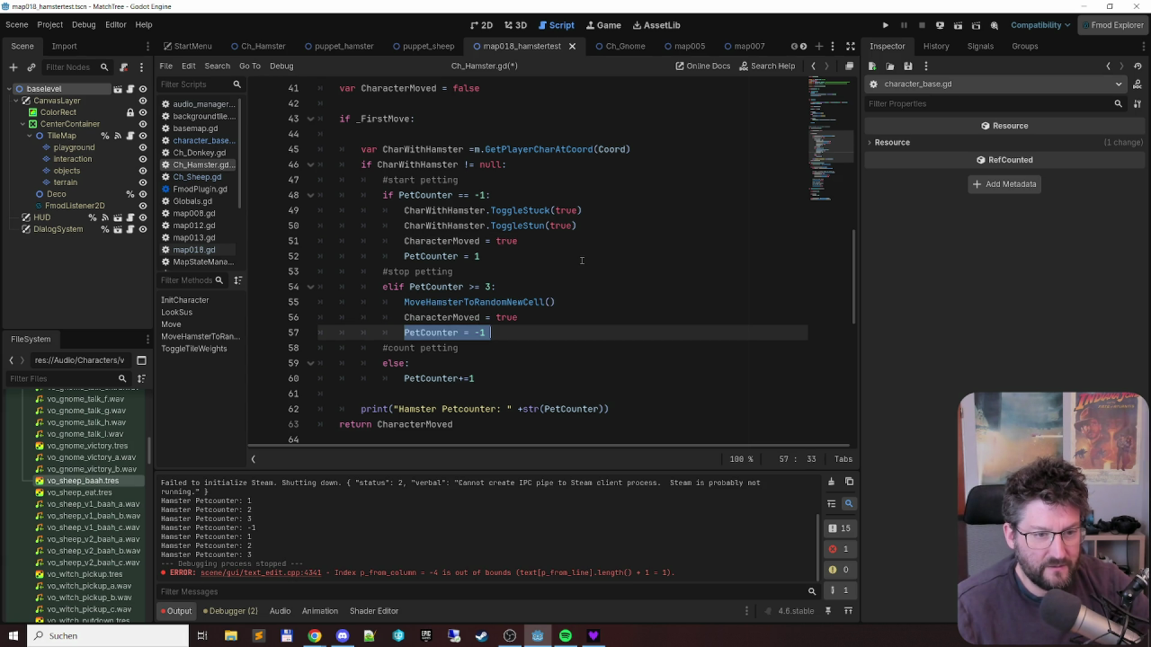
key("End")
- Insert an empty line after the PetCounter+=1 increment in the else branch
key("Down")
key("Down")
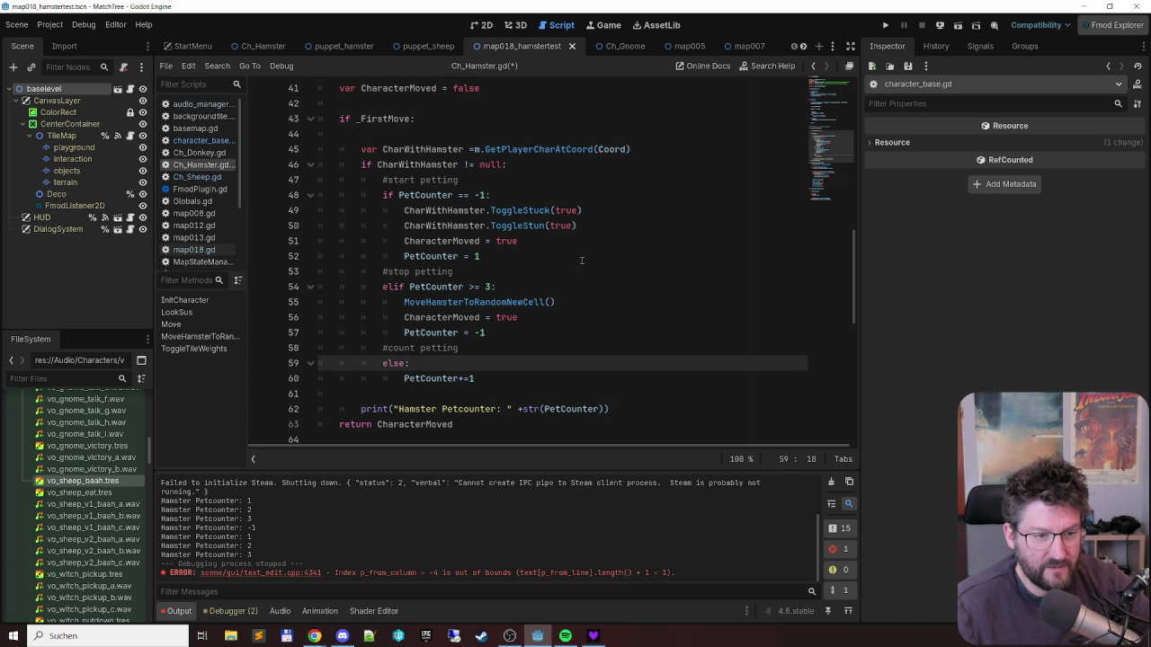
key("Down")
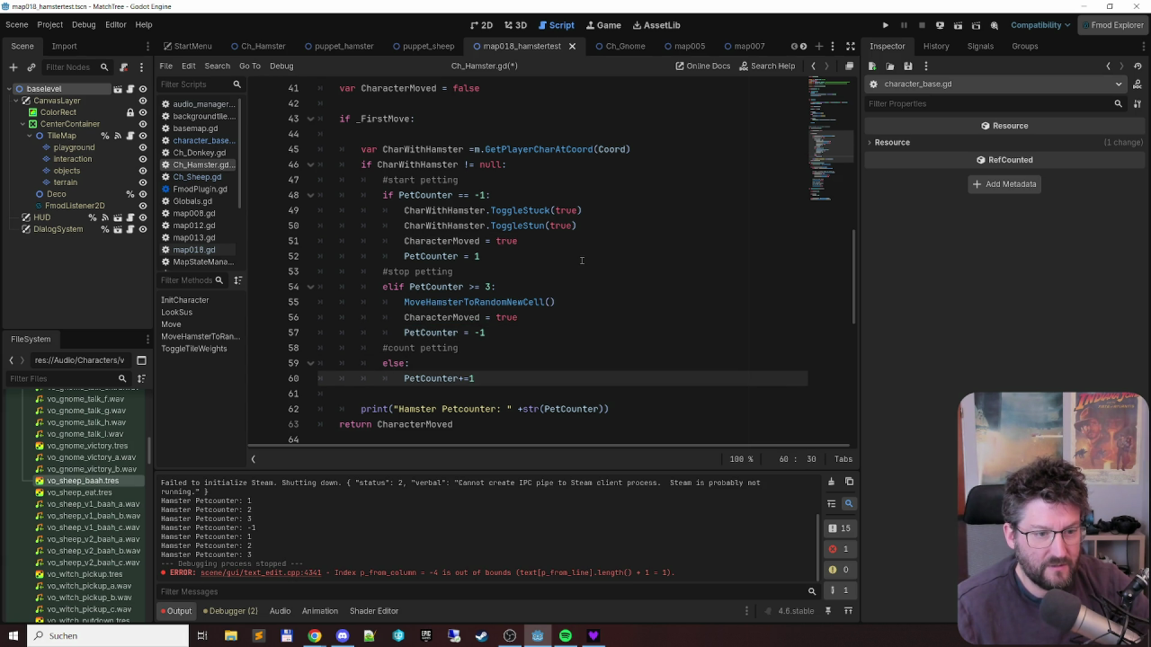
scroll(555, 261, "down", 3)
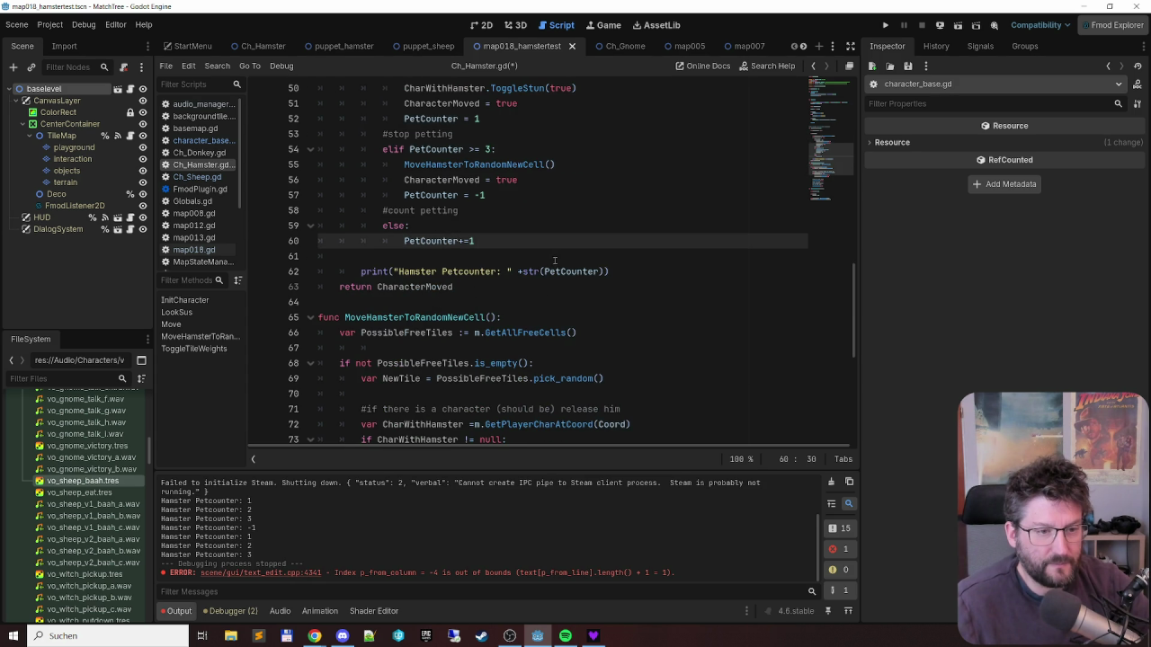
scroll(568, 242, "up", 2)
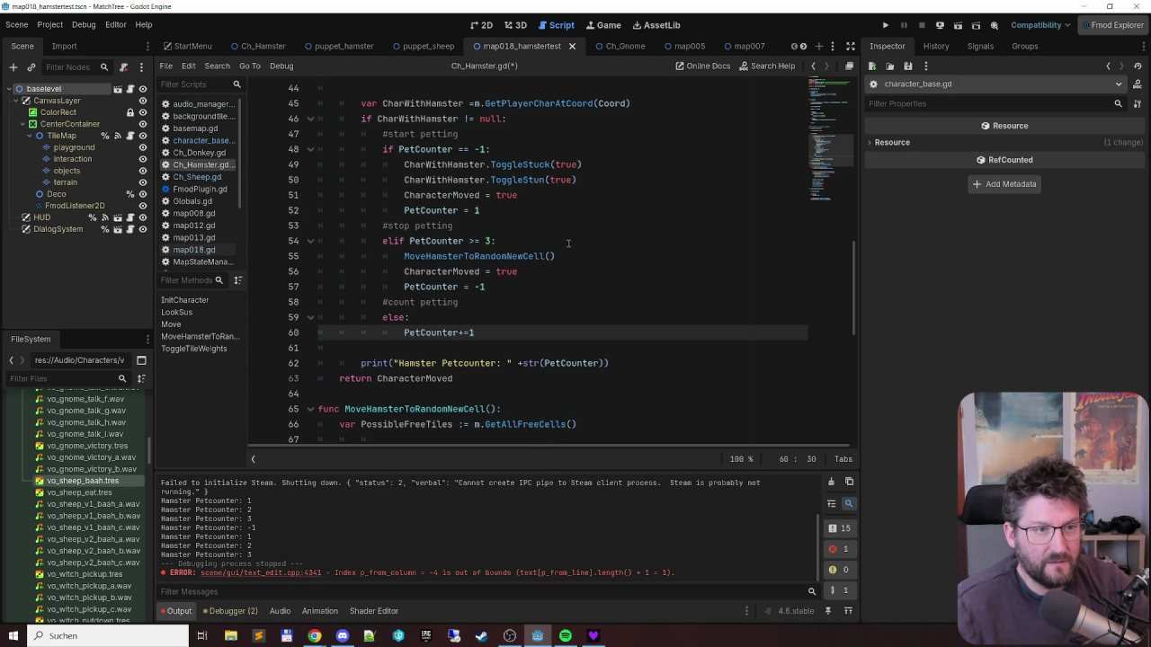
key("Return")
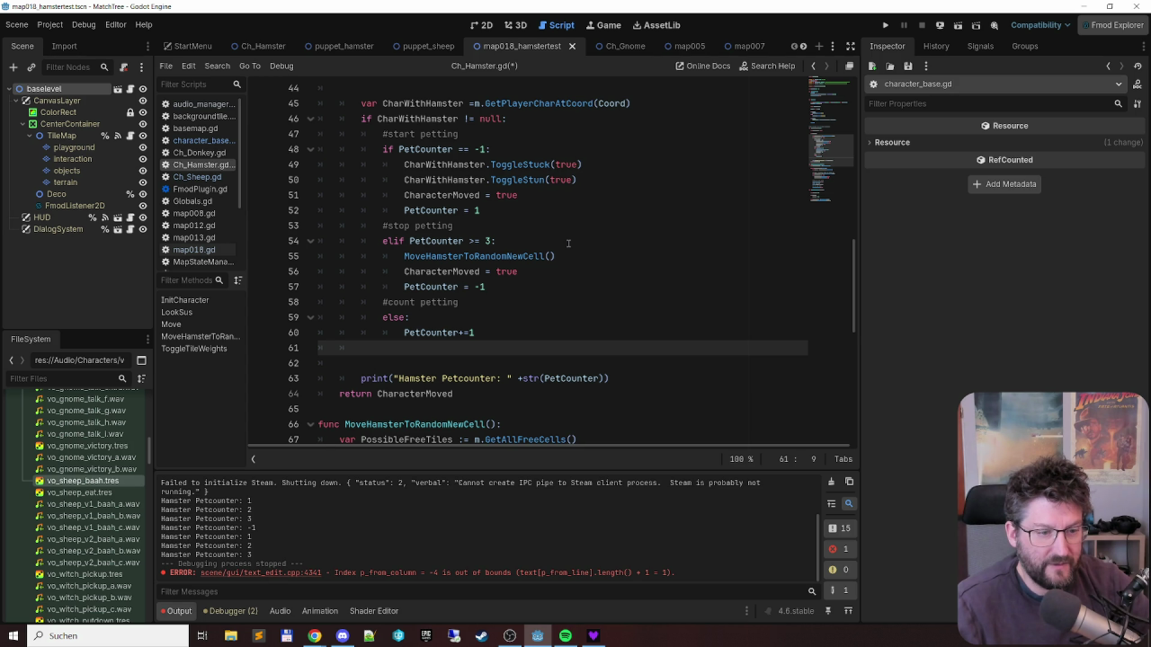
- Add 'var ObjectWithHamster = m.GetTileAtCoord(Coord)' on a new line, using autocomplete for the function
key("Return")
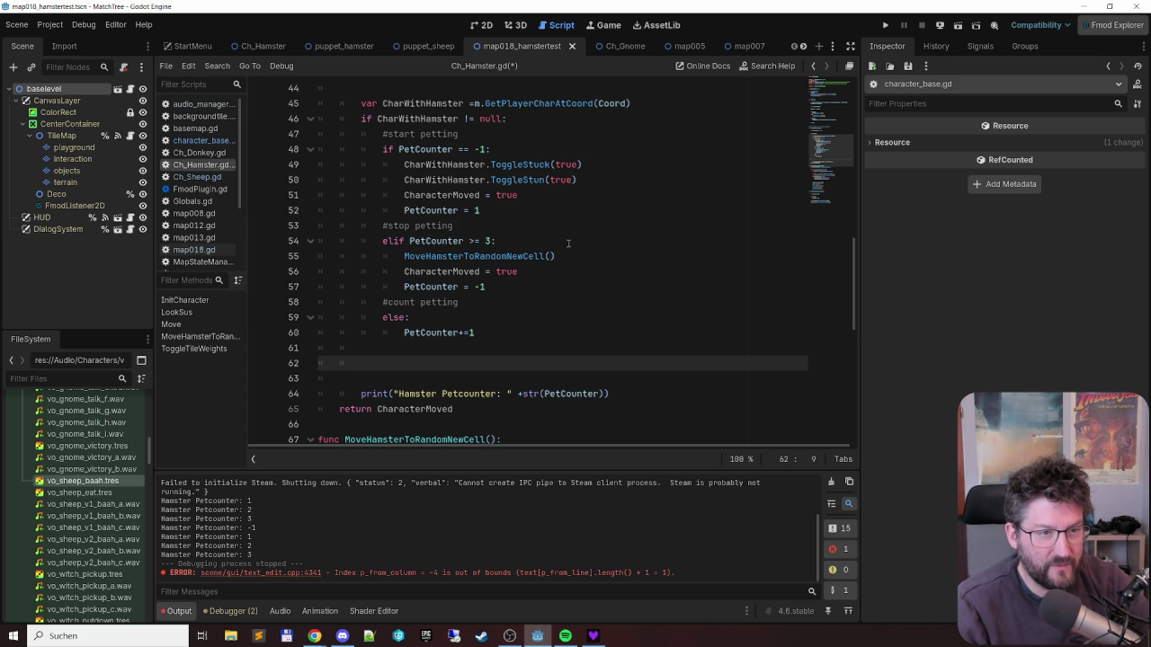
type("var Object")
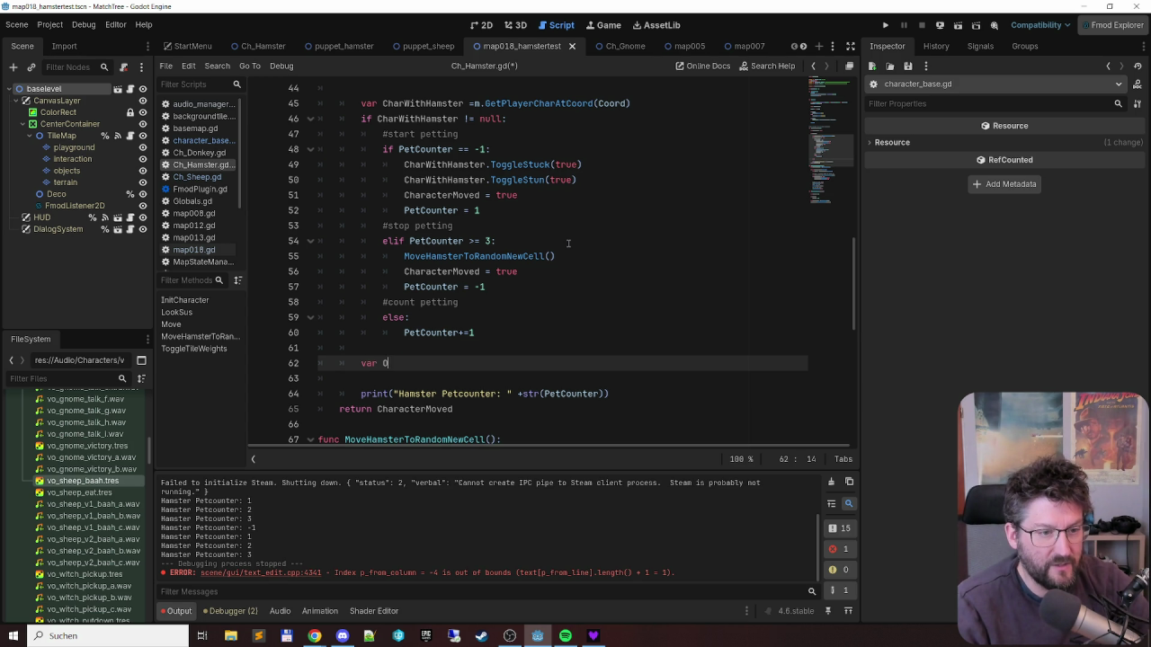
type("WithG")
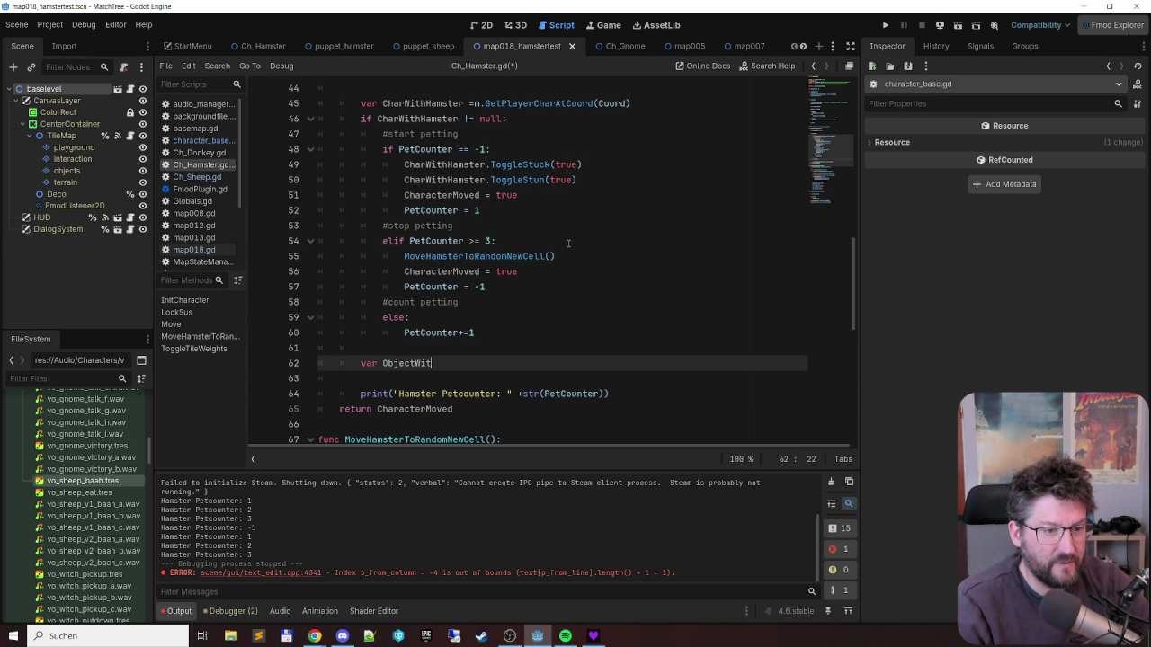
key("BackSpace")
type("Hamster = ")
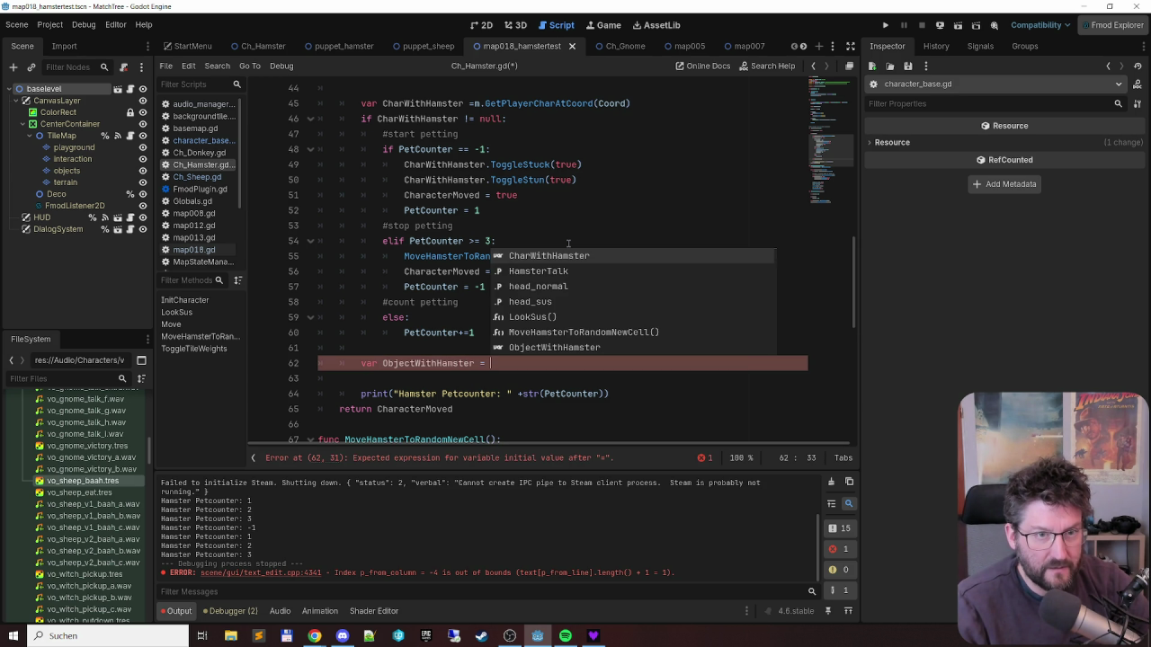
type("m.")
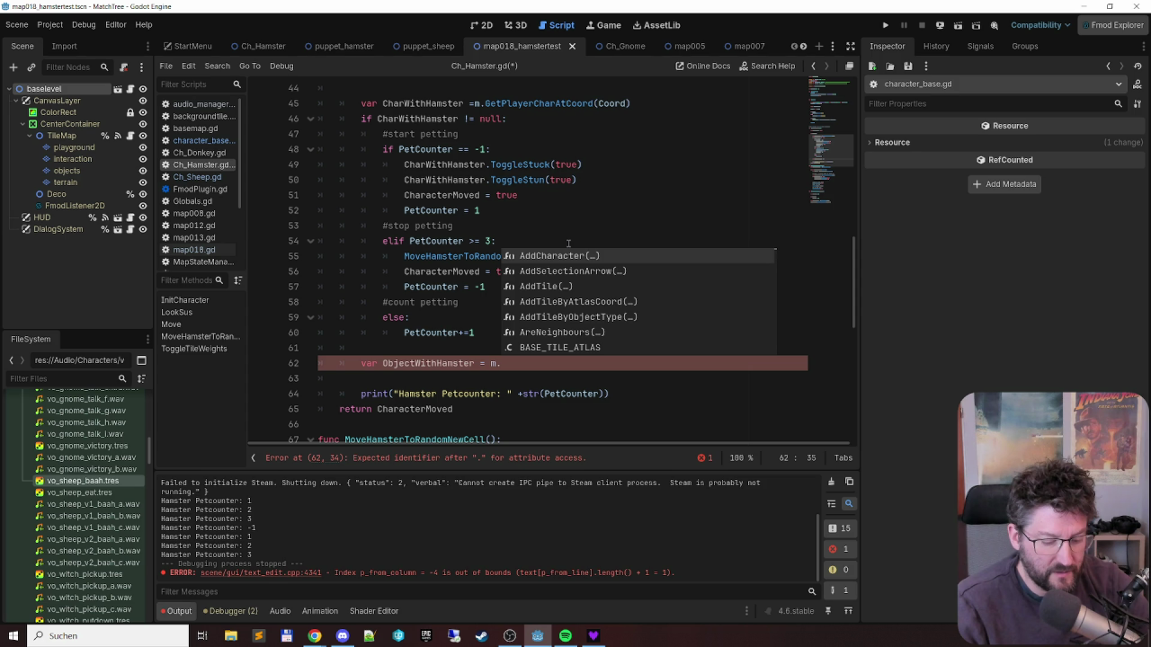
type("Get")
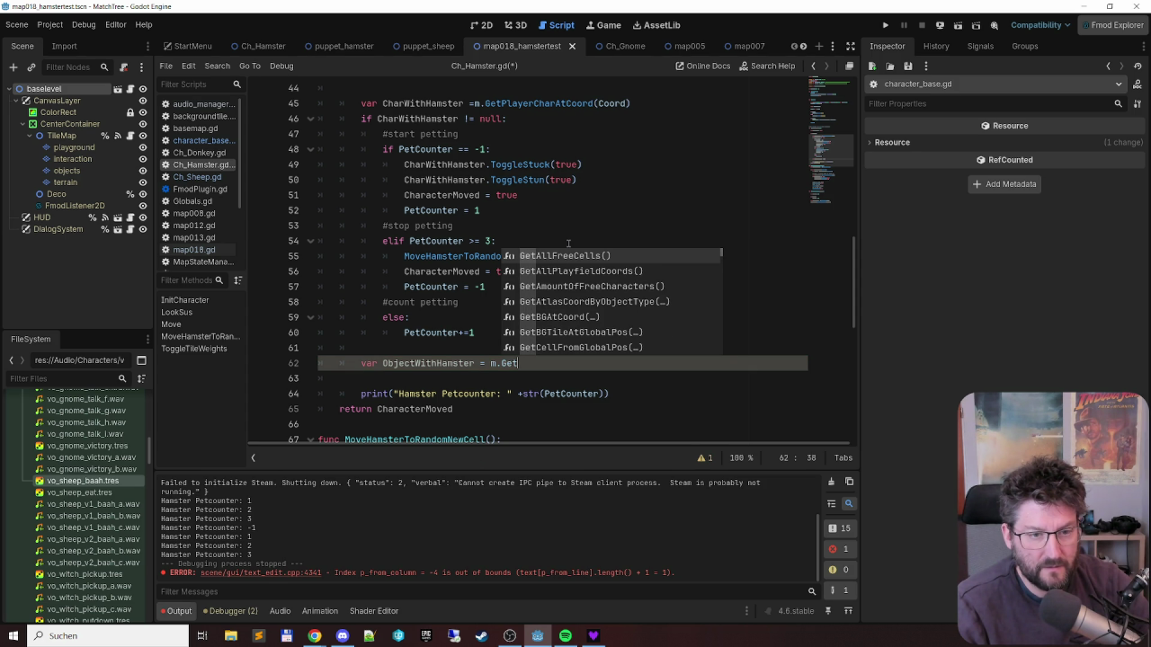
type("Ob")
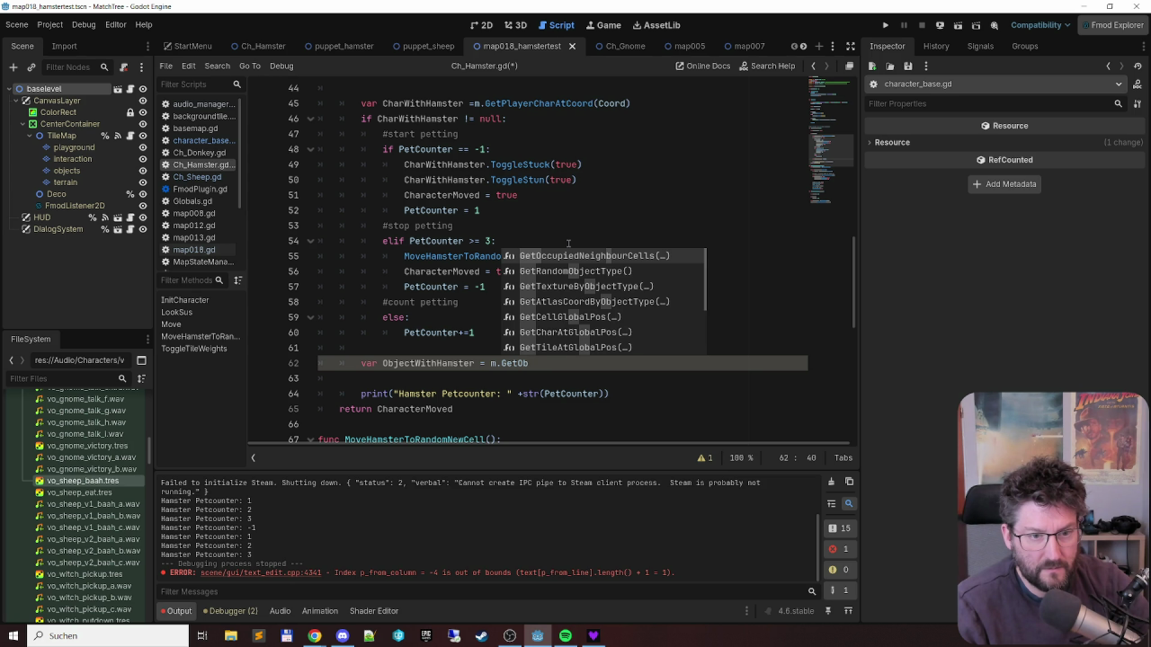
key("BackSpace")
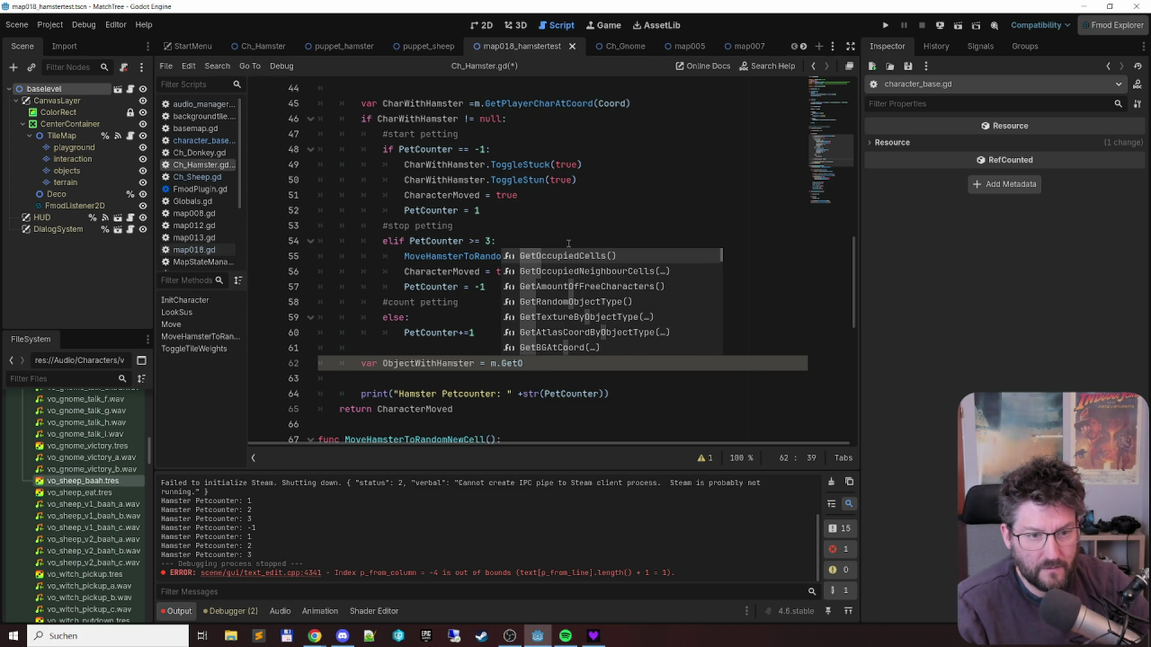
key("BackSpace")
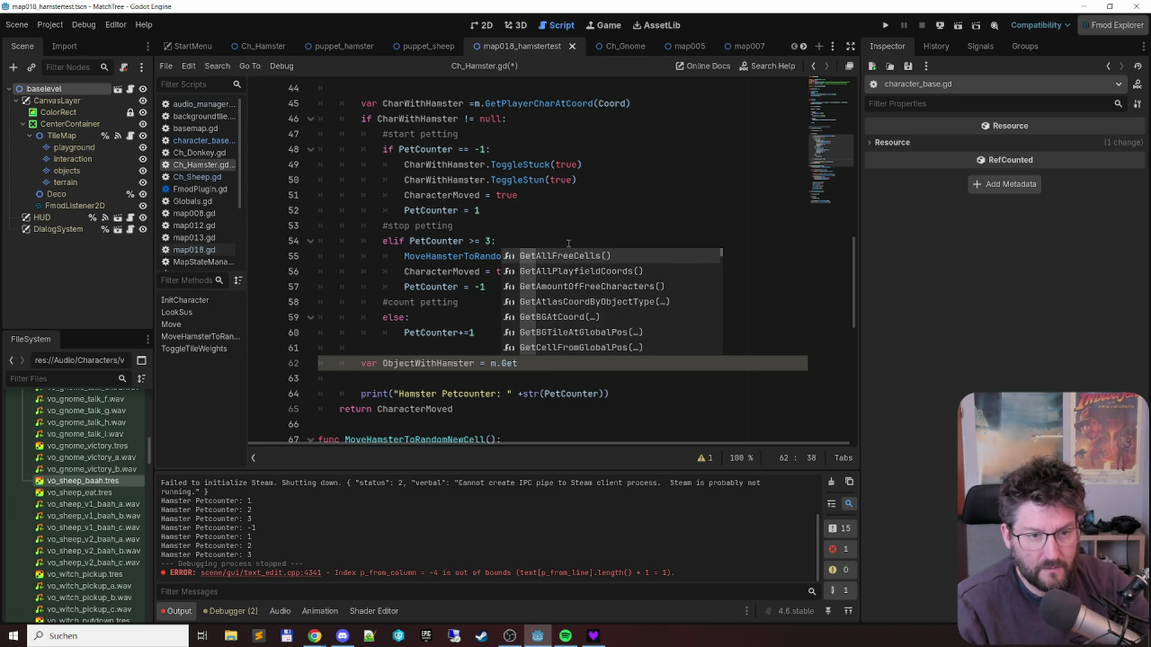
type("T")
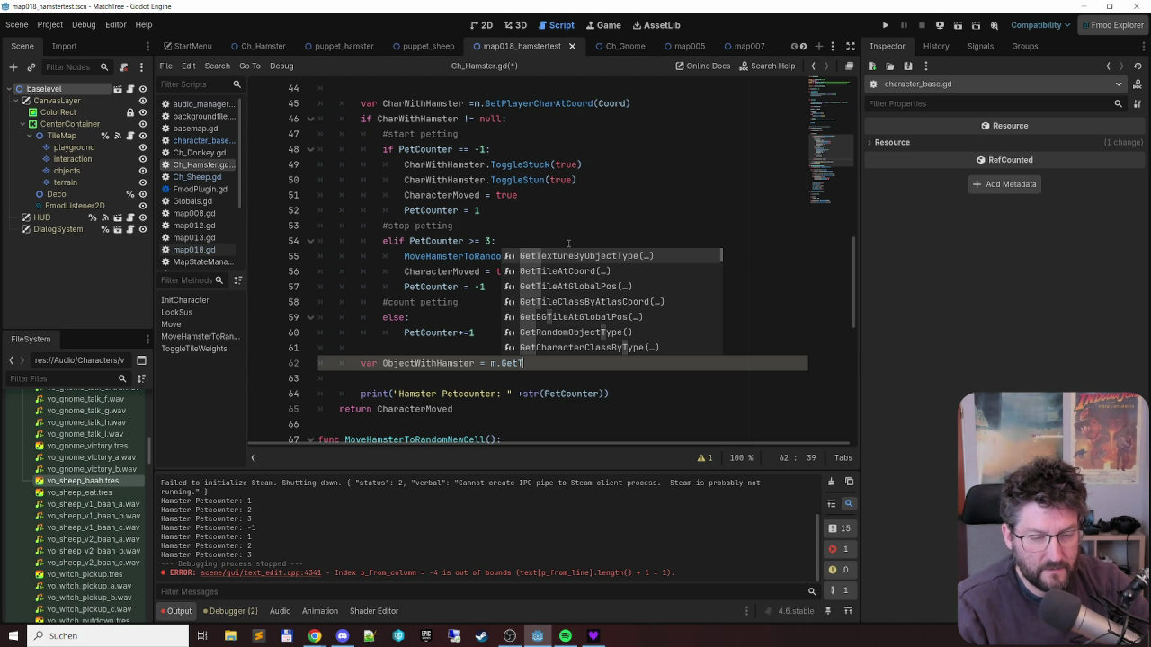
key("Down")
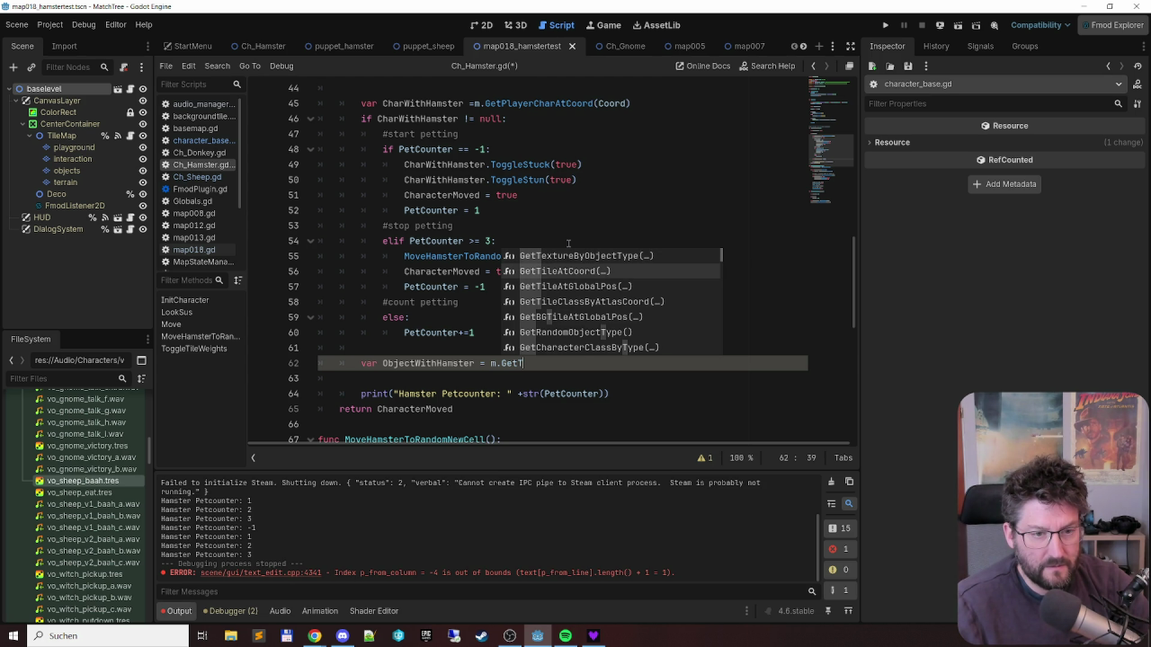
key("Return")
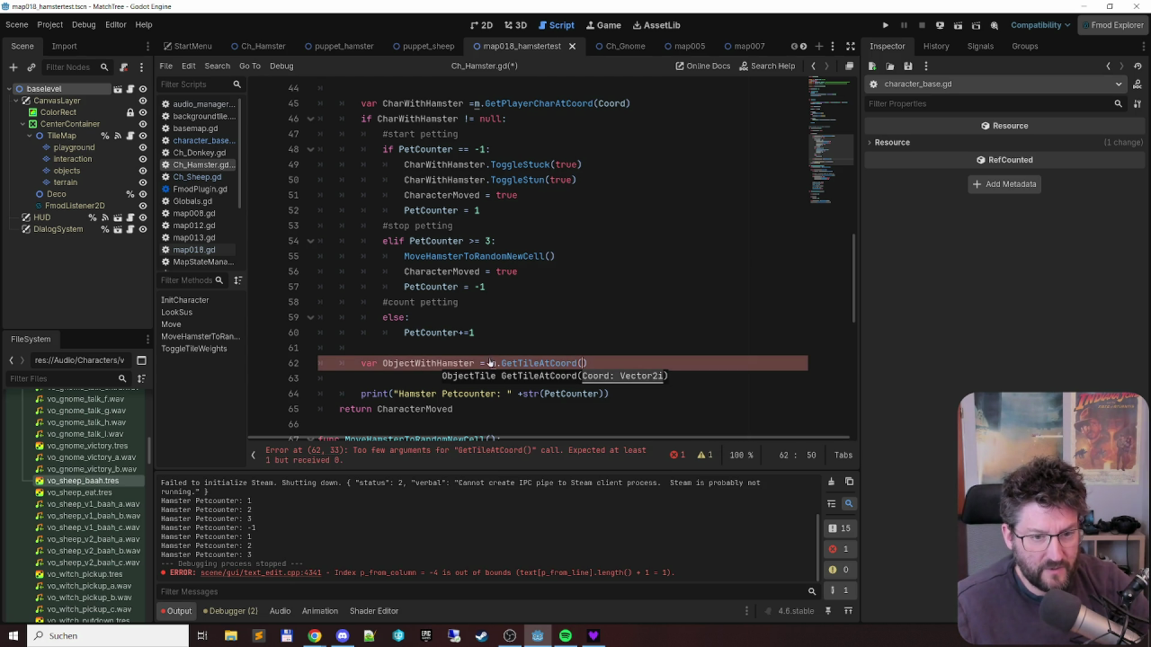
type("Coord")
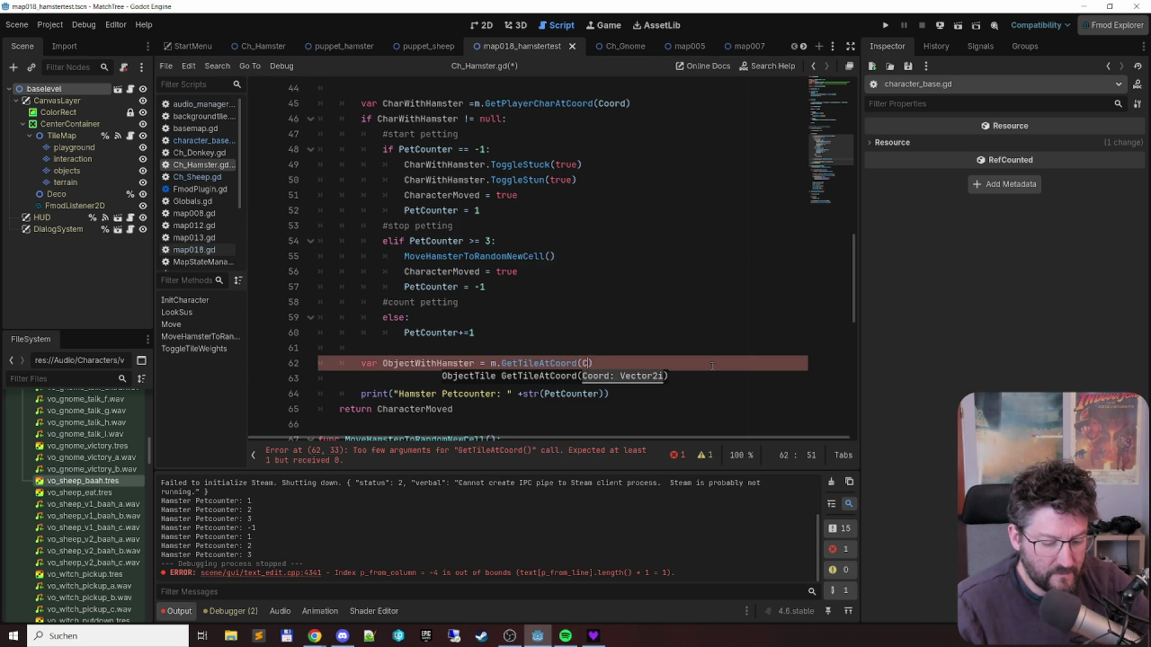
- Check GetTileAtCoord's definition in TileMap.gd, then go back to Ch_Hamster.gd
left_click(540, 317)
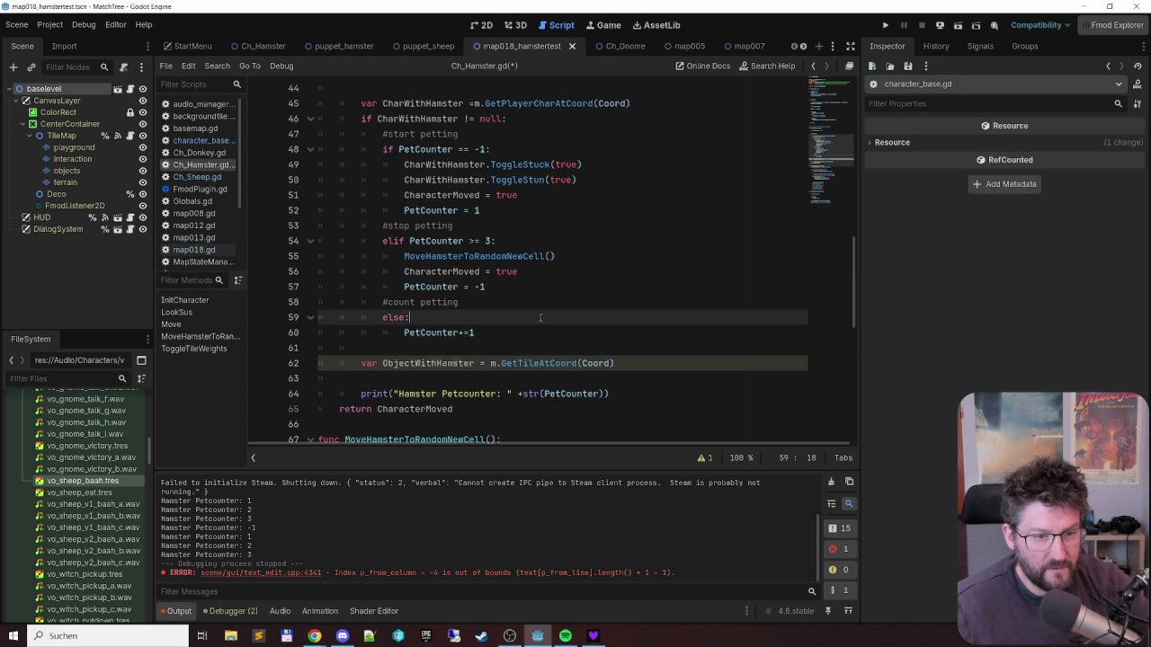
left_click(543, 364, "ctrl")
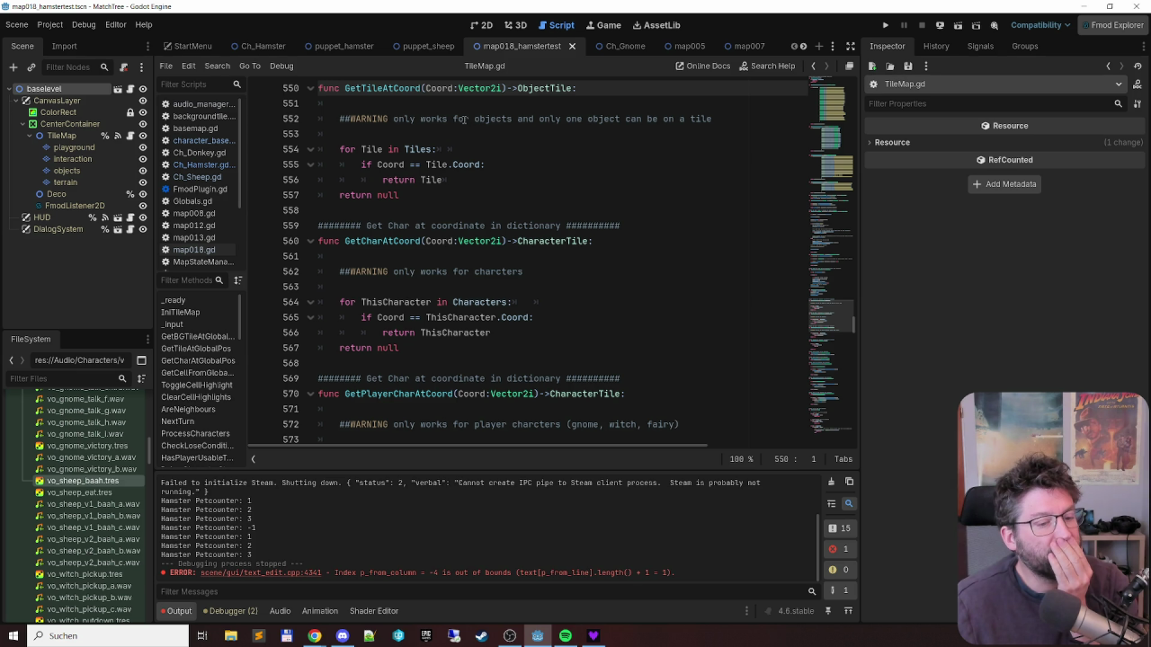
left_click(200, 164)
scroll(638, 375, "down", 2)
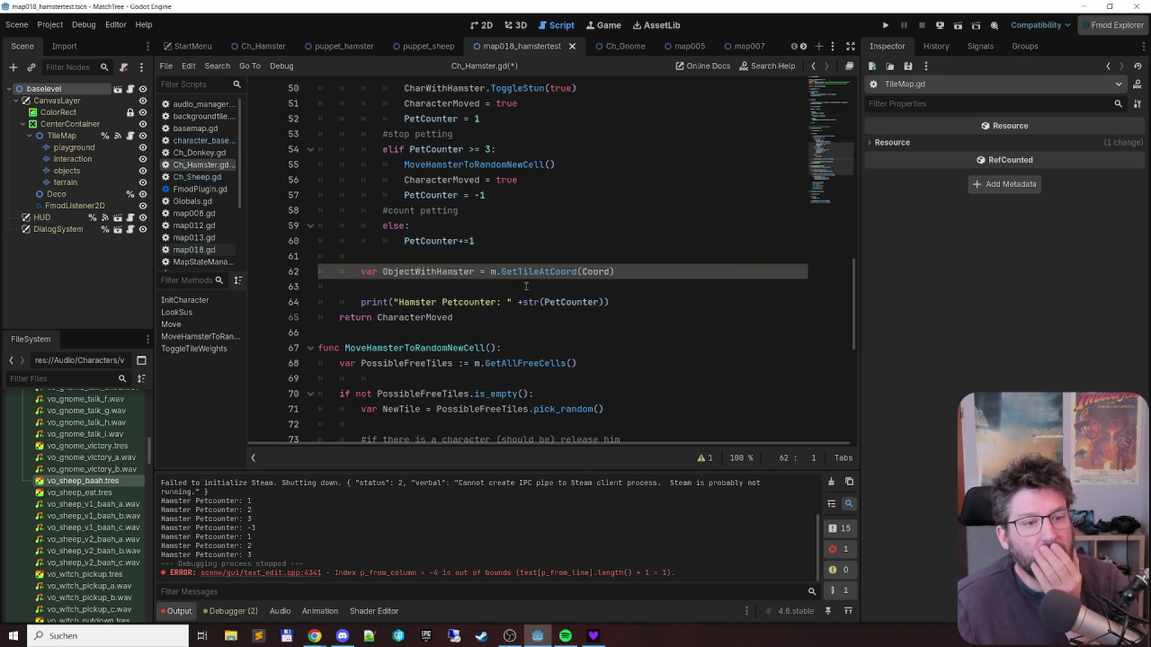
- Add an 'if ObjectWithHamster != null:' check below the tile lookup
double_click(428, 272)
left_click(706, 279)
key("Return")
type("if ObjectWithHamster")
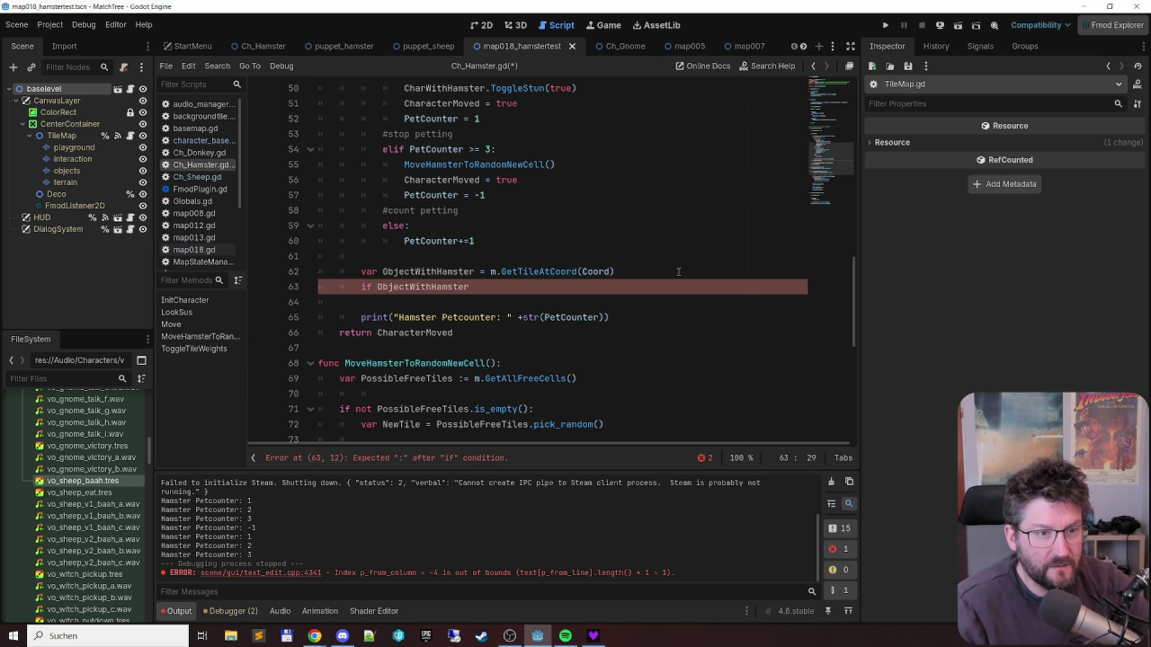
scroll(676, 271, "up", 2)
scroll(675, 271, "down", 1)
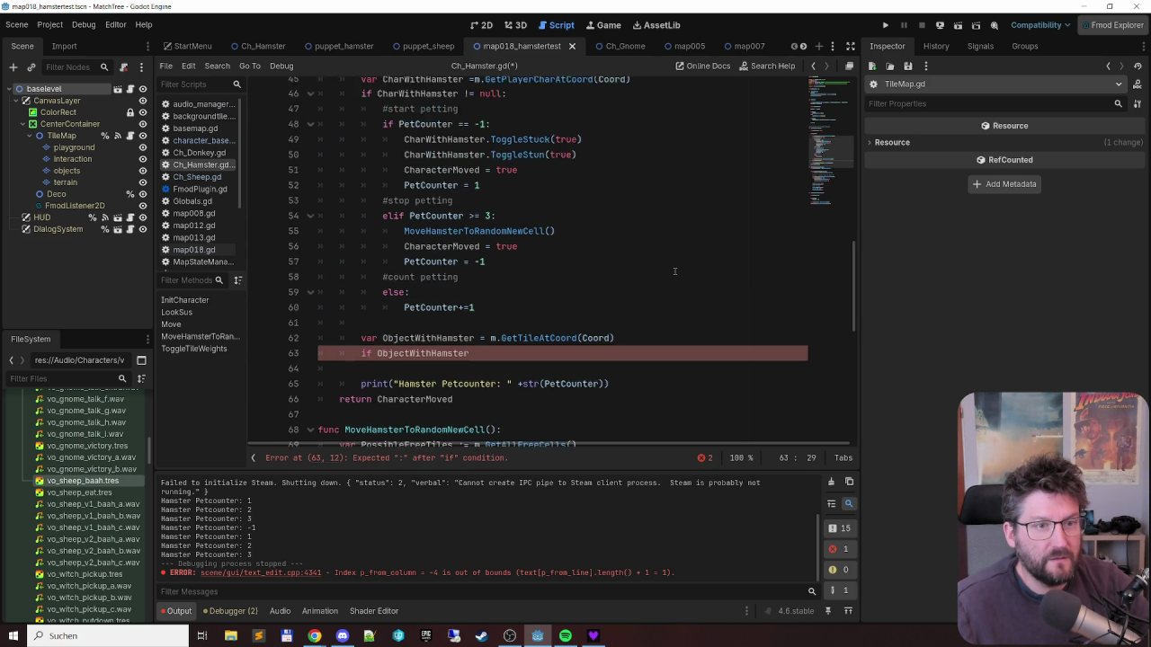
type("!=")
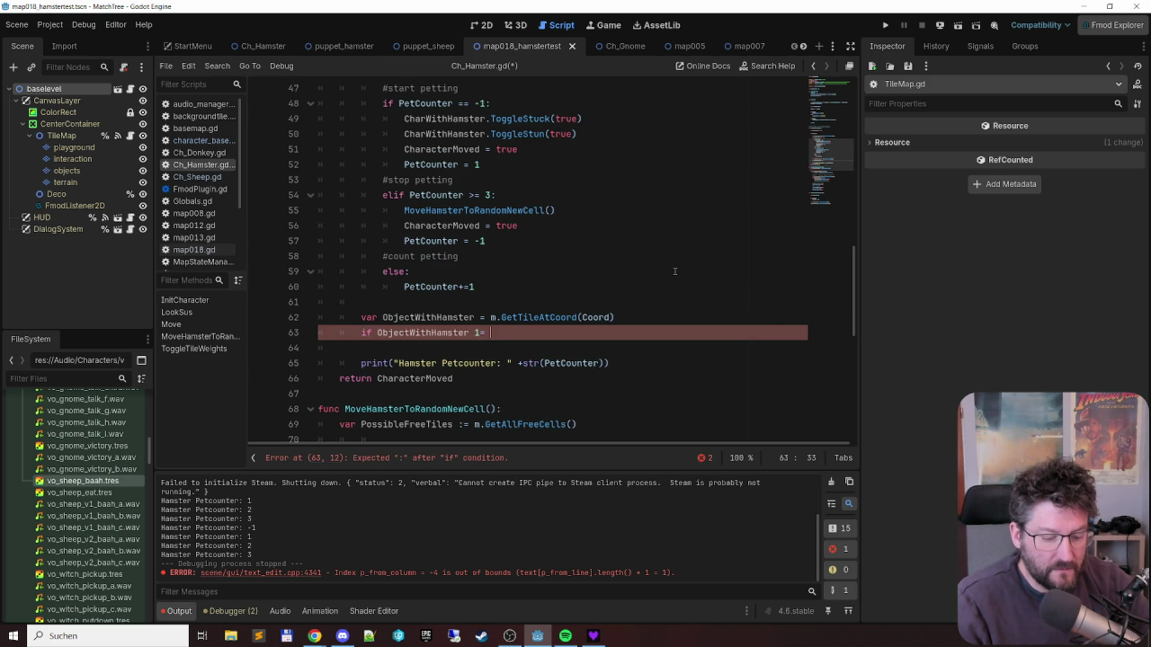
type(" nu")
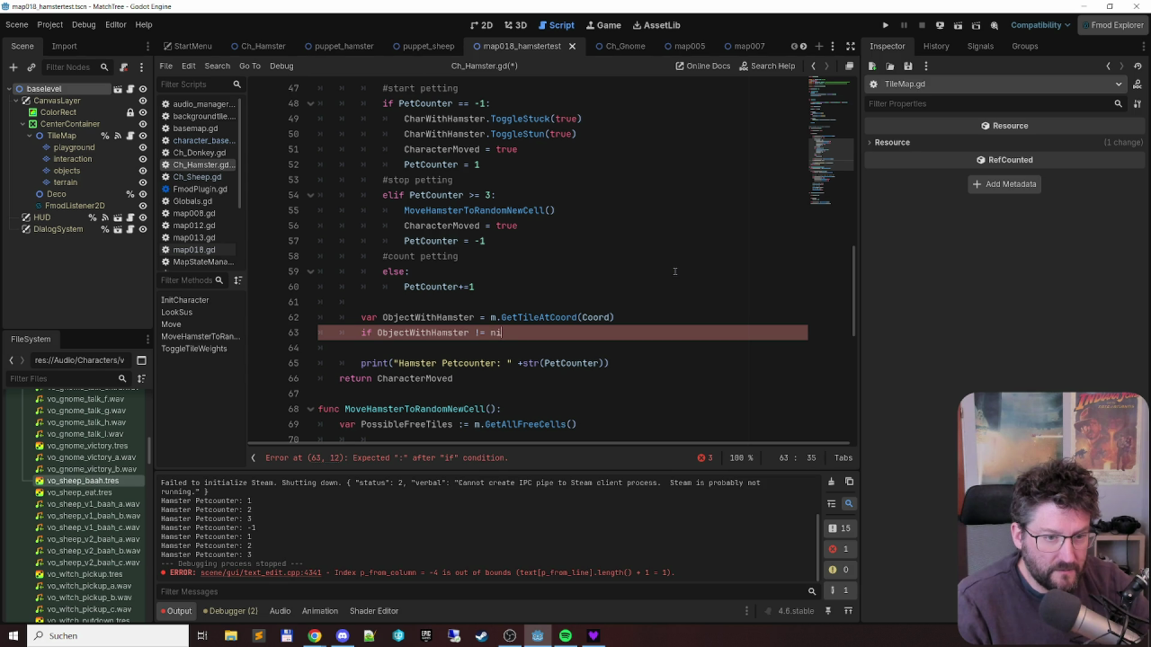
type("ll:")
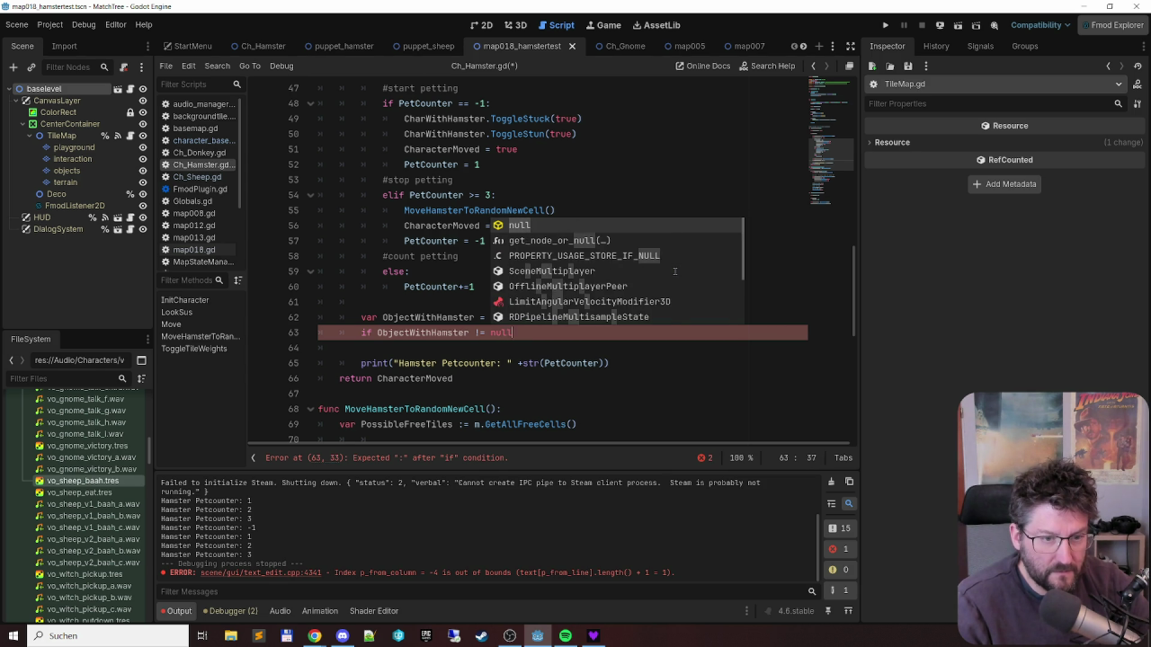
key("Return")
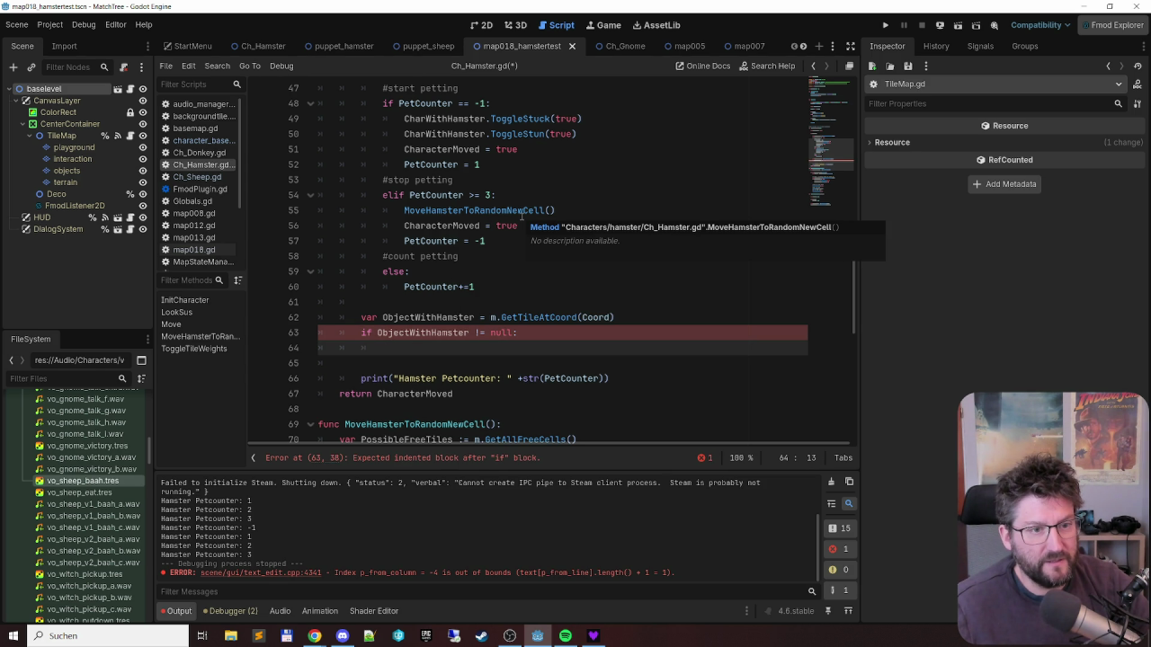
- Copy the MoveHamsterToRandomNewCell and CharacterMoved lines into the null-check block, correctly indented
left_click(607, 207)
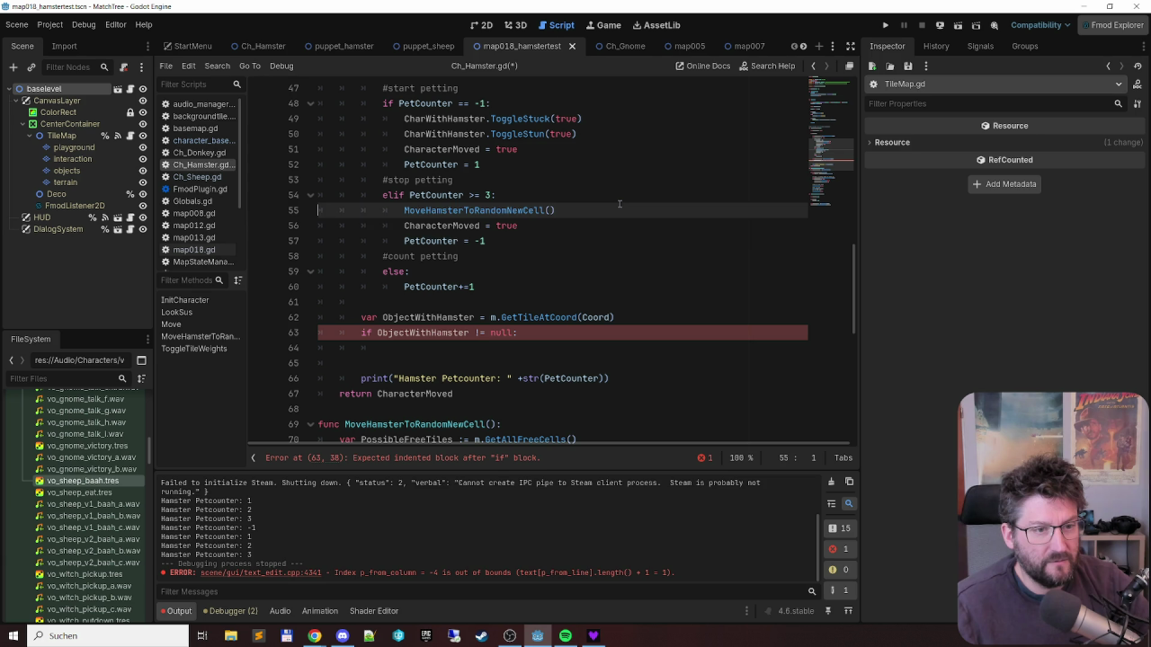
key("shift+Down")
key("shift+Down")
key("ctrl+c")
left_click(453, 348)
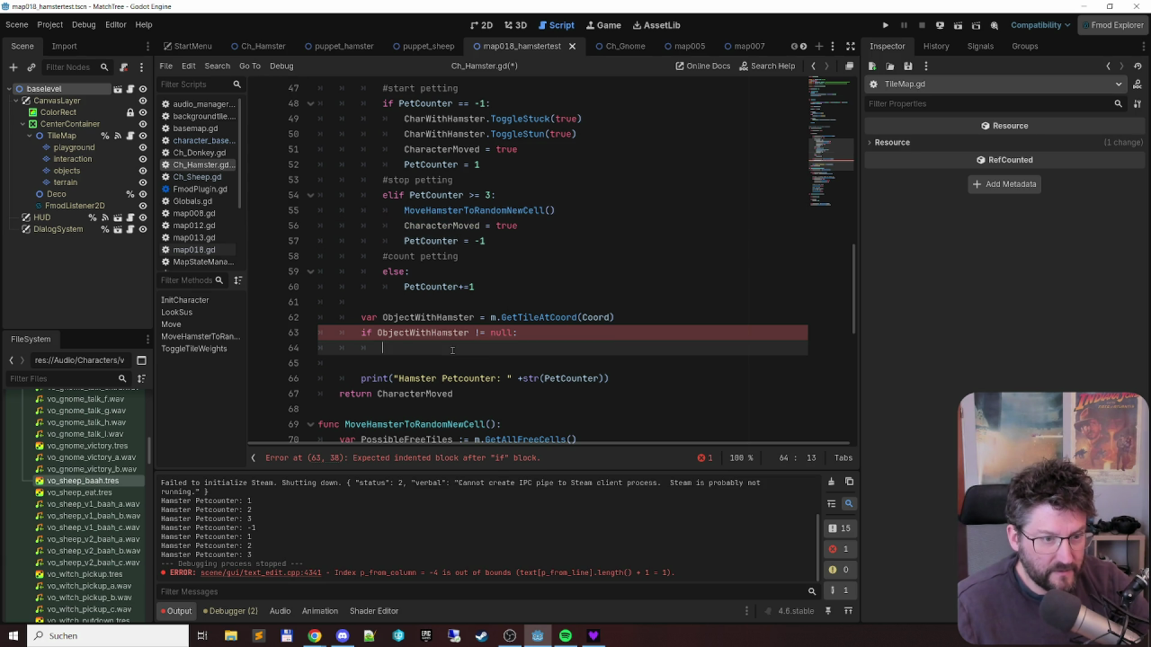
key("ctrl+v")
left_click(466, 348)
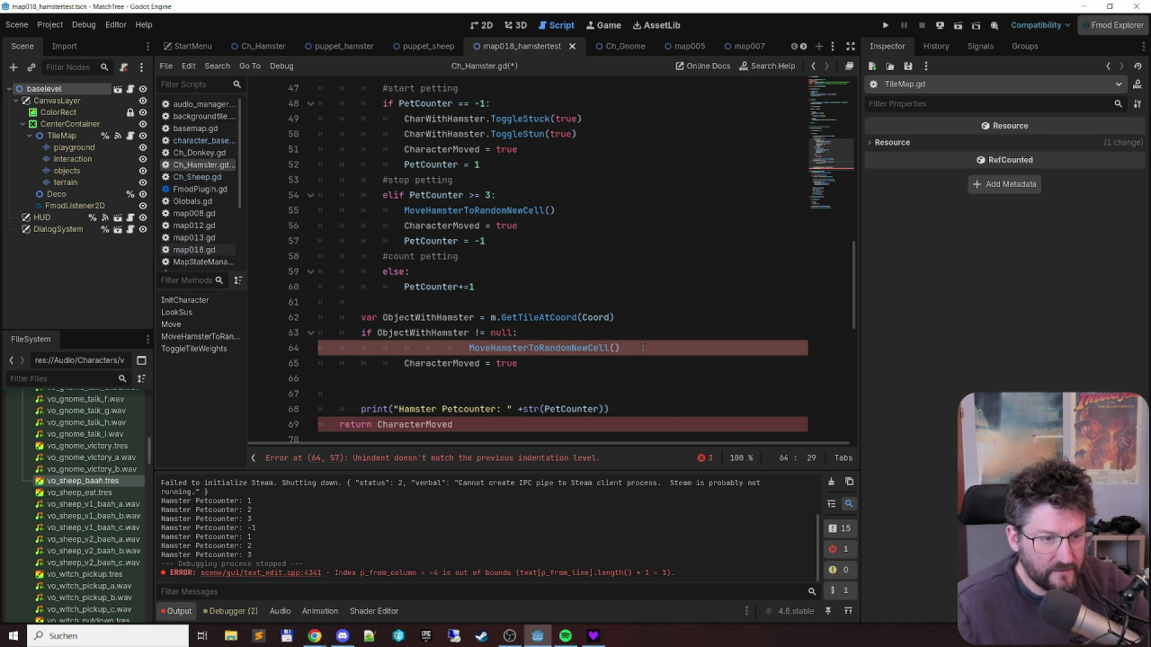
key("shift+Home")
key("Tab")
key("Tab")
key("BackSpace")
key("Tab")
key("Tab")
key("Tab")
- Add the PetCounter = -1 reset to the block and save the script
key("Up")
key("Up")
key("Up")
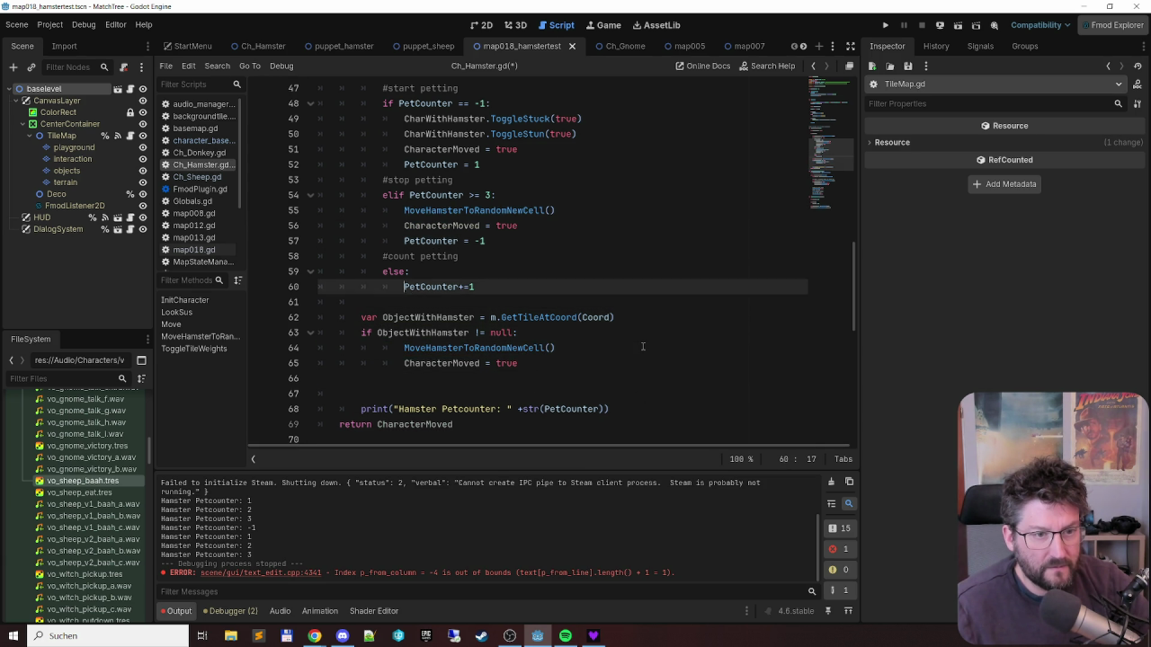
key("shift+End")
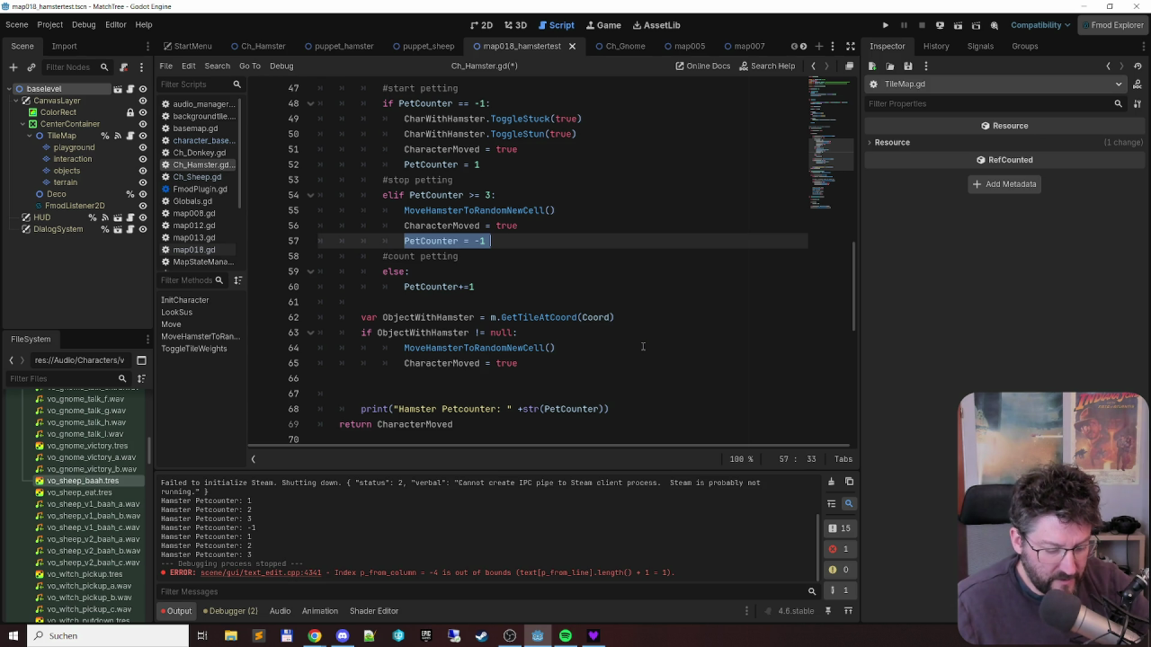
key("ctrl+c")
left_click(551, 364)
key("Return")
key("ctrl+v")
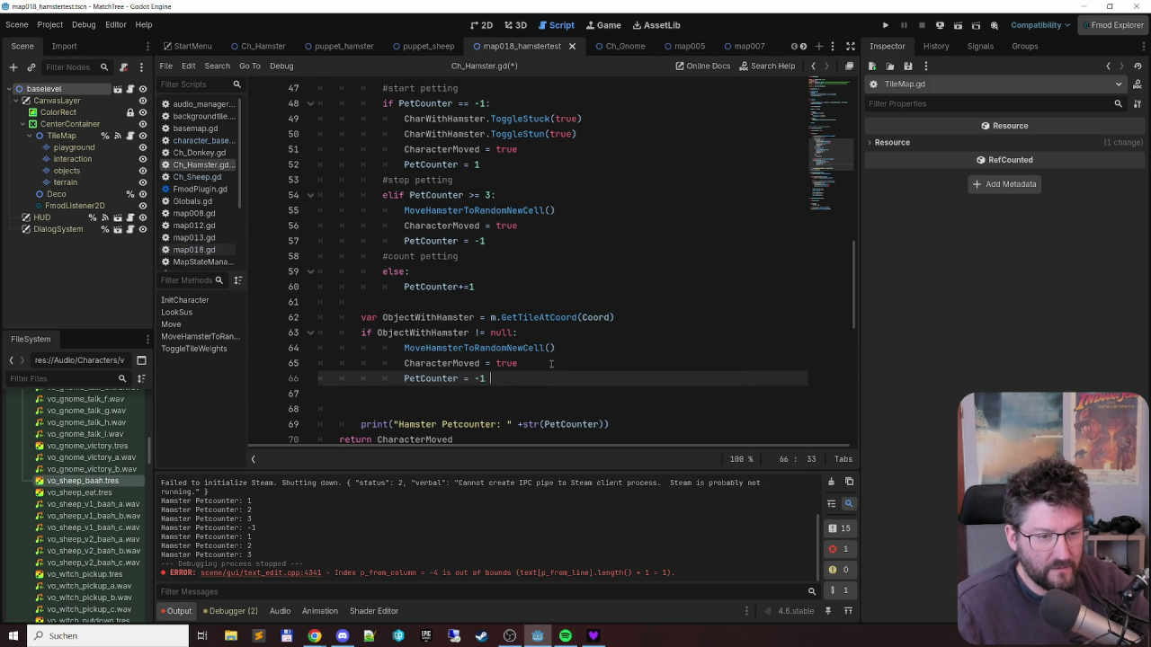
key("Delete")
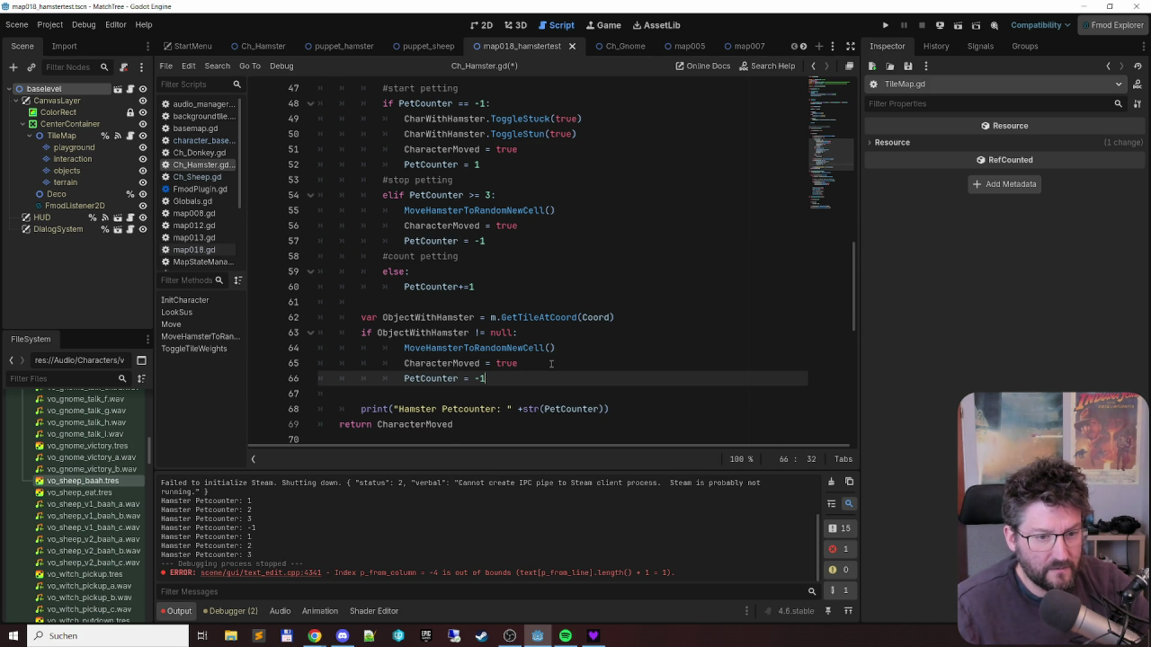
key("ctrl+s")
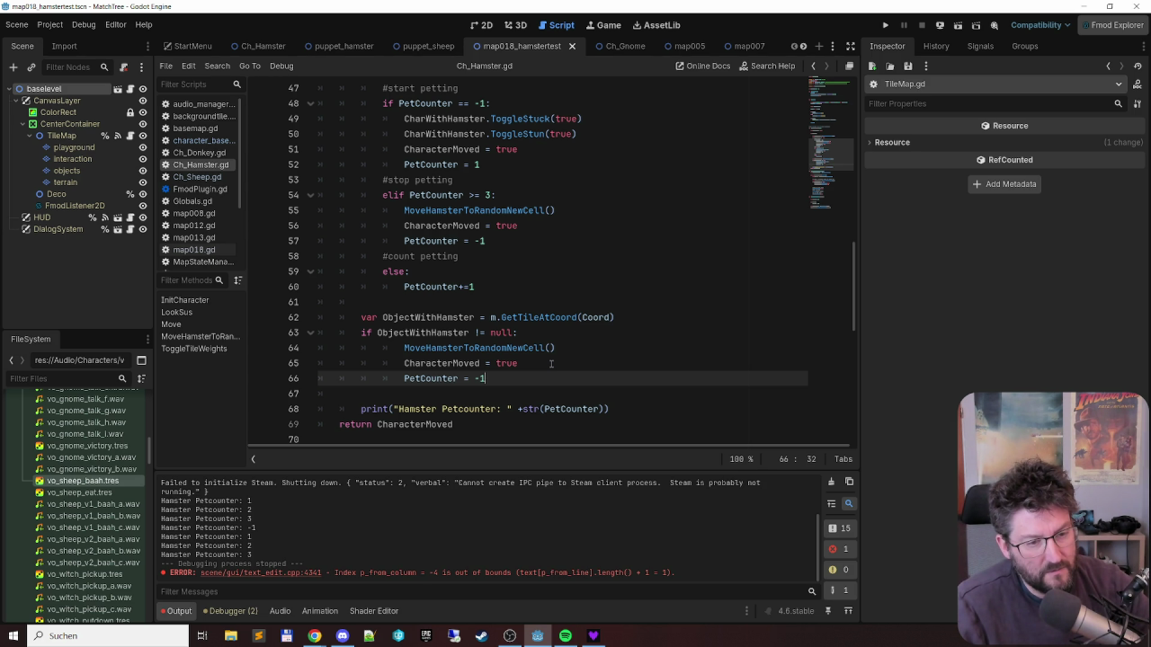
scroll(477, 310, "down", 3)
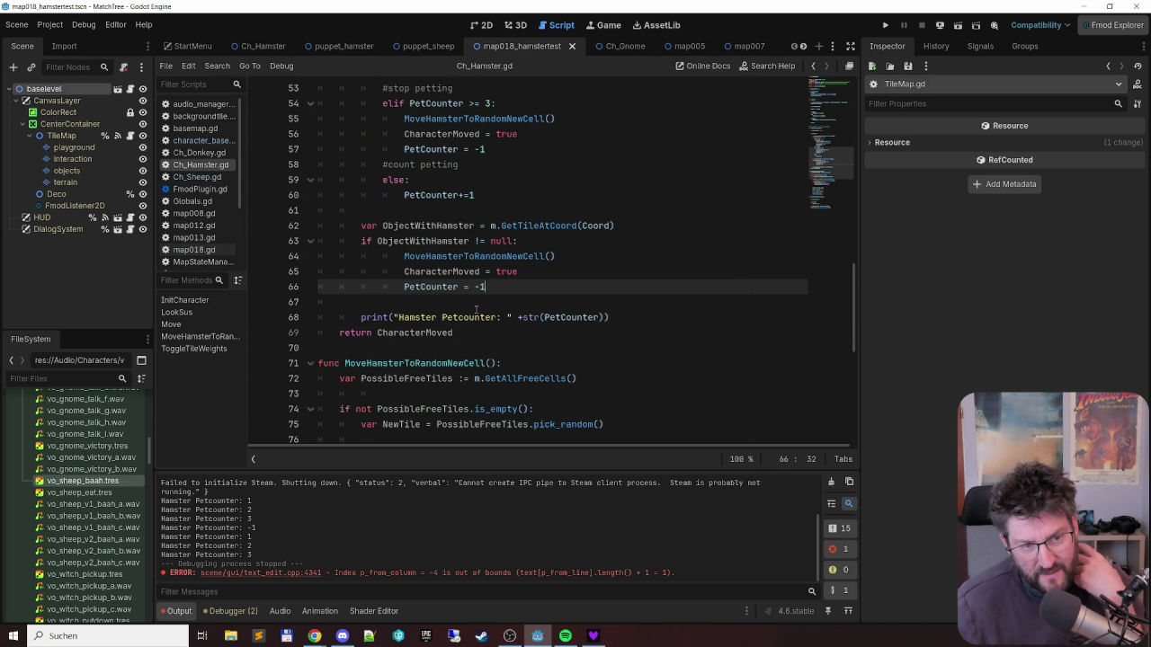
scroll(476, 310, "down", 3)
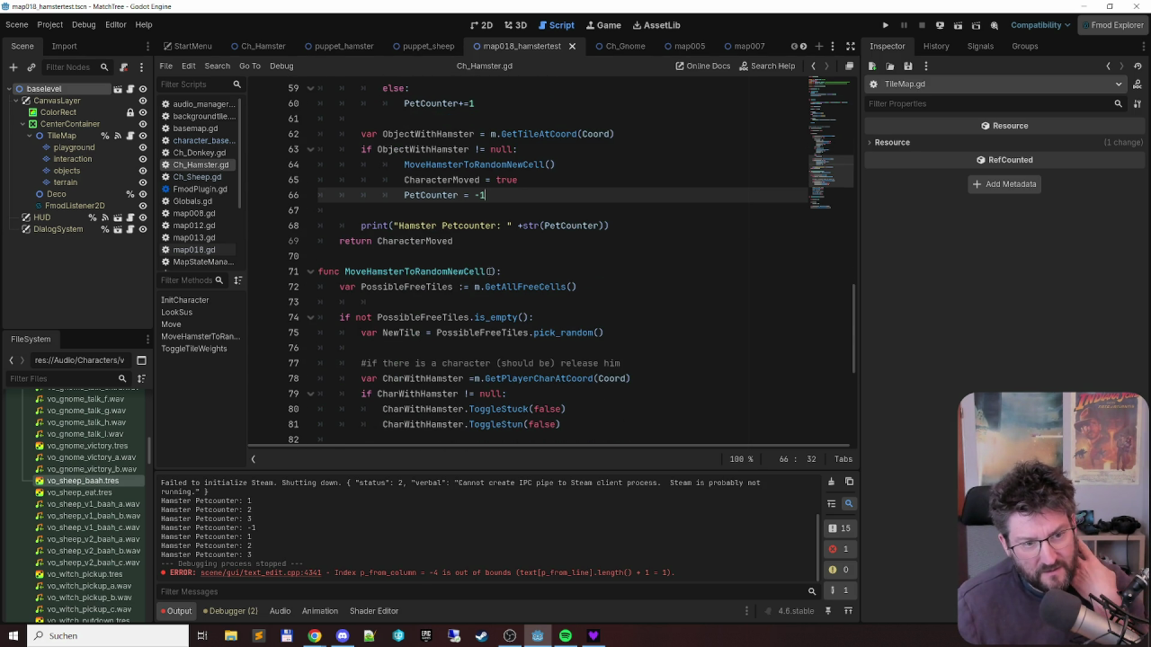
scroll(476, 274, "down", 5)
scroll(476, 274, "up", 3)
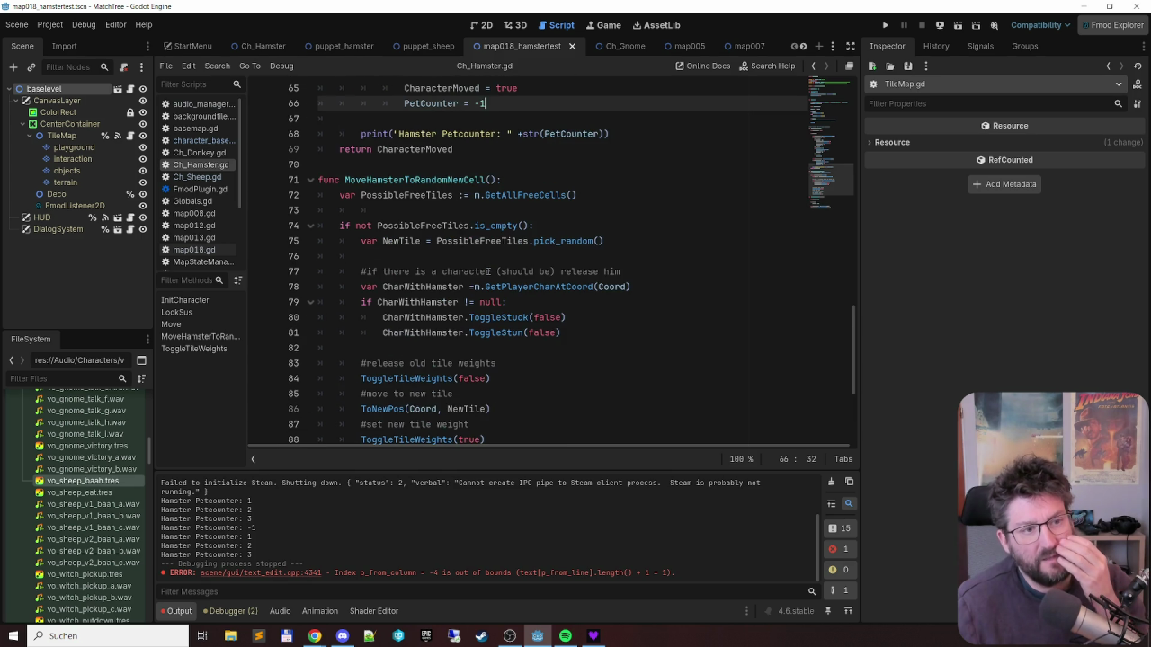
scroll(477, 274, "up", 5)
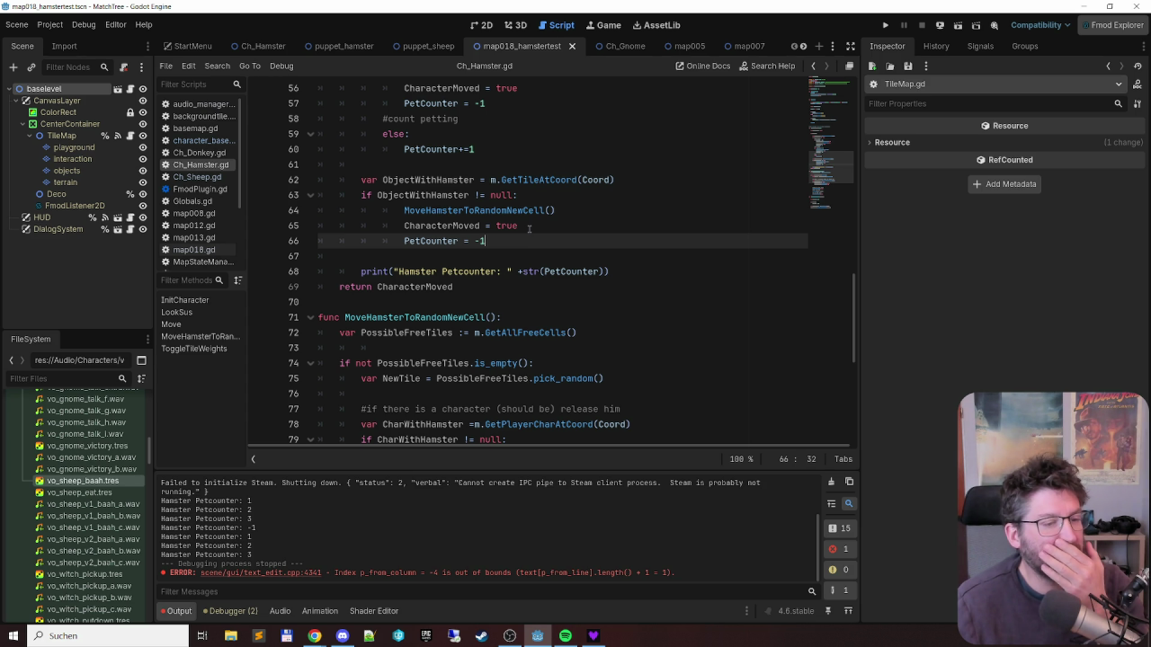
scroll(529, 229, "up", 2)
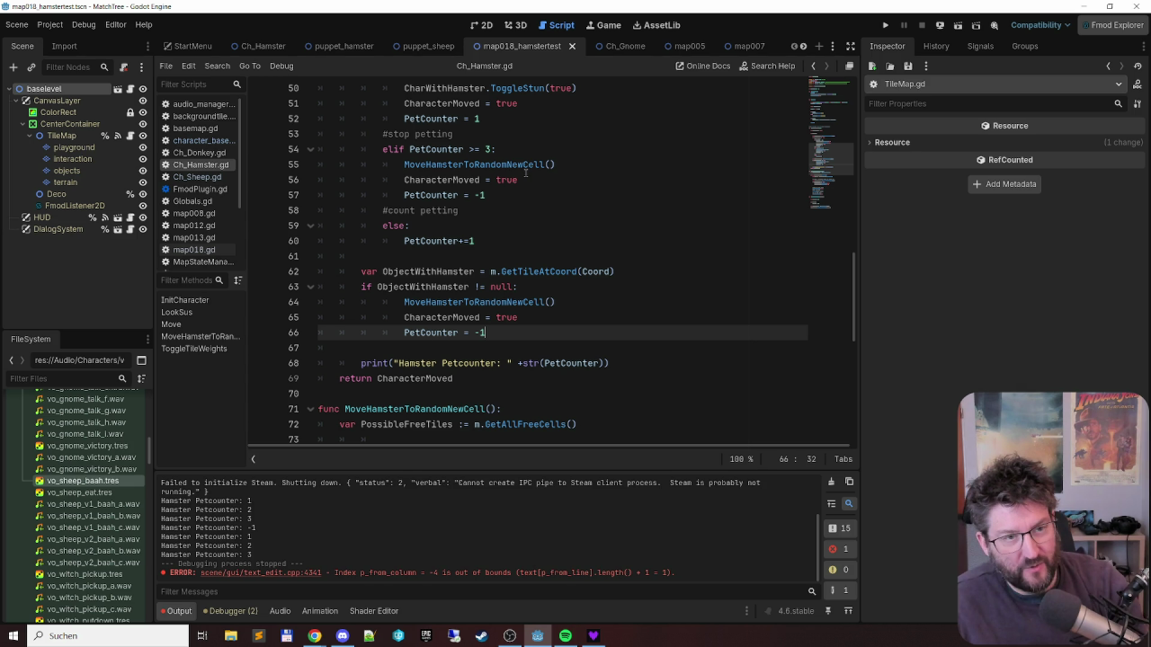
- Launch MatchTree and play the first merges: shrubs into sapling and tree, carrots, then move the gnome
key("F5")
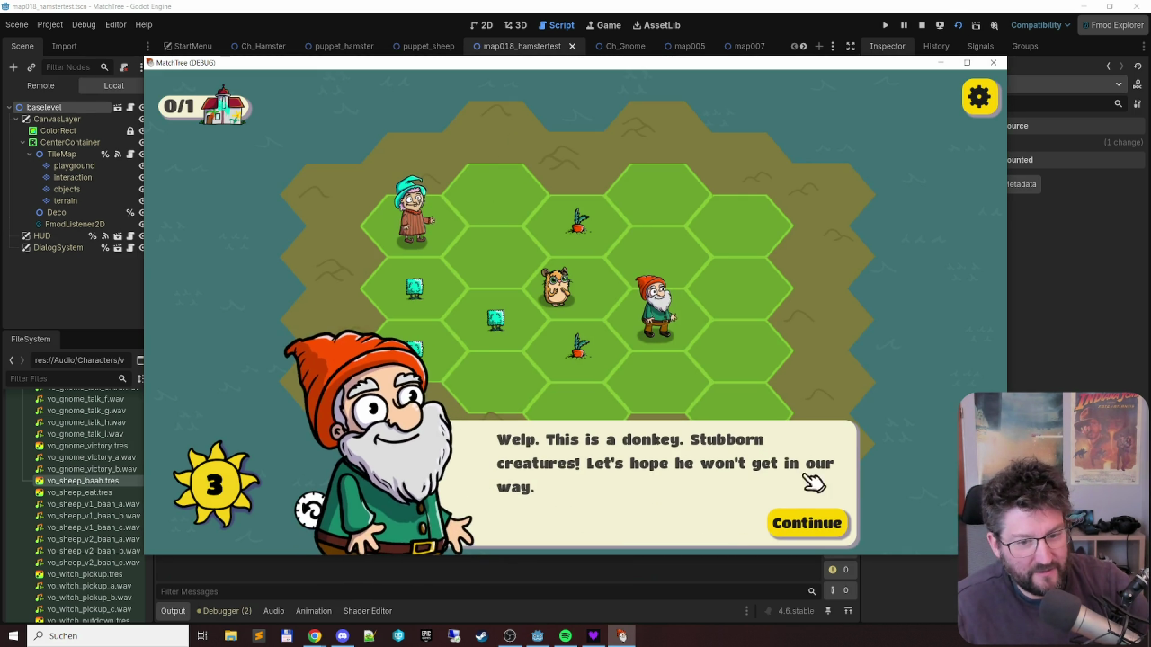
left_click(808, 515)
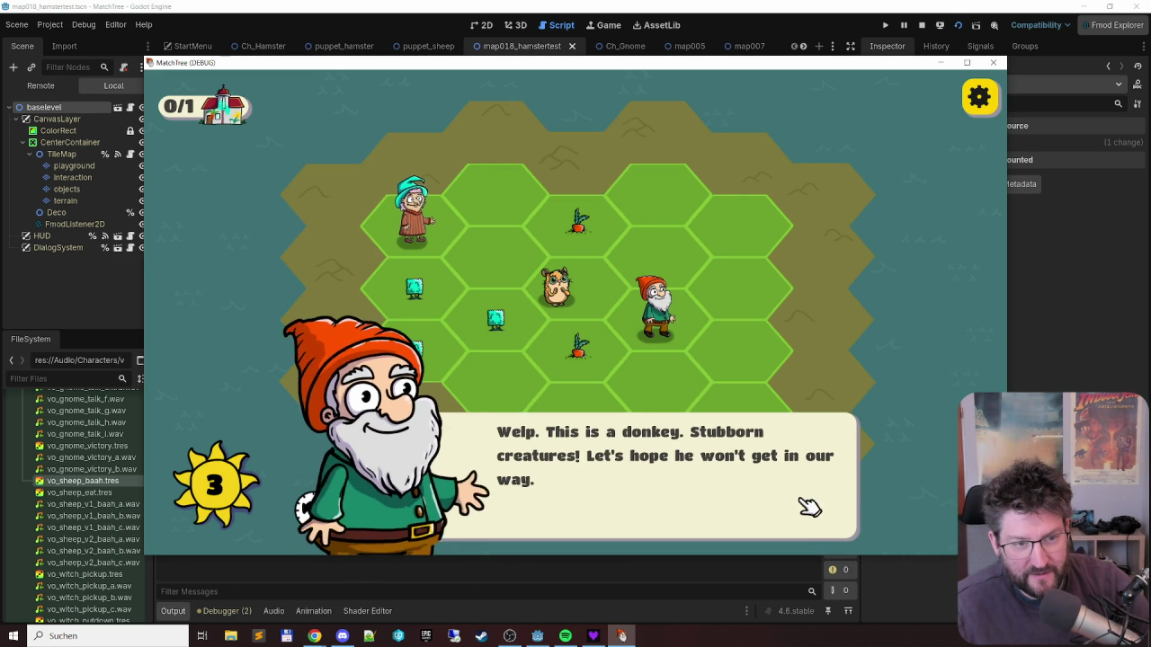
left_click_drag(405, 282, 456, 339)
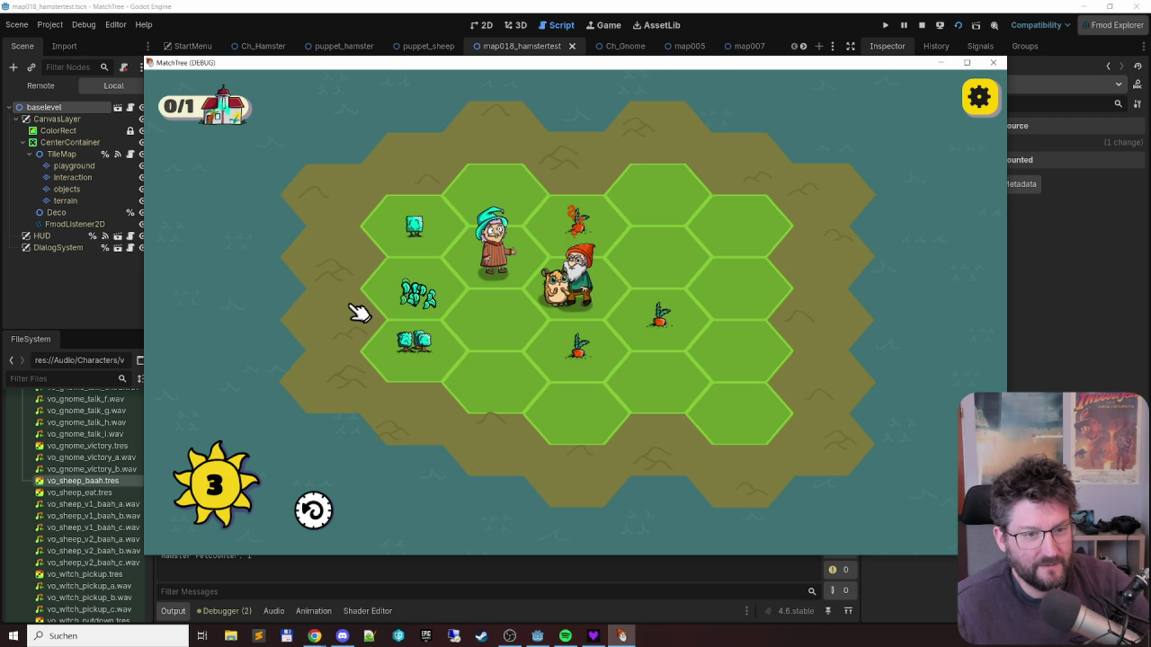
mouse_move(437, 231)
left_mouse_down()
mouse_move(450, 297)
mouse_move(404, 300)
left_mouse_up()
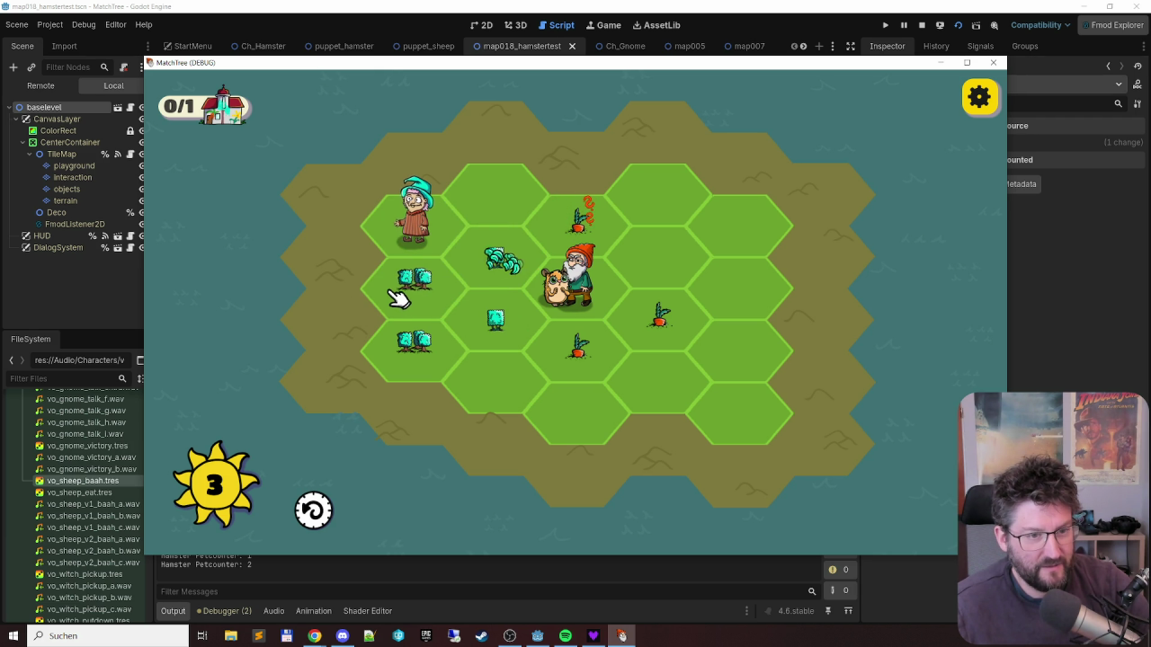
mouse_move(496, 318)
left_mouse_down()
mouse_move(450, 240)
mouse_move(391, 227)
left_mouse_up()
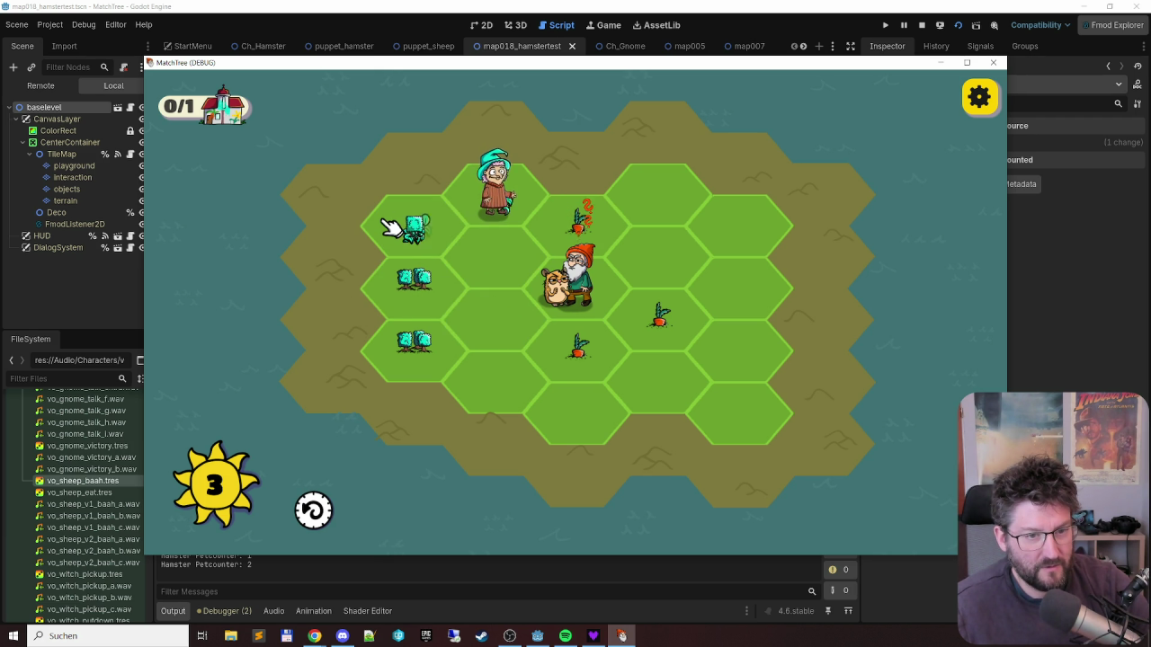
left_click_drag(412, 337, 398, 206)
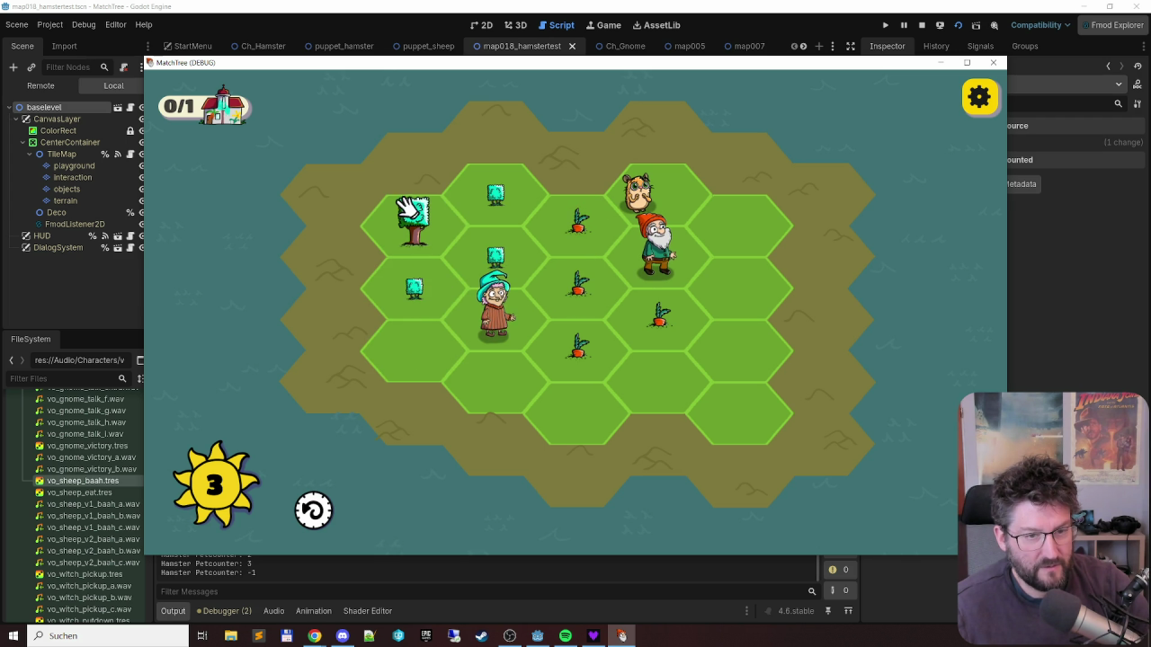
left_click_drag(575, 226, 585, 360)
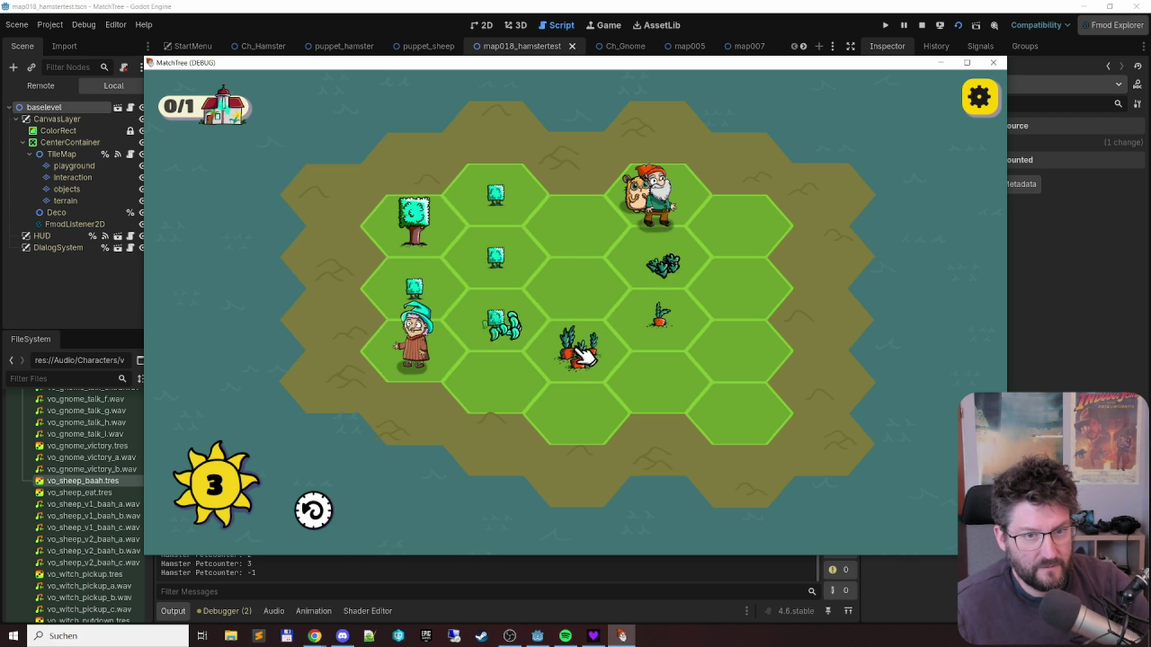
mouse_move(442, 303)
left_mouse_down()
mouse_move(510, 224)
mouse_move(506, 188)
left_mouse_up()
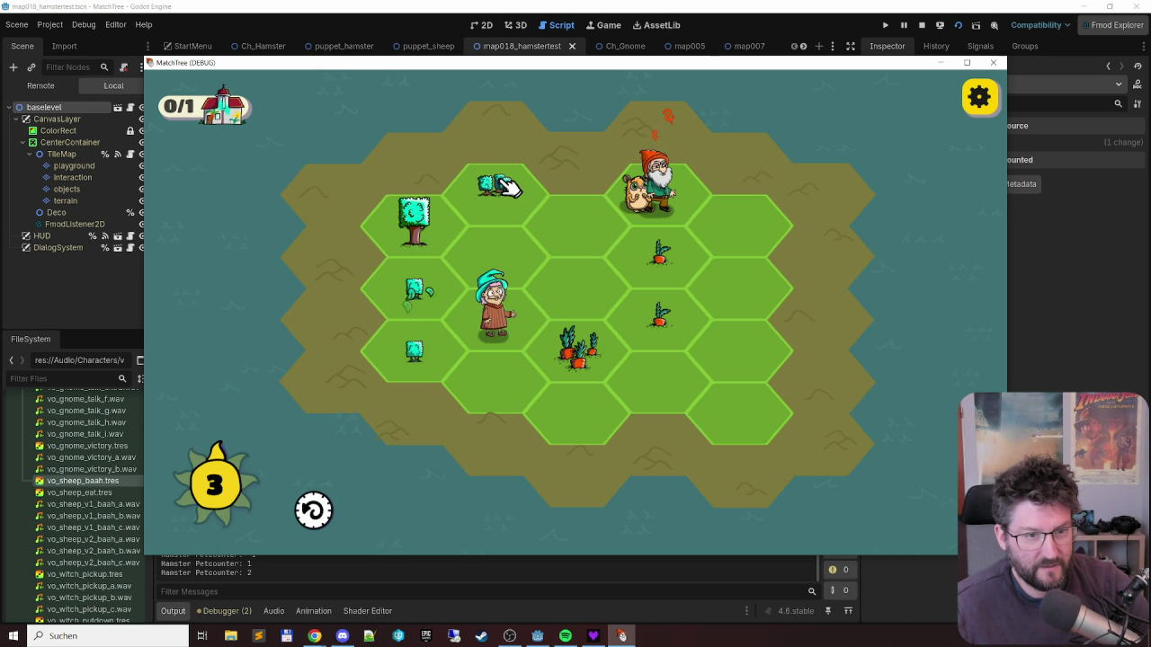
mouse_move(512, 311)
left_mouse_down()
mouse_move(405, 288)
mouse_move(412, 279)
left_mouse_up()
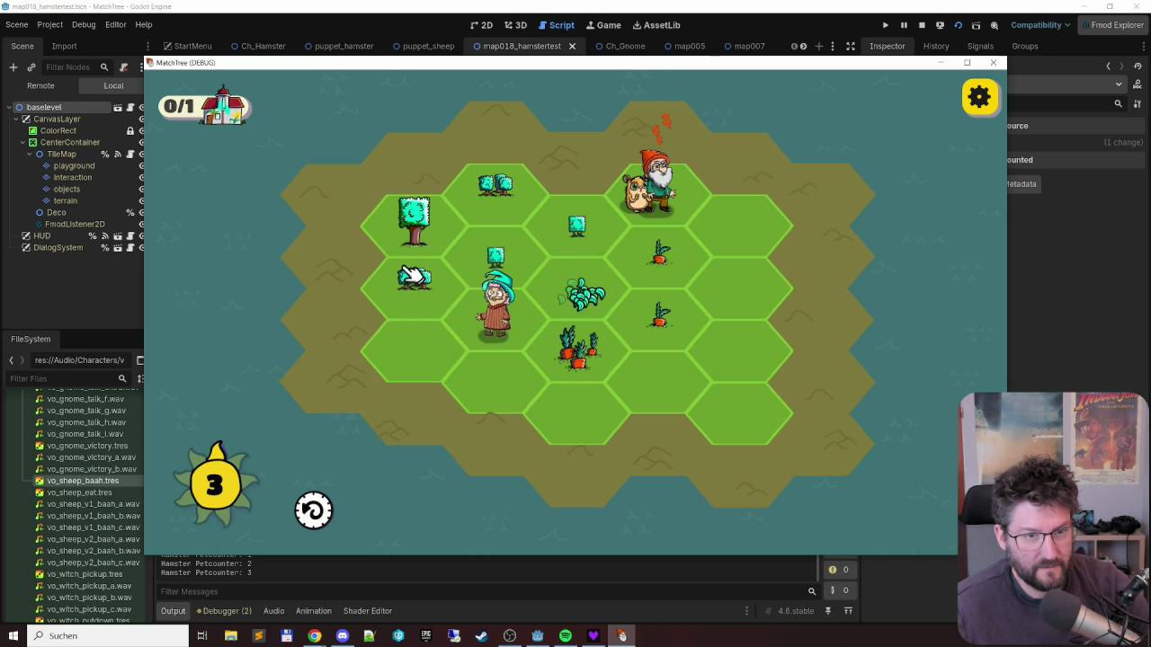
left_click_drag(582, 227, 584, 227)
left_click(577, 255)
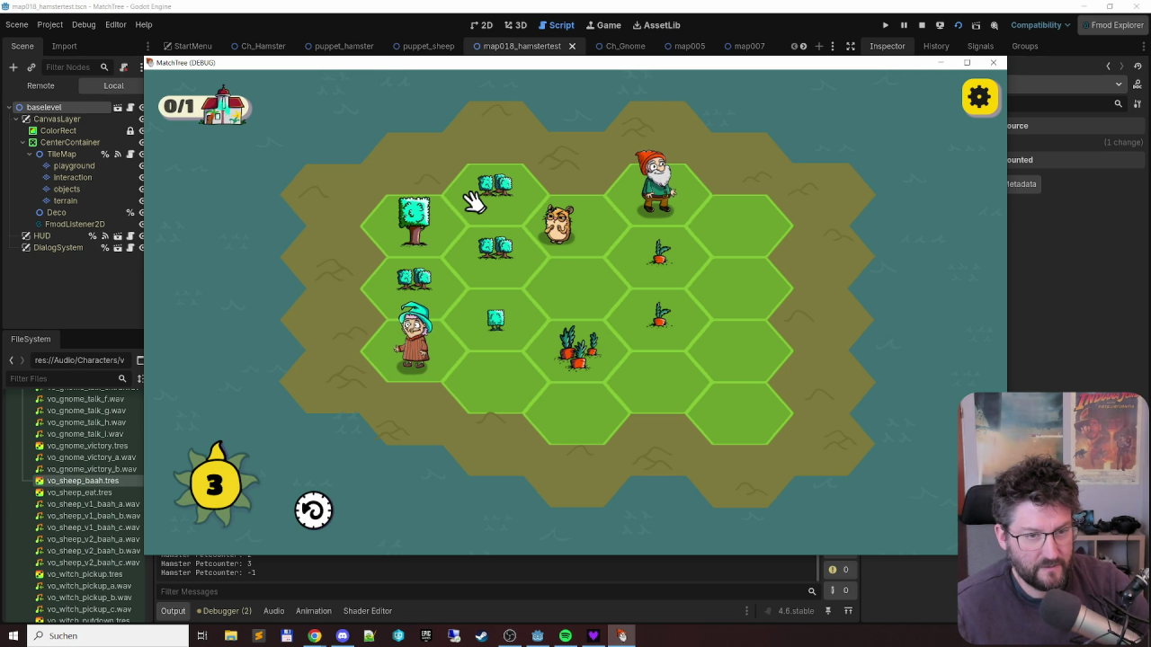
left_click(405, 287)
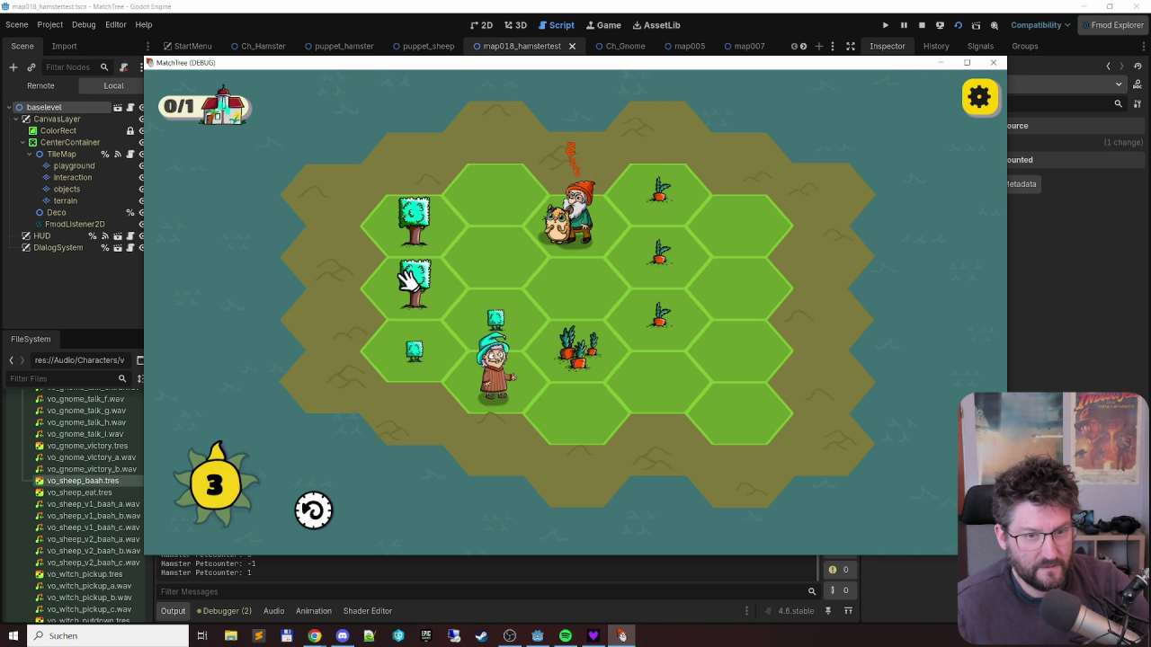
left_click(663, 346)
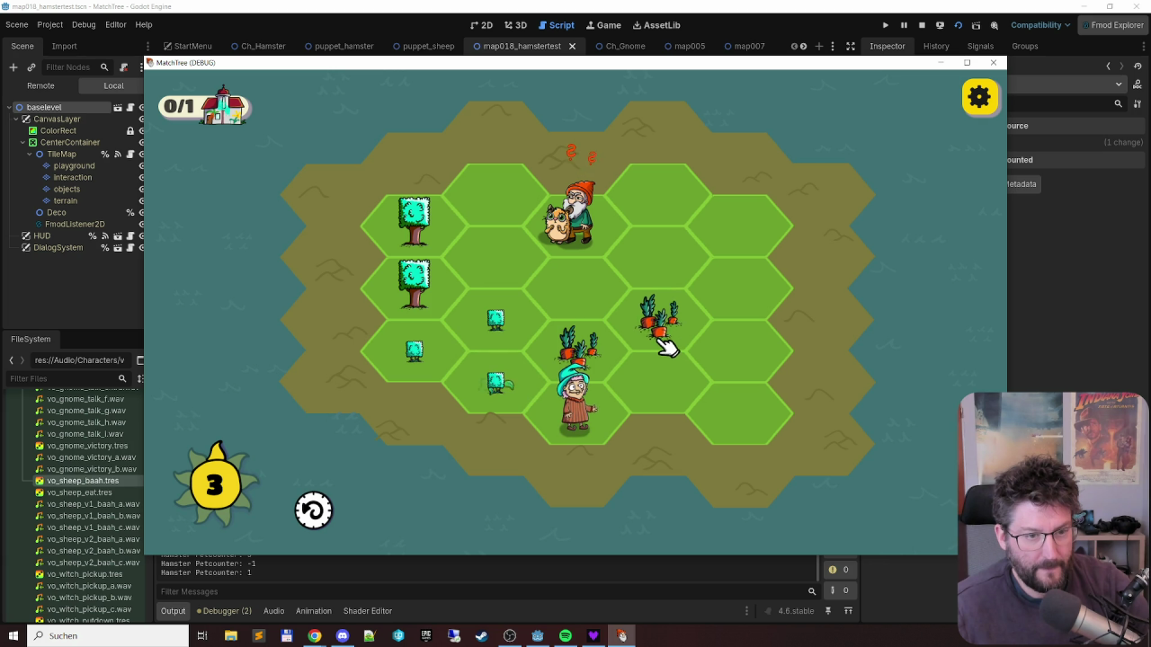
mouse_move(584, 219)
left_mouse_down()
mouse_move(652, 198)
mouse_move(737, 269)
mouse_move(740, 400)
left_mouse_up()
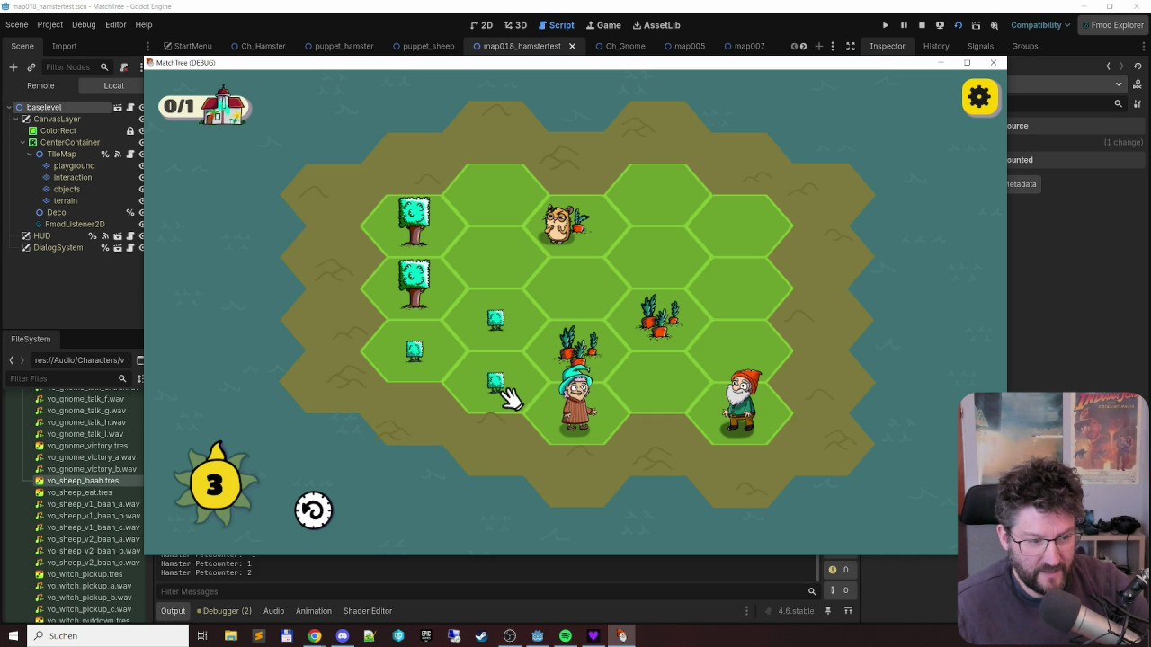
- Keep merging bushes, trees and carrots, move the witch onto the sun, then stop the game
mouse_move(506, 392)
left_mouse_down()
mouse_move(496, 329)
mouse_move(429, 339)
left_mouse_up()
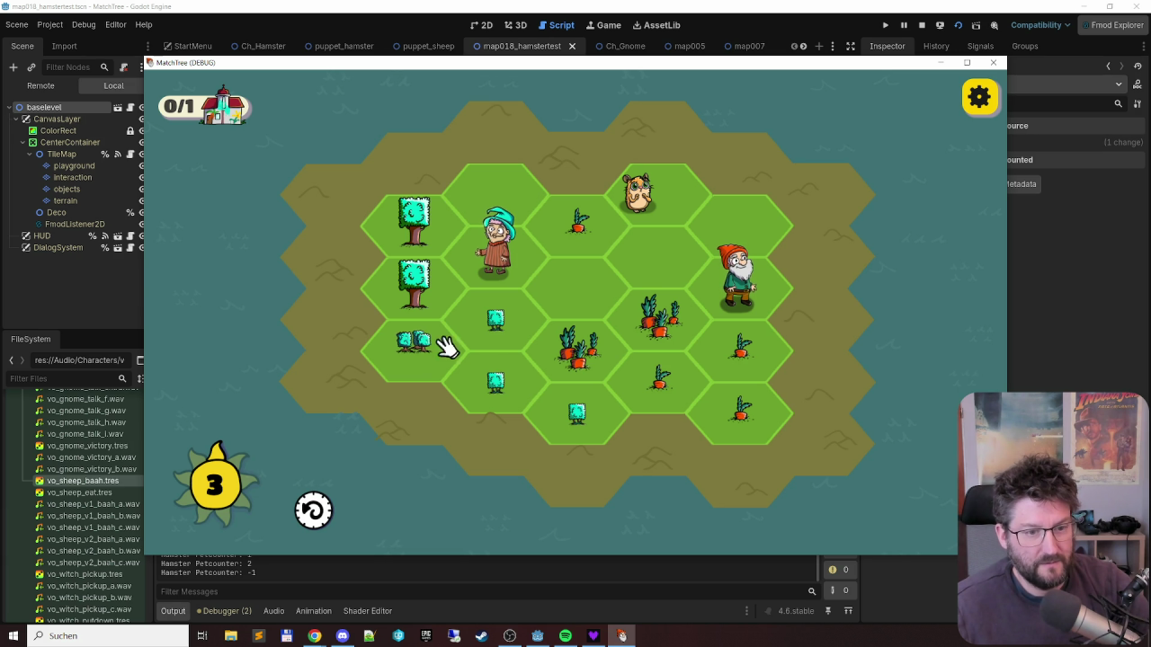
mouse_move(570, 411)
left_mouse_down()
mouse_move(494, 351)
mouse_move(495, 329)
left_mouse_up()
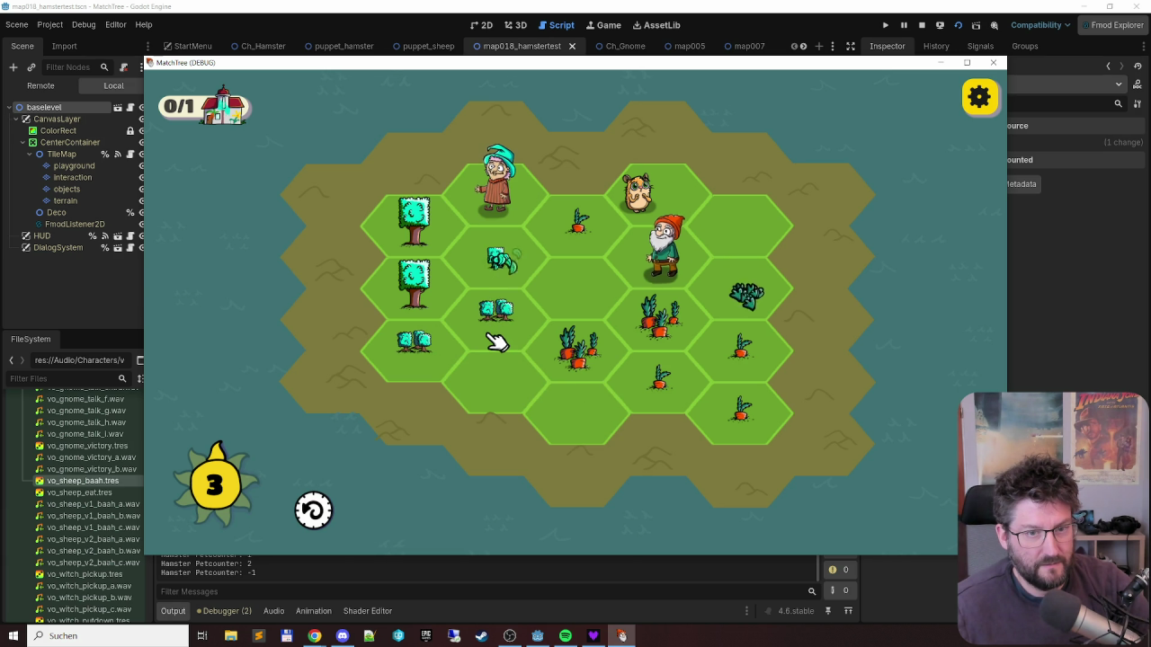
mouse_move(727, 282)
left_mouse_down()
mouse_move(650, 365)
mouse_move(638, 360)
left_mouse_up()
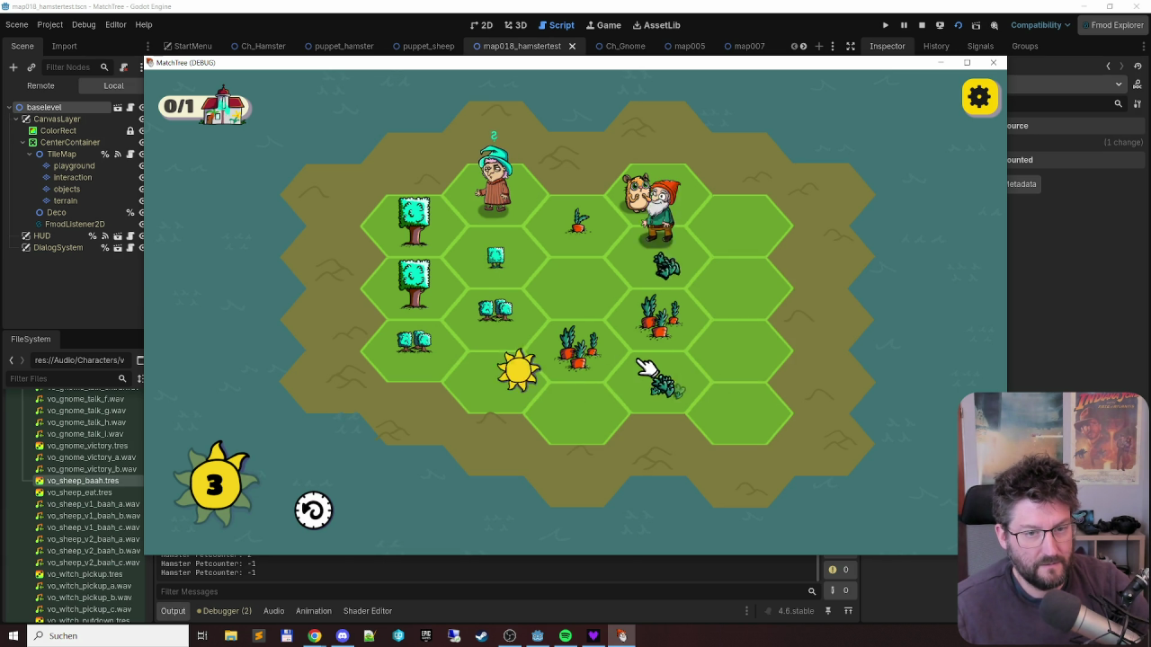
left_click_drag(490, 185, 496, 370)
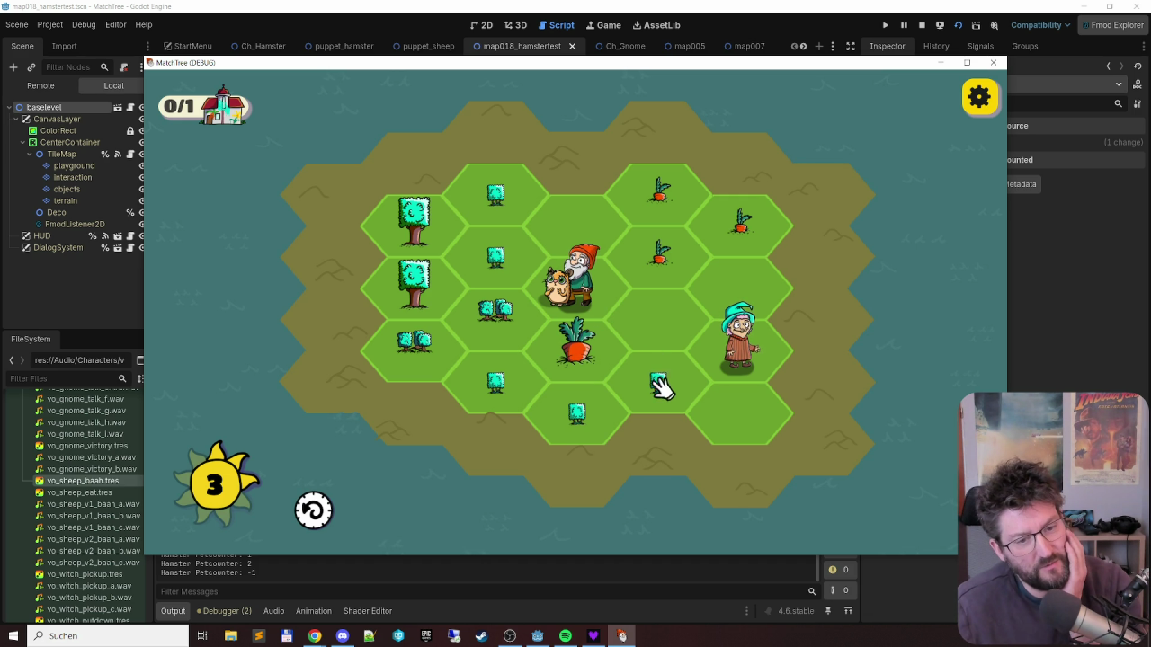
left_click(502, 368)
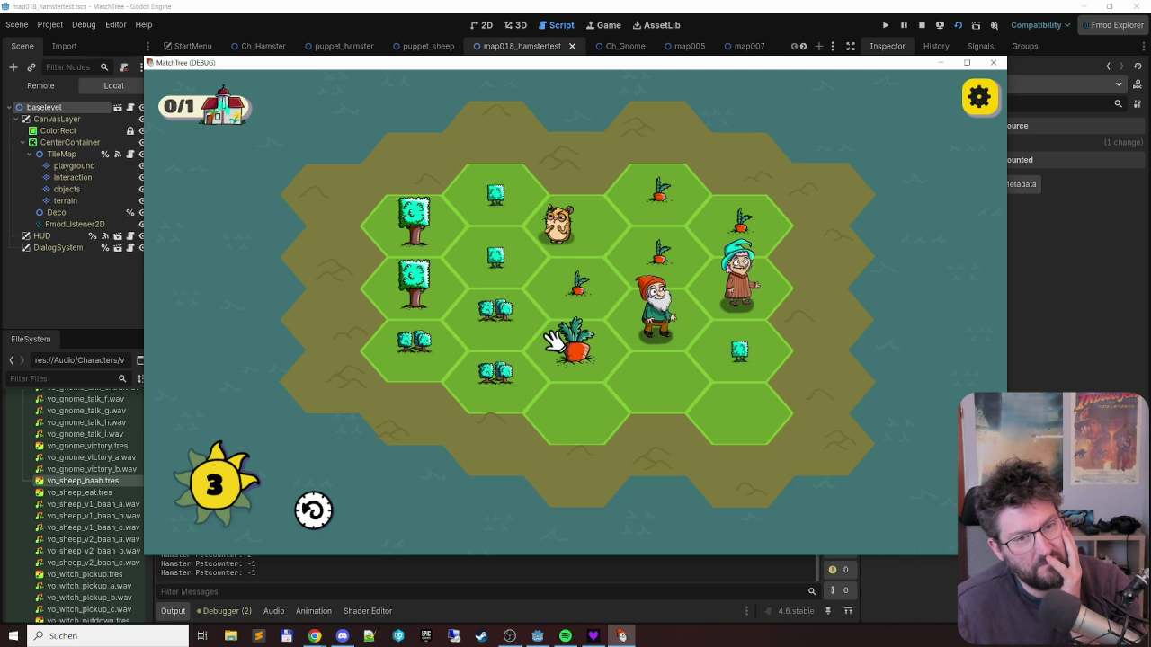
left_click(558, 297)
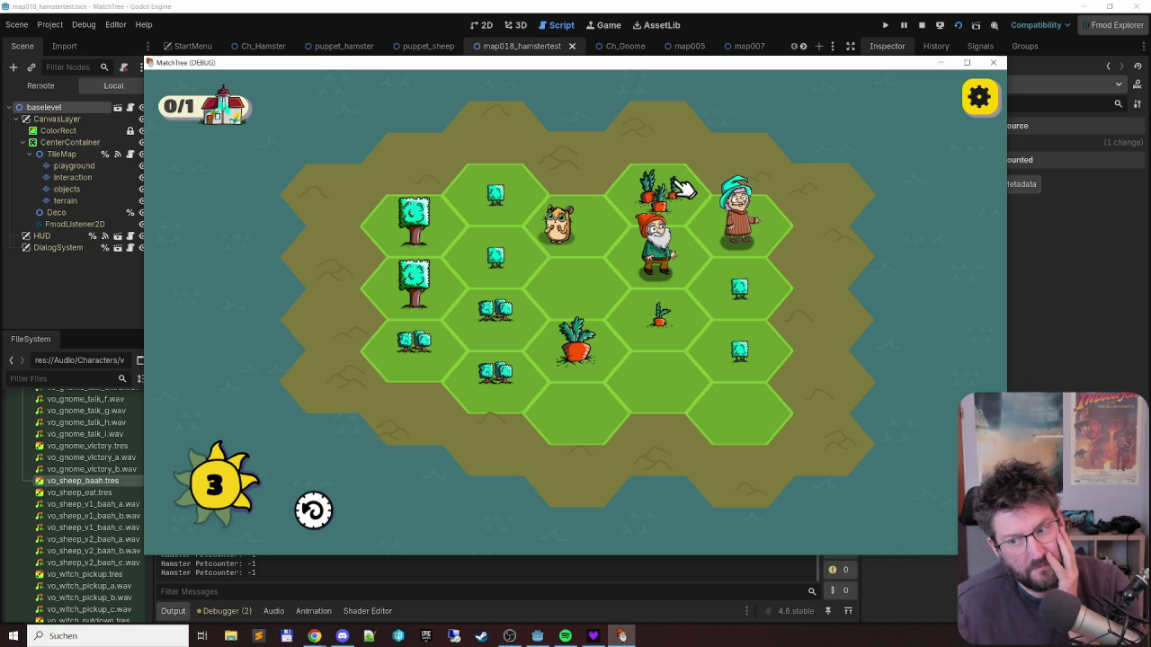
left_click(506, 346)
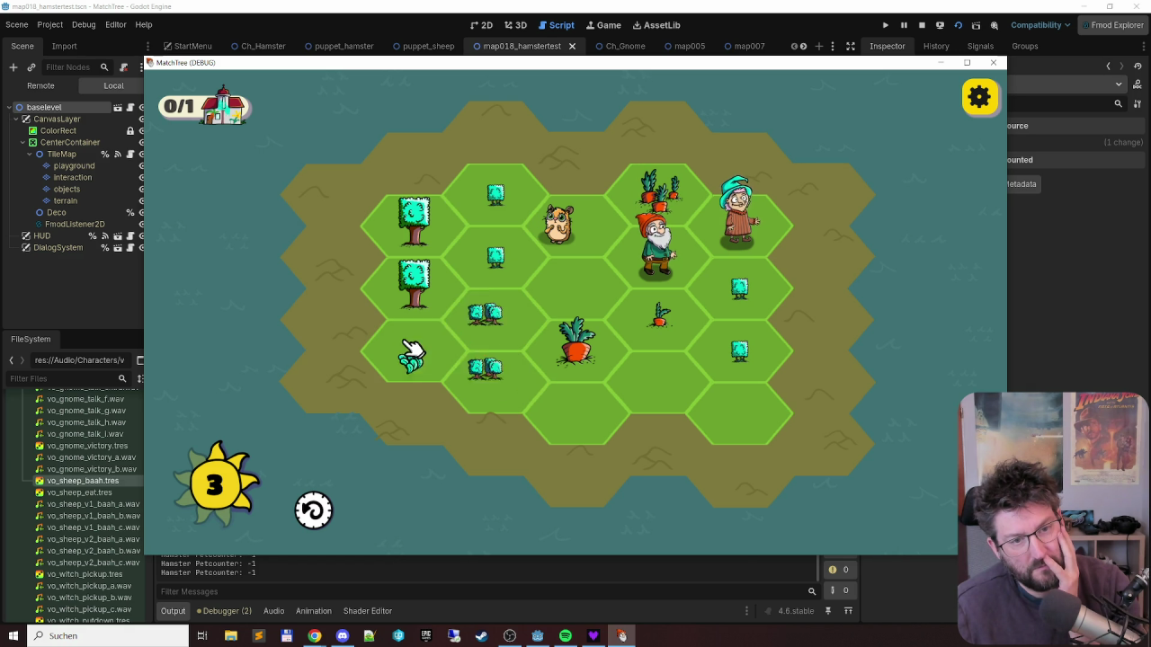
left_click(729, 234)
left_click(736, 378)
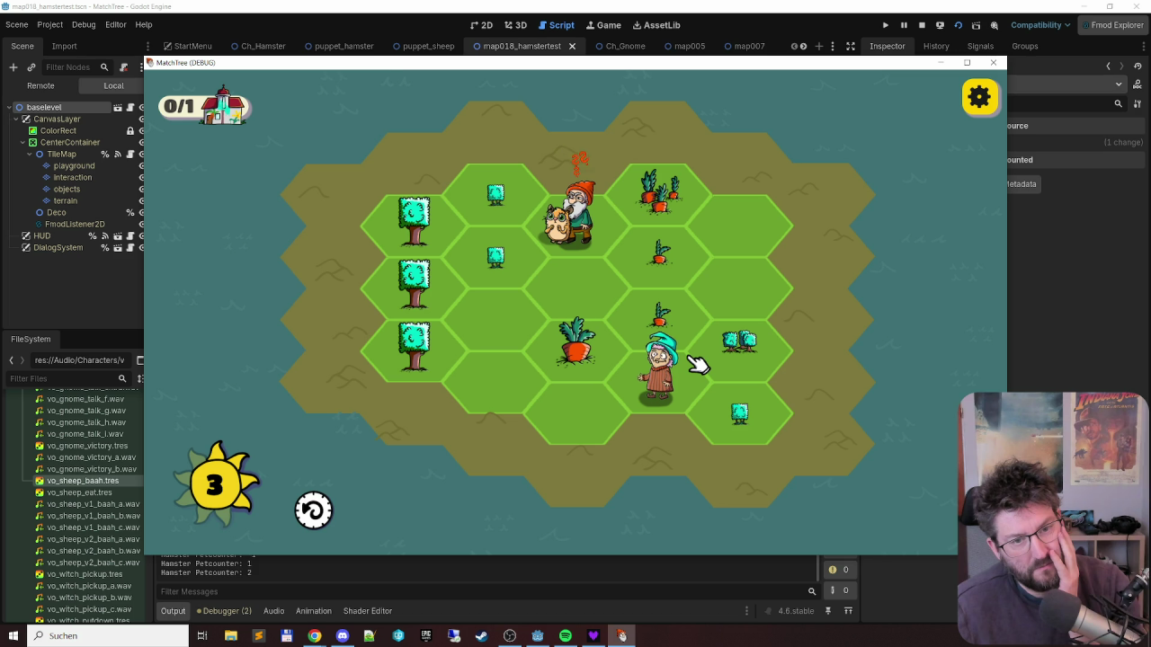
left_click(426, 196)
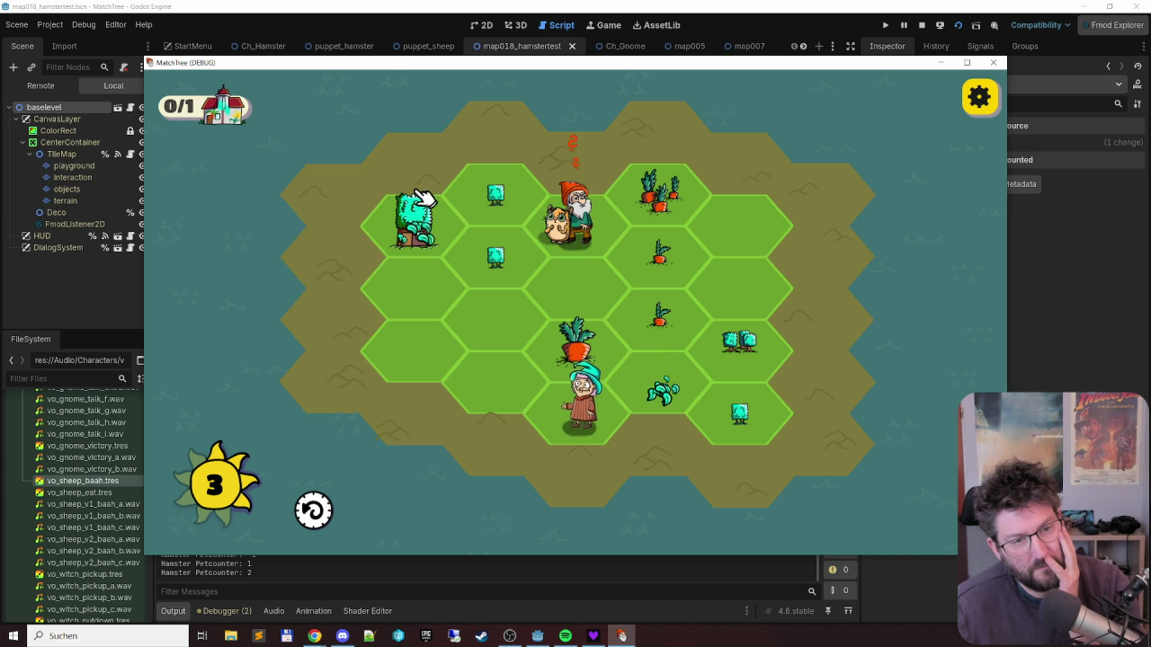
left_click(758, 410)
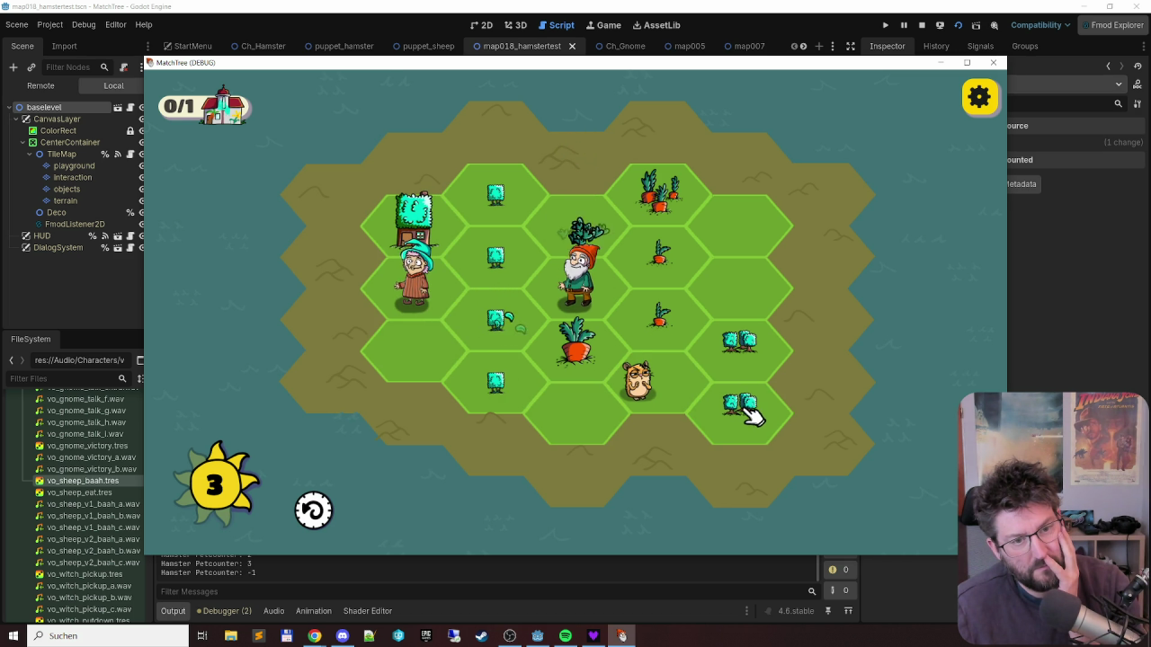
left_click(566, 226)
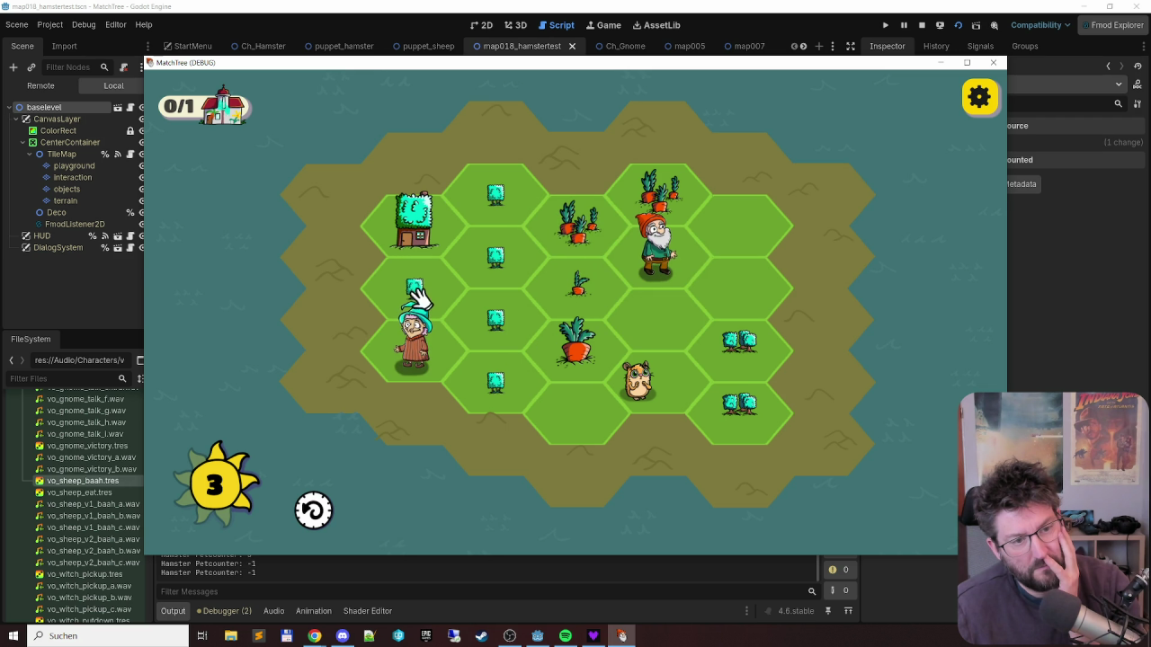
left_click(503, 249)
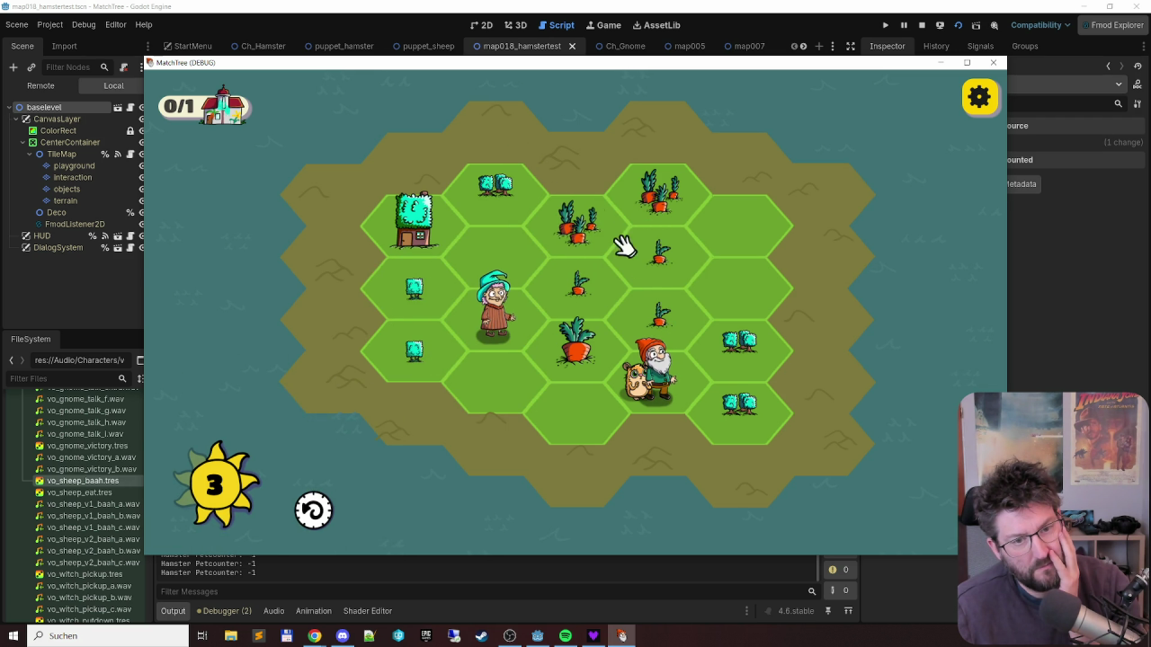
left_click(570, 288)
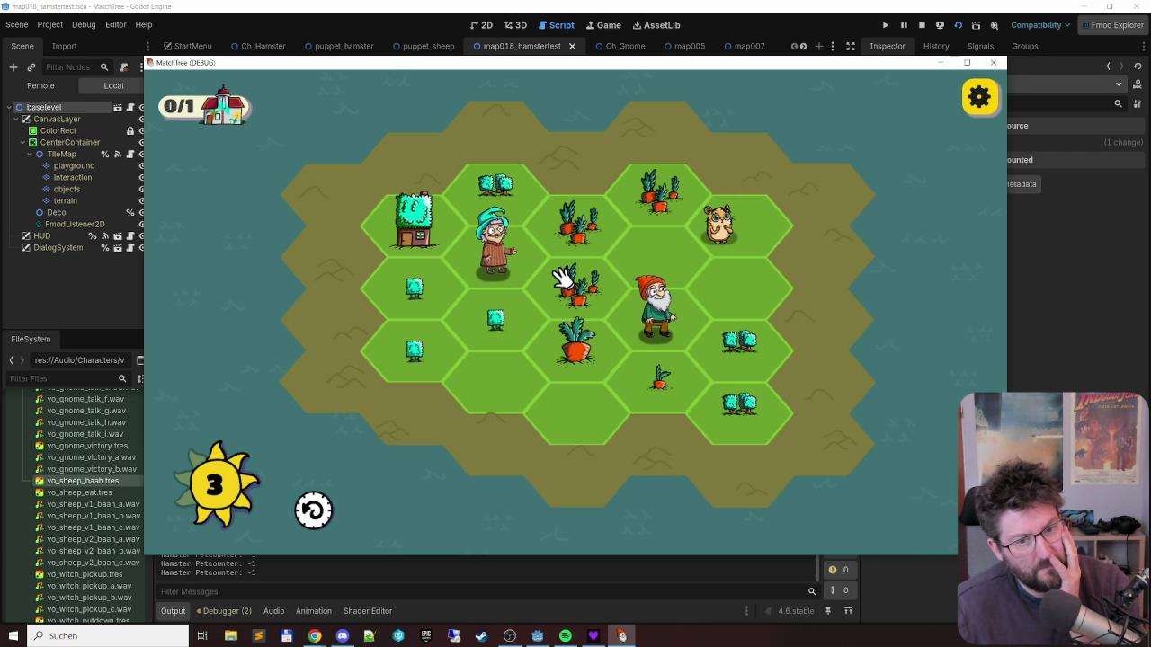
left_click(997, 63)
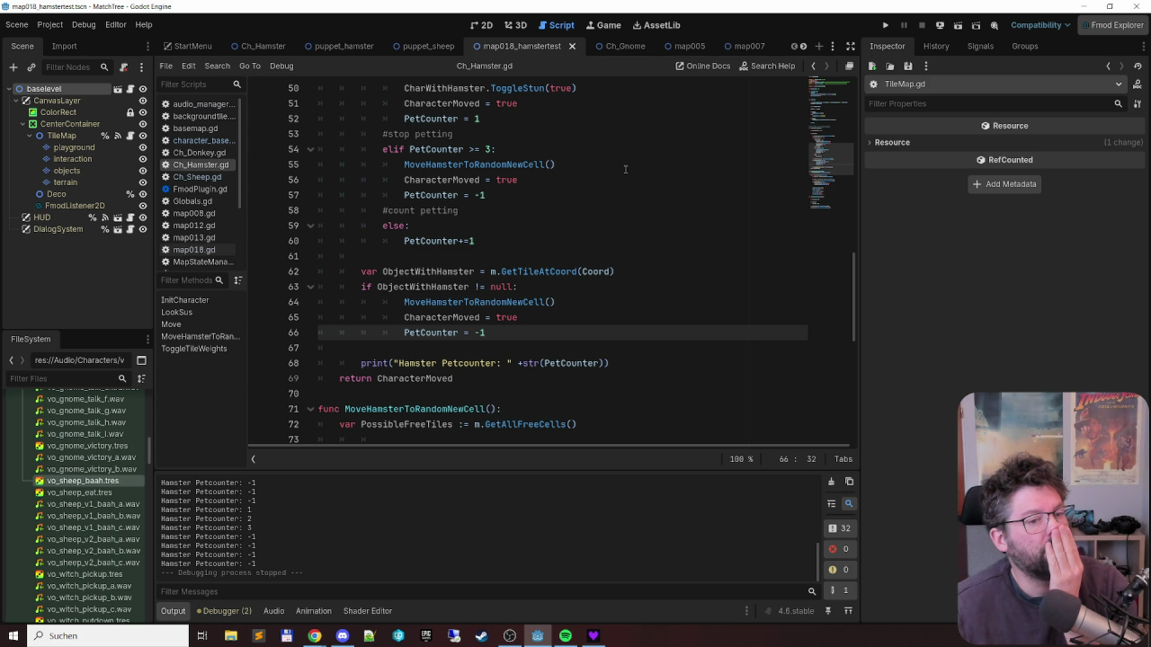
- Nest the ObjectWithHamster check under a new else: on line 61, then rerun the level with F6
scroll(627, 173, "up", 4)
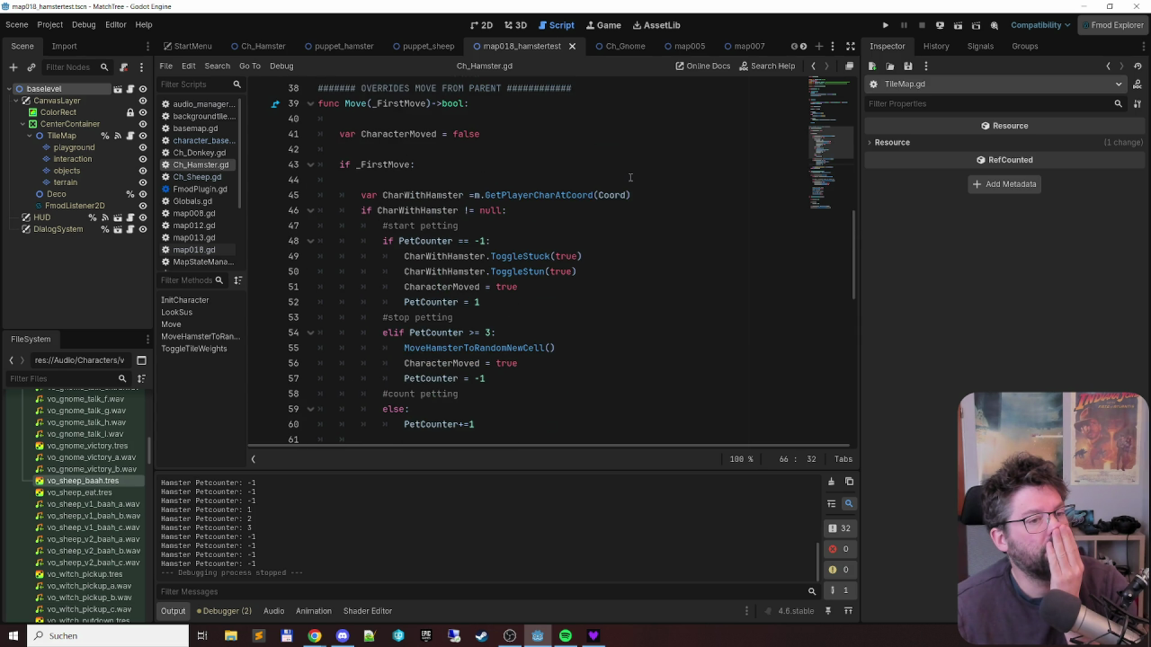
scroll(630, 177, "down", 2)
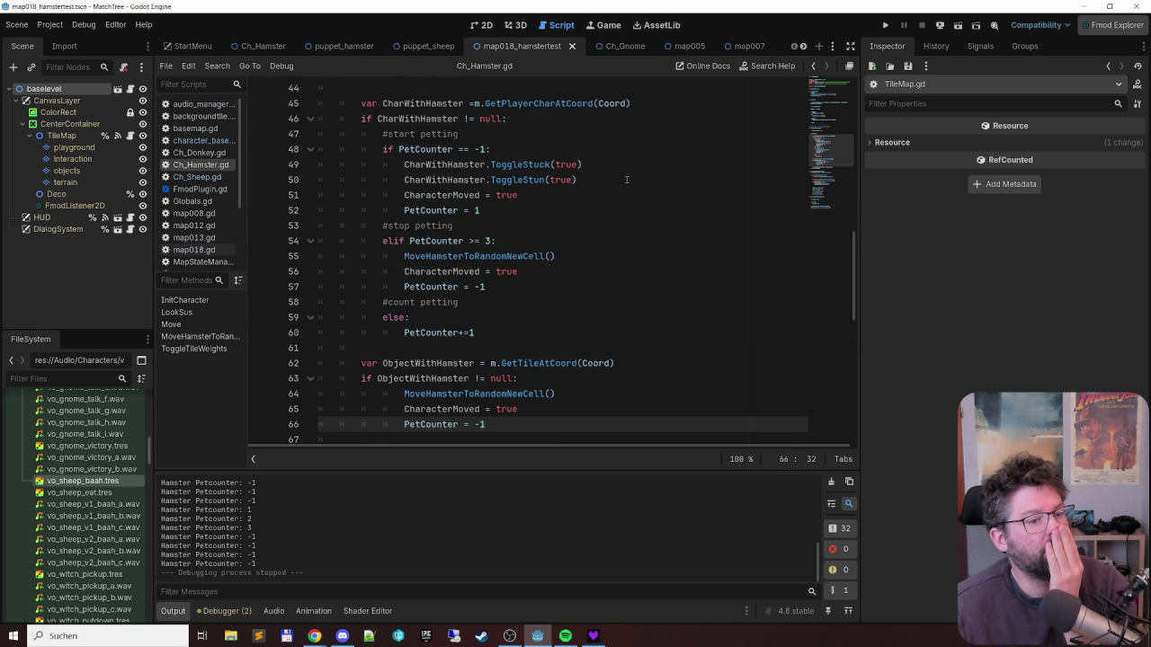
left_click(401, 347)
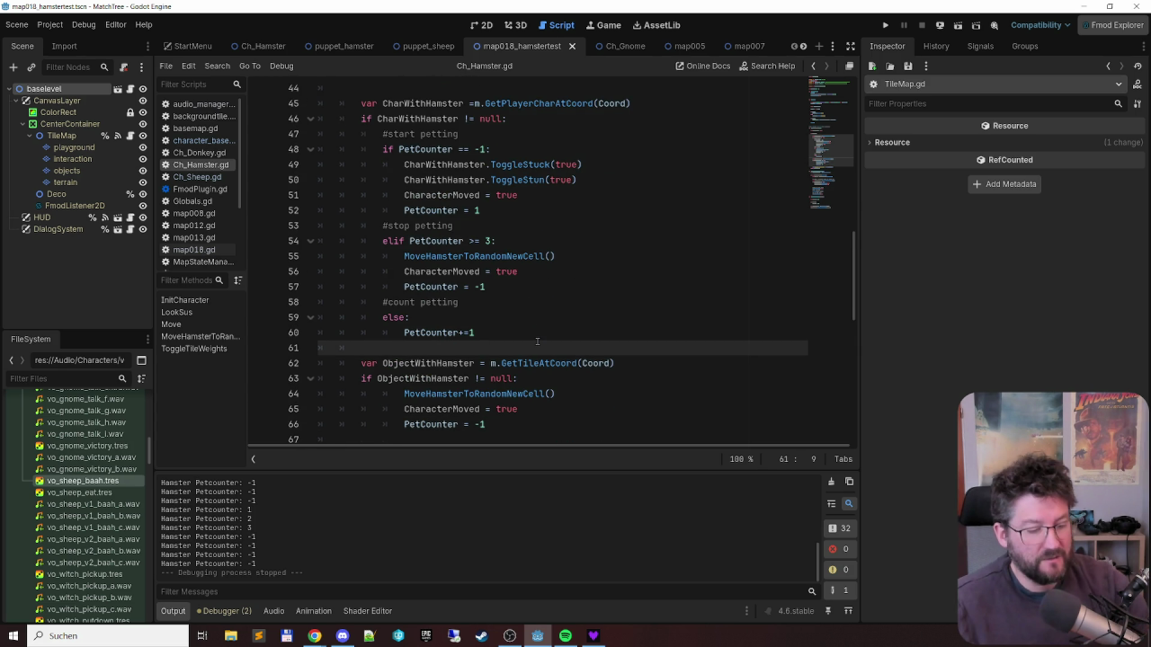
type("else:")
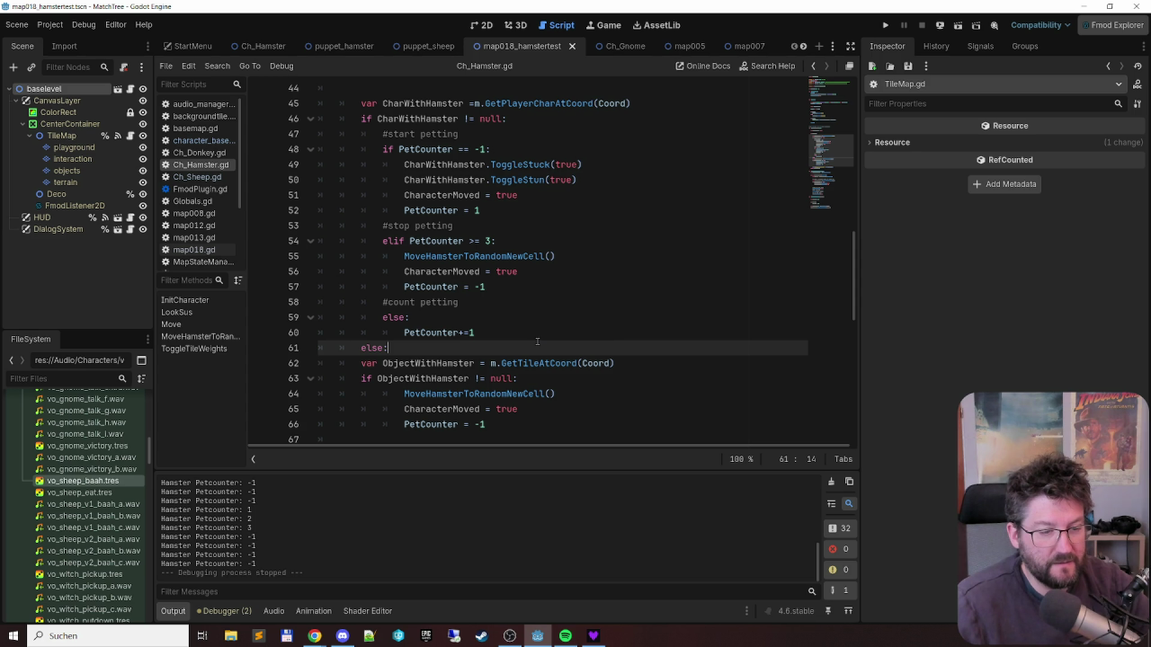
key("Down")
key("Home")
key("Tab")
key("Down")
key("Down")
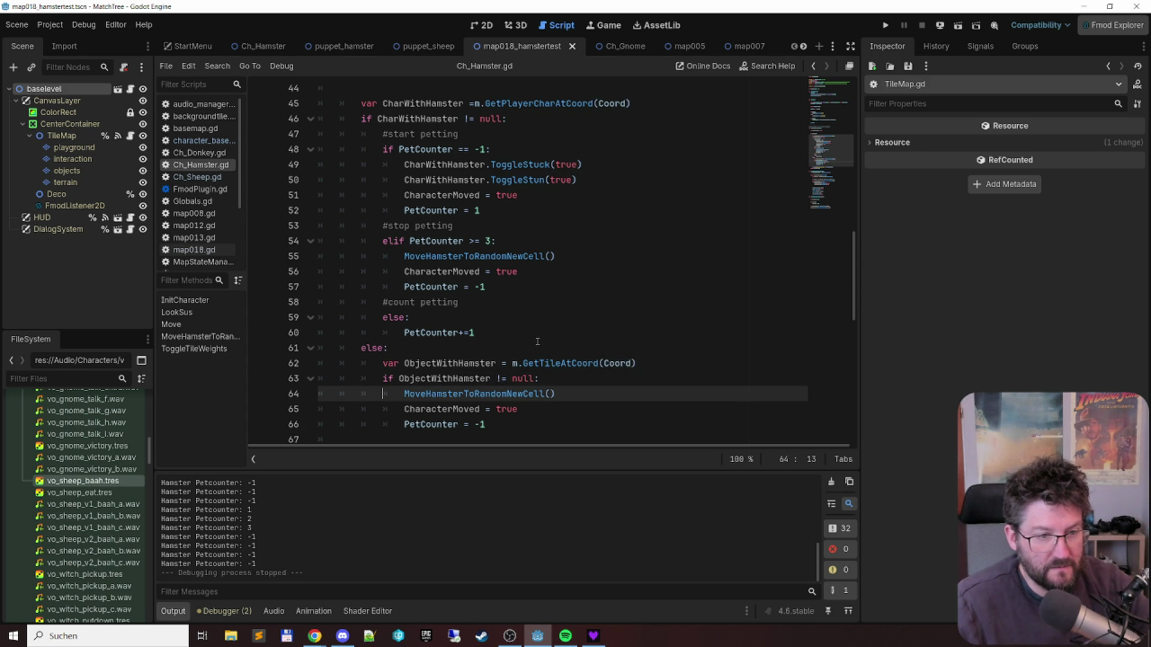
scroll(548, 270, "down", 2)
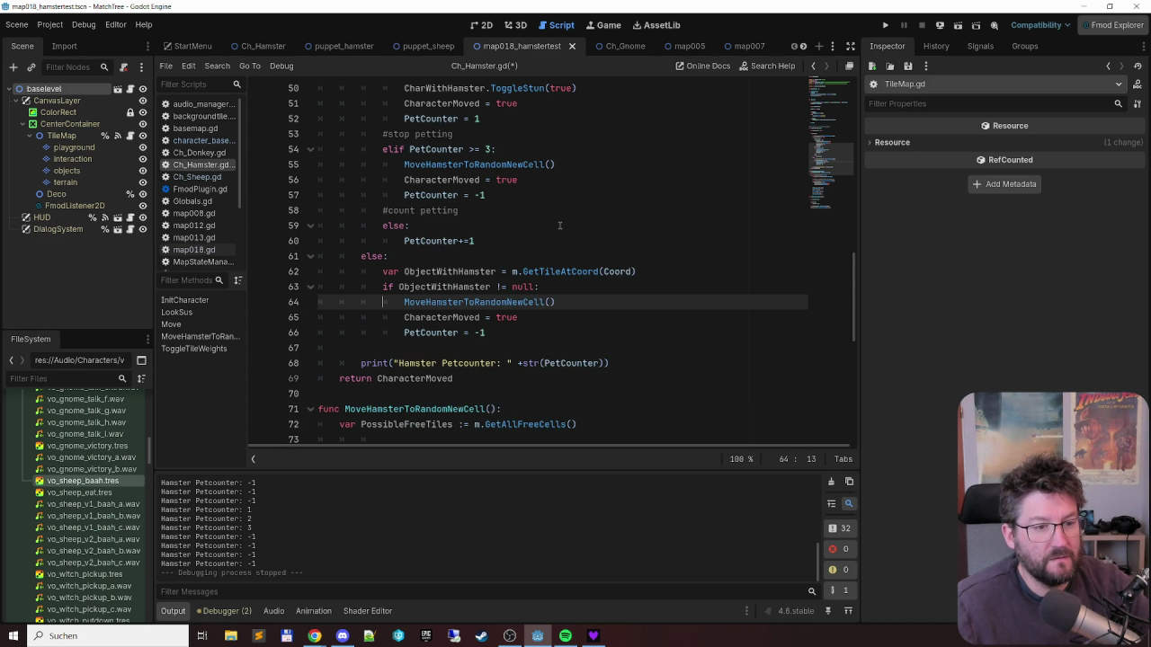
scroll(515, 257, "up", 3)
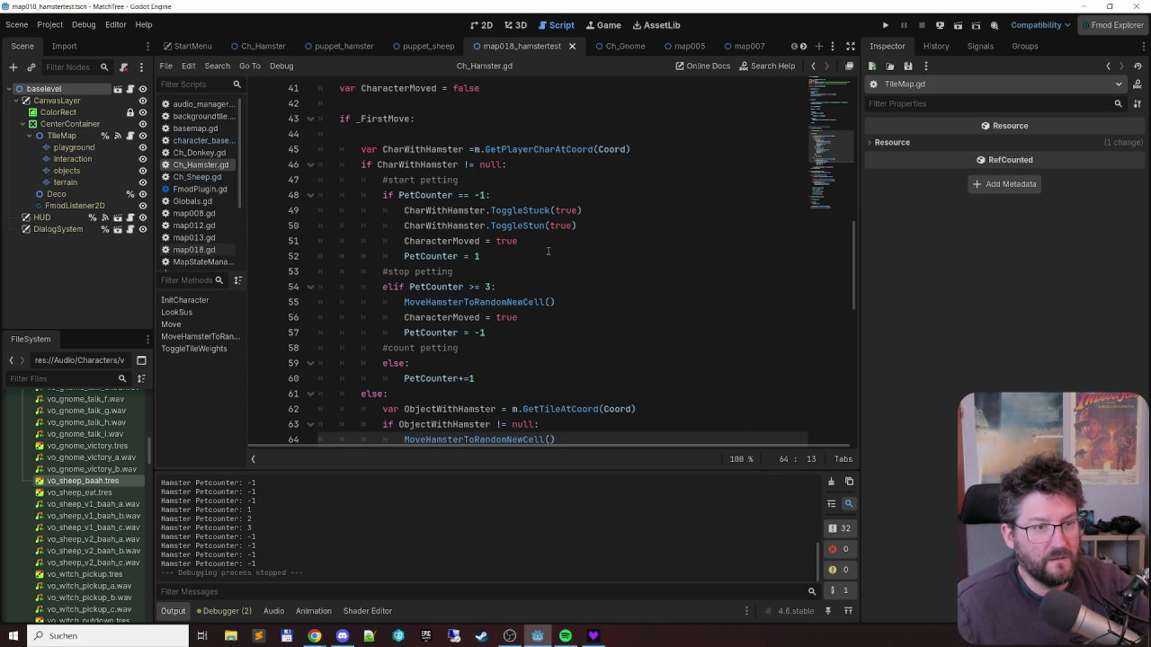
key("F6")
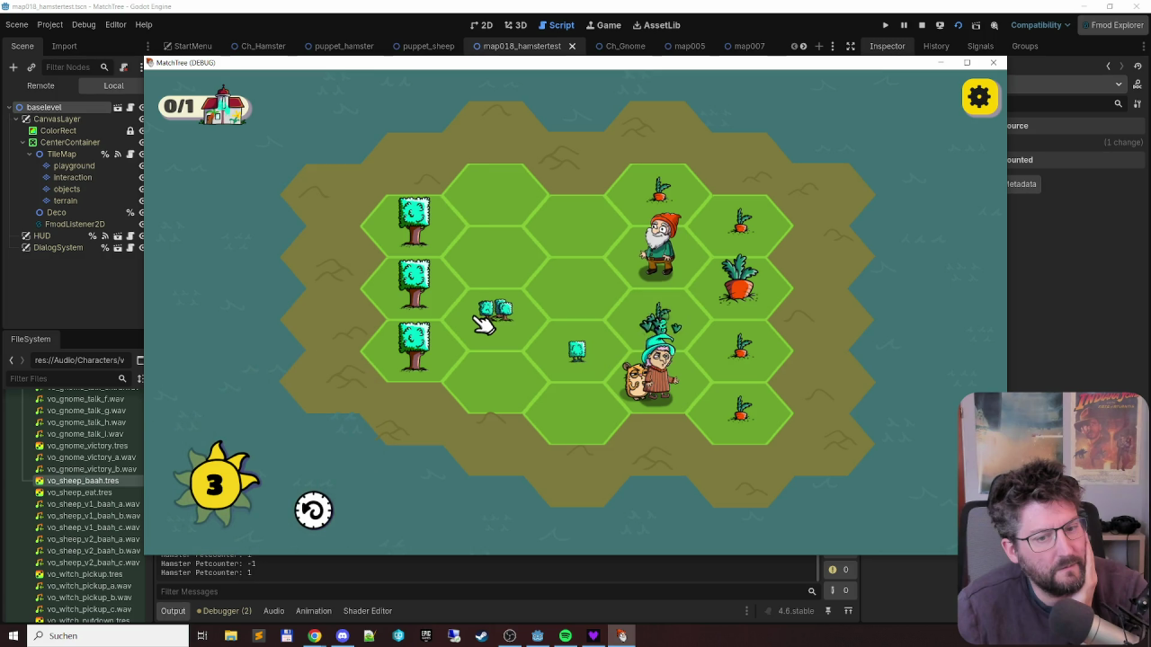
- Play turns, merging carrots, a large bush and a house, move the grandma, then stop the game
left_click(665, 326)
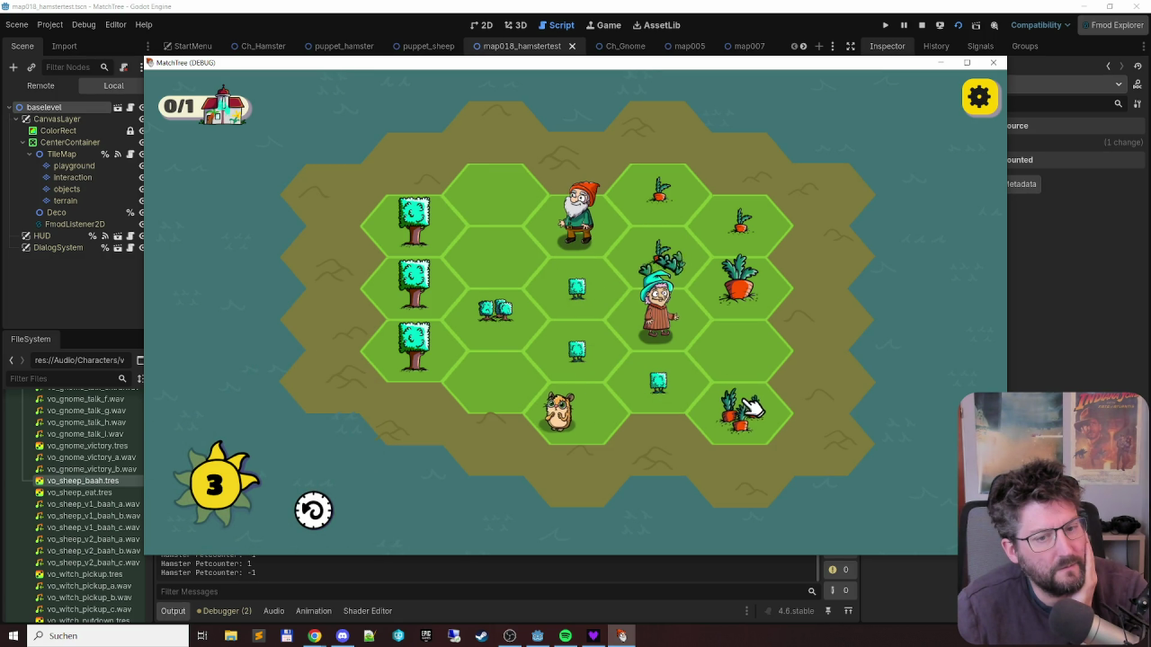
left_click(580, 289)
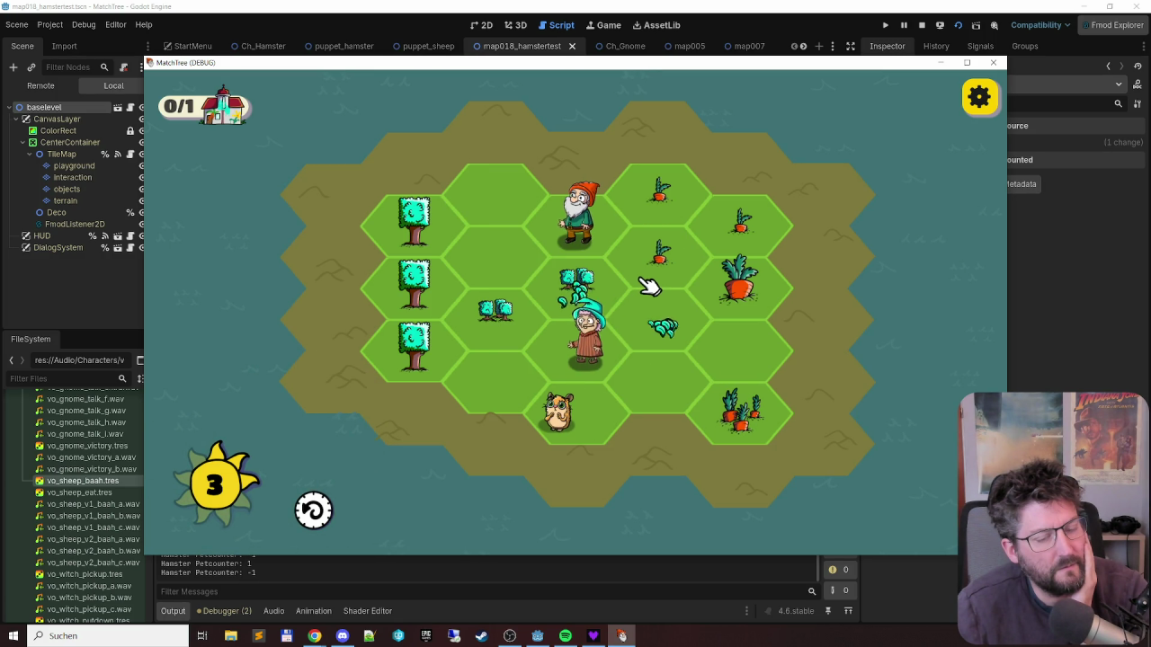
left_click(758, 230)
left_click(645, 351)
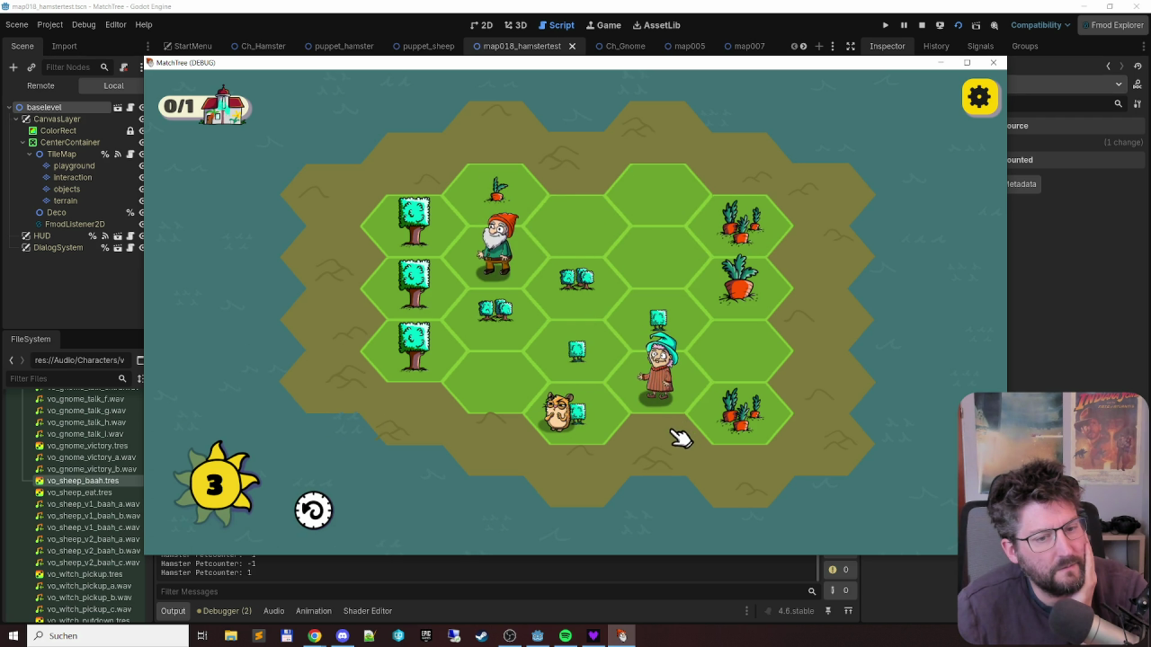
left_click(725, 329)
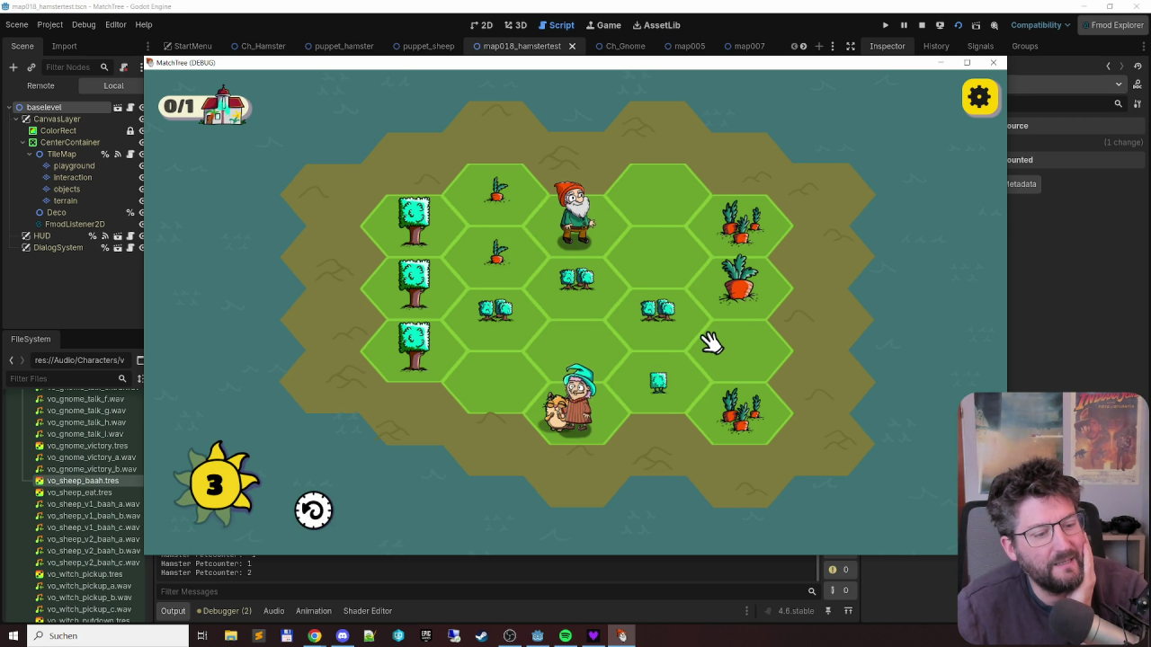
left_click(490, 329)
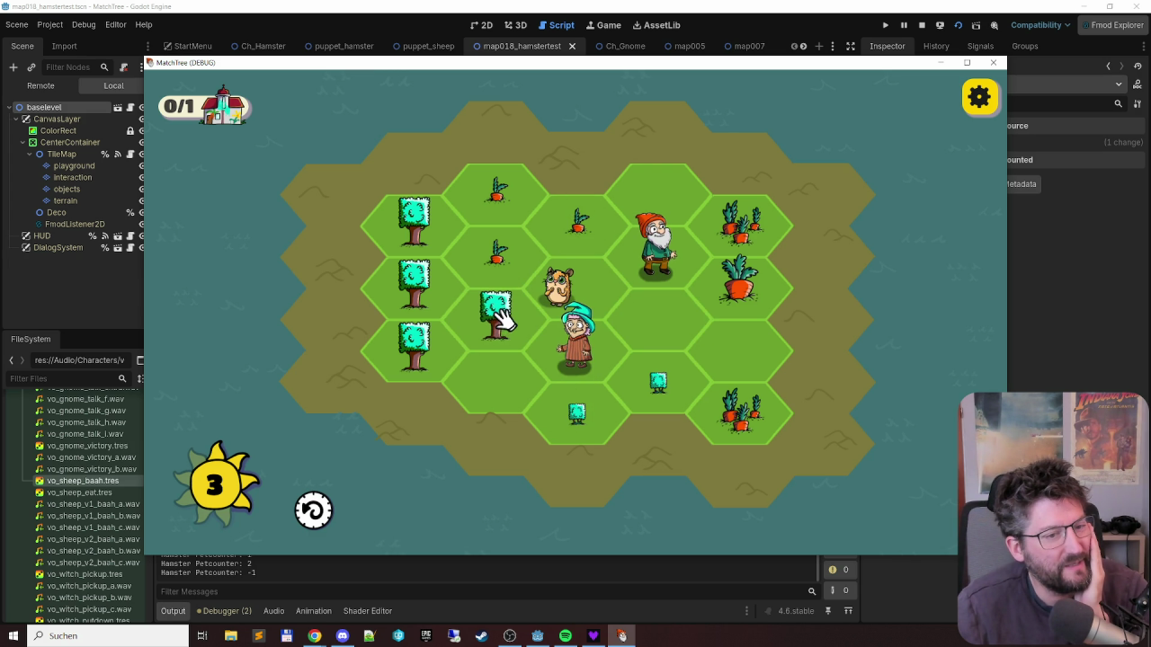
left_click(421, 225)
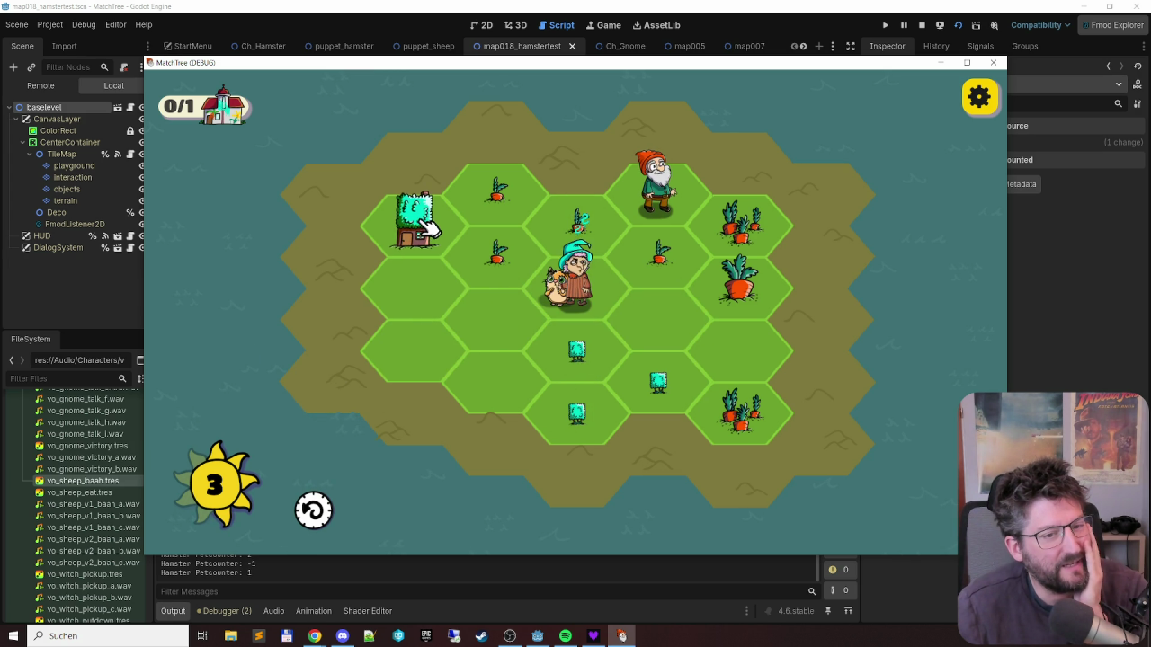
left_click_drag(575, 288, 681, 323)
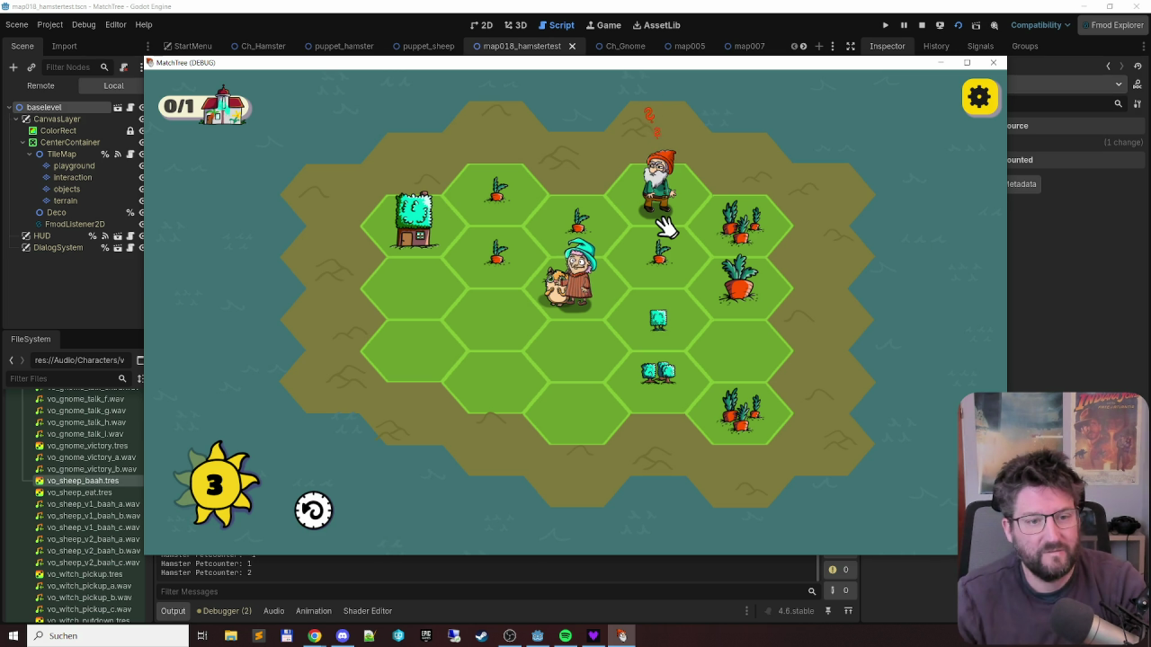
key("F8")
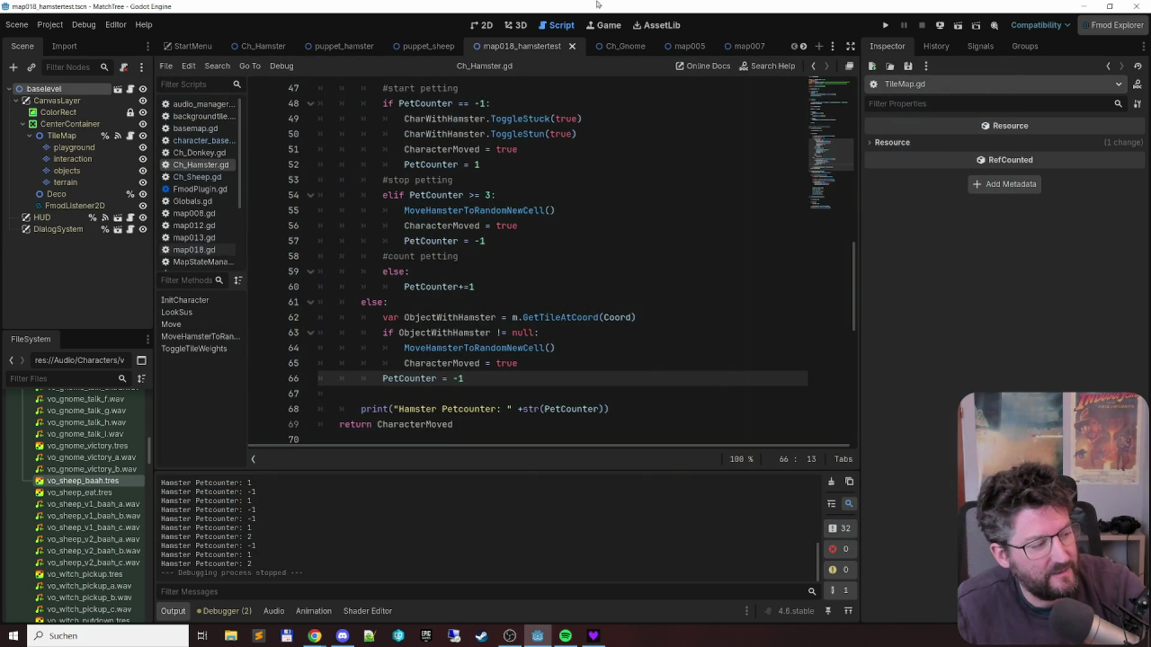
key("F6")
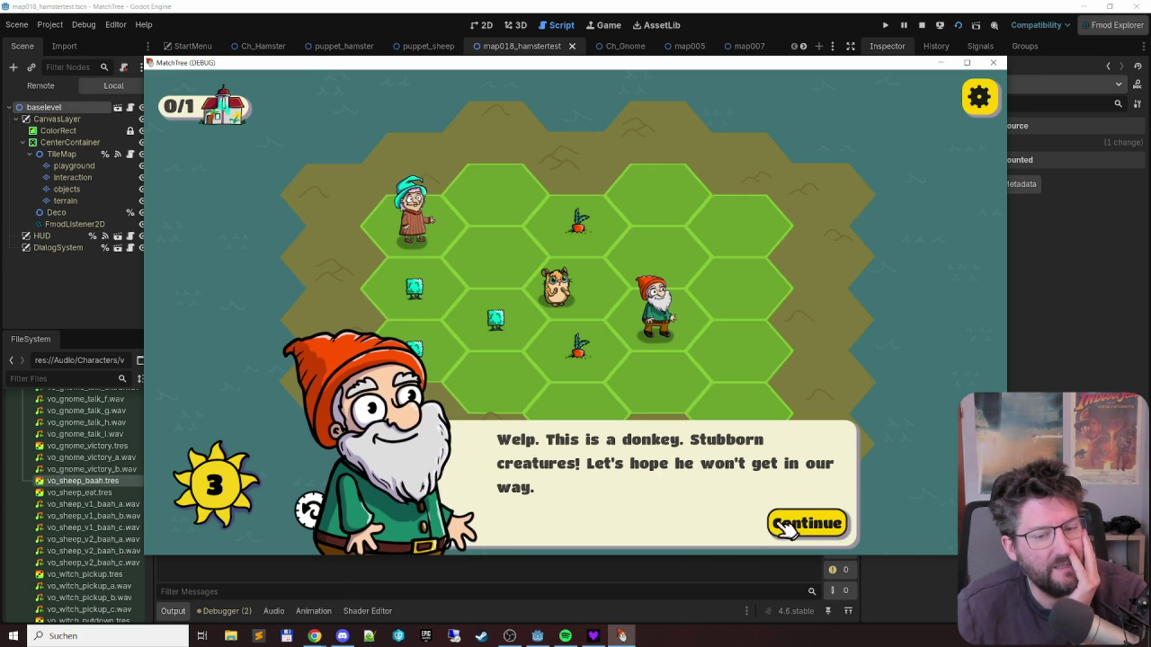
left_click(773, 533)
left_click(393, 369)
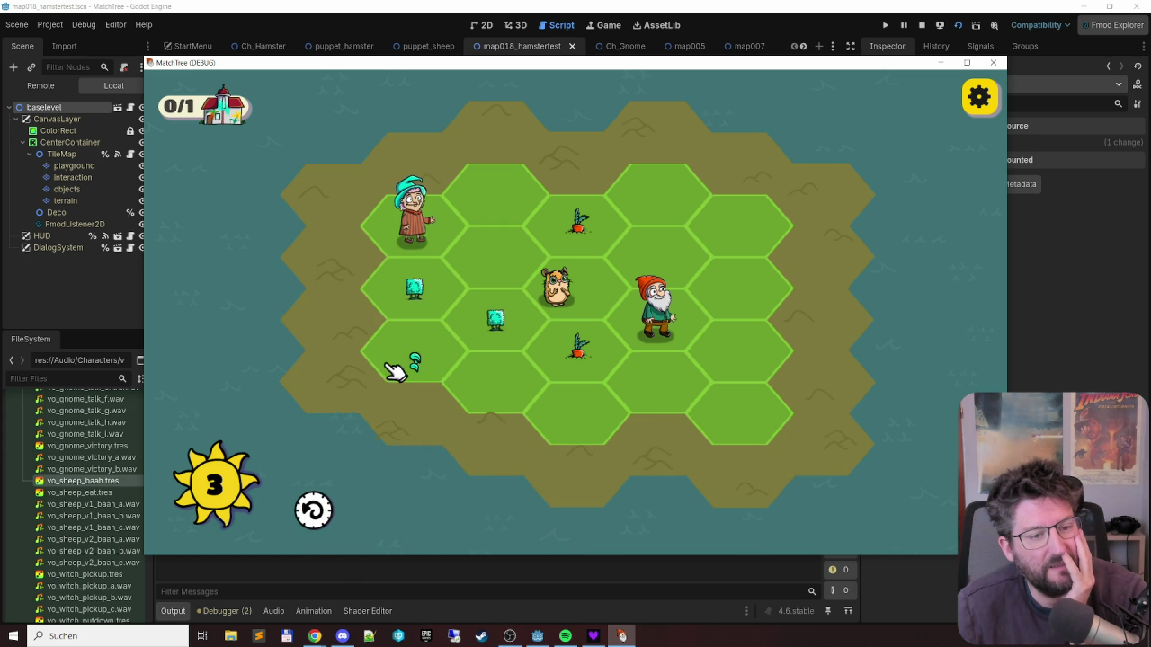
left_click(537, 309)
left_click(642, 265)
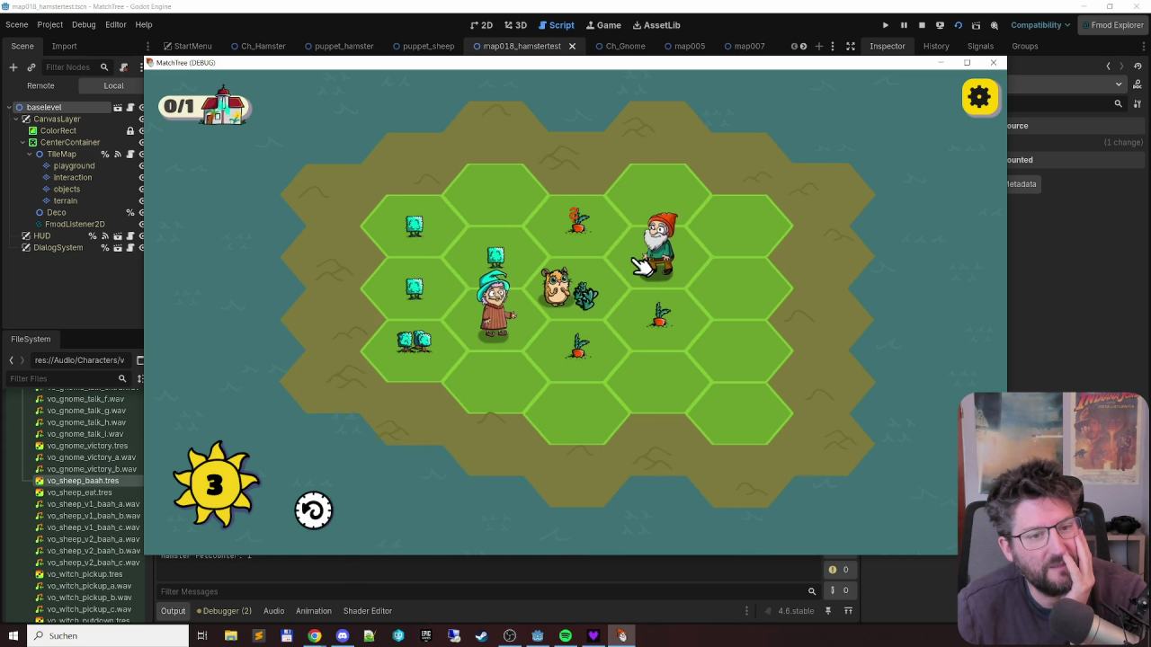
left_click(609, 367)
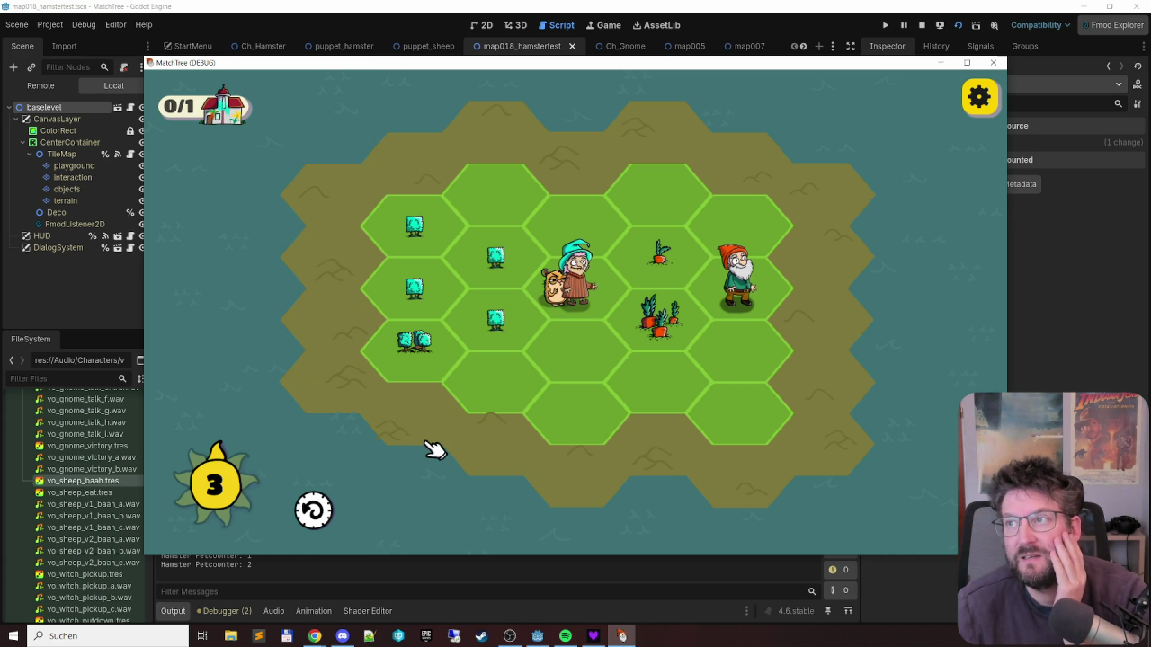
left_click(992, 63)
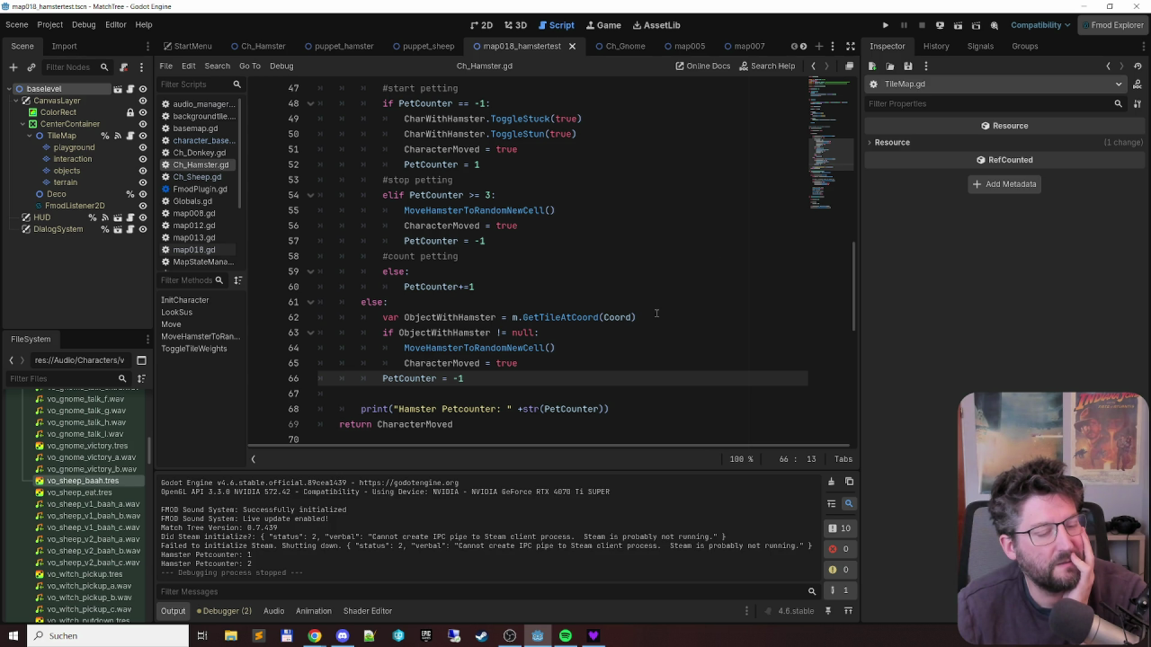
scroll(650, 313, "up", 1)
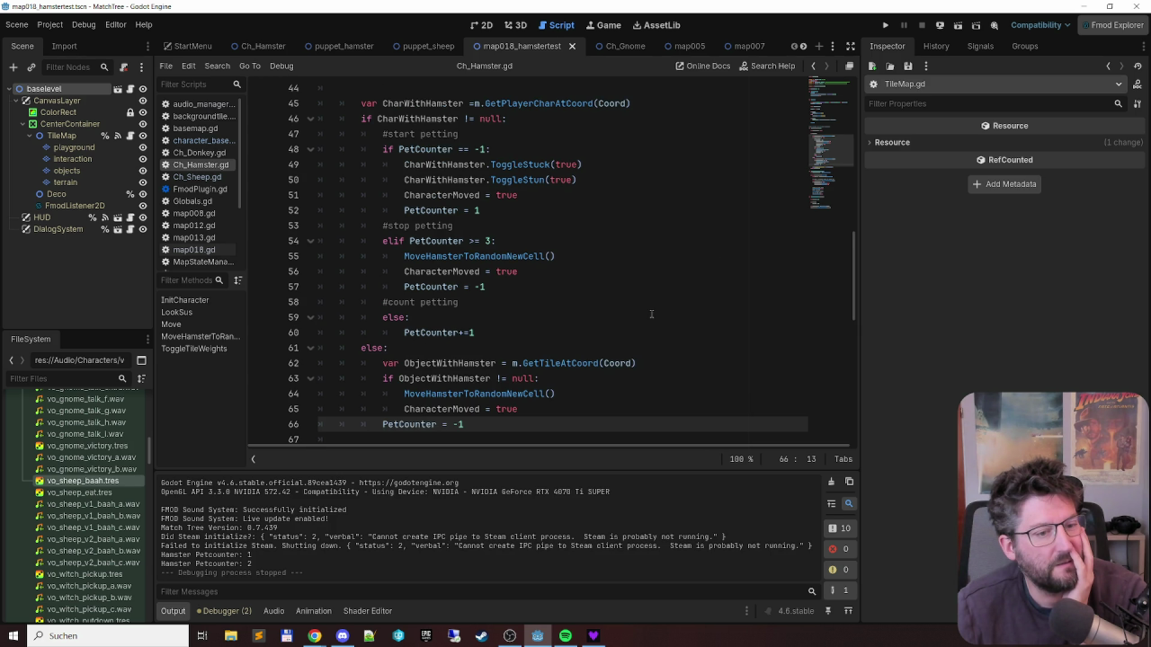
scroll(651, 313, "up", 1)
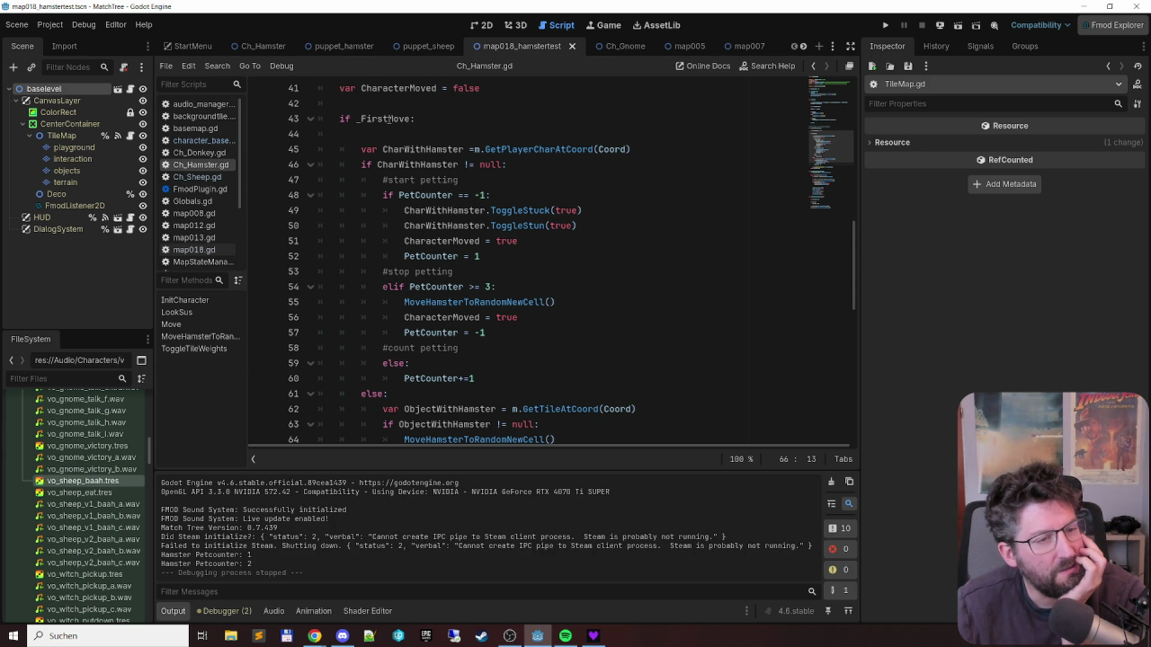
mouse_move(389, 119)
scroll(422, 165, "down", 2)
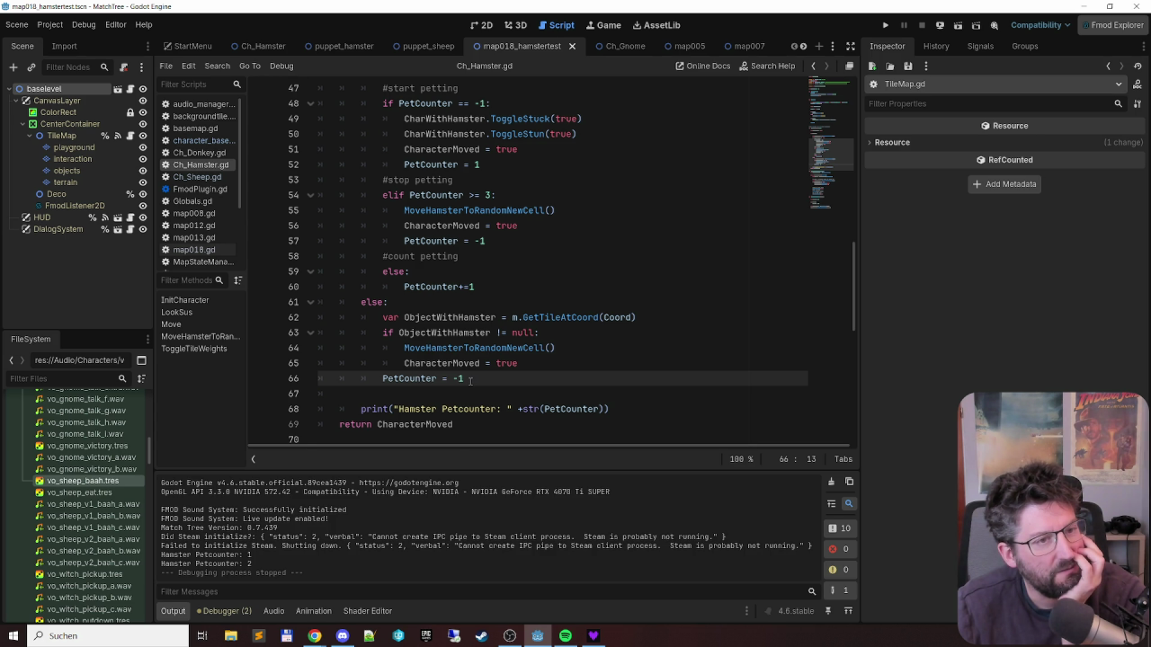
scroll(469, 381, "up", 2)
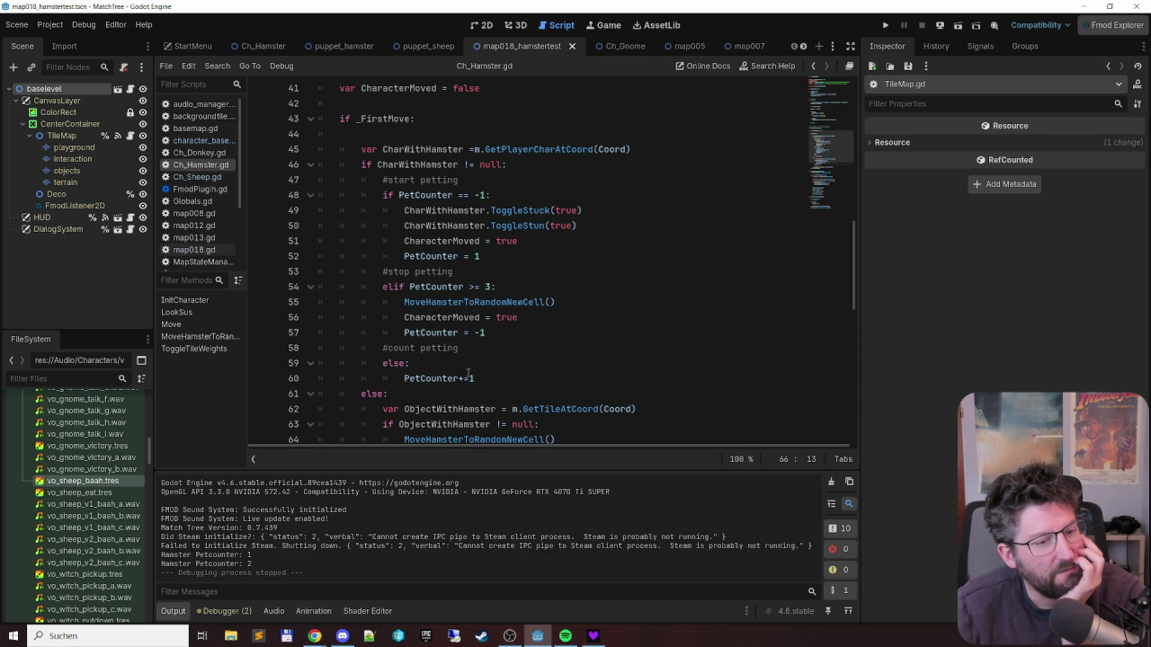
scroll(468, 371, "down", 2)
scroll(466, 266, "up", 2)
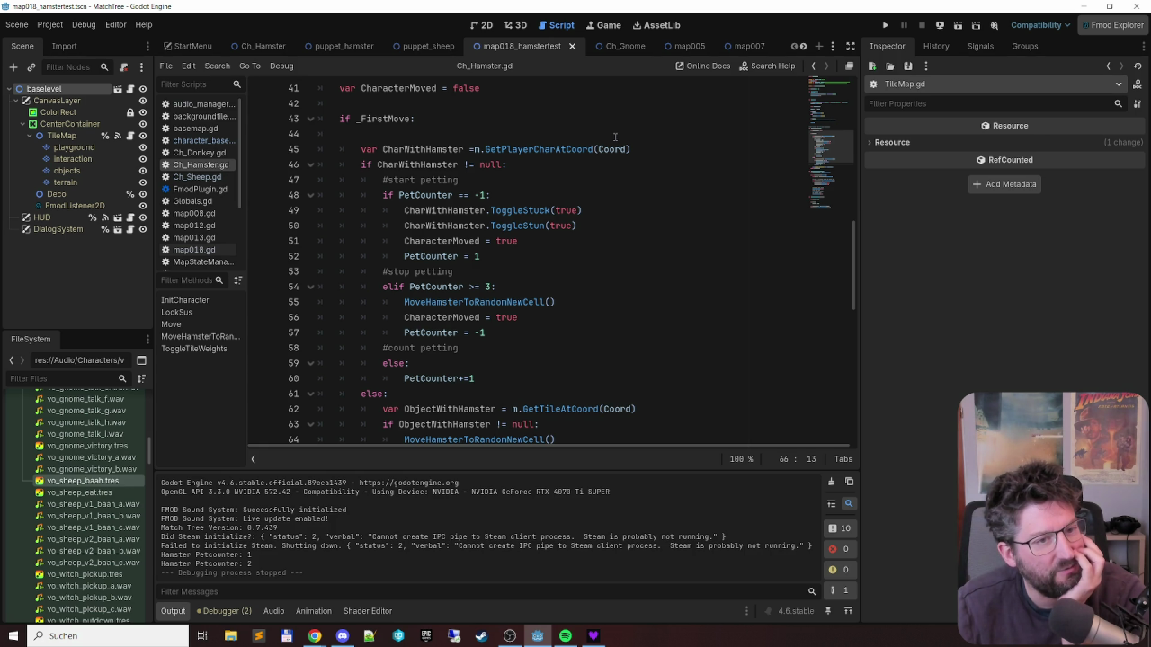
scroll(615, 137, "down", 2)
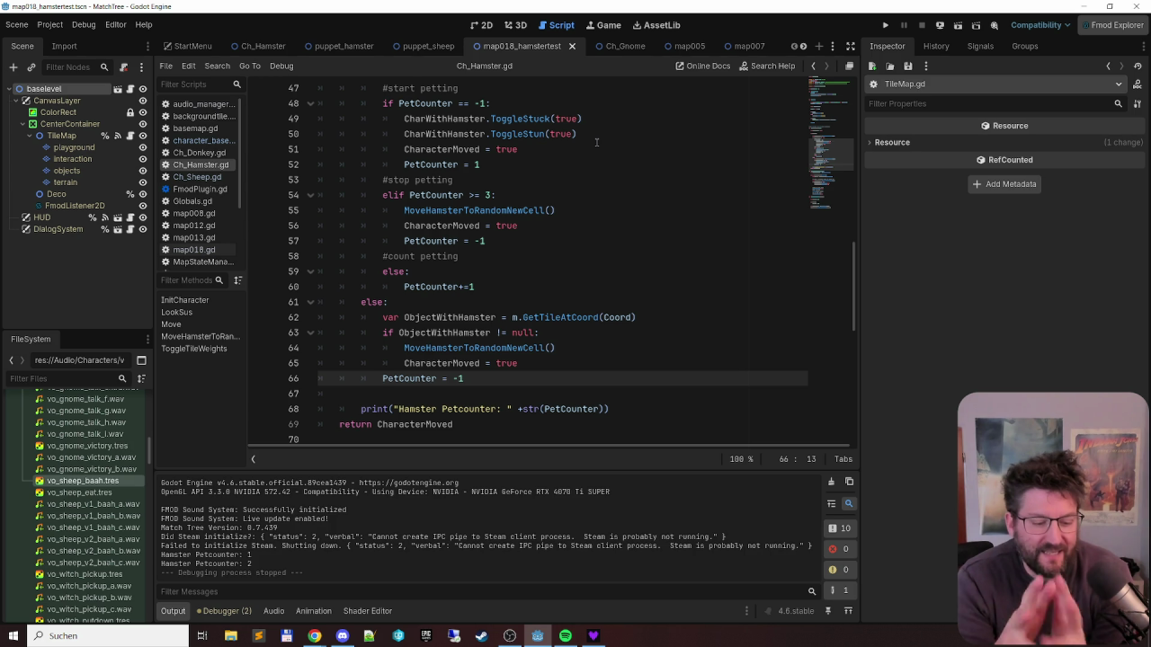
- Launch MatchTree with F5 to reach its title menu
key("F5")
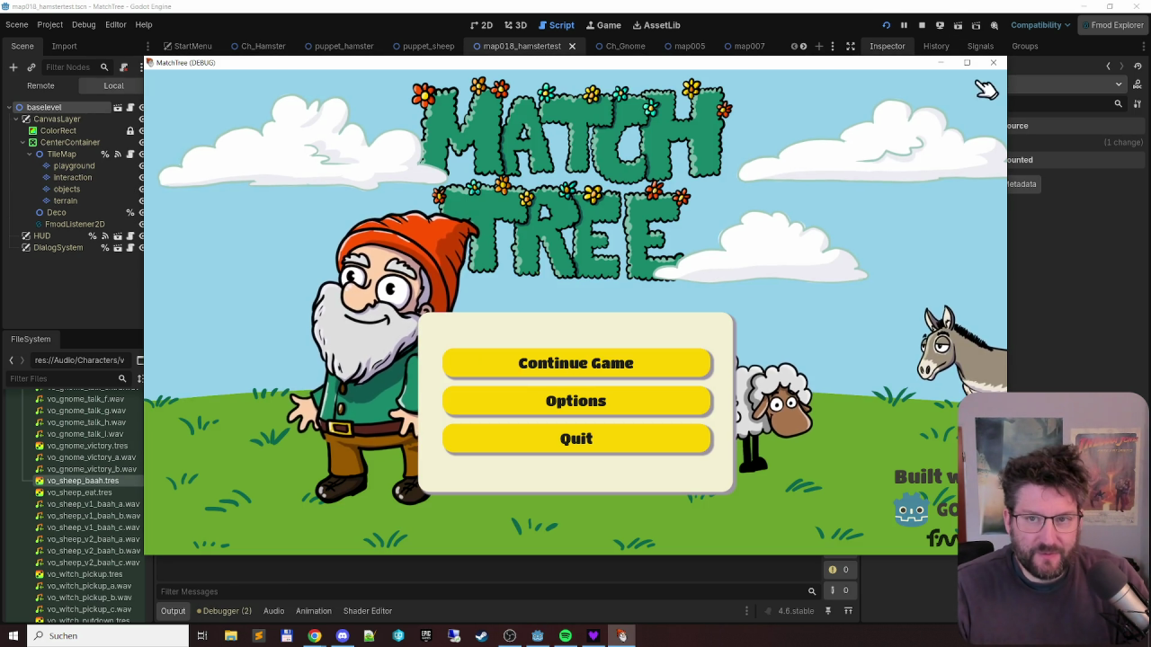
- Relaunch the game, make a move, carry the gnome off the hamster's hex, then close it
left_click(992, 62)
key("F5")
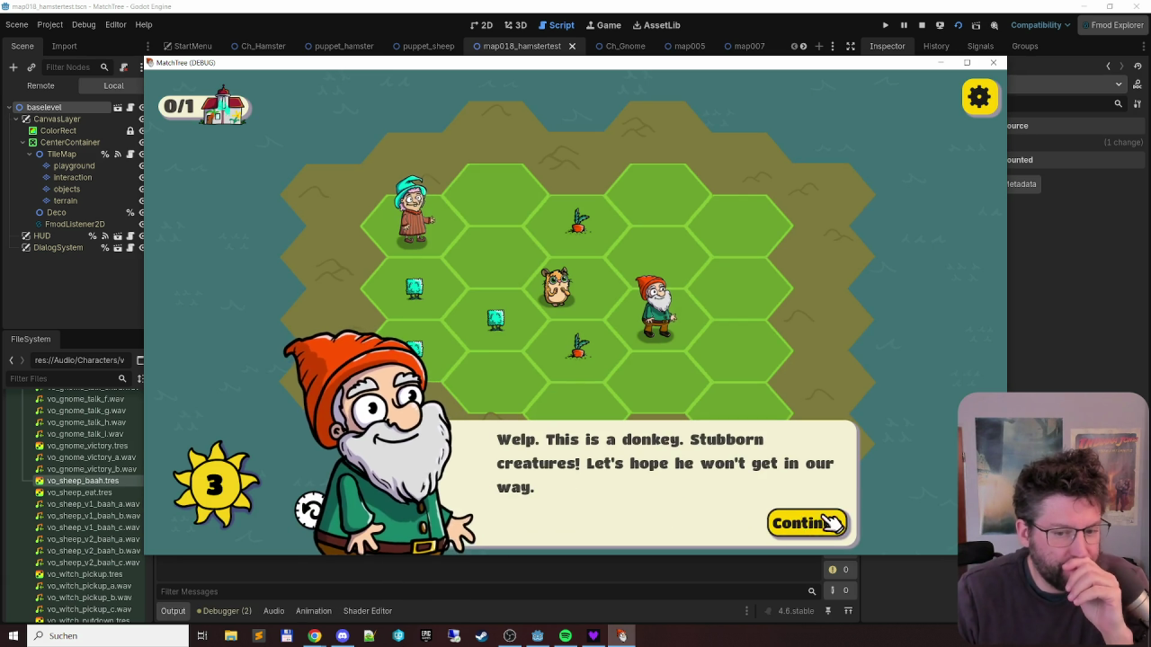
left_click(814, 522)
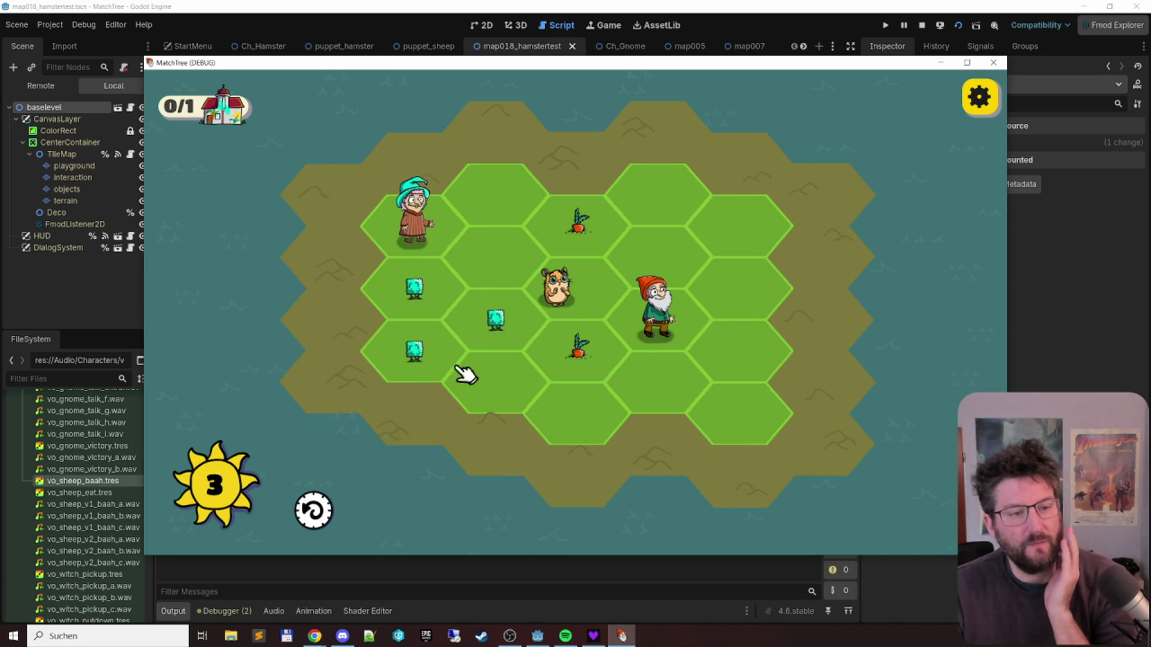
left_click(459, 329)
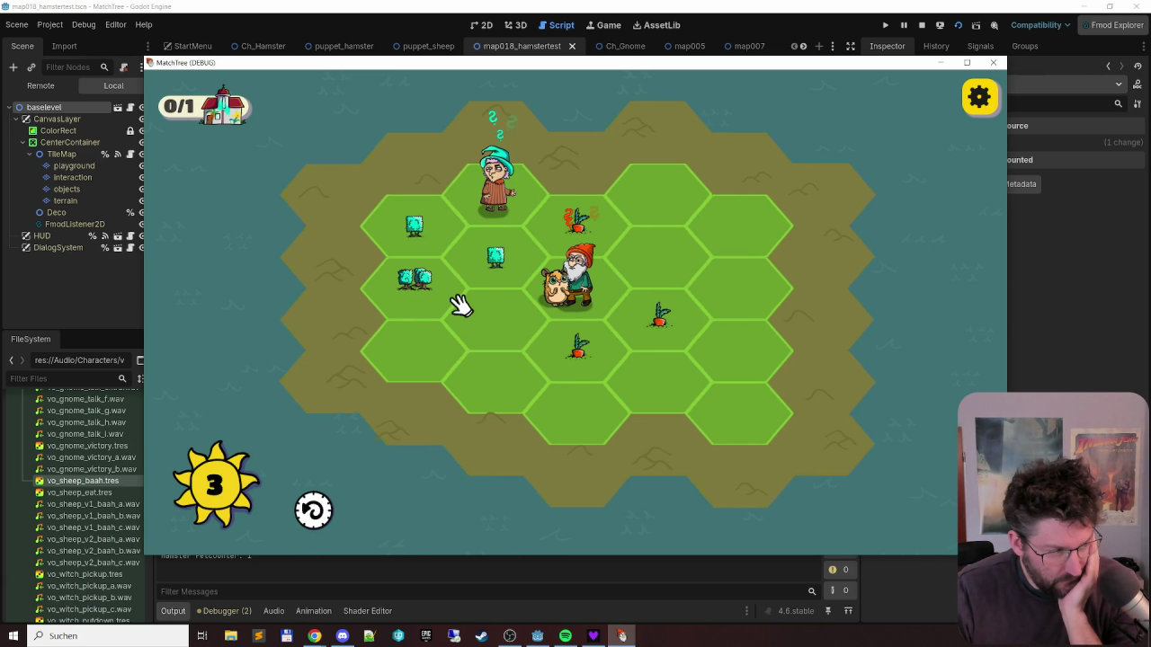
mouse_move(560, 274)
left_mouse_down()
mouse_move(647, 247)
mouse_move(732, 250)
mouse_move(742, 279)
left_mouse_up()
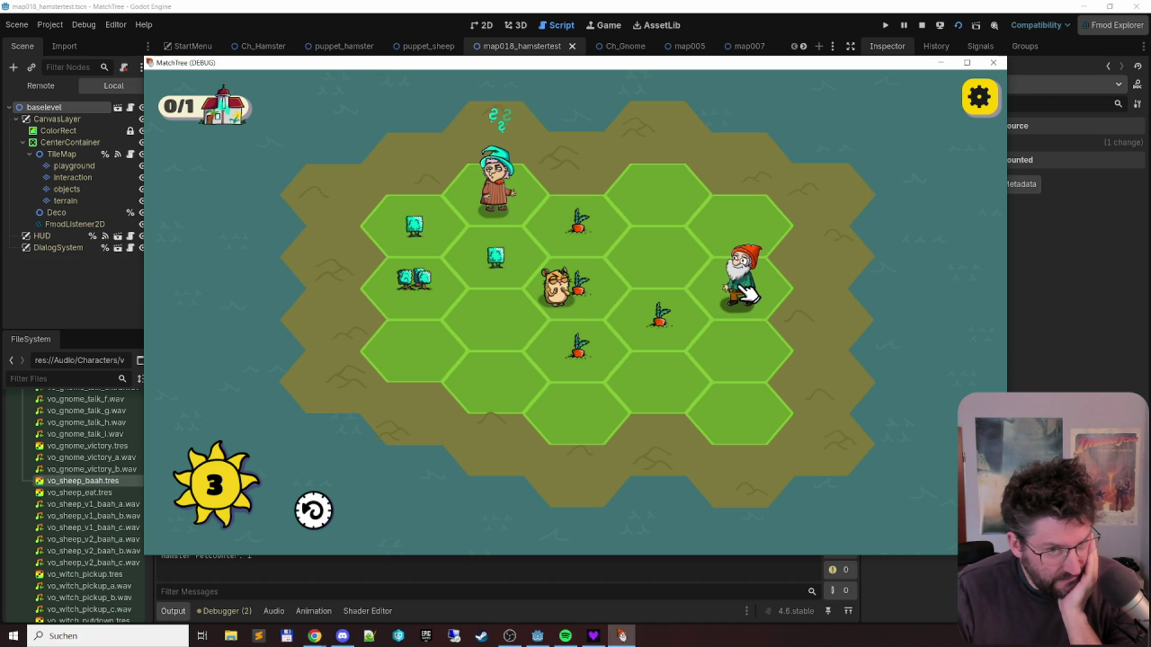
left_click_drag(616, 64, 633, 18)
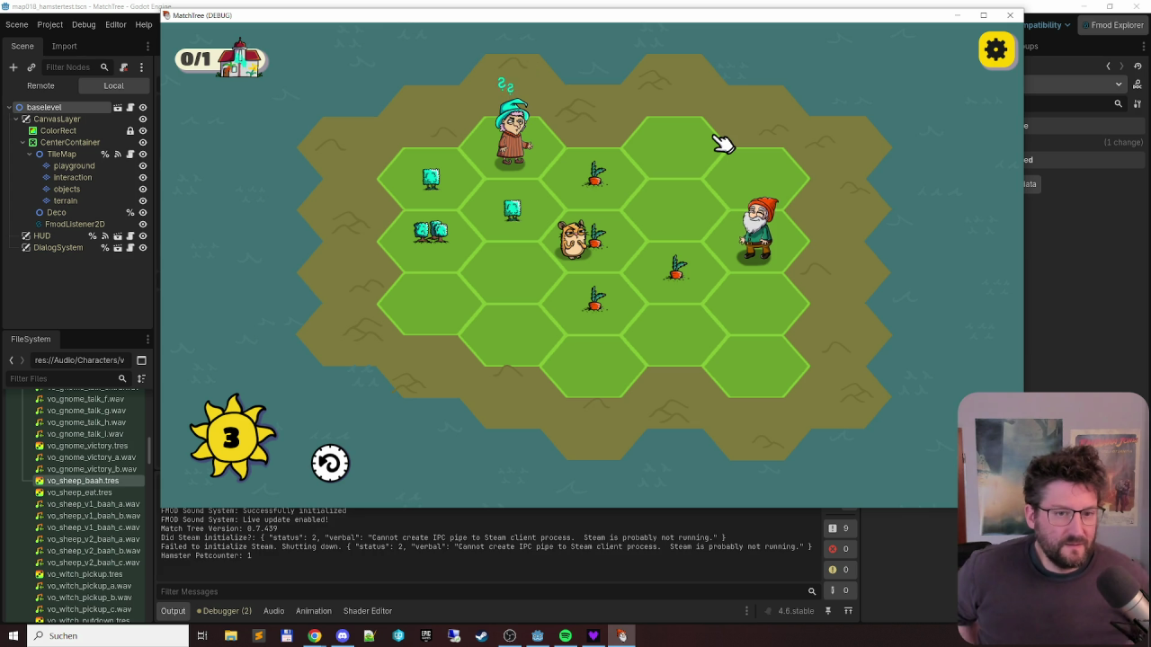
left_click(1009, 15)
scroll(467, 241, "up", 4)
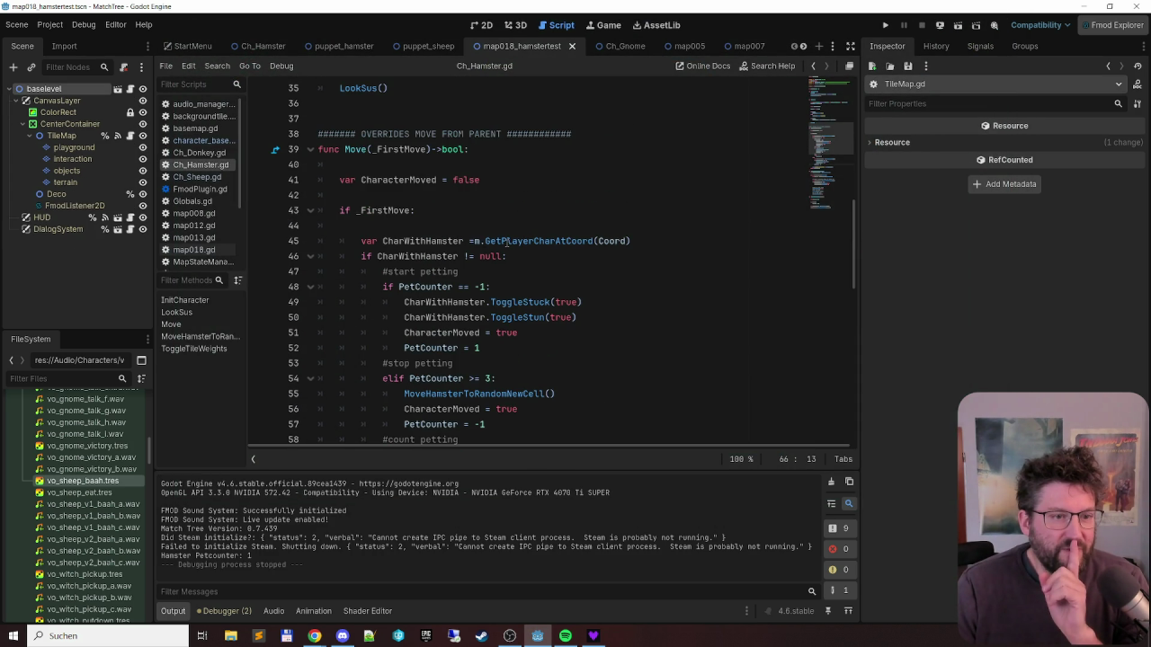
- Set a breakpoint on line 43 (if _FirstMove) with F9 and run the game again
left_click(466, 241)
left_click(399, 210)
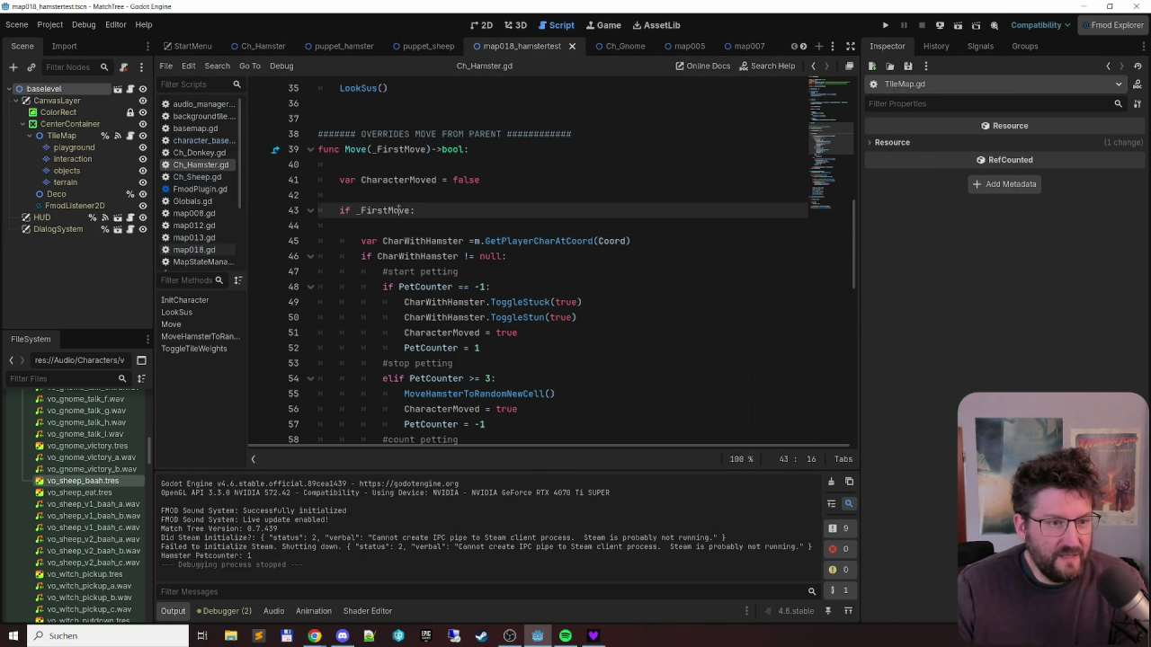
key("F9")
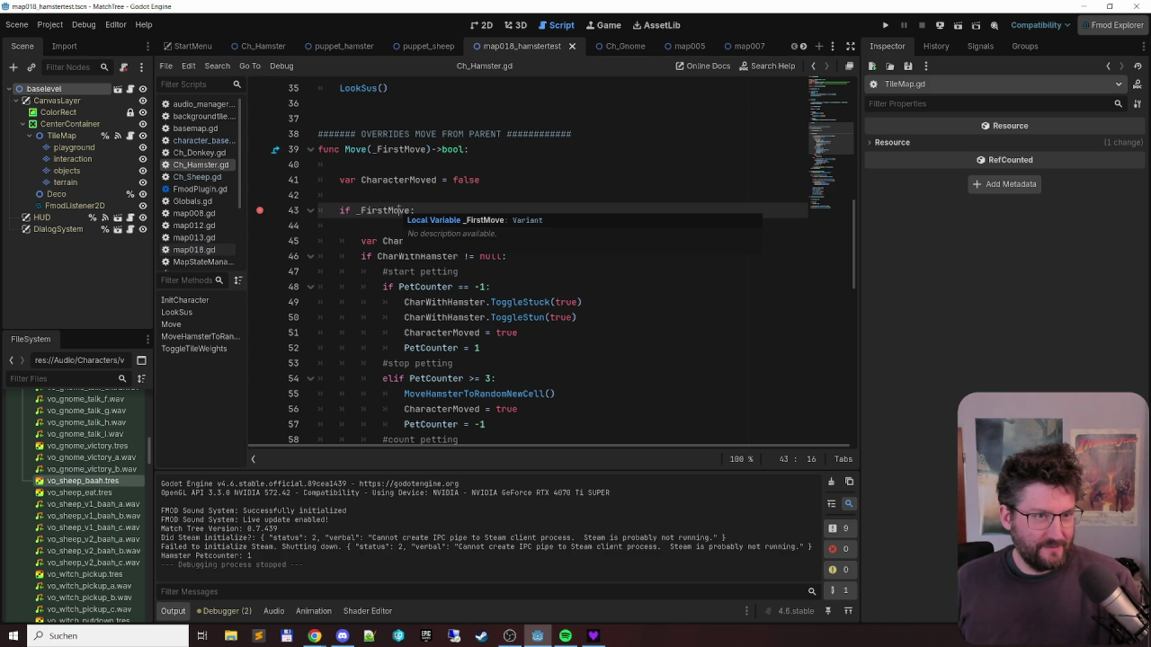
key("F6")
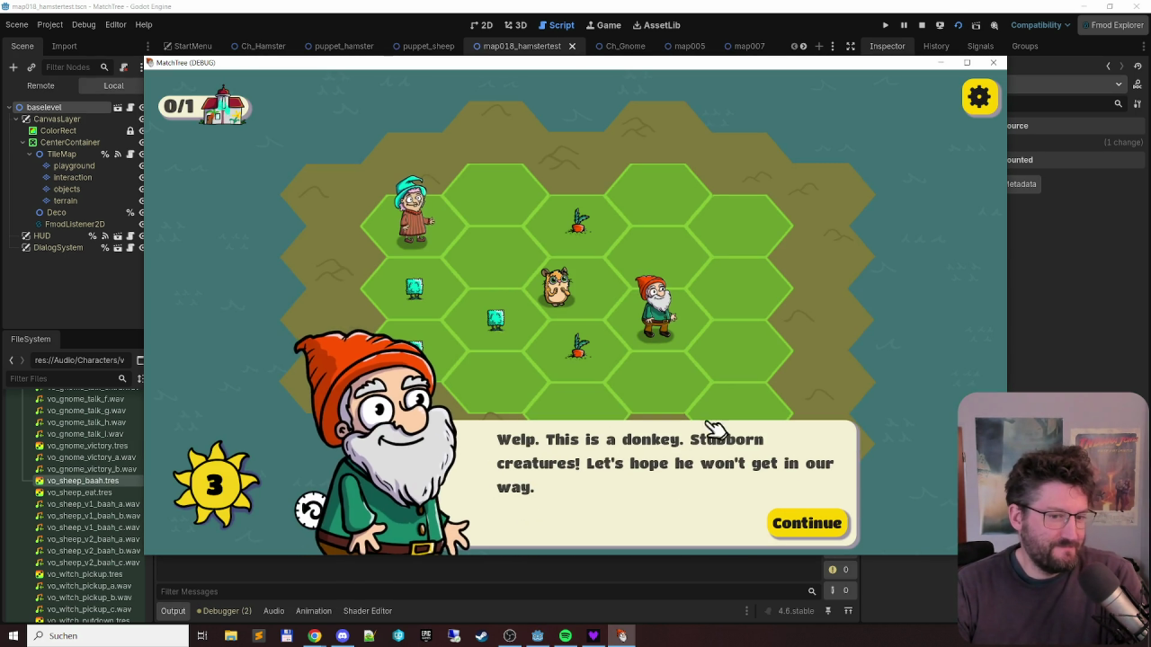
- Play moves, move the gnome off the hamster, and chain carrots through its hex until the breakpoint hits
left_click(832, 522)
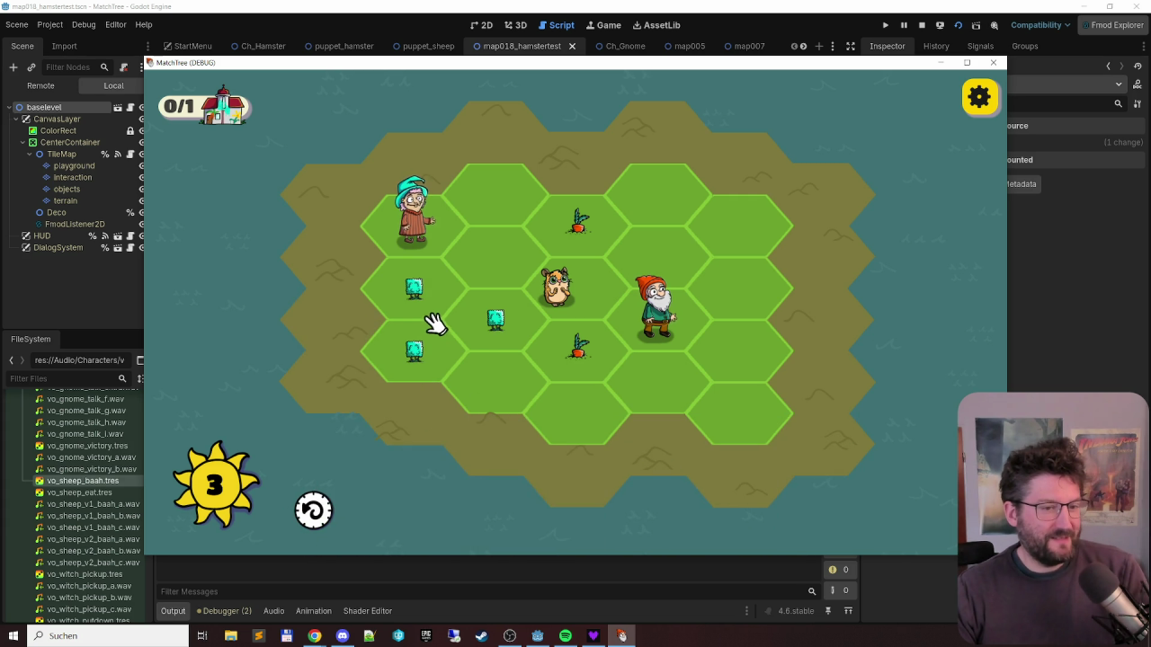
left_click_drag(419, 290, 481, 330)
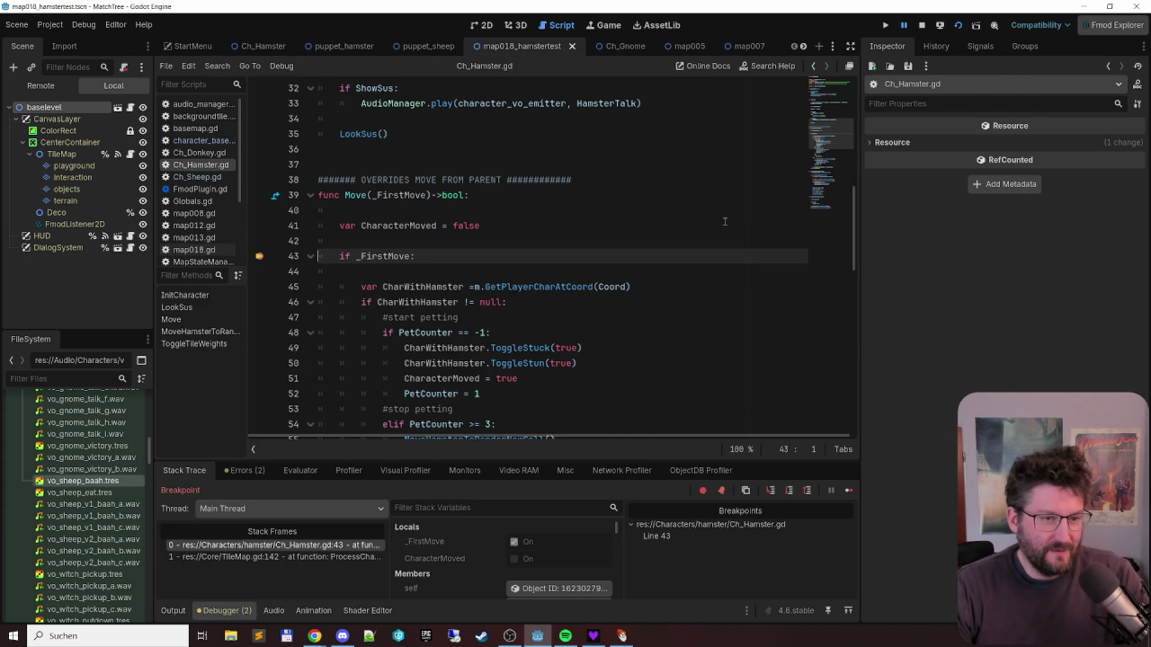
key("F12")
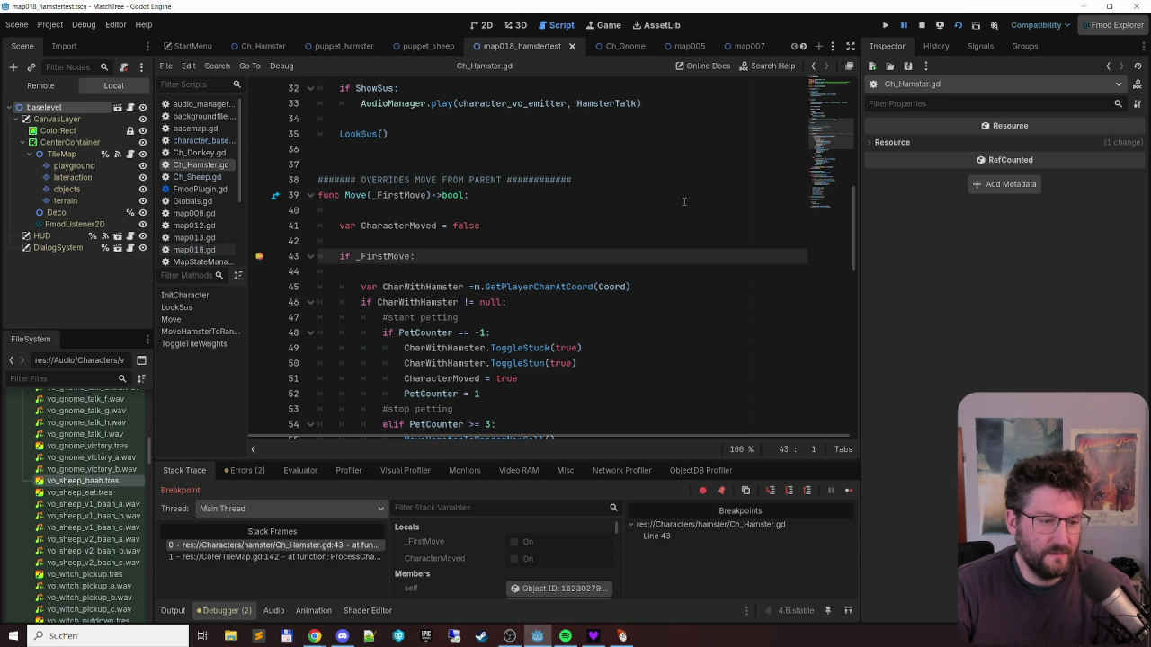
key("F12")
key("F12")
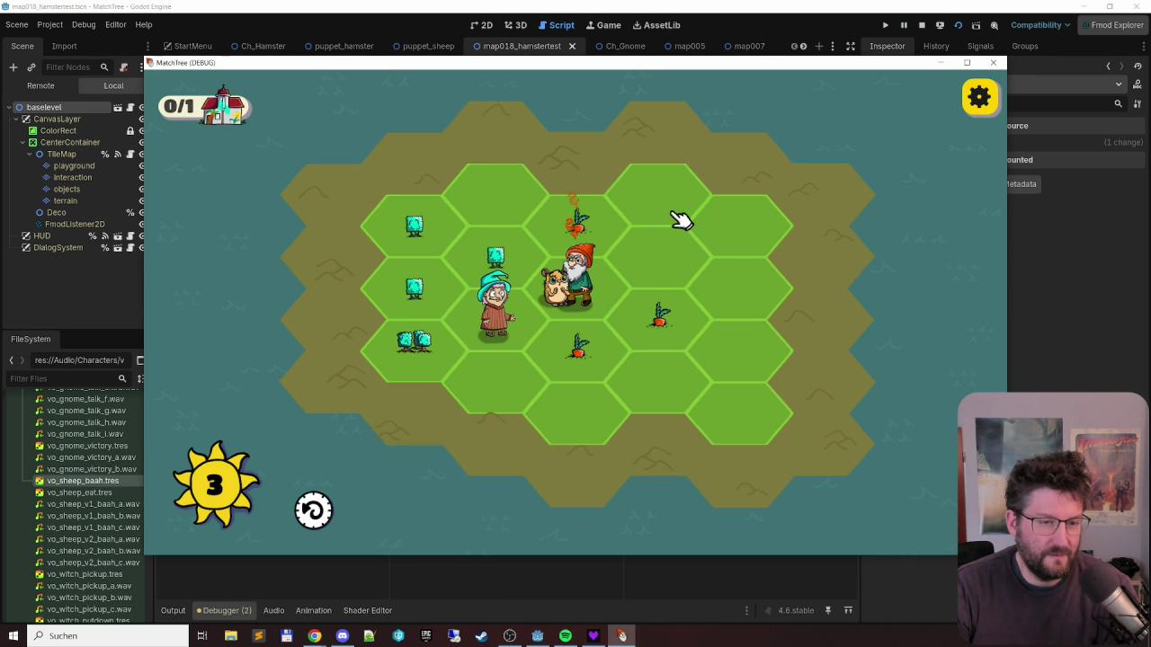
left_click_drag(598, 288, 724, 290)
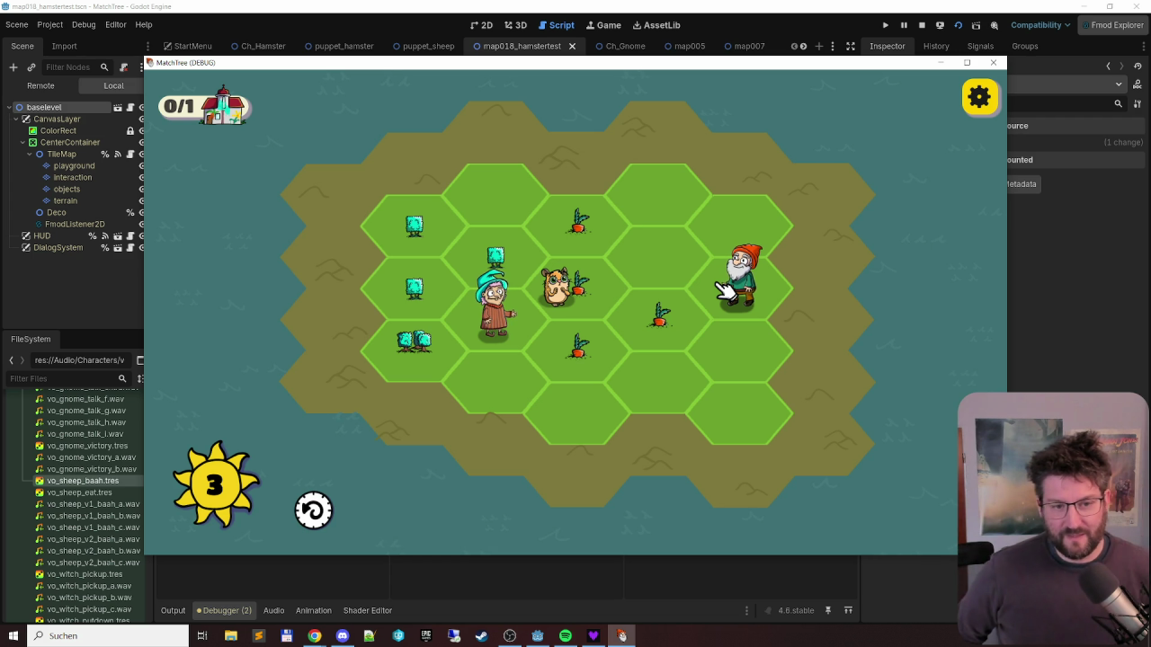
left_click_drag(586, 65, 598, 11)
mouse_move(596, 169)
left_mouse_down()
mouse_move(668, 264)
mouse_move(691, 265)
left_mouse_up()
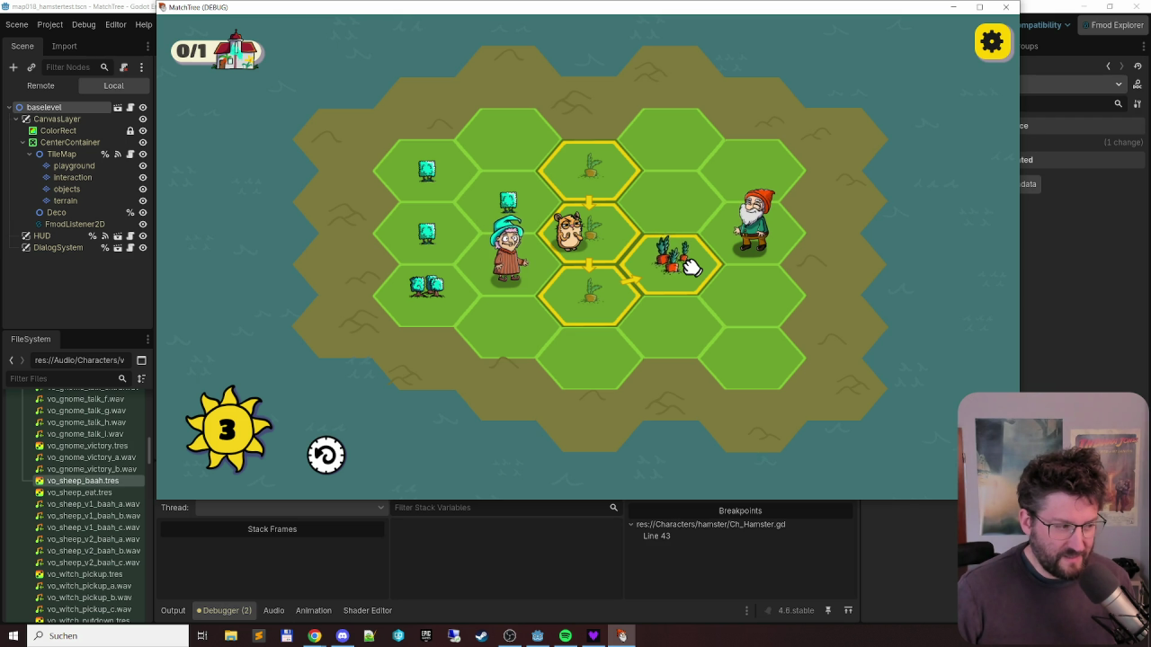
left_click(690, 265)
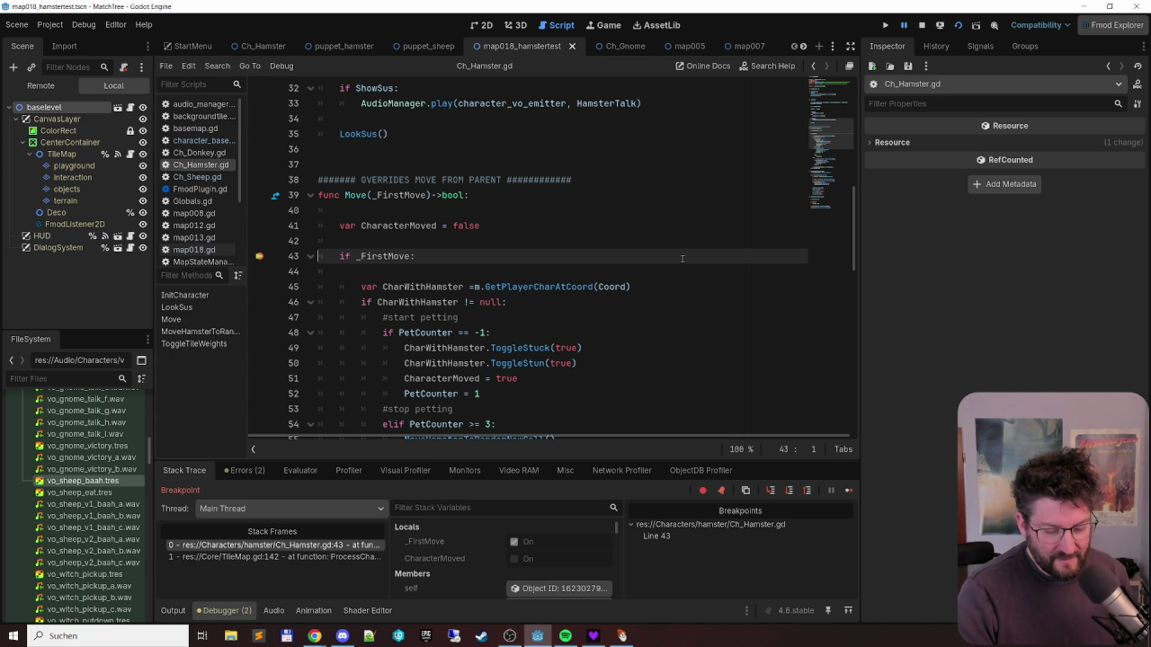
- Step over and into GetPlayerCharAtCoord, then scroll the locals to confirm PetCounter is 1
key("F10")
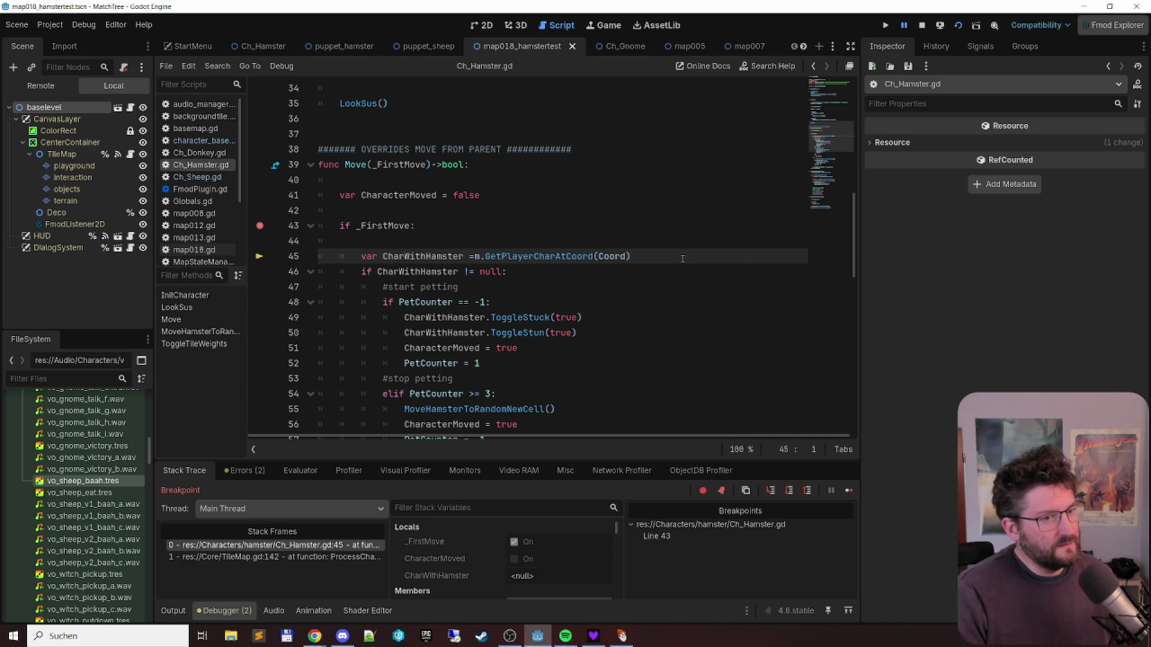
key("F11")
key("F11")
key("F11")
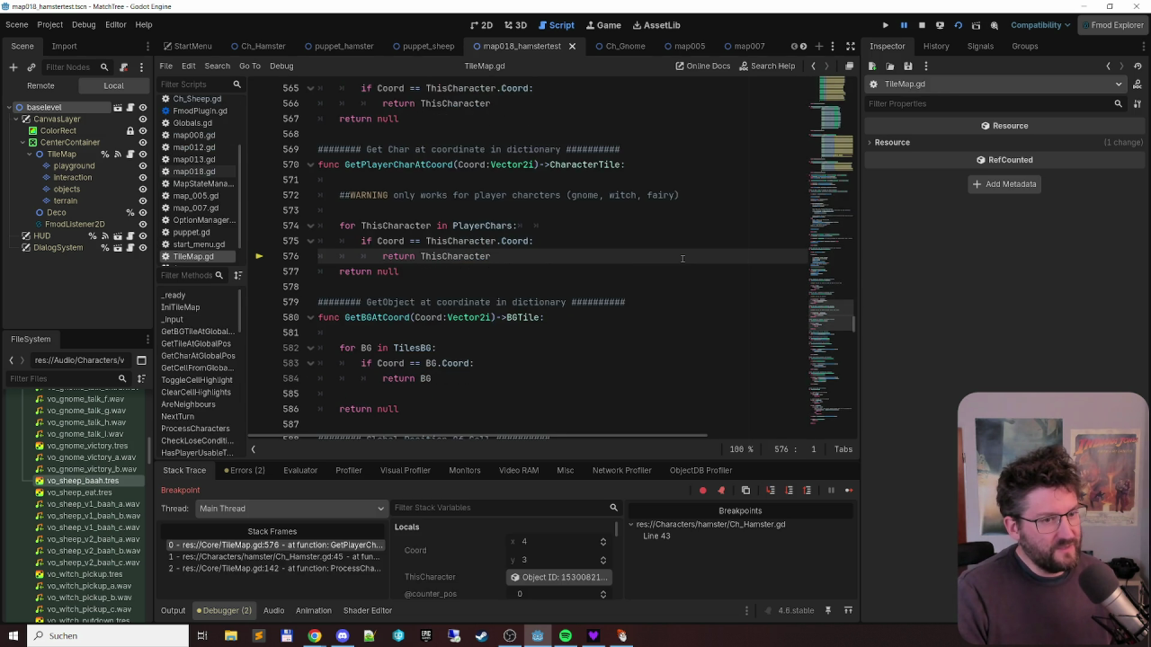
key("F11")
key("F11")
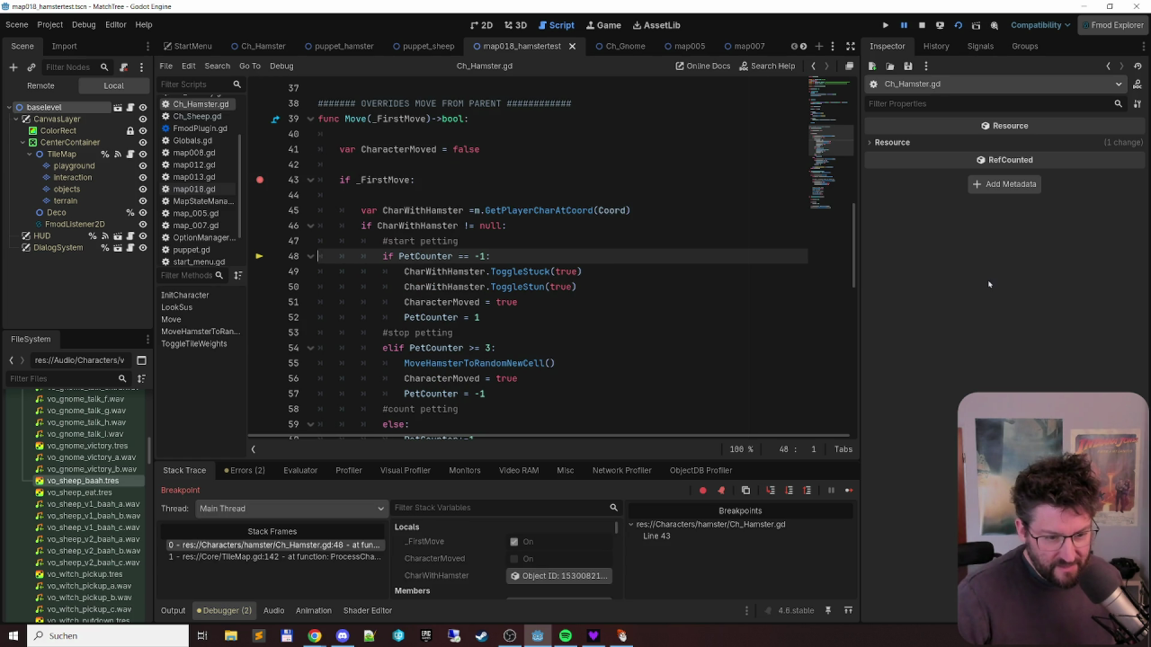
scroll(495, 526, "down", 1)
scroll(468, 535, "down", 5)
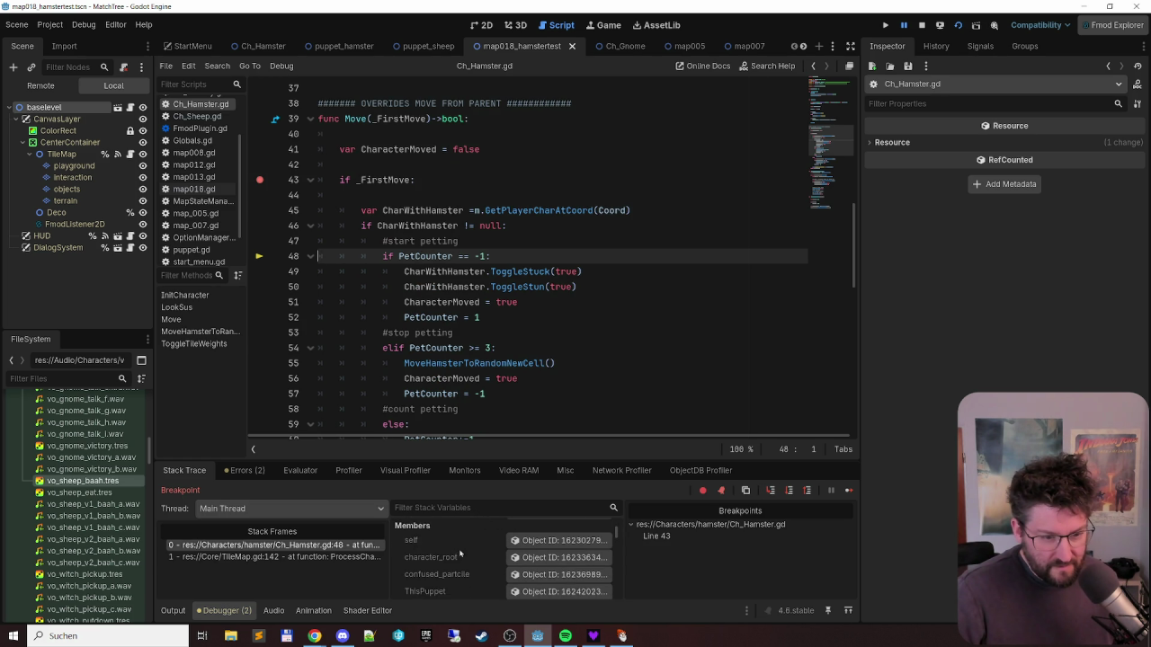
scroll(459, 542, "down", 5)
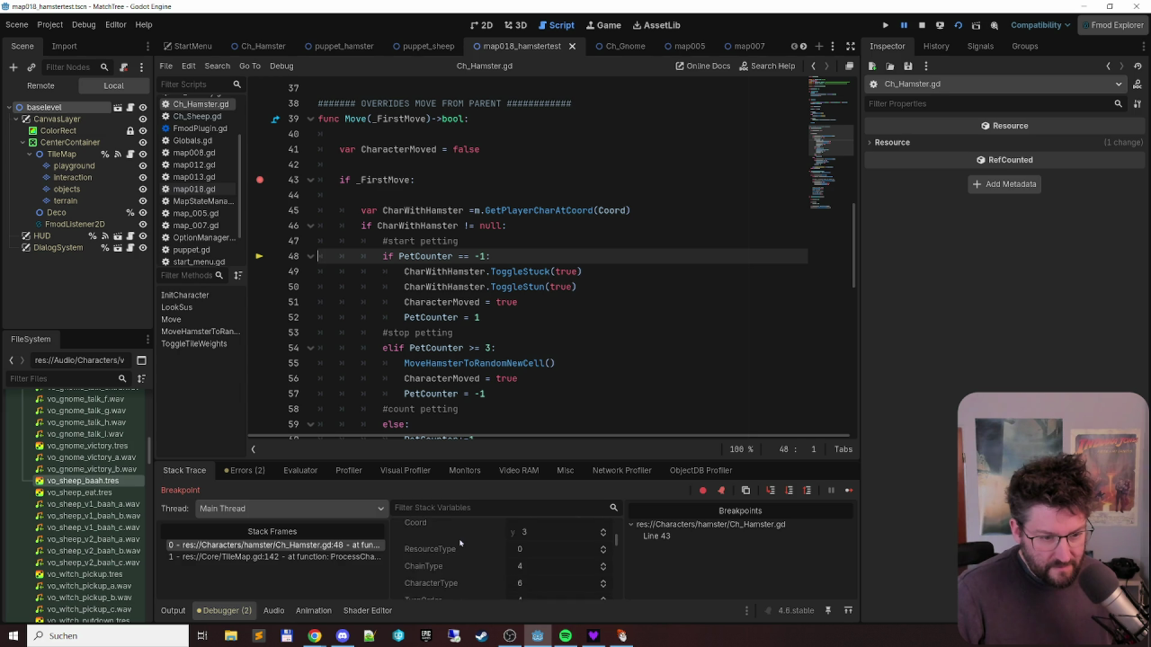
scroll(445, 546, "down", 5)
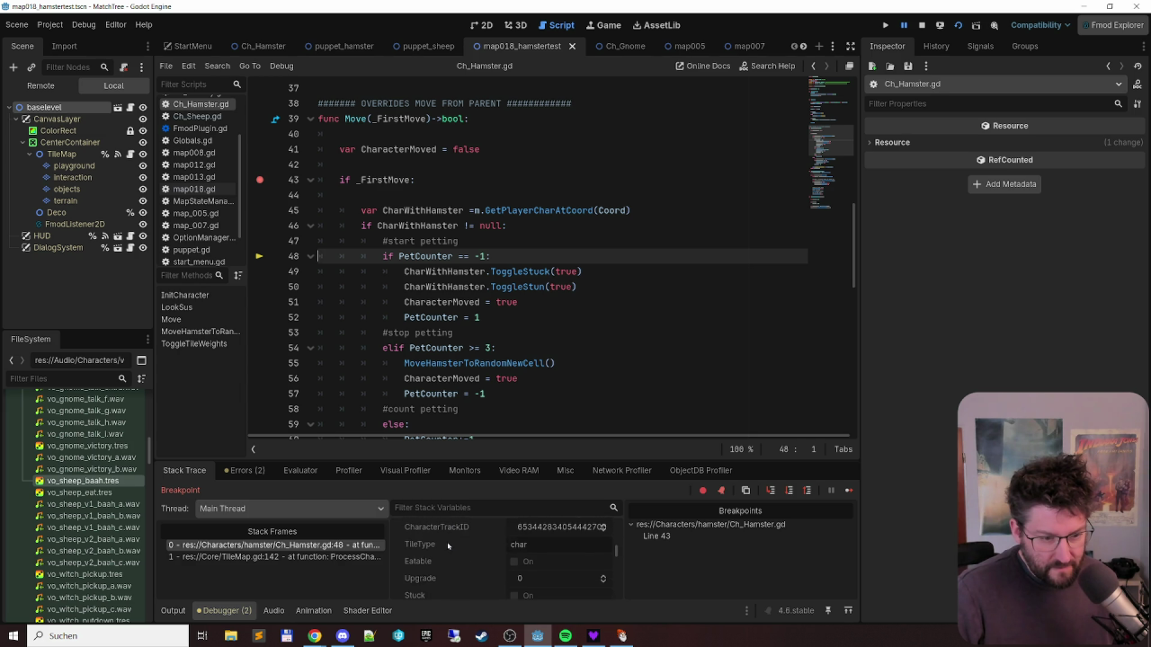
scroll(440, 546, "down", 3)
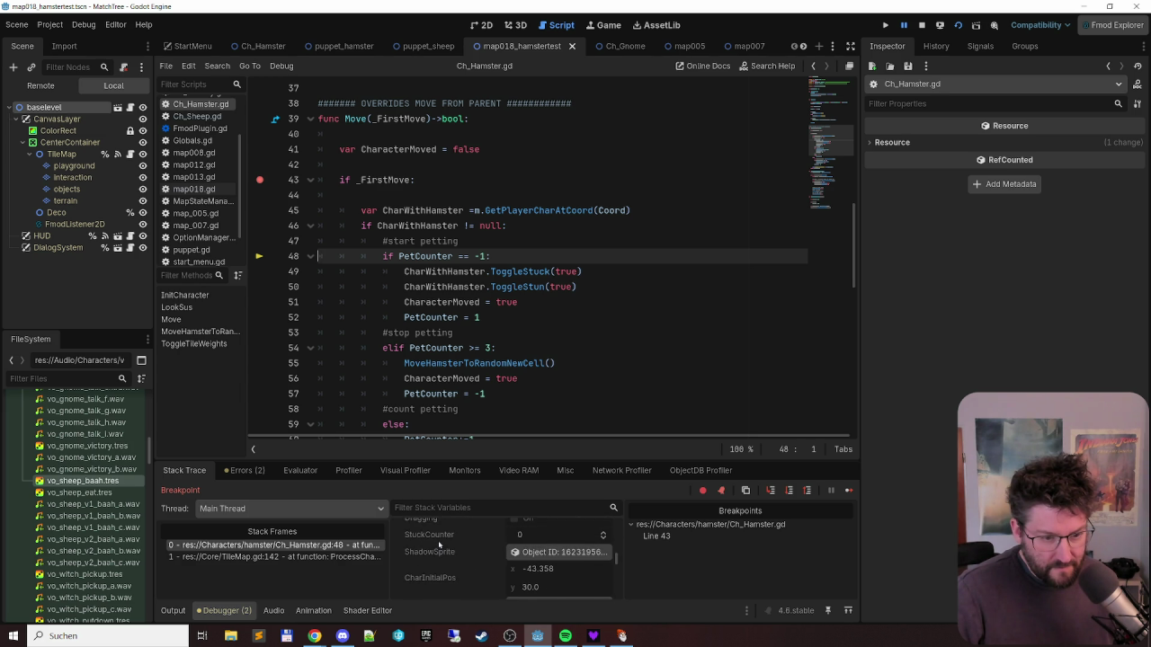
scroll(439, 540, "down", 5)
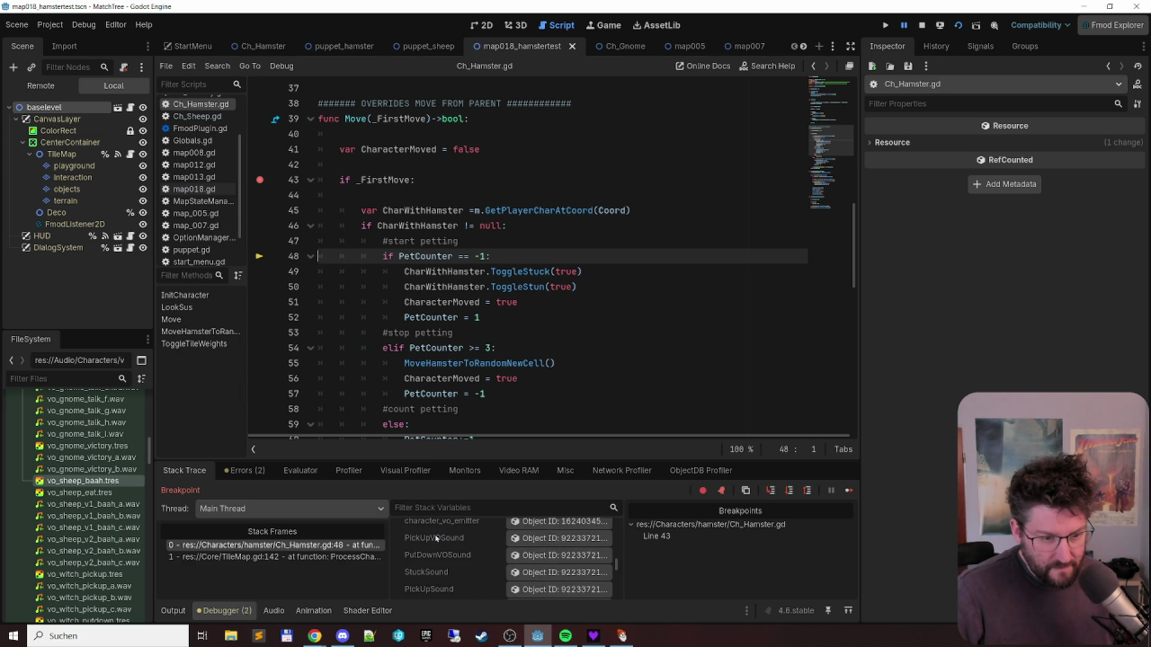
scroll(435, 538, "down", 5)
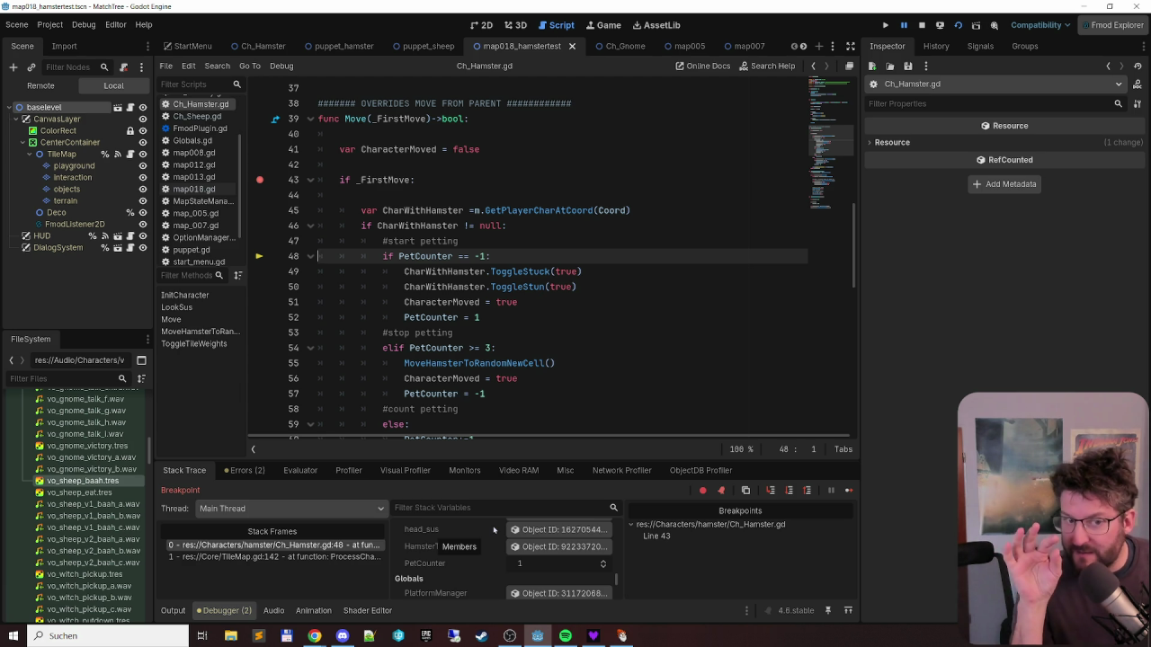
scroll(530, 340, "down", 6)
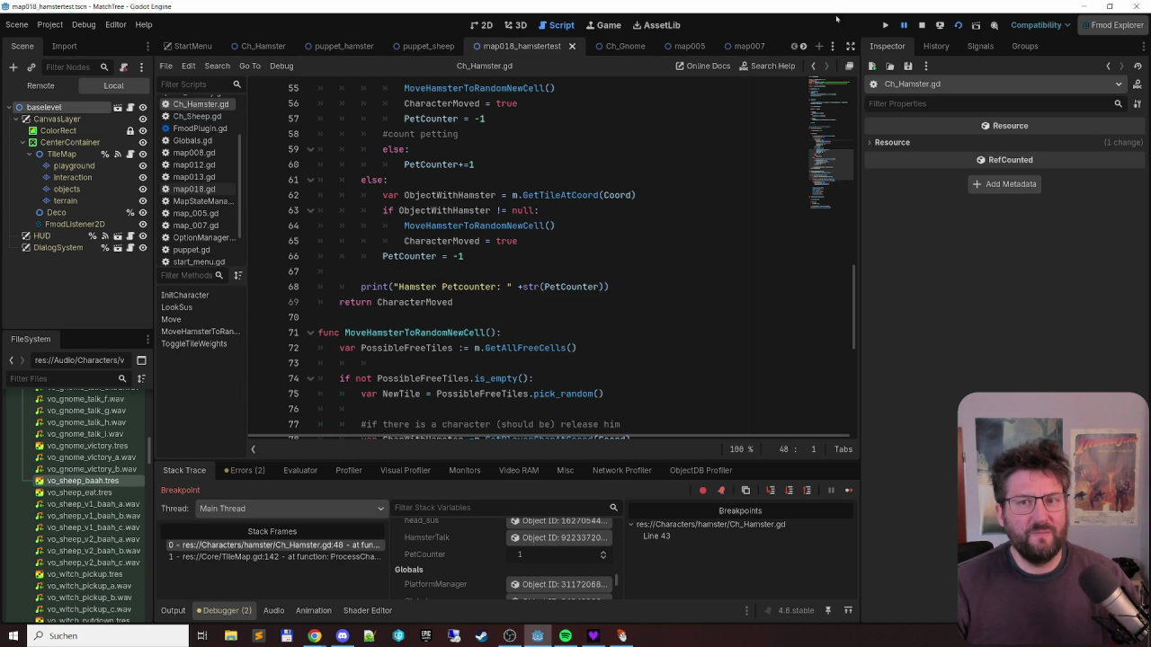
- Stop the running game and check the Turn Order value in the Ch_Hamster scene
left_click(922, 26)
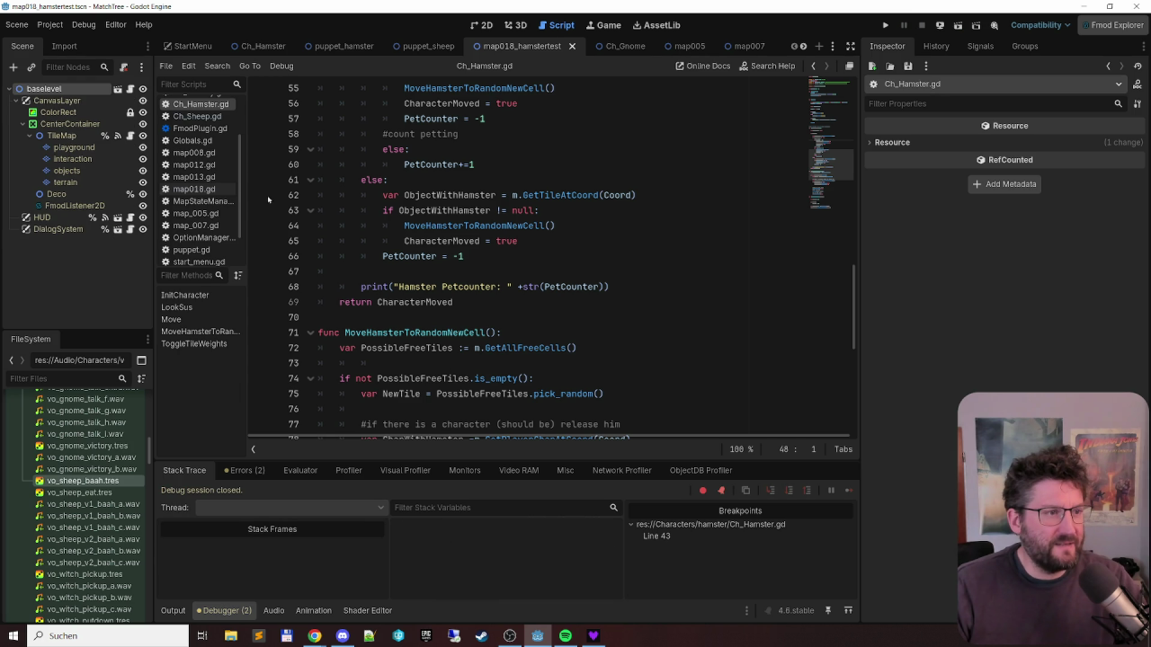
left_click(262, 46)
left_click(1028, 253)
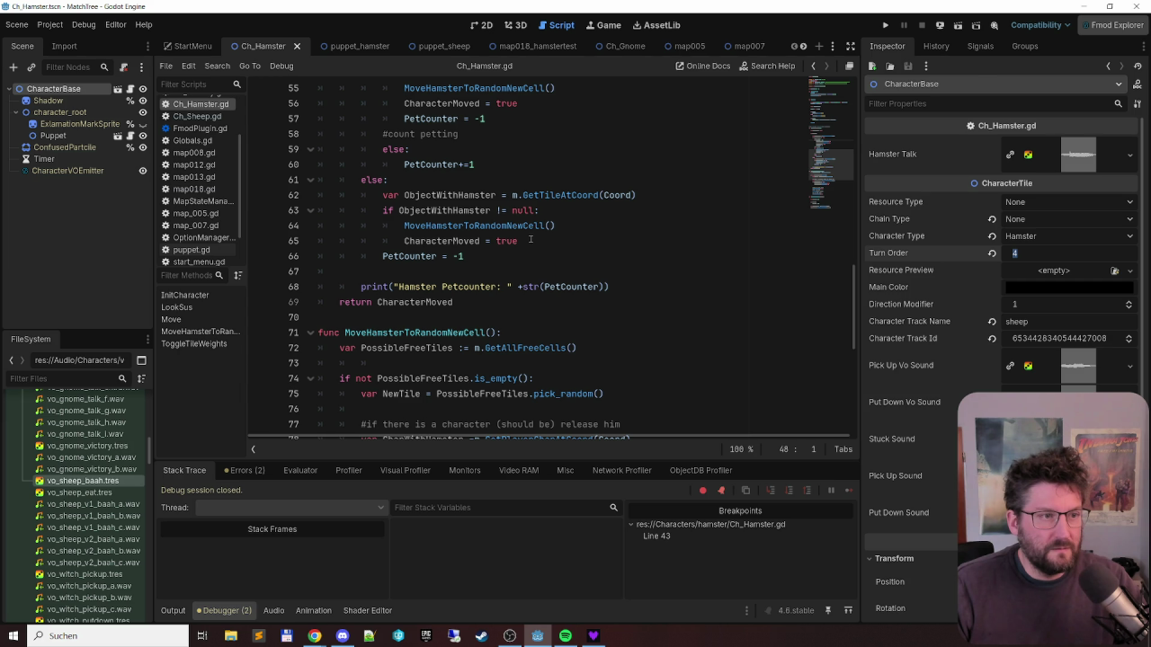
- Filter files for 'shee' and open the Ch_Sheep scene to inspect its CharacterBase properties
left_click(210, 118)
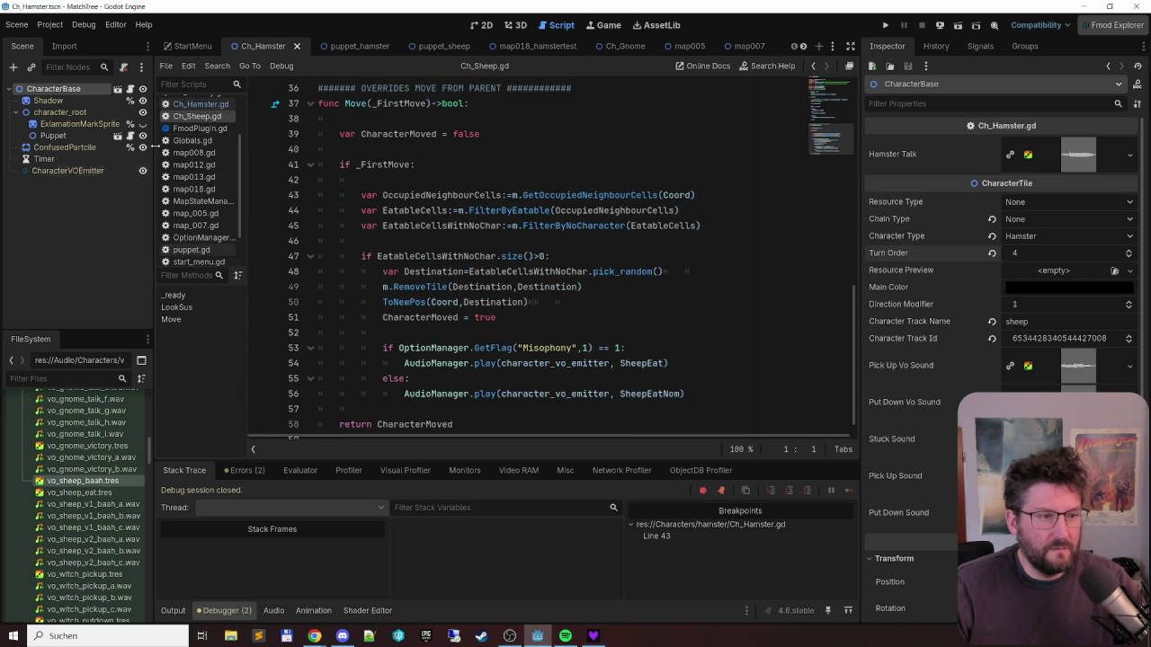
type("shee")
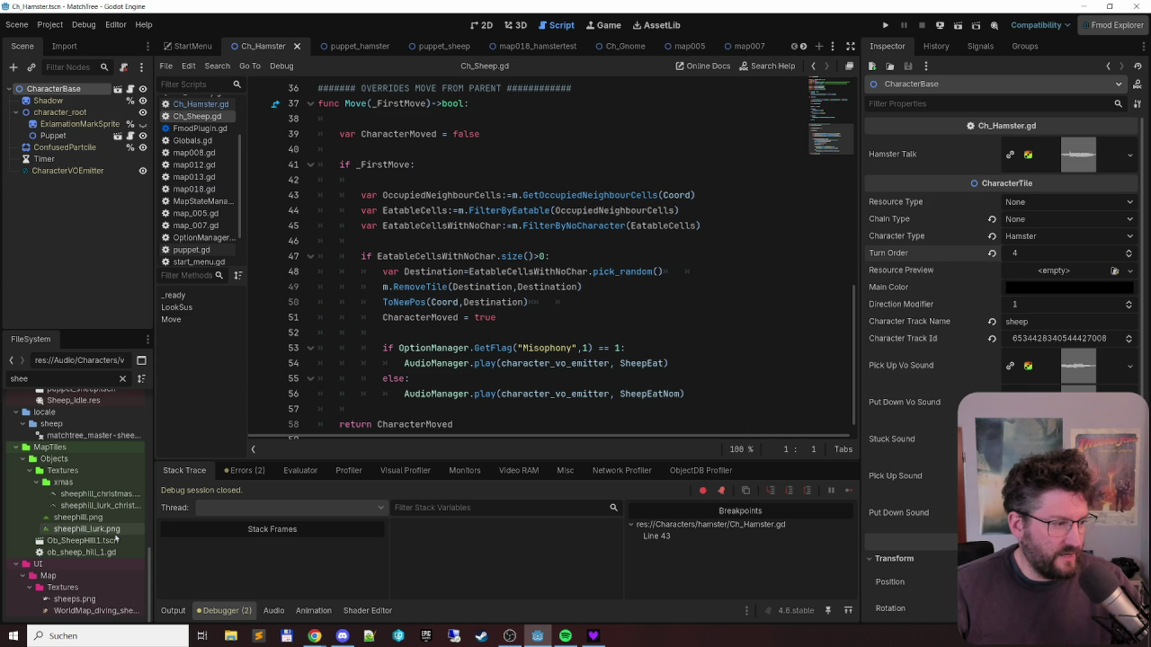
scroll(115, 538, "up", 10)
scroll(115, 537, "down", 6)
double_click(108, 516)
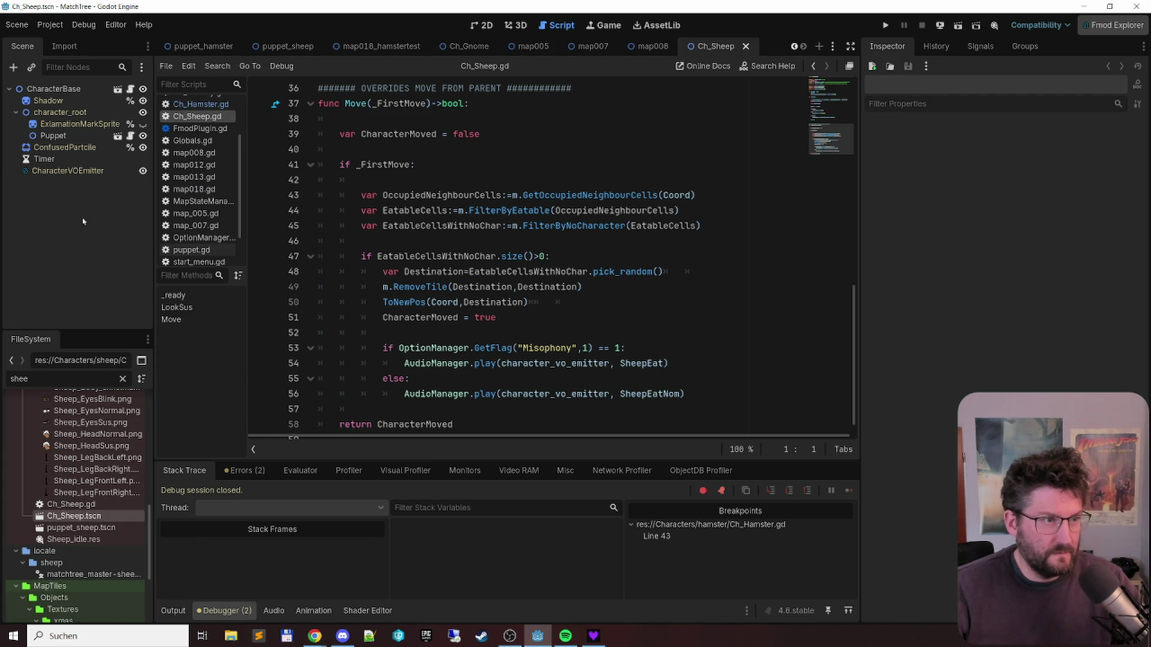
left_click(60, 90)
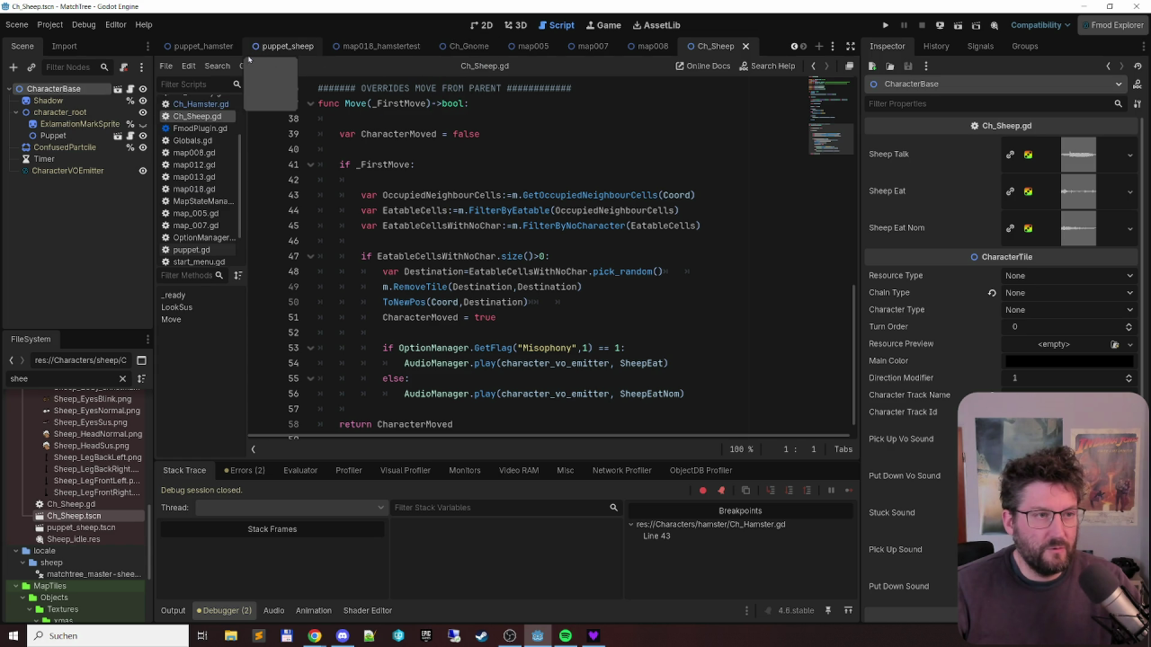
- Enter Turn Order 0 for the hamster, save Ch_Hamster, and go back to map018_hamstertest
left_click(199, 46)
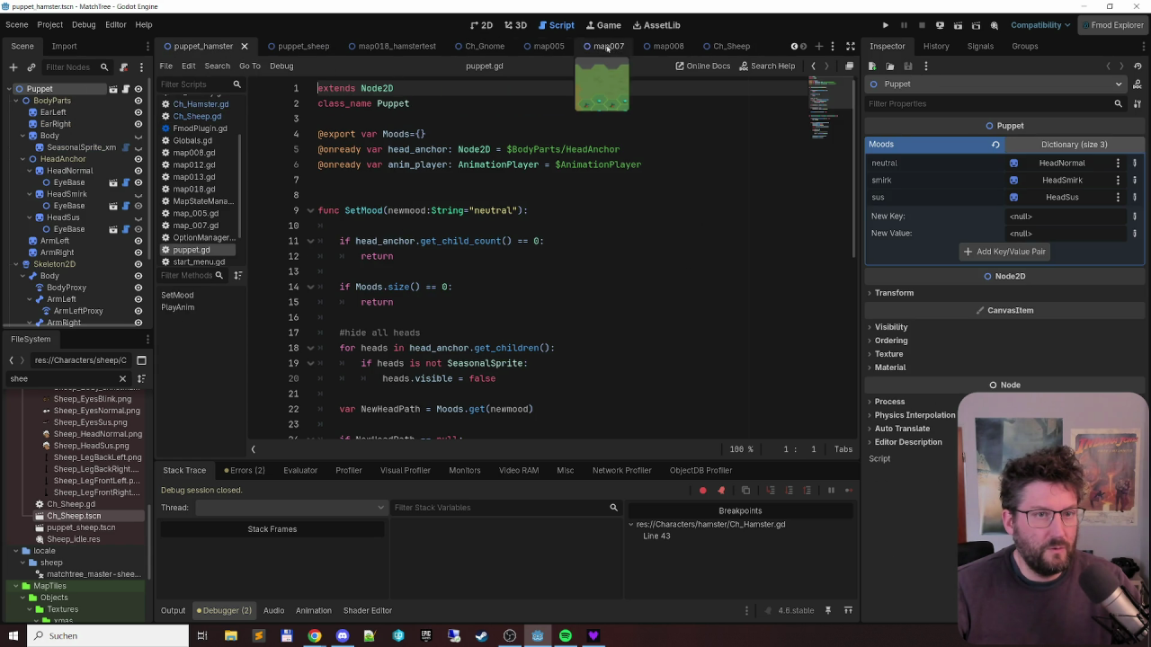
left_click(795, 47)
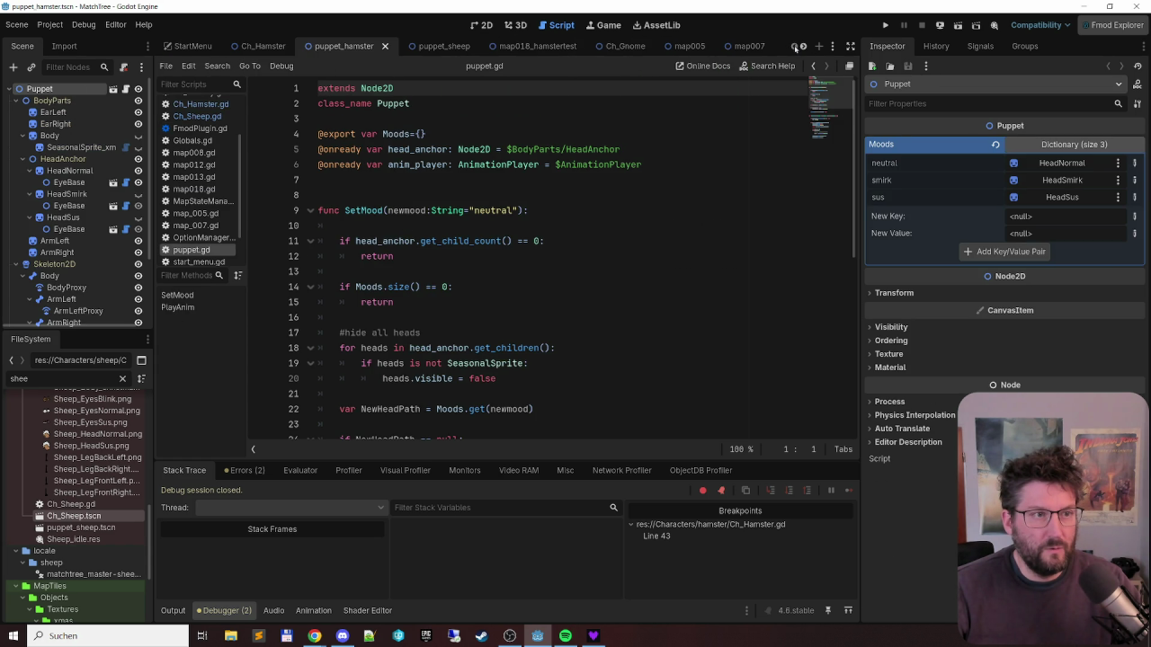
left_click(263, 46)
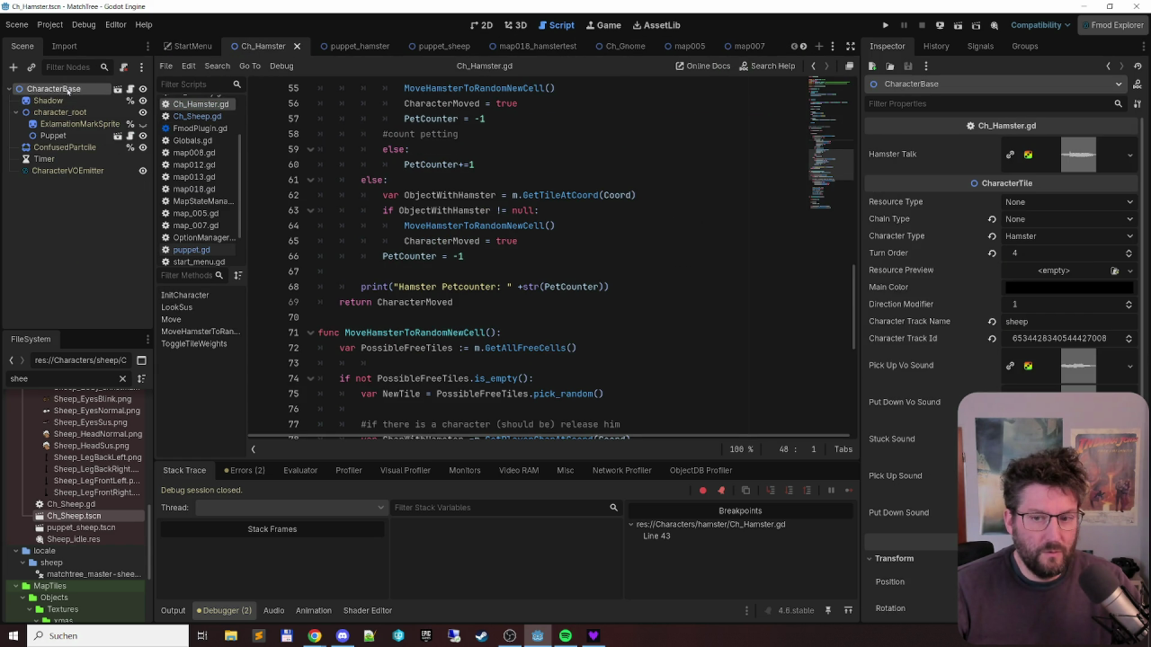
left_click(1039, 252)
type("0")
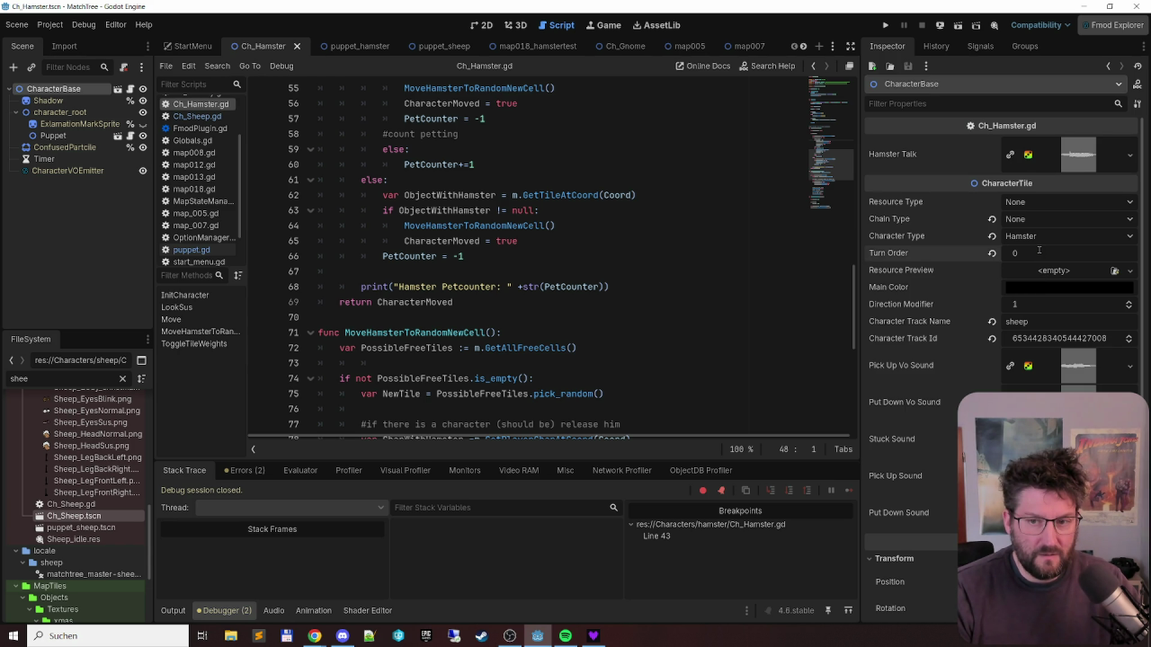
left_click(642, 241)
key("ctrl+s")
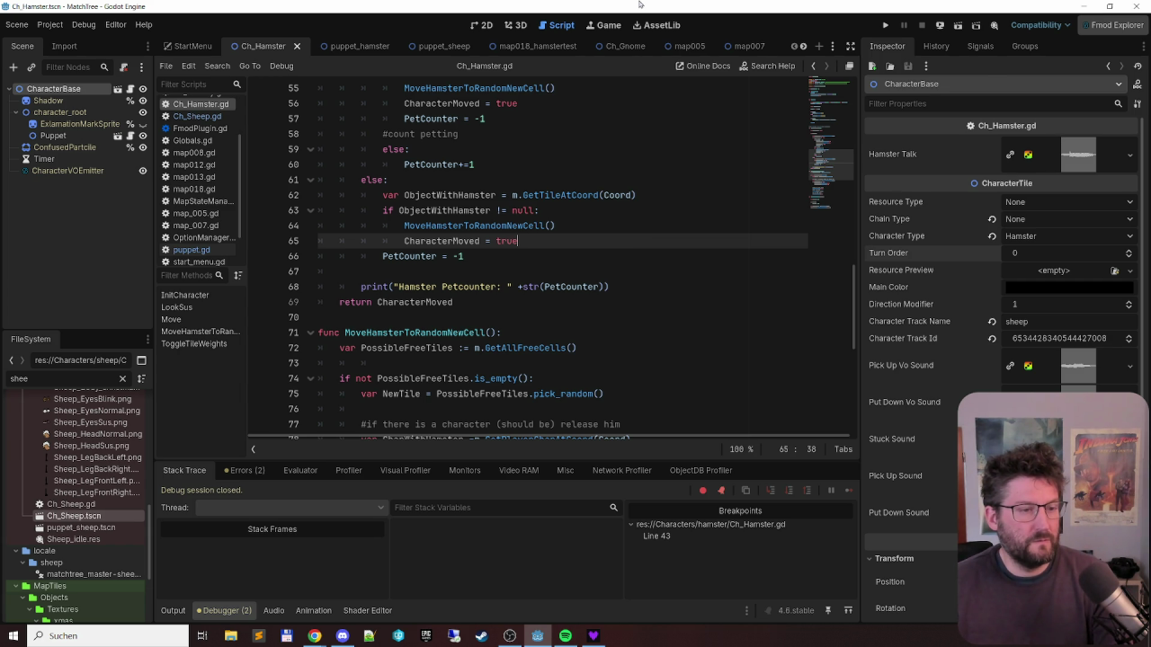
left_click(540, 46)
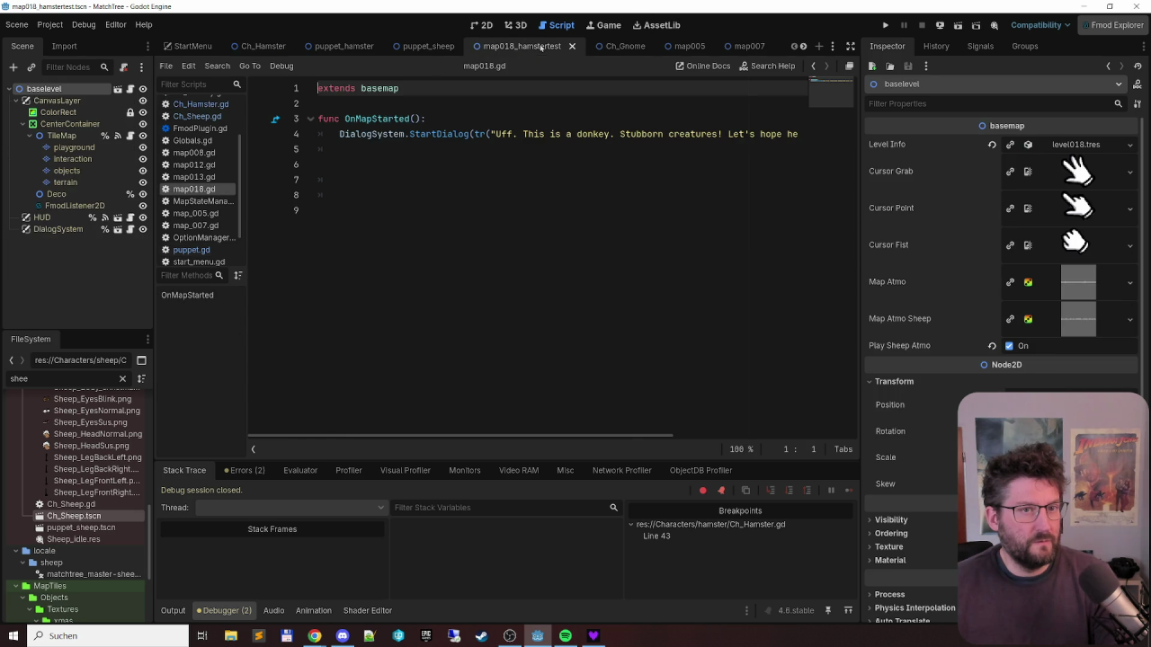
- Run the current scene with F6, dismiss the gnome's donkey dialog, and hide the tile debug numbers
key("F6")
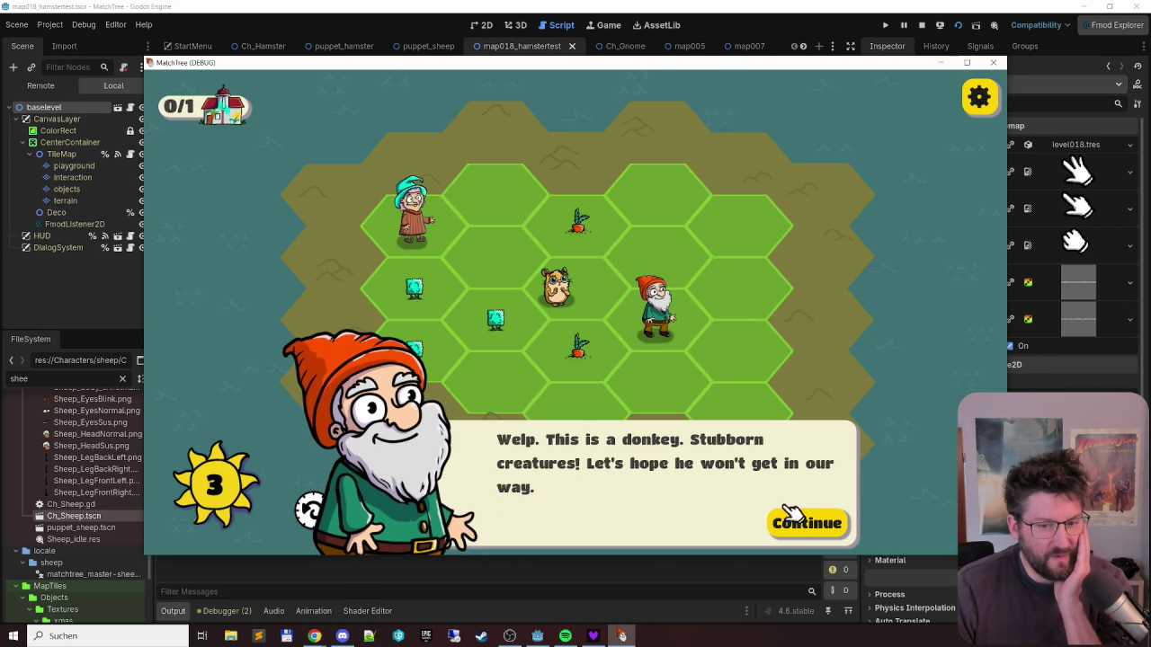
left_click(793, 508)
left_click(798, 509)
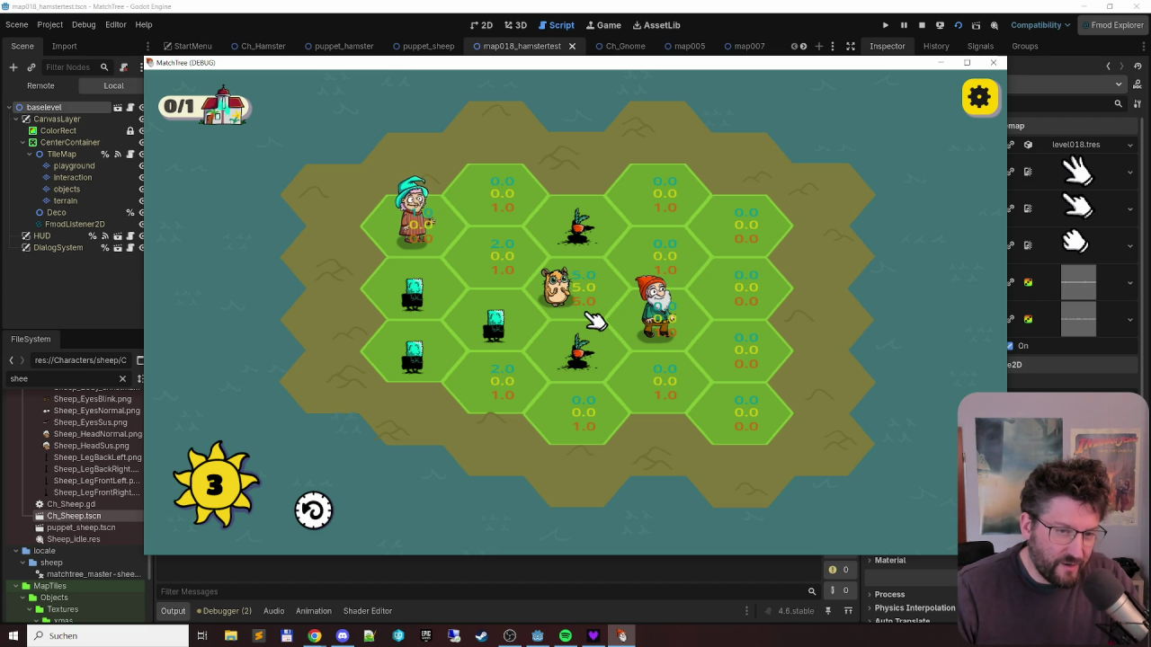
left_click(642, 314)
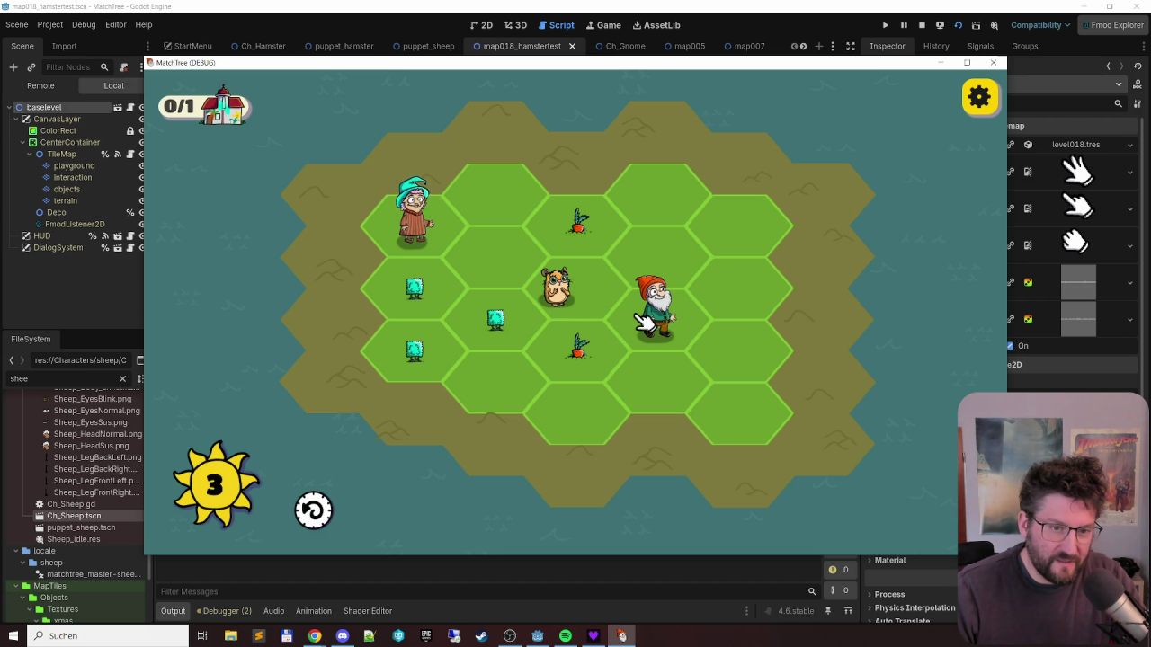
- Play a turn, remove the line 43 breakpoint in the hamster's Move, resume, then close the game
left_click(400, 289)
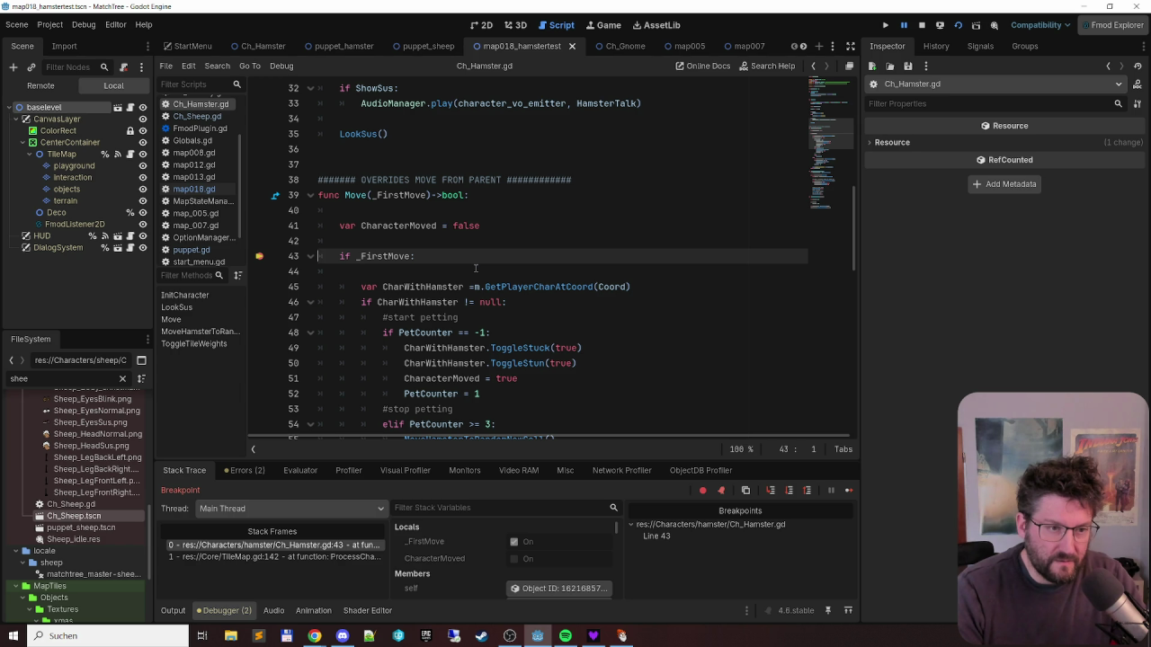
key("F9")
key("F12")
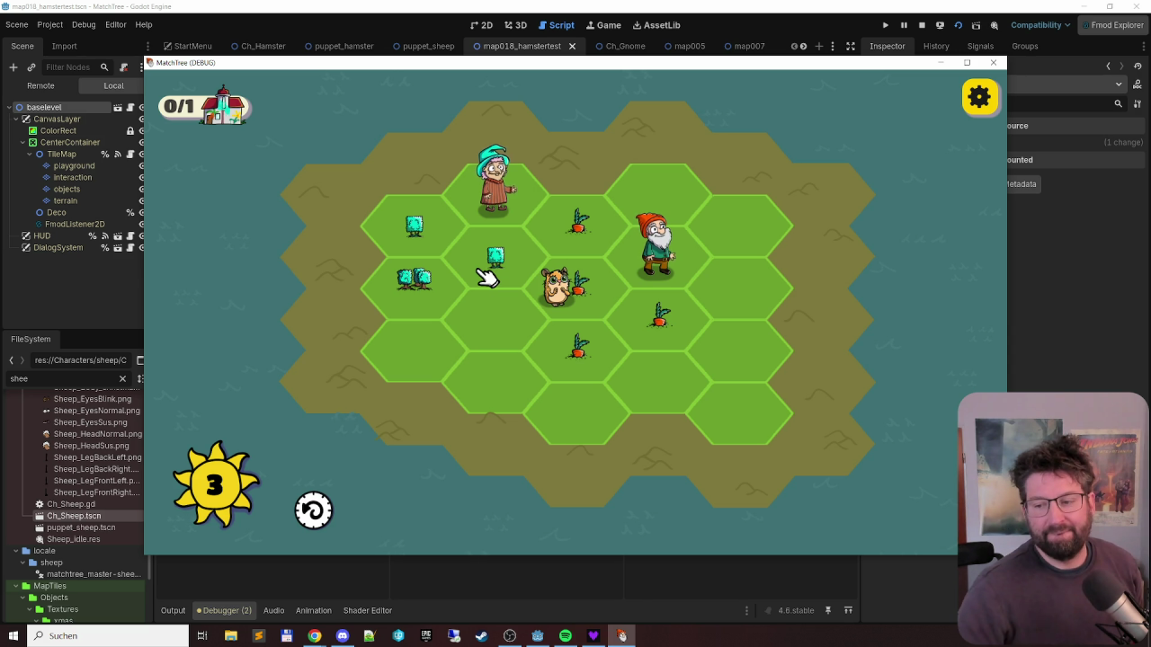
left_click(991, 63)
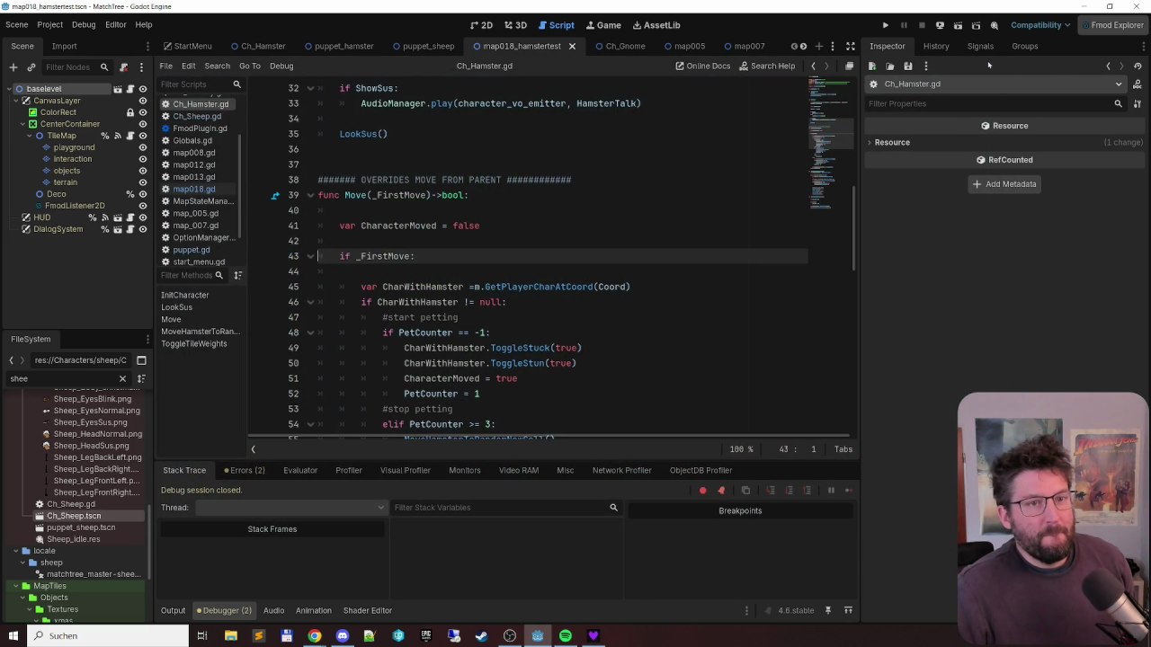
- Drag the hamster's Turn Order up to 5 and save the Ch_Hamster scene
left_click(262, 46)
left_click_drag(1025, 255, 1083, 268)
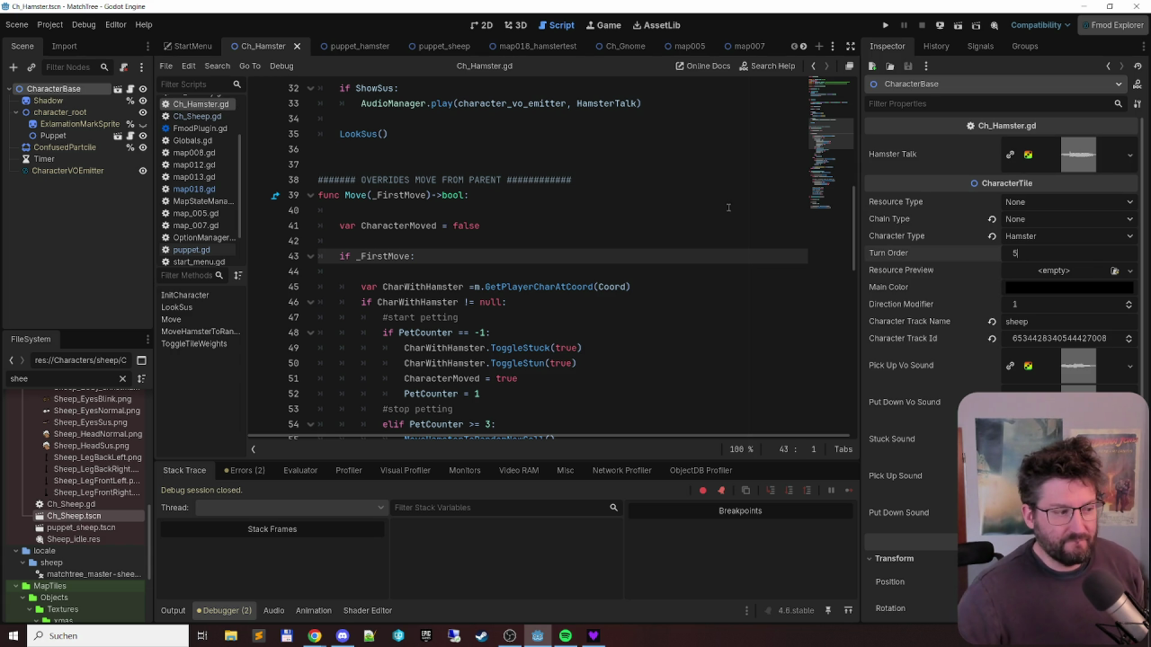
left_click(404, 256)
key("ctrl+s")
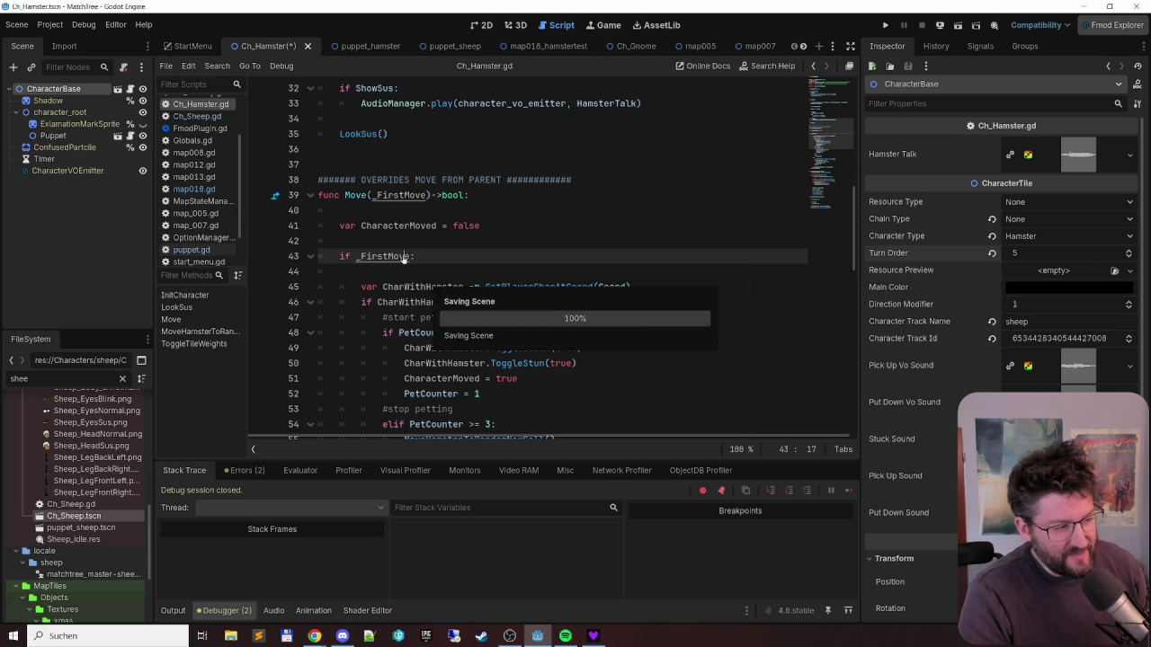
- Launch a quick test run, close the game, and switch back to map018_hamstertest
key("F5")
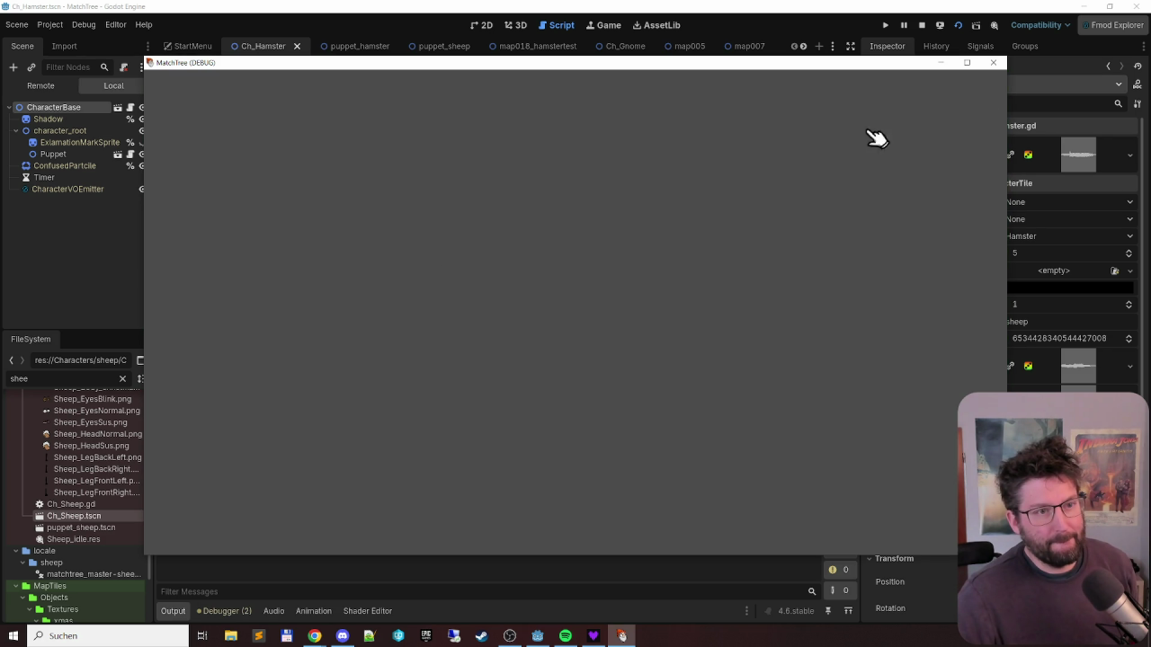
left_click(993, 62)
left_click(540, 46)
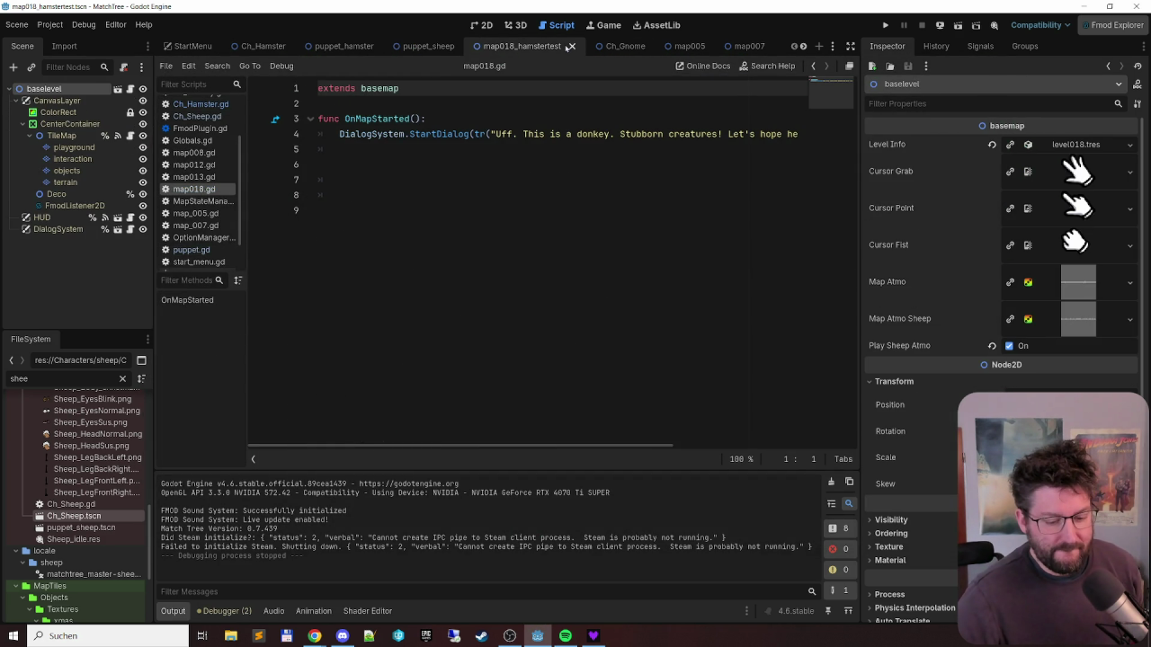
- Relaunch the level, move the old woman and gnome, chain the carrots, and merge three saplings into trees
key("F5")
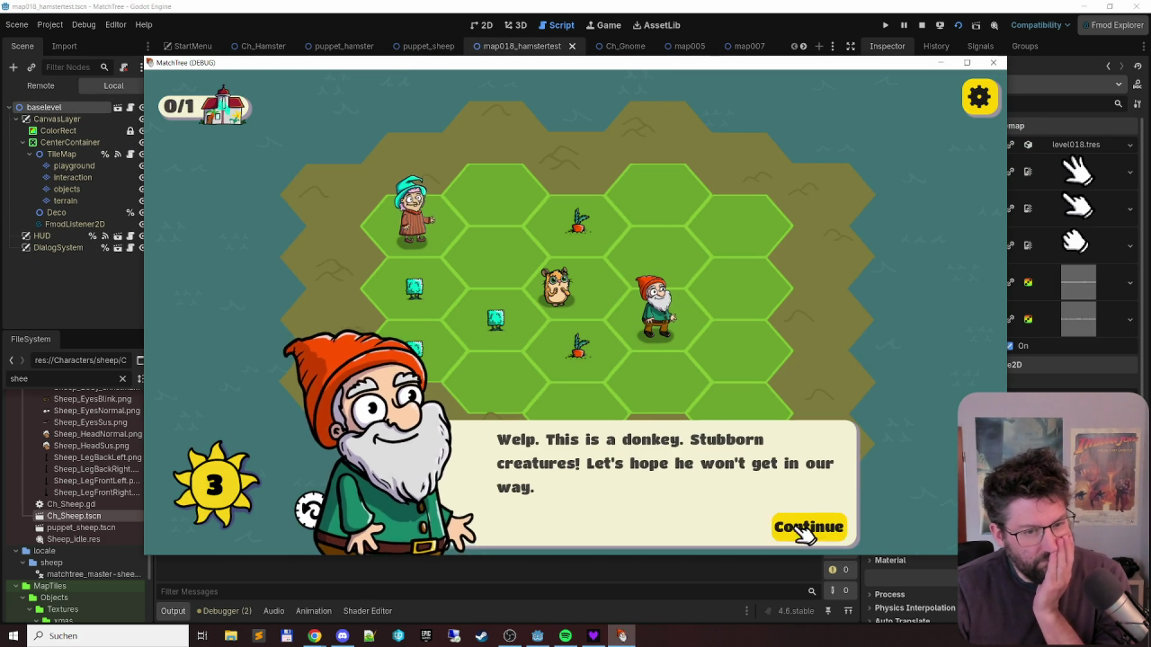
left_click(806, 528)
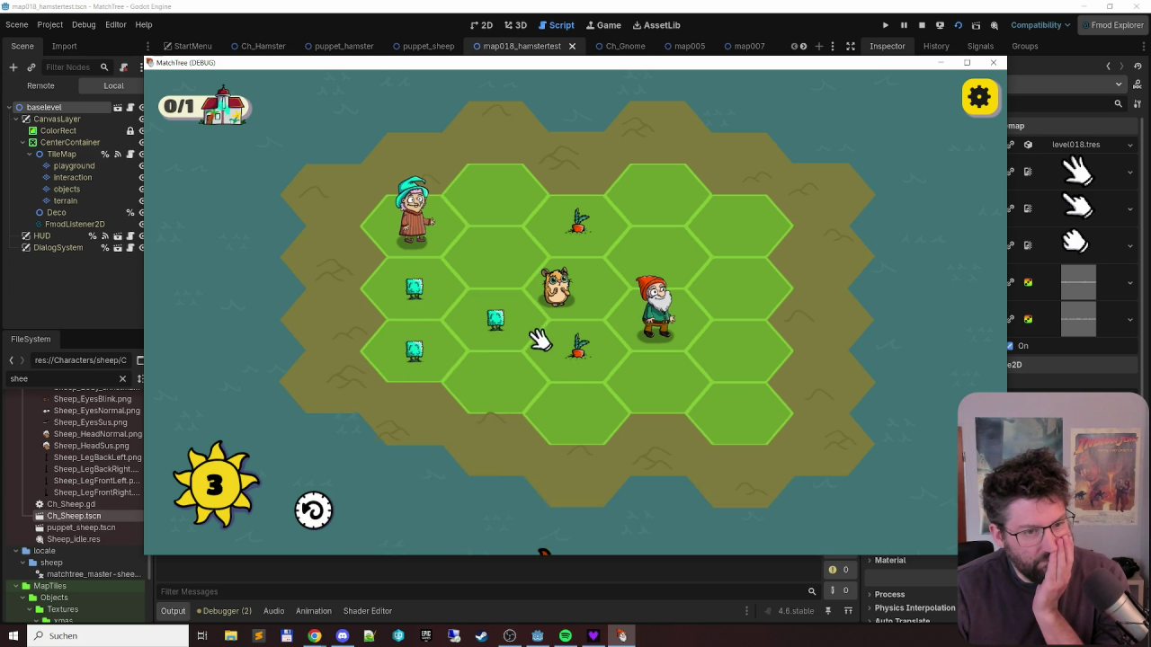
left_click(404, 288)
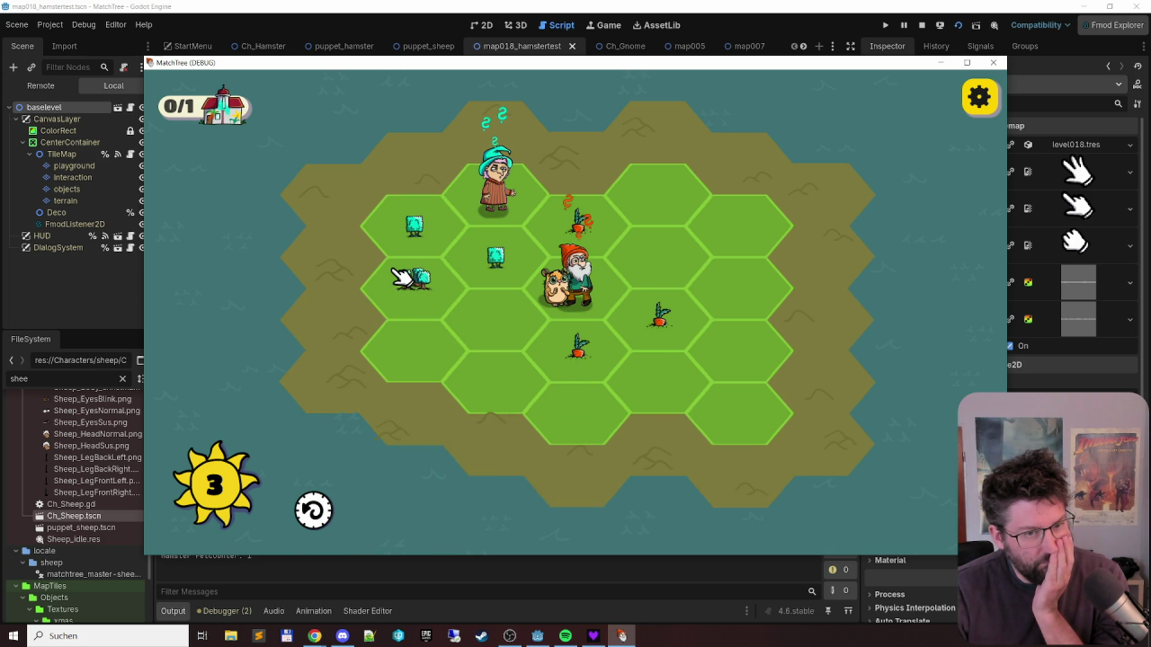
mouse_move(506, 186)
left_mouse_down()
mouse_move(494, 306)
mouse_move(495, 261)
mouse_move(424, 236)
left_mouse_up()
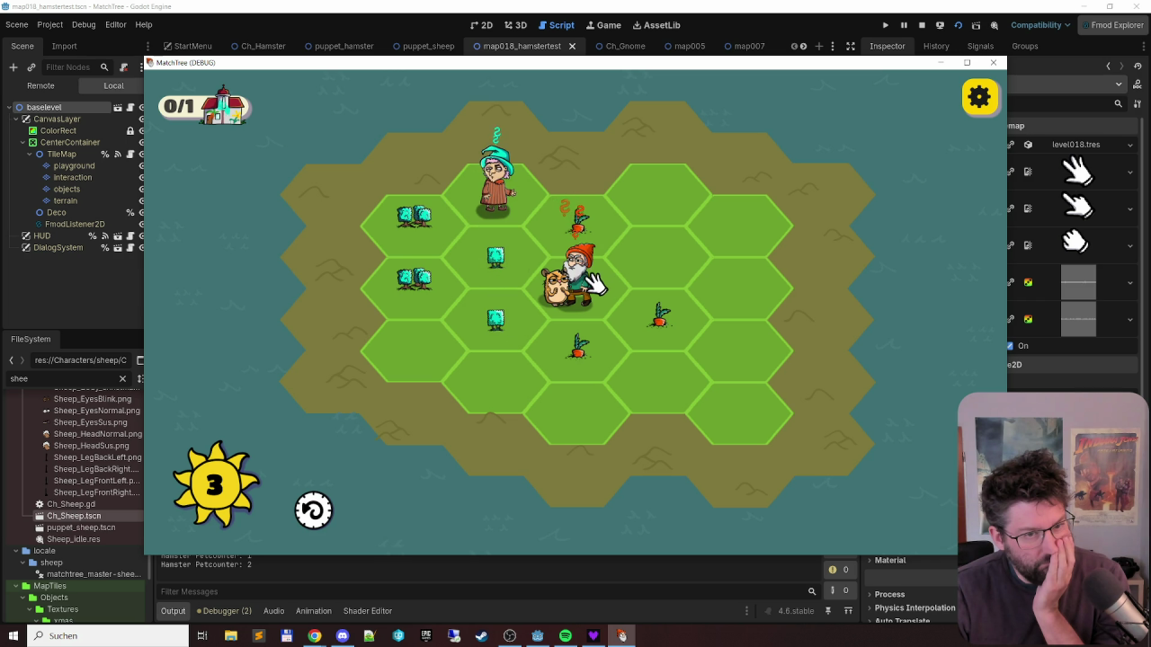
left_click_drag(593, 281, 640, 265)
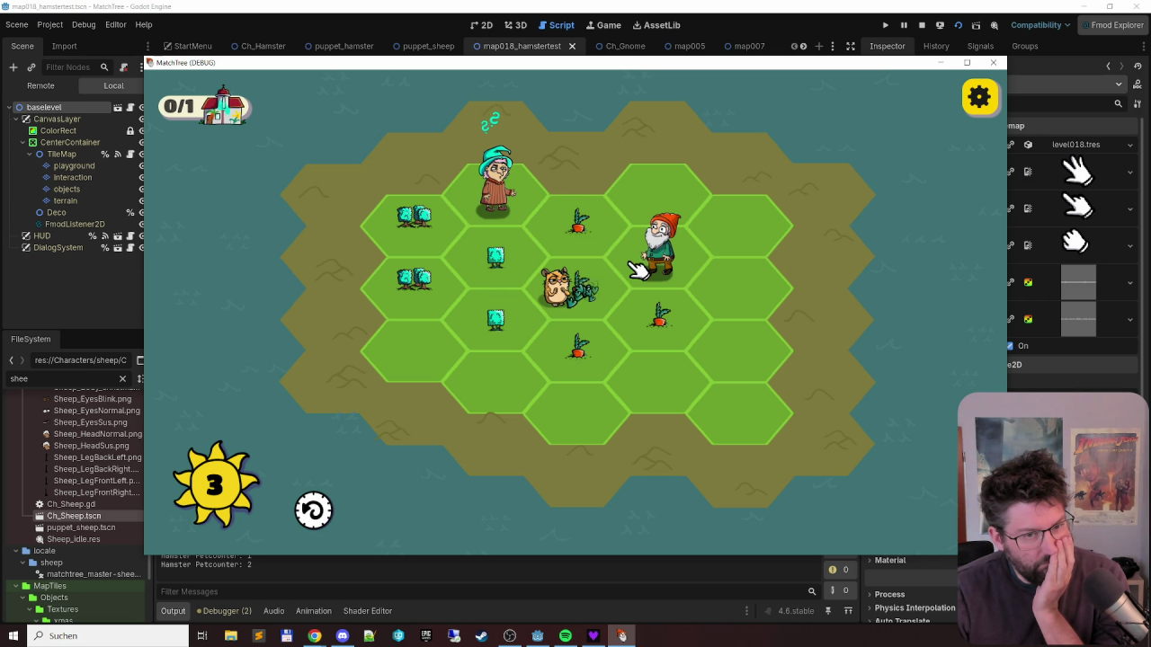
mouse_move(578, 225)
left_mouse_down()
mouse_move(606, 357)
mouse_move(694, 327)
left_mouse_up()
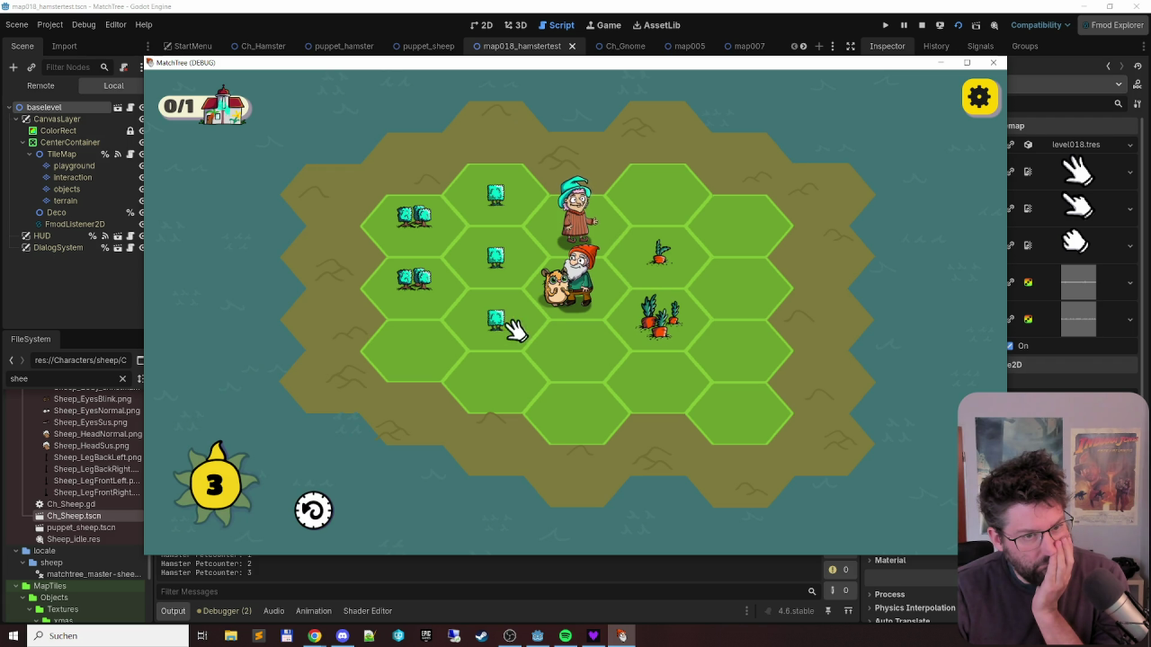
left_click_drag(511, 326, 509, 144)
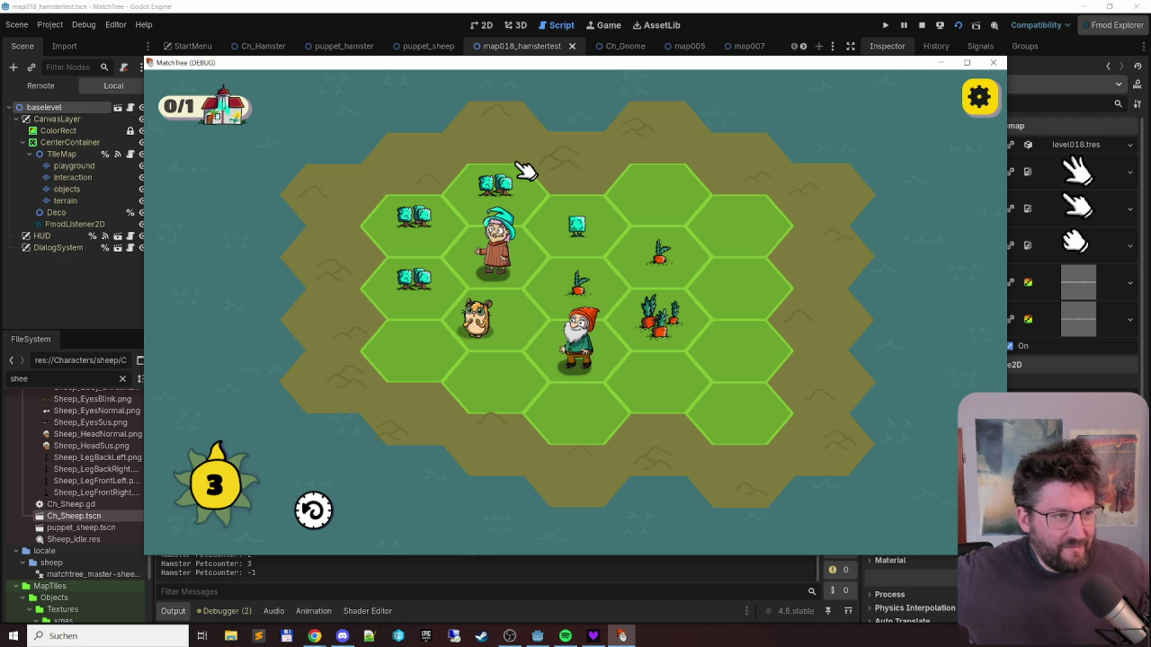
left_click(407, 5)
- Filter the FileSystem for 'donkey' and open the Ch_Donkey scene
double_click(90, 375)
type("donkey")
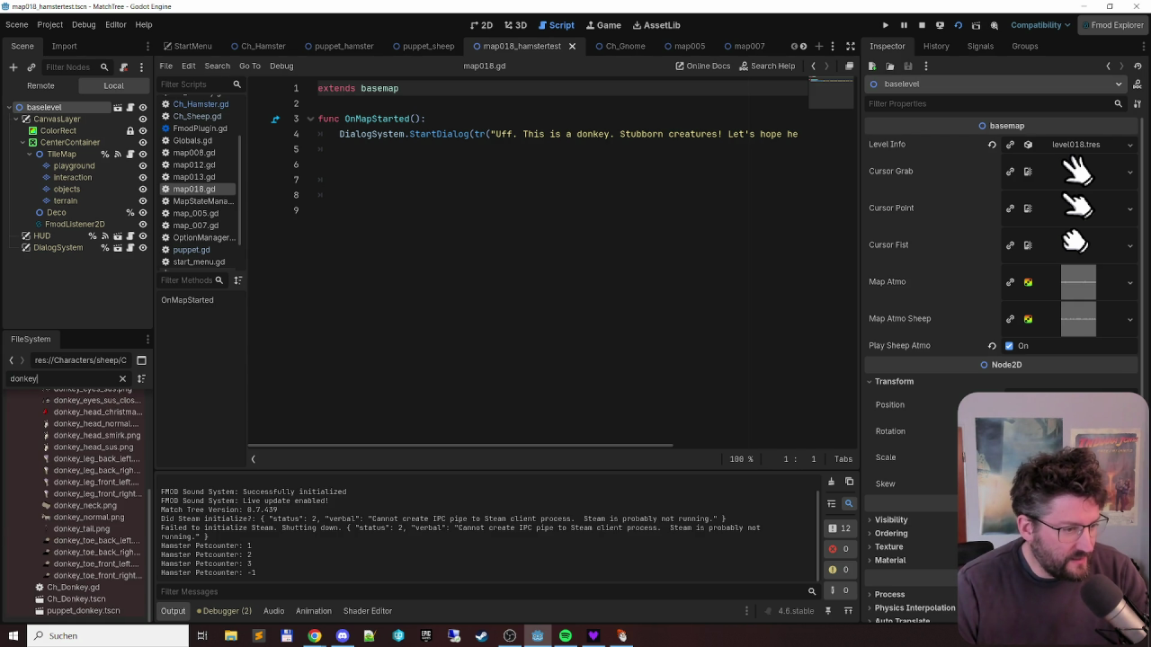
double_click(123, 601)
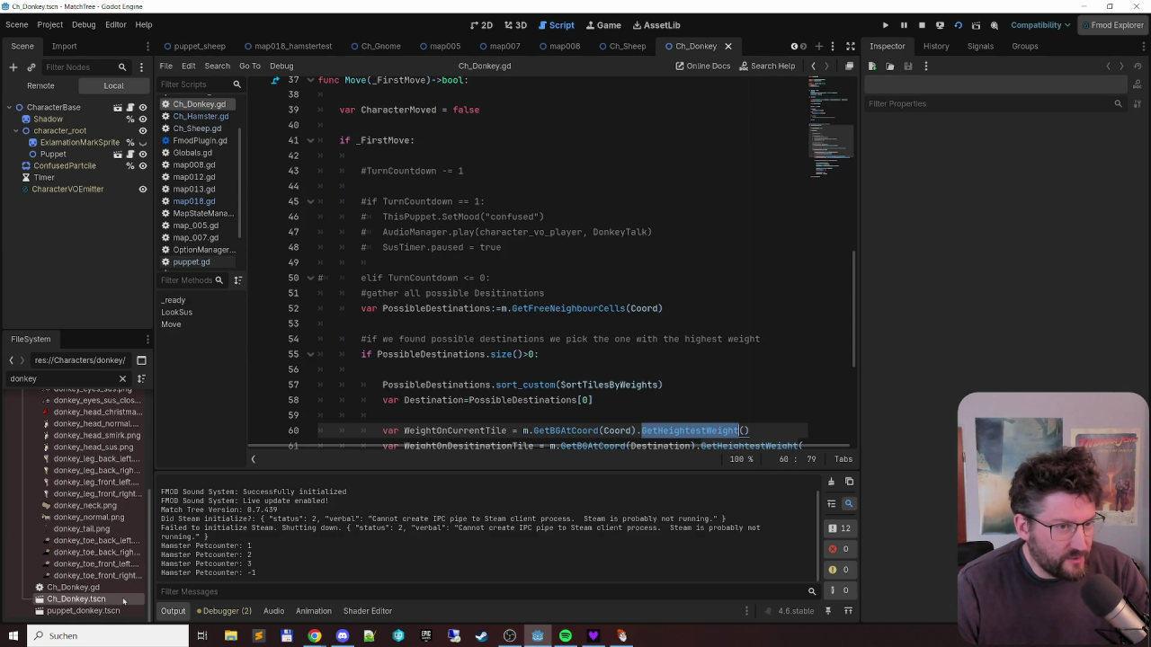
- Scroll through Ch_Donkey.gd's Move logic, then clear the donkey file filter
scroll(625, 250, "up", 4)
scroll(625, 251, "up", 2)
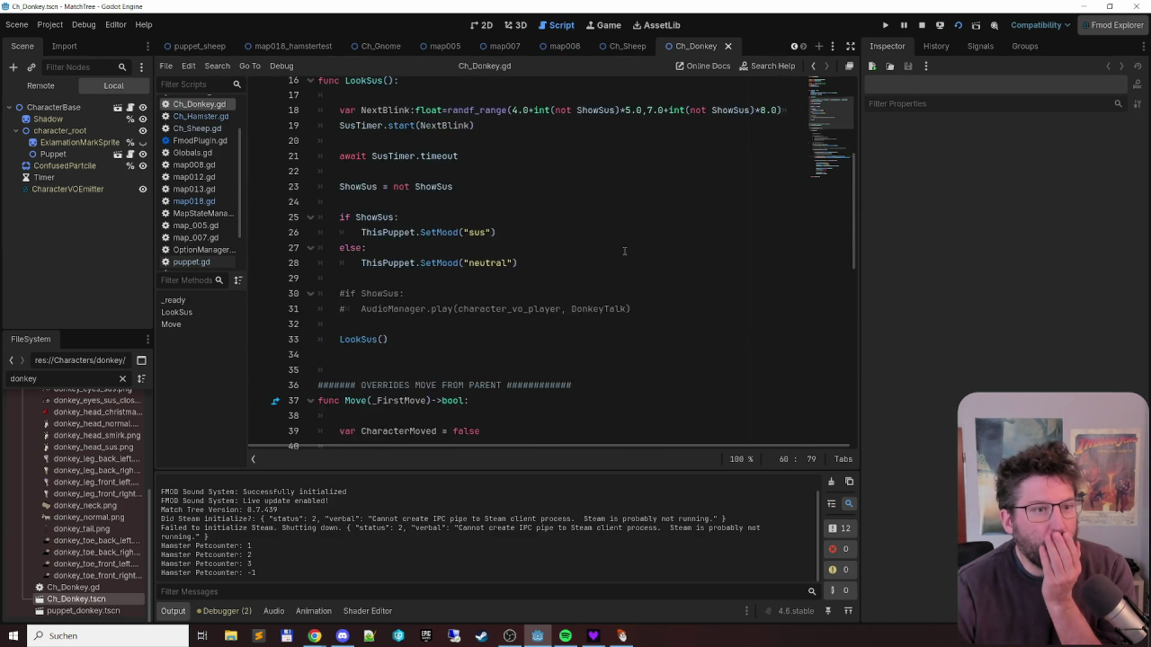
scroll(625, 245, "down", 12)
scroll(628, 234, "up", 4)
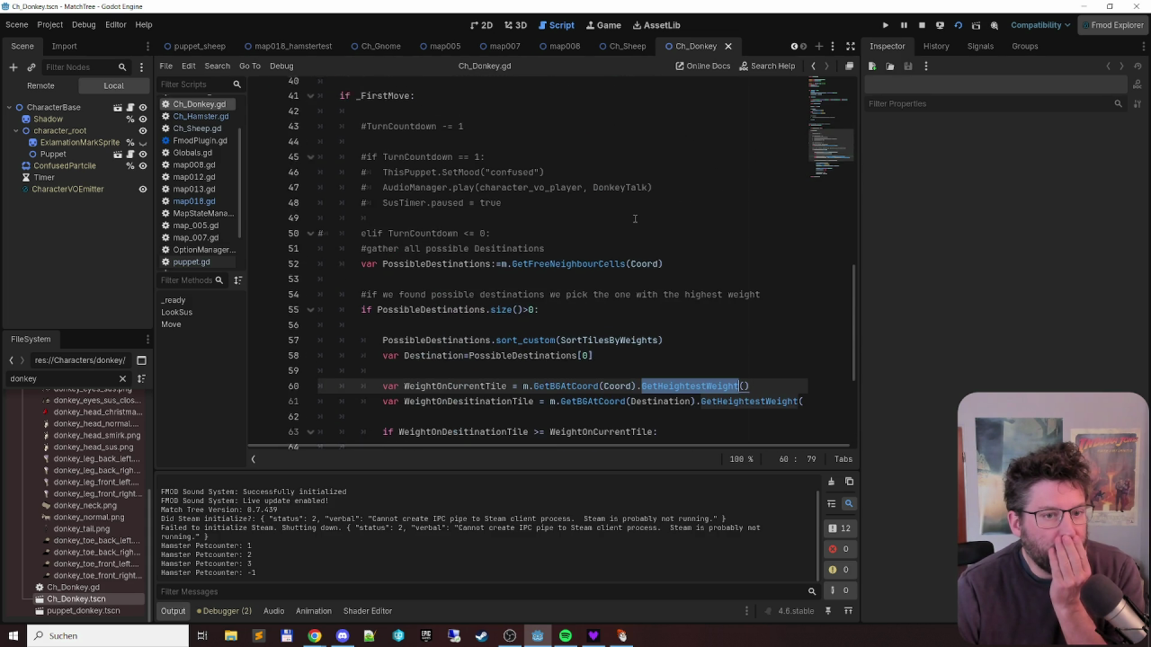
scroll(630, 224, "up", 13)
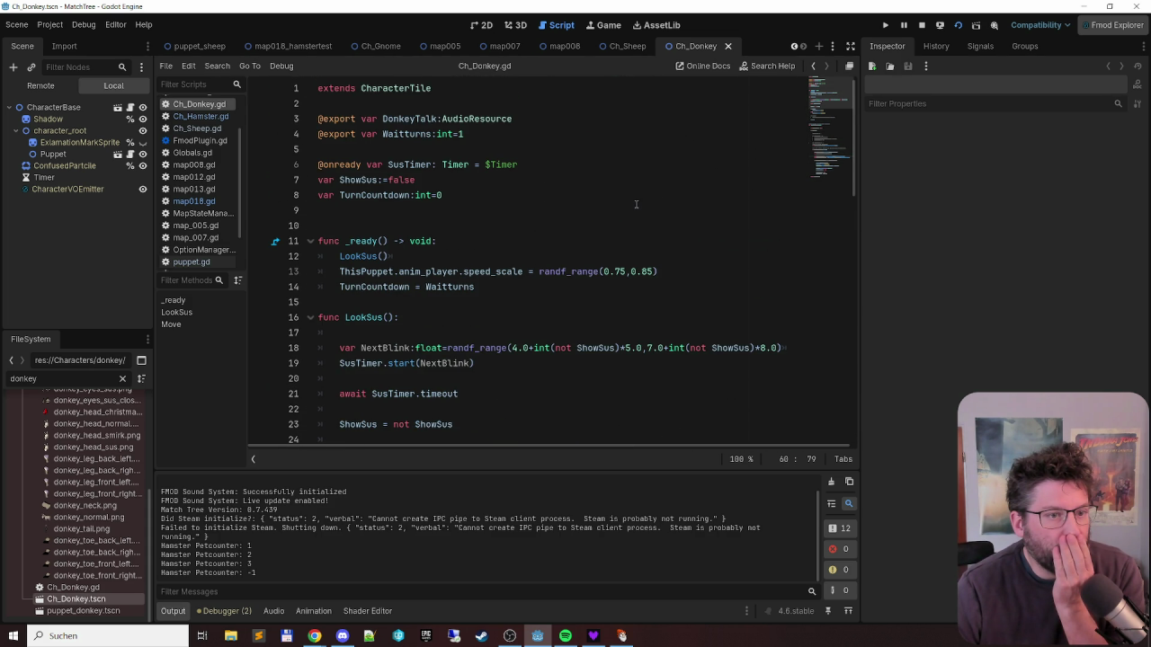
scroll(636, 204, "down", 11)
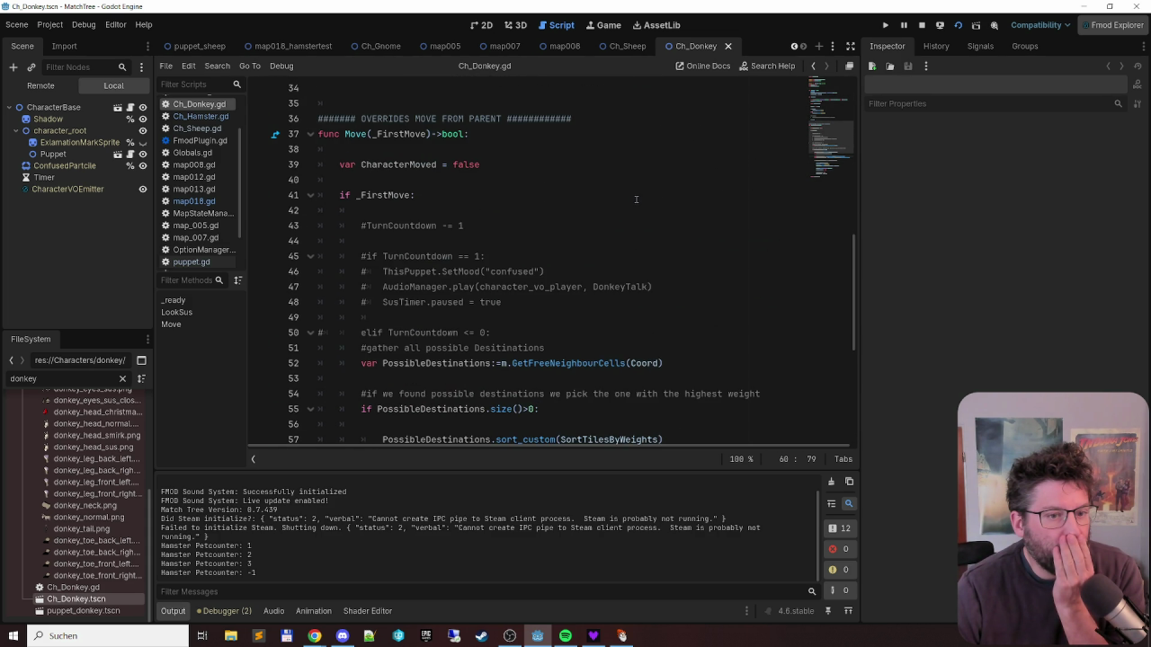
scroll(636, 199, "down", 4)
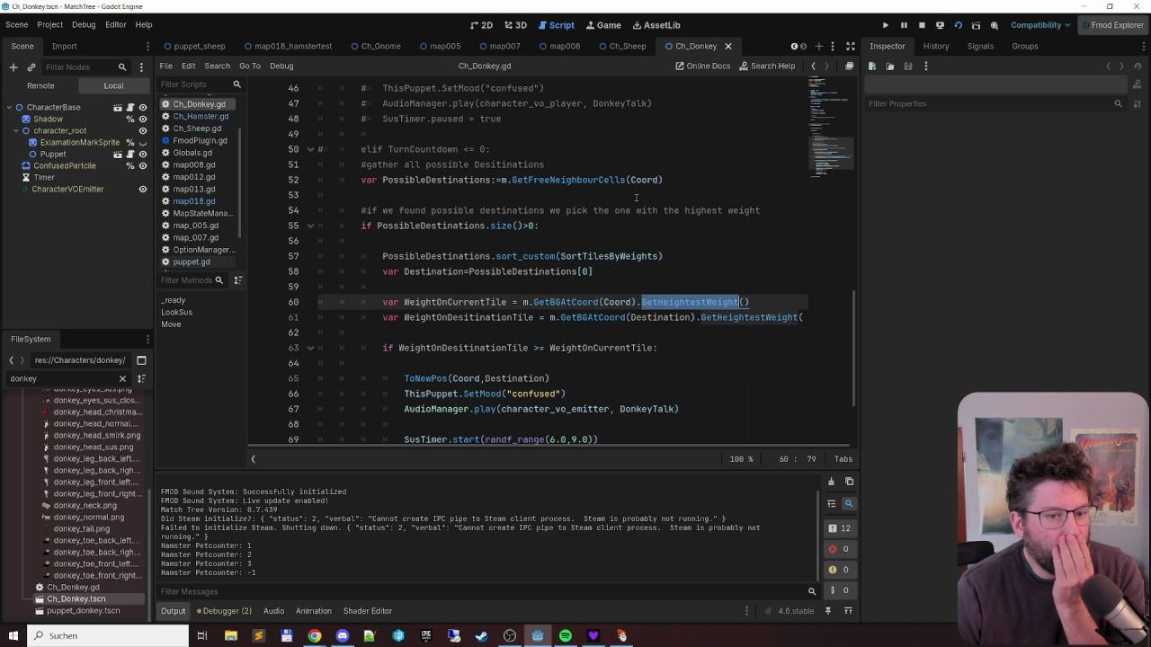
scroll(636, 197, "down", 2)
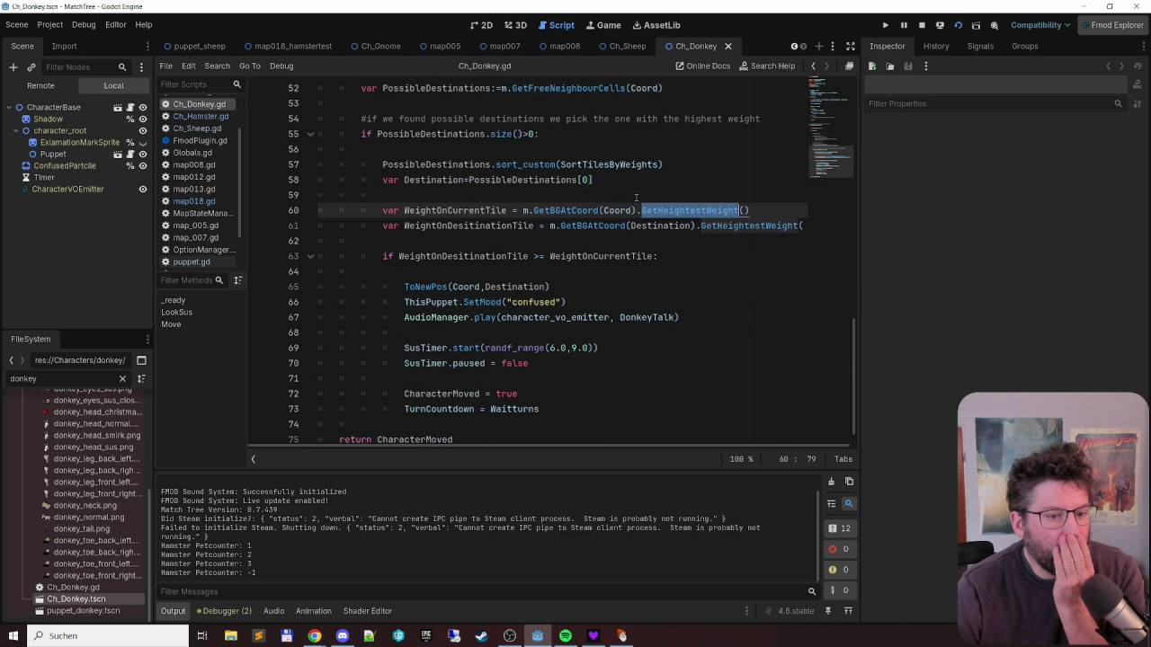
scroll(636, 198, "down", 1)
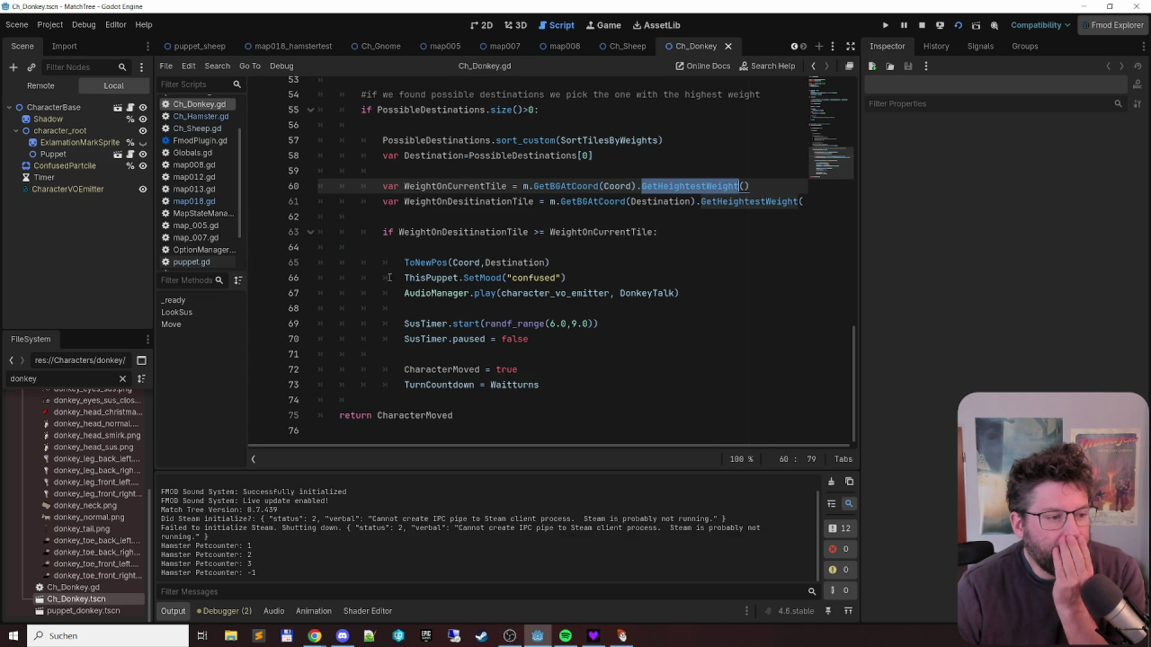
left_click(124, 379)
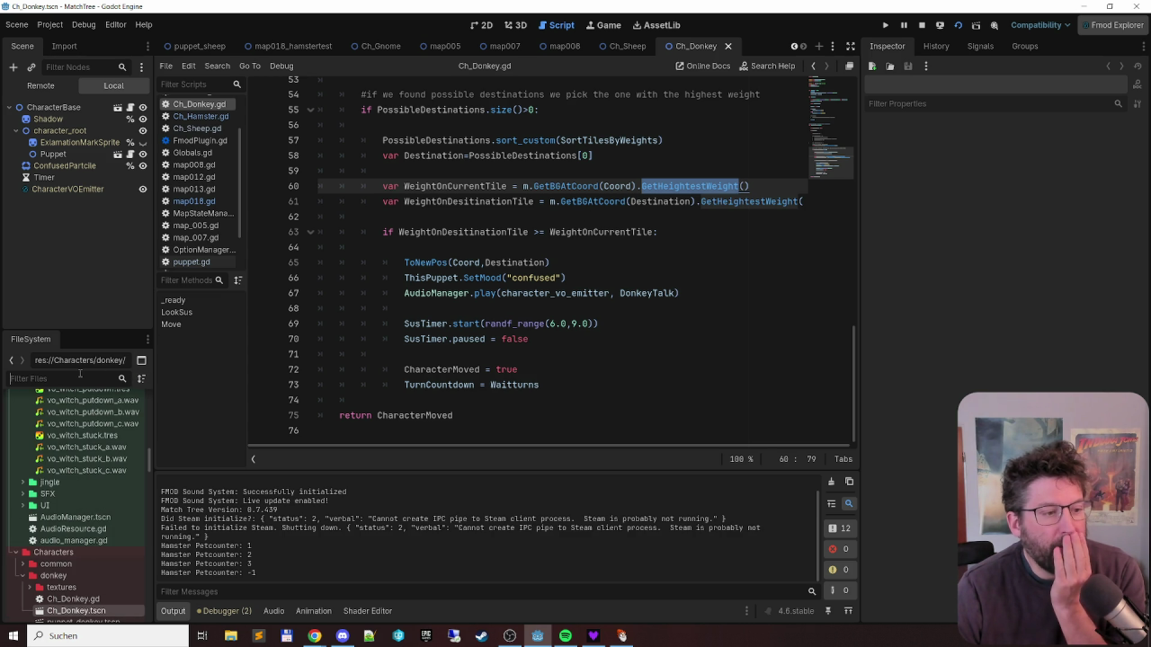
- Filter for 'sheep', open Ob_SheepHill1.tscn and skim ob_sheep_hill_1.gd before moving to MapStateManager.gd
type("sheep")
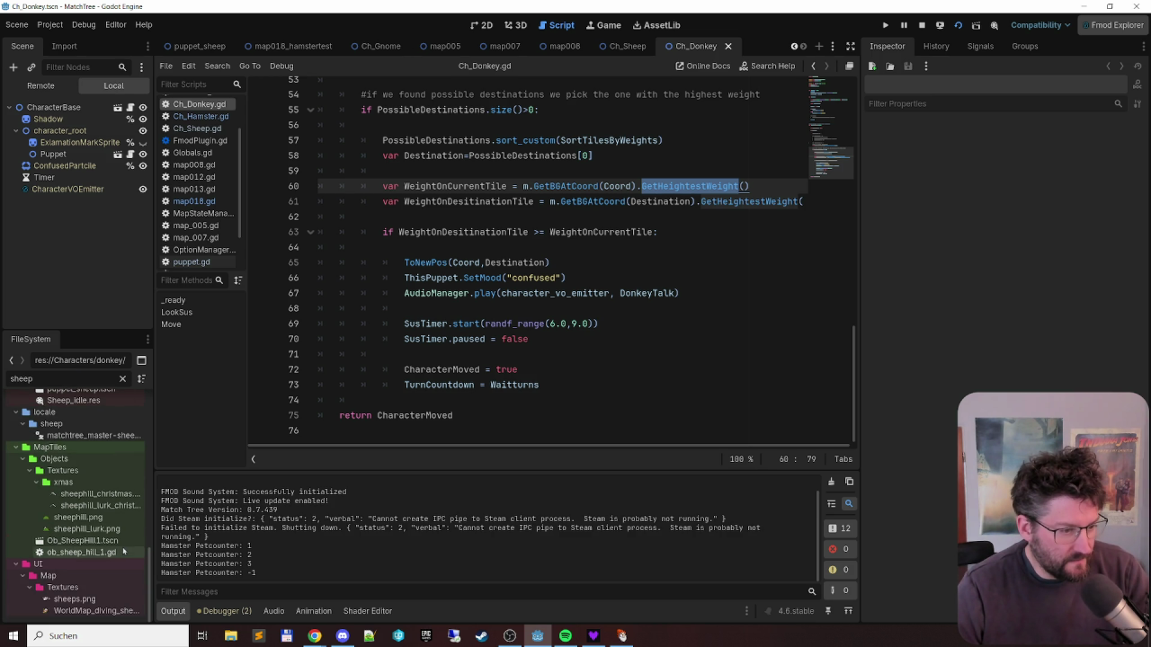
left_click(121, 541)
double_click(121, 541)
scroll(409, 362, "down", 7)
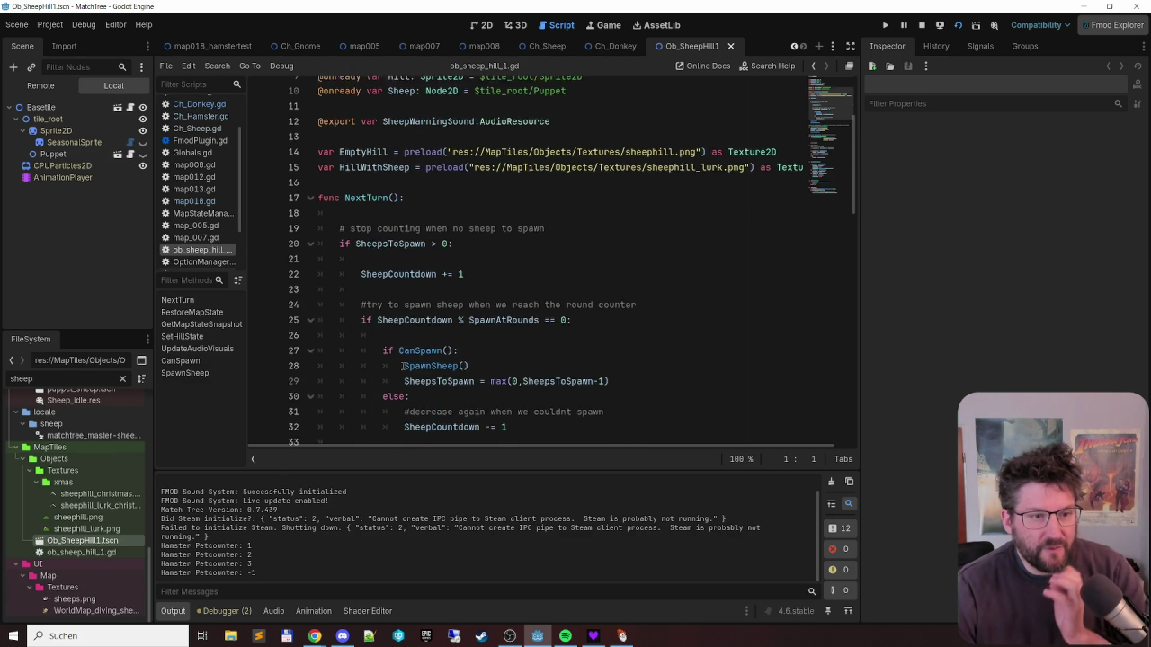
scroll(409, 362, "down", 5)
scroll(393, 151, "up", 1)
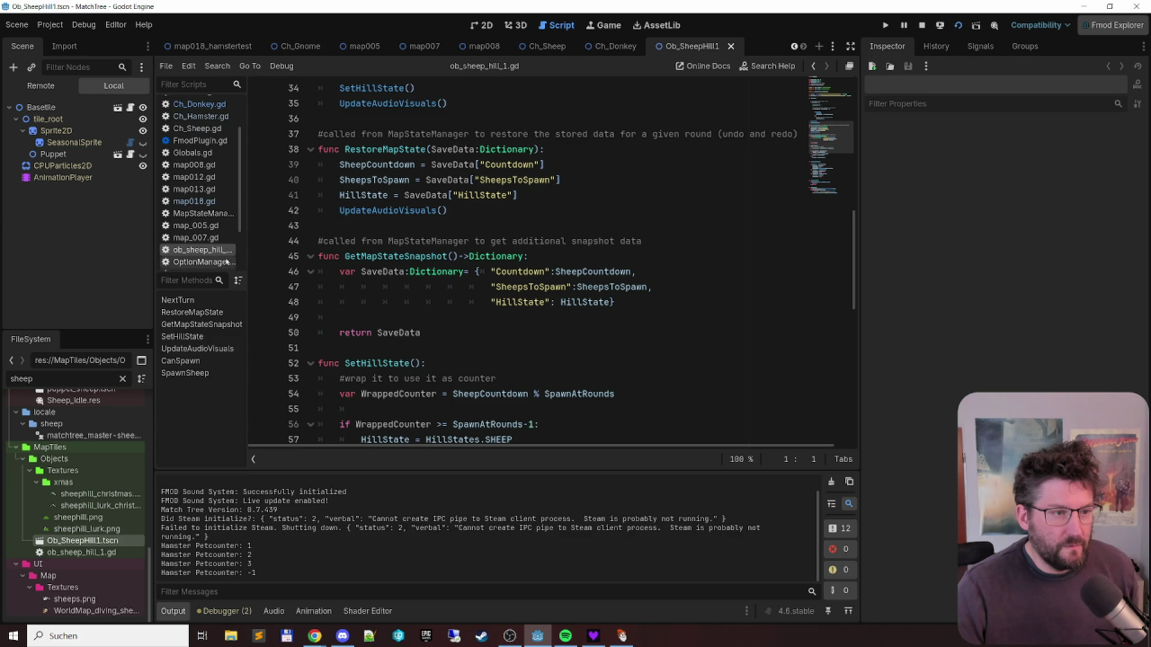
left_click(200, 213)
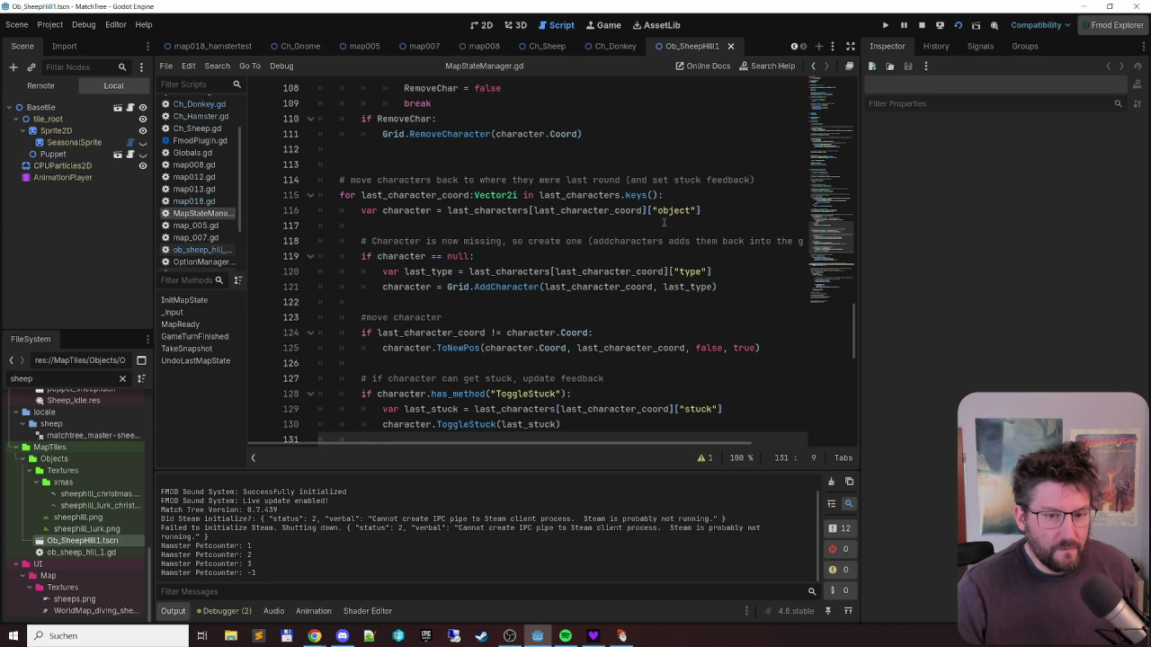
- Scroll through MapStateManager.gd's TakeSnapshot and UndoLastMapState code for characters, tiles and map energy
scroll(664, 223, "down", 3)
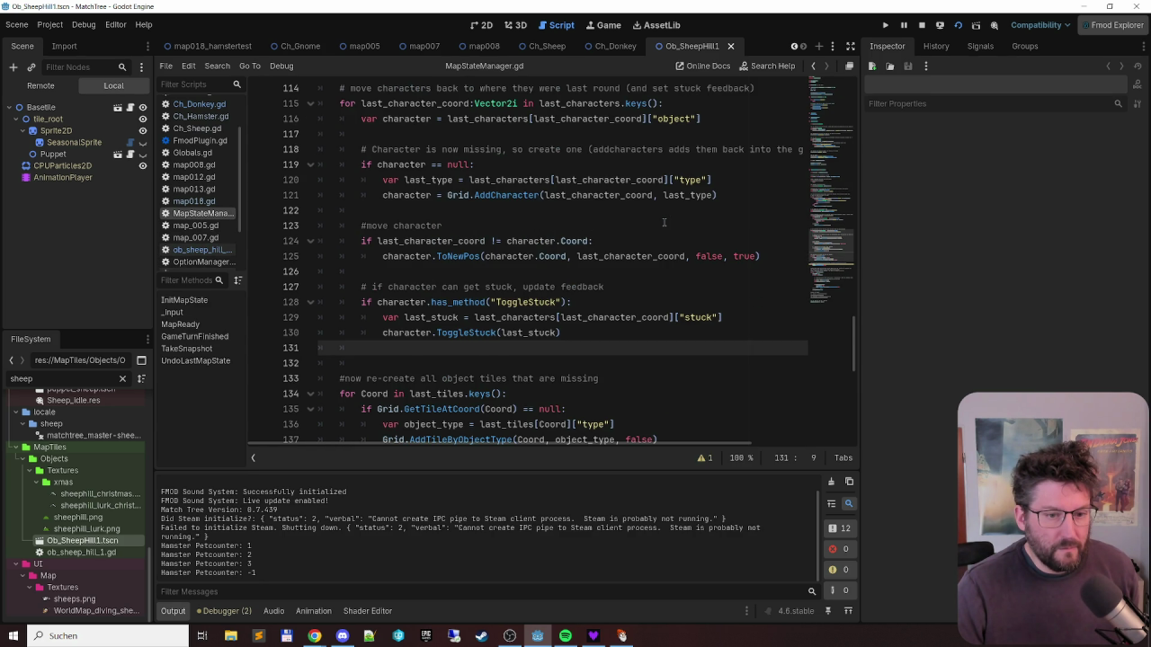
scroll(664, 223, "down", 3)
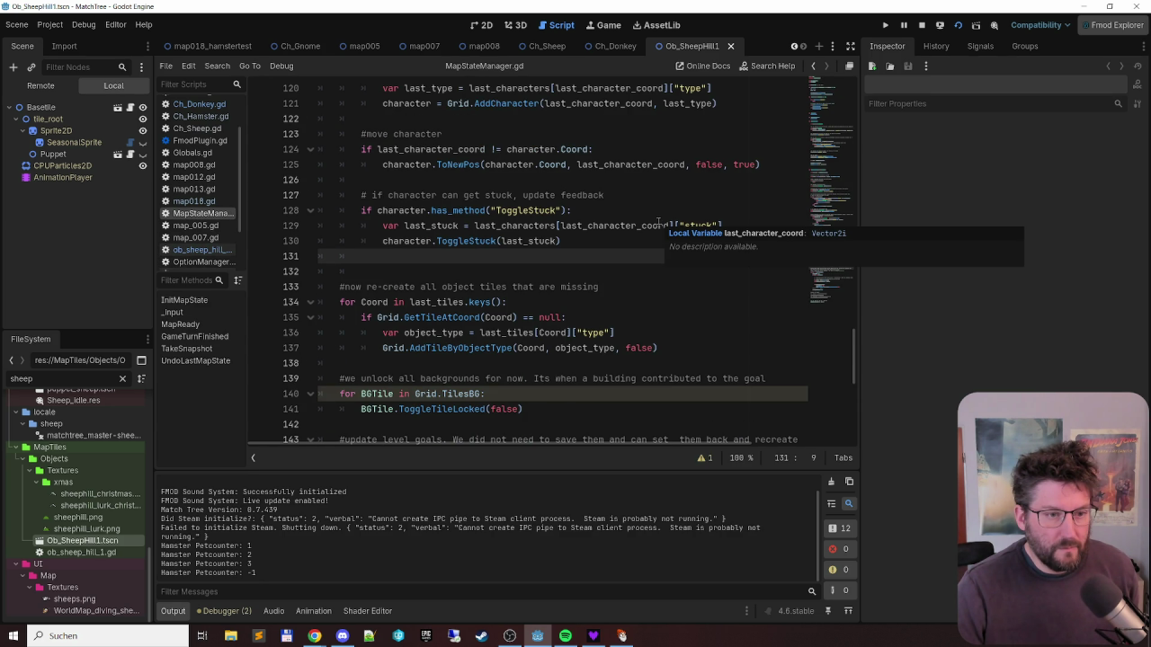
scroll(661, 223, "up", 3)
scroll(659, 223, "up", 6)
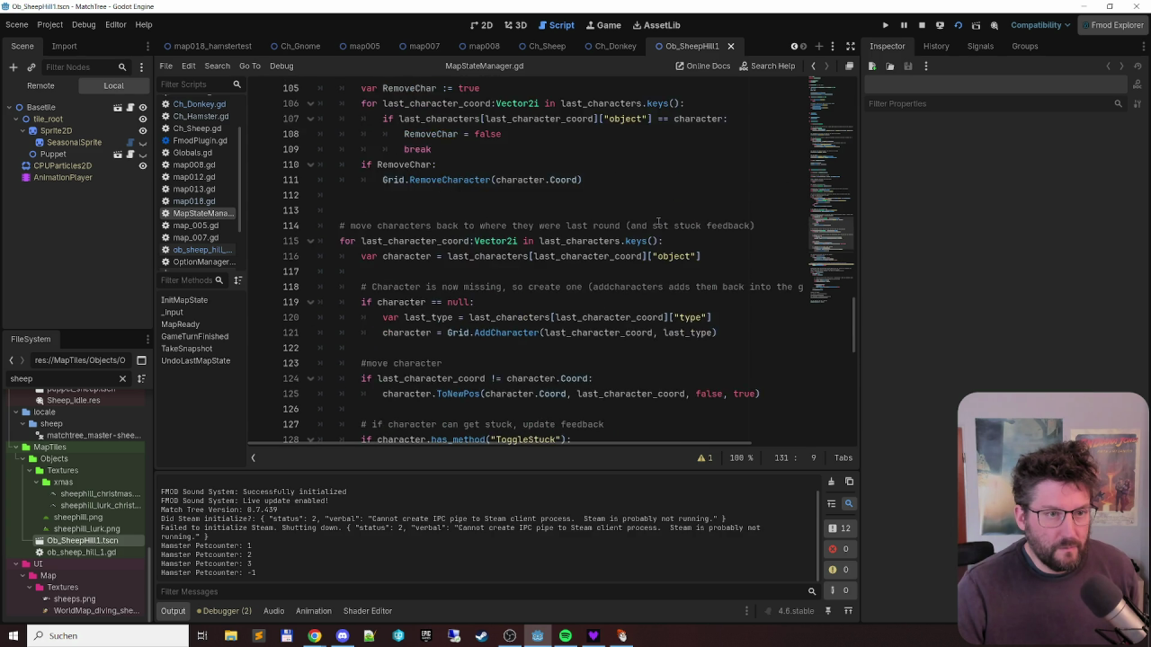
scroll(659, 221, "up", 6)
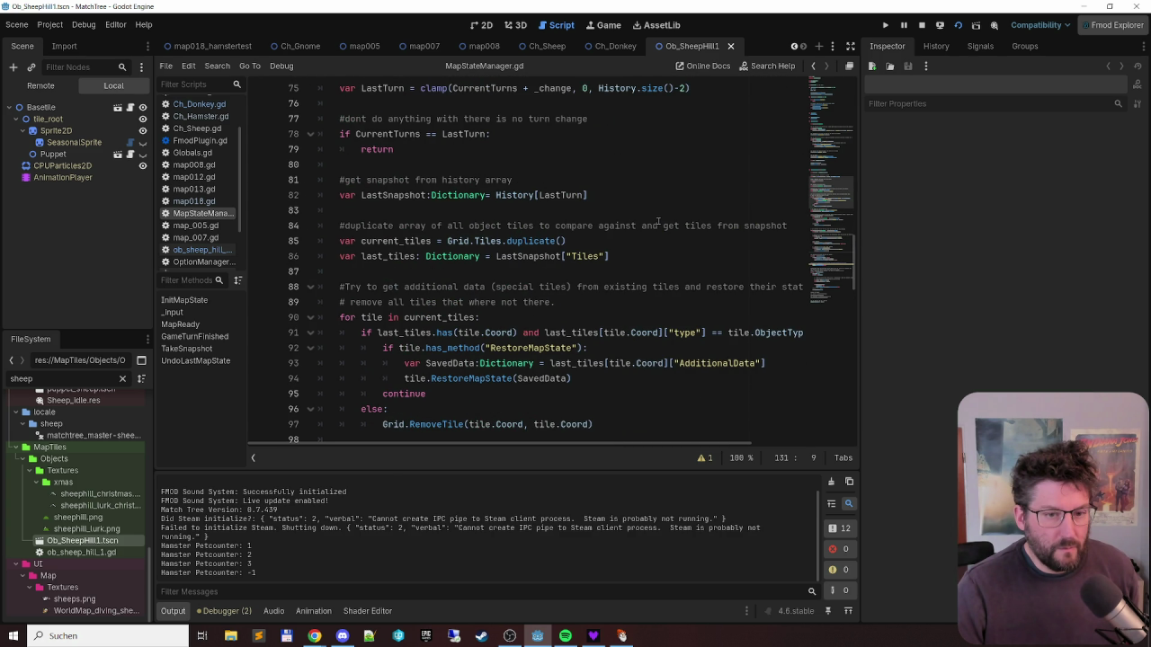
mouse_move(404, 445)
left_mouse_down()
mouse_move(477, 444)
mouse_move(418, 442)
left_mouse_up()
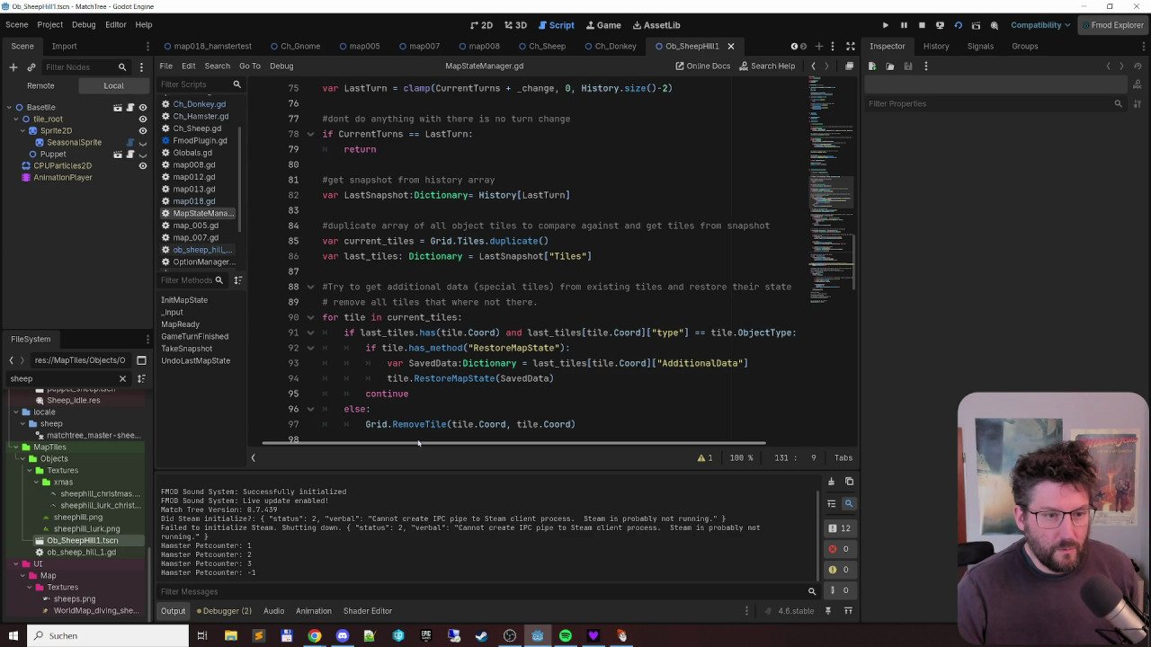
scroll(442, 302, "up", 12)
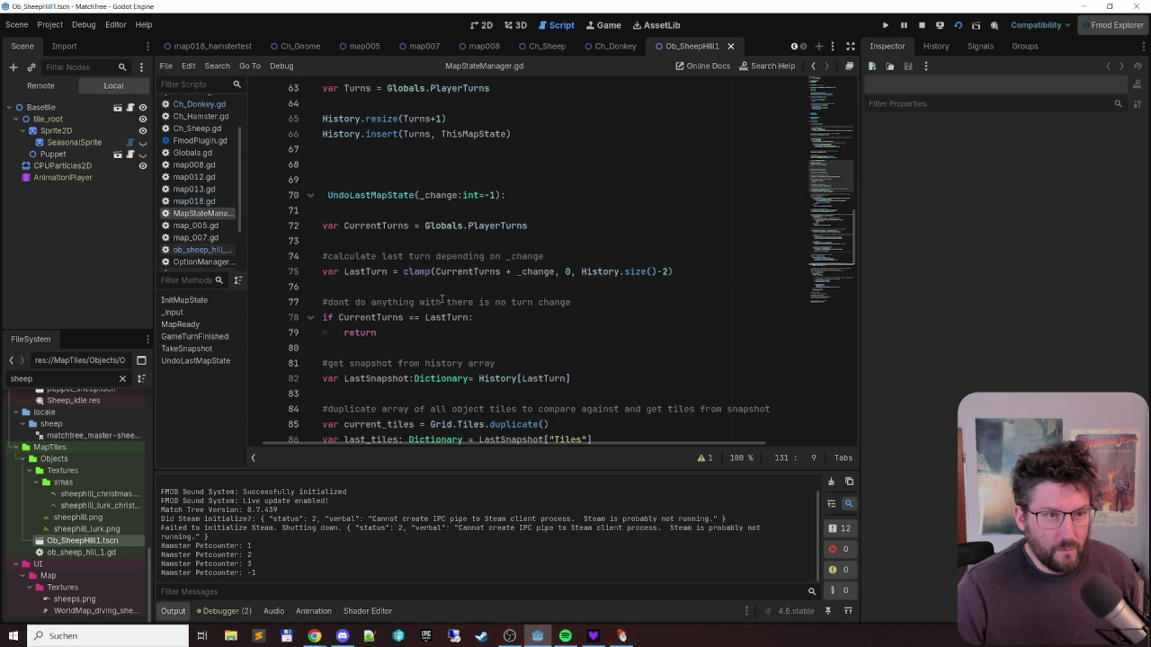
scroll(442, 302, "up", 7)
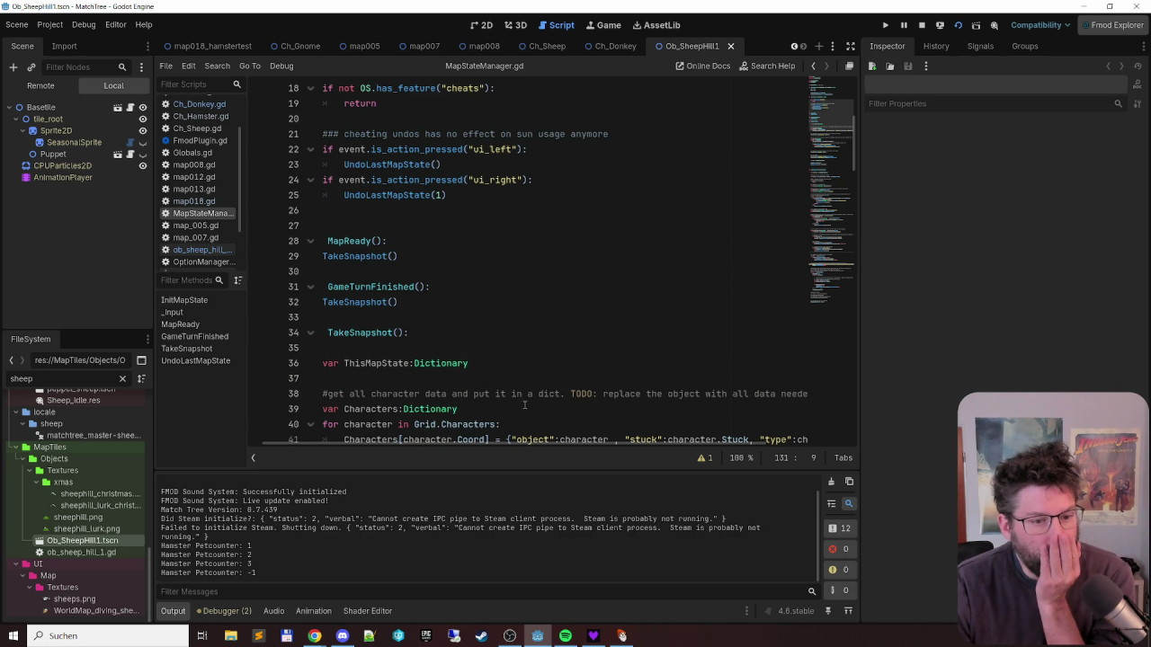
scroll(508, 447, "left", 1)
scroll(664, 281, "down", 4)
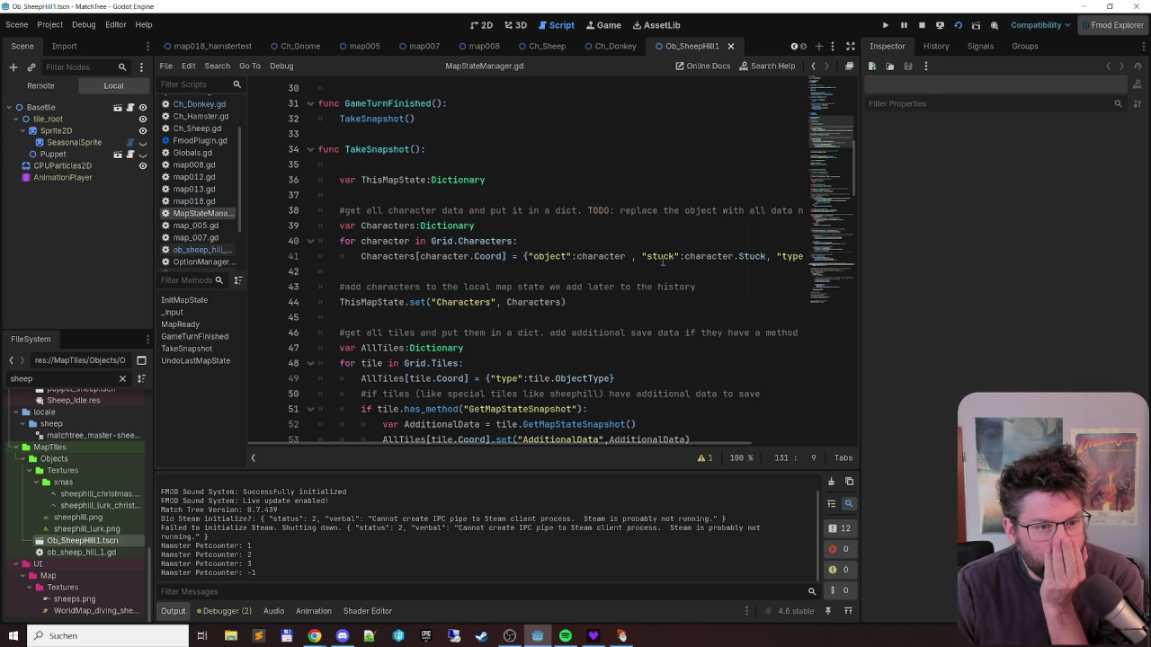
mouse_move(570, 444)
left_mouse_down()
mouse_move(620, 447)
mouse_move(539, 447)
left_mouse_up()
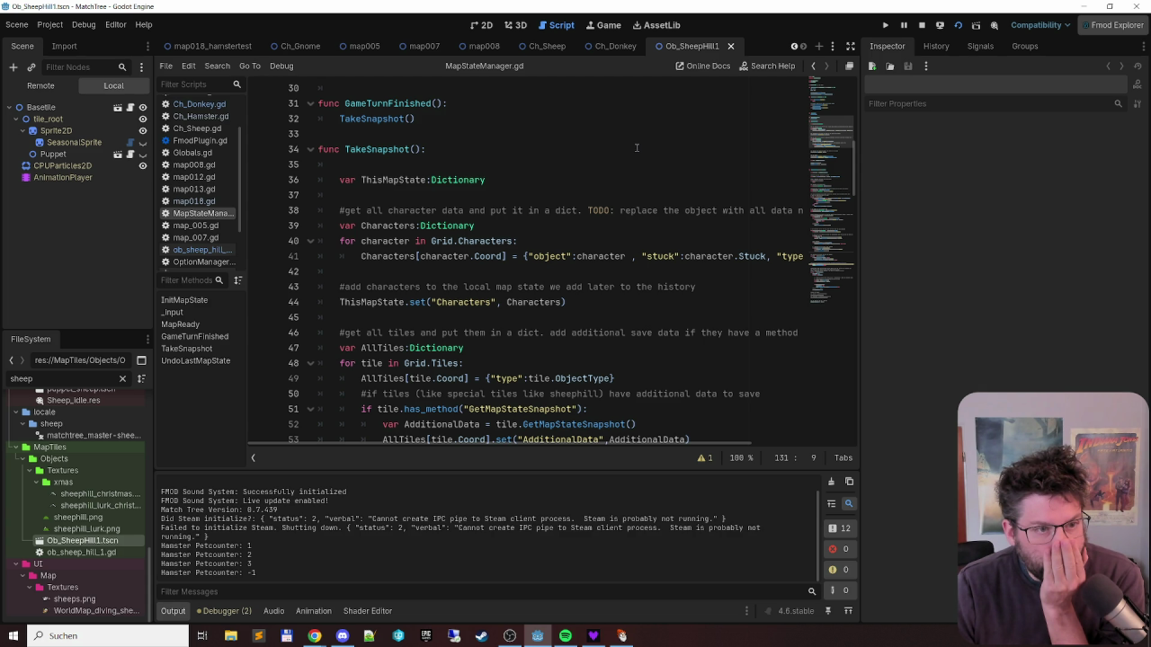
scroll(636, 147, "up", 4)
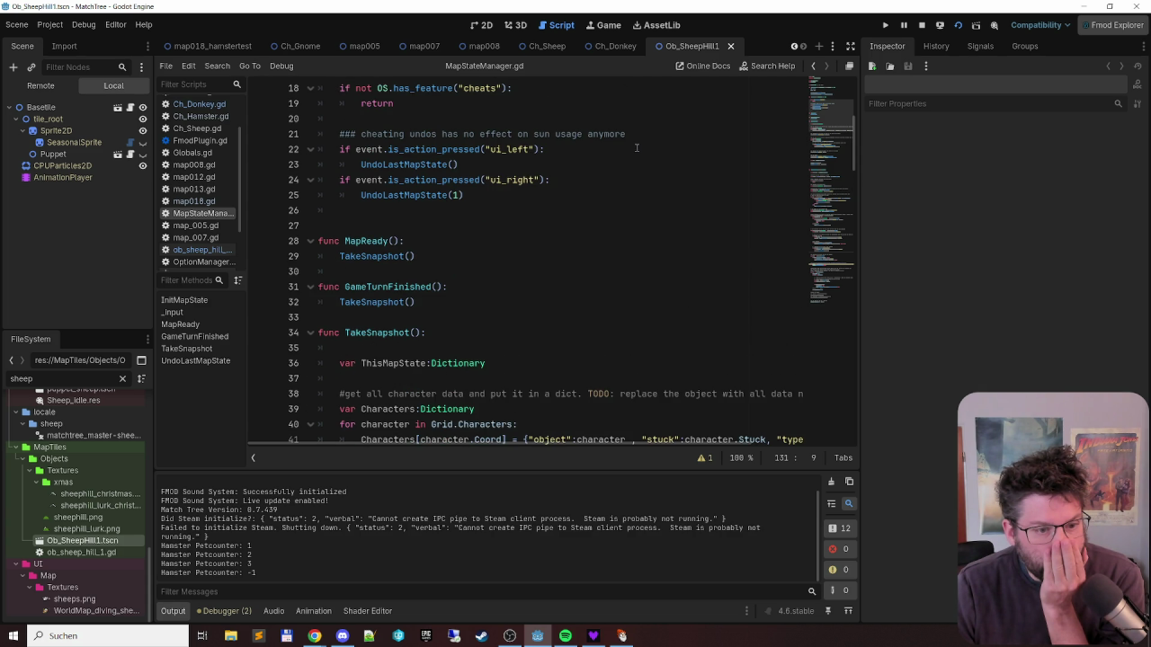
scroll(636, 148, "down", 3)
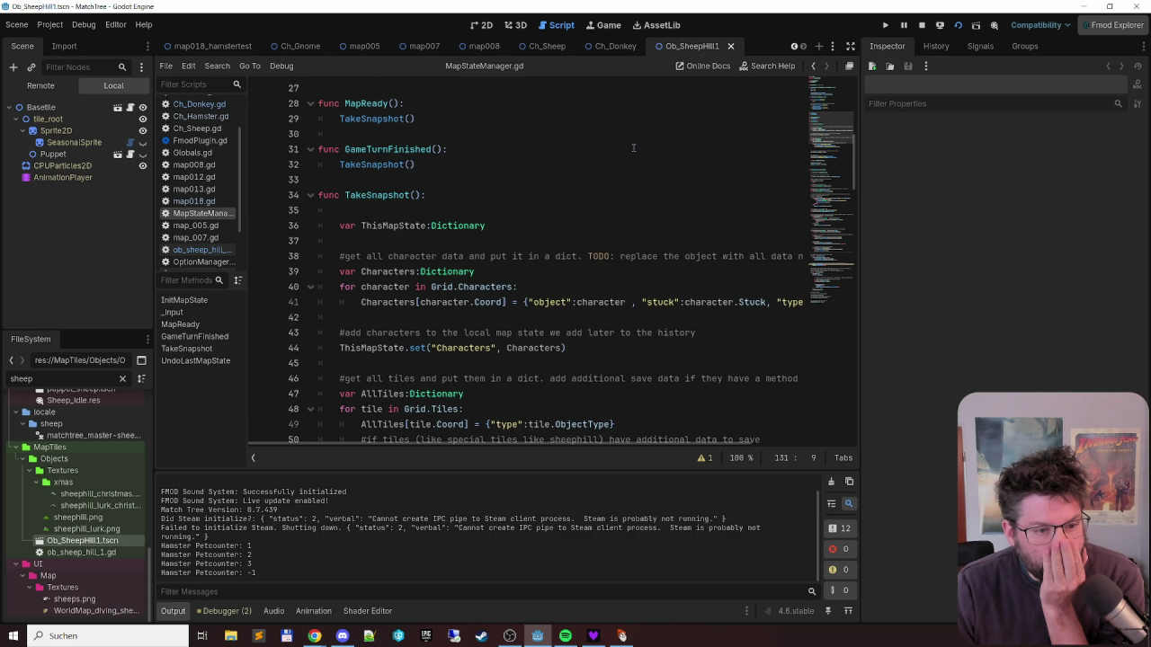
scroll(633, 147, "down", 2)
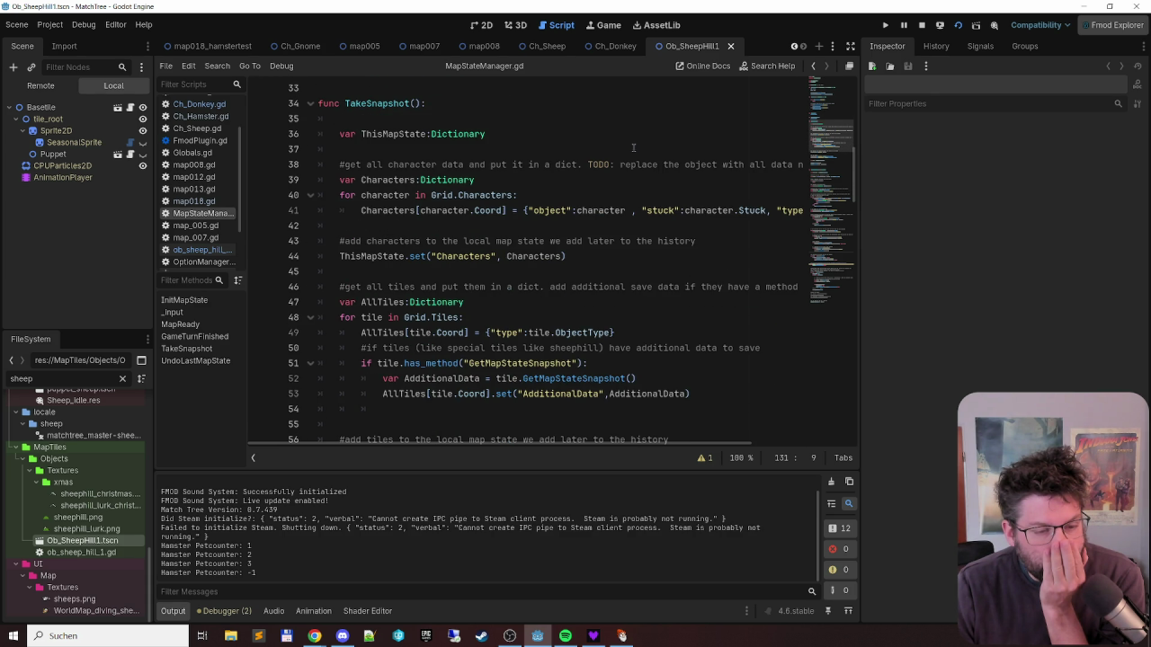
scroll(633, 148, "up", 3)
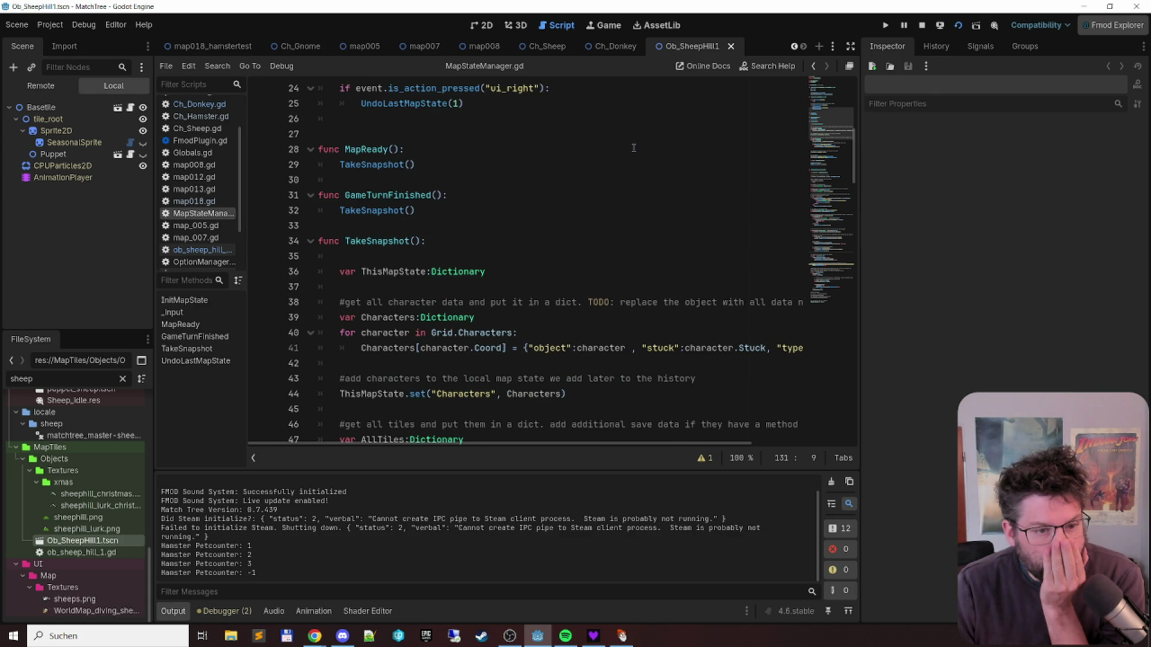
scroll(633, 147, "up", 7)
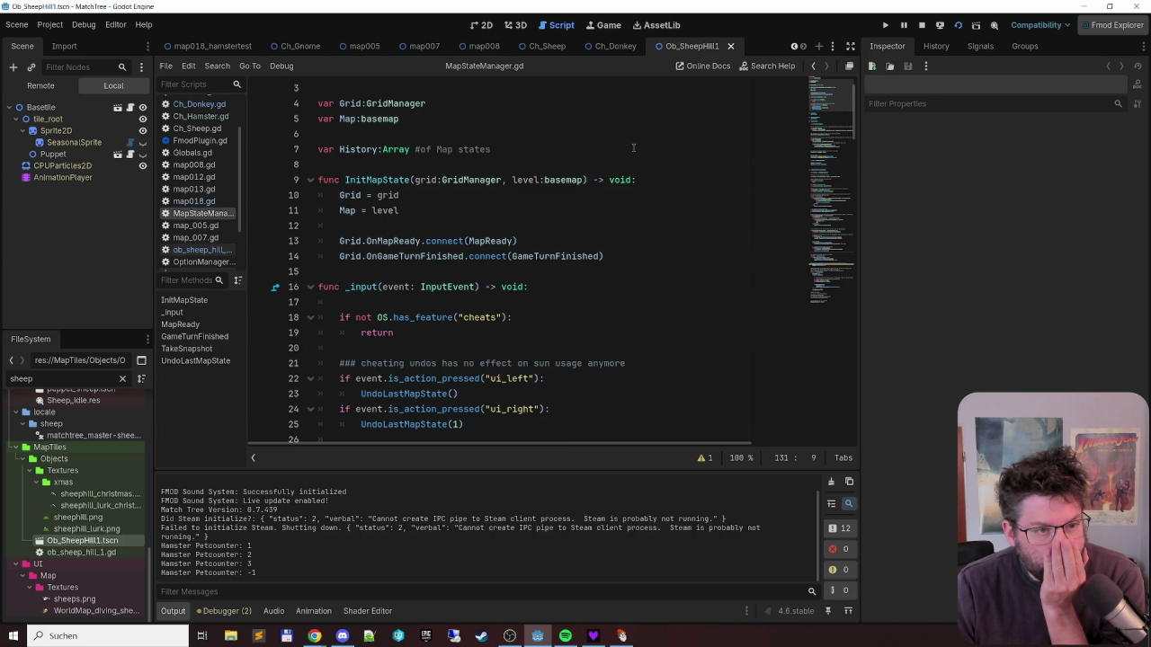
scroll(633, 147, "up", 1)
scroll(633, 148, "down", 11)
scroll(630, 148, "down", 3)
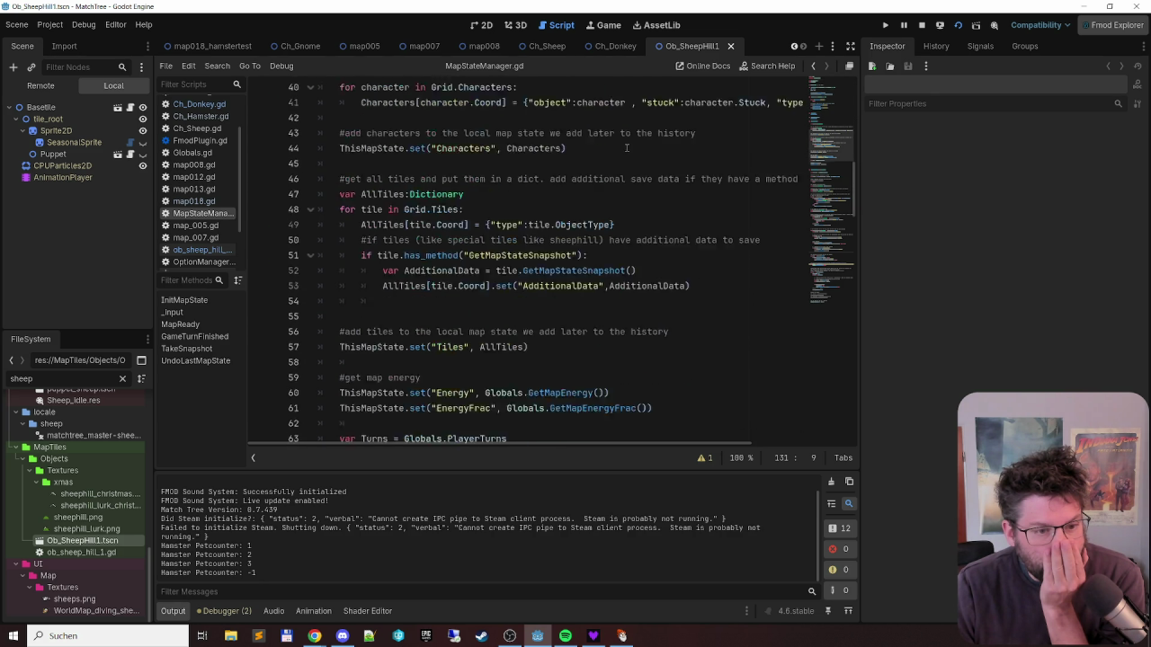